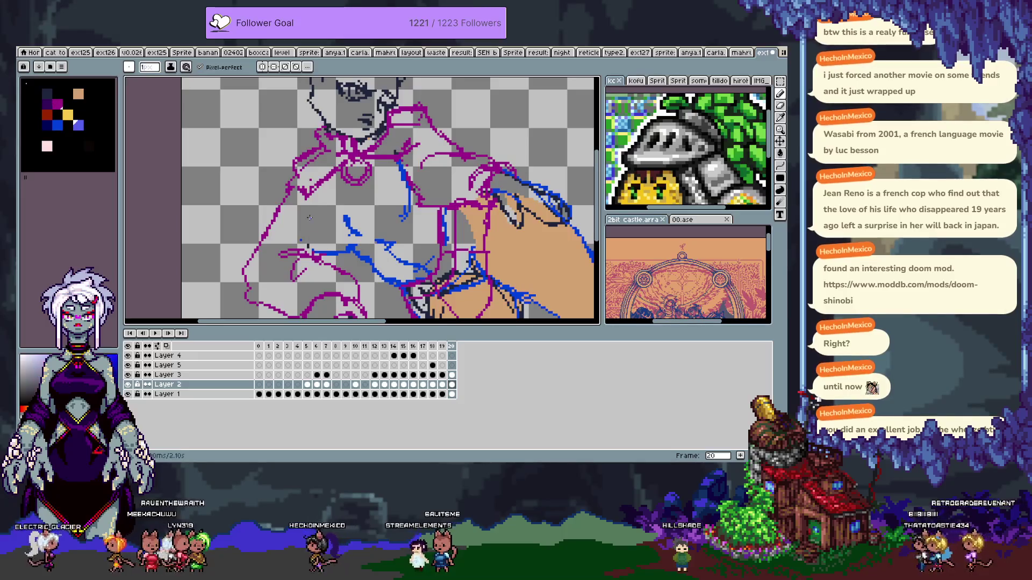
- Sketch a short blue line on the torso, then undo it and the small pen mark
mouse_move(311, 191)
left_mouse_down()
mouse_move(315, 260)
mouse_move(299, 241)
left_mouse_up()
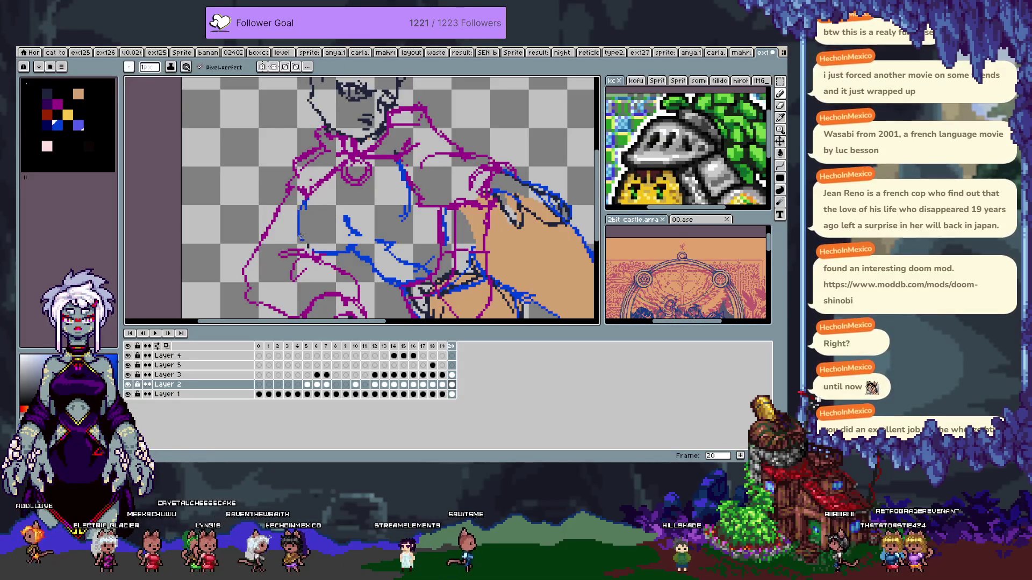
key("ctrl+z")
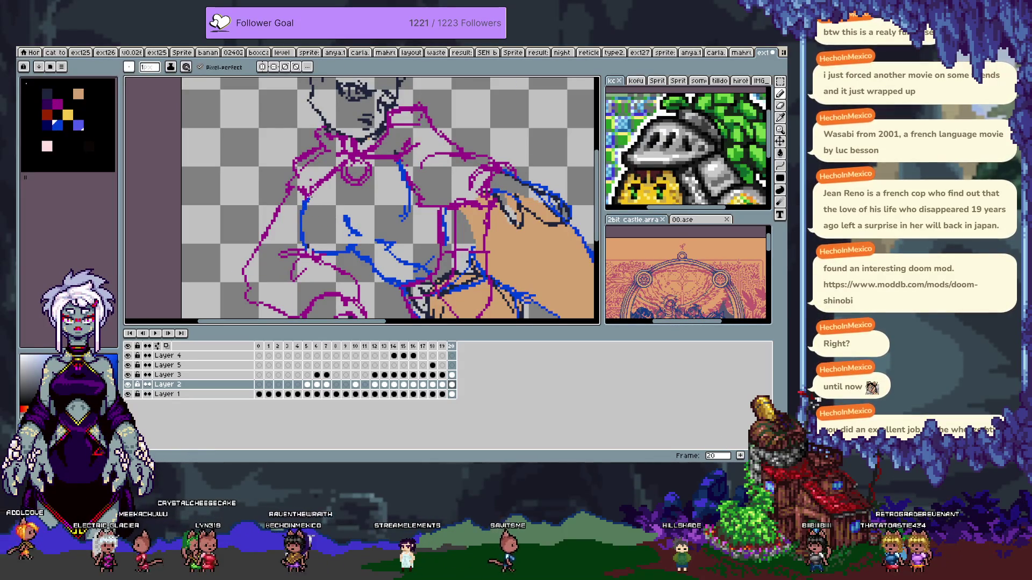
key("e")
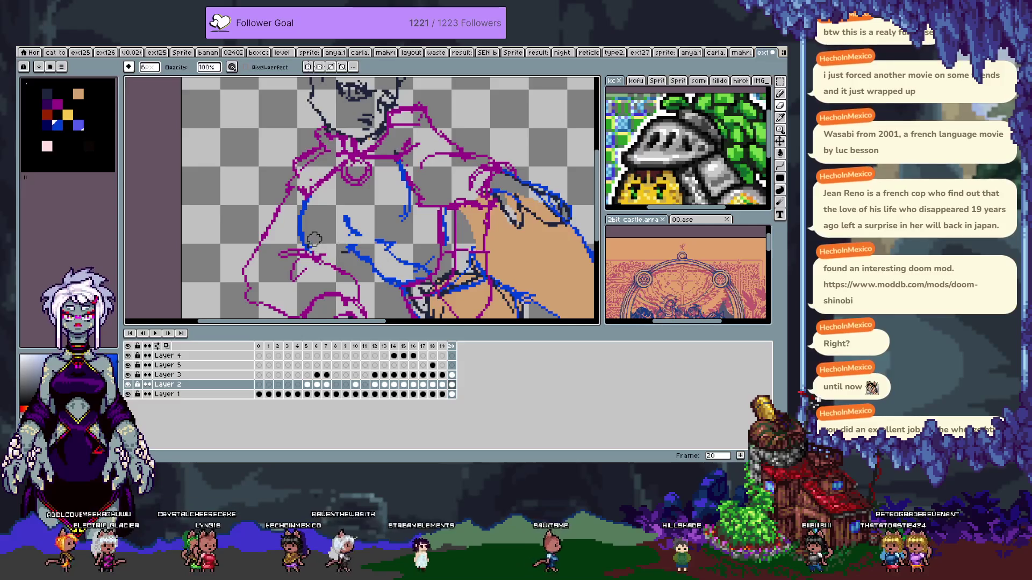
key("b")
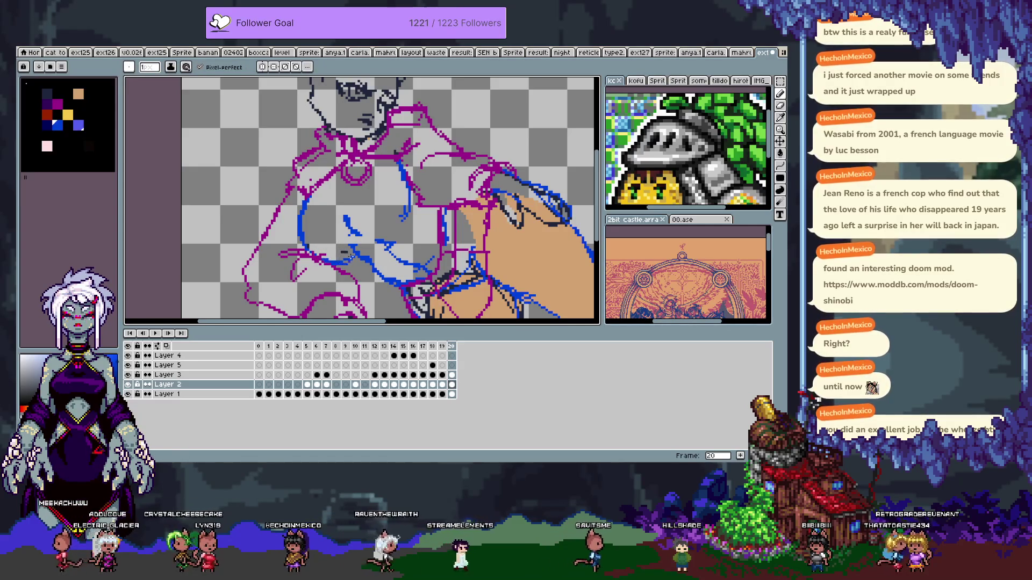
key("ctrl+z")
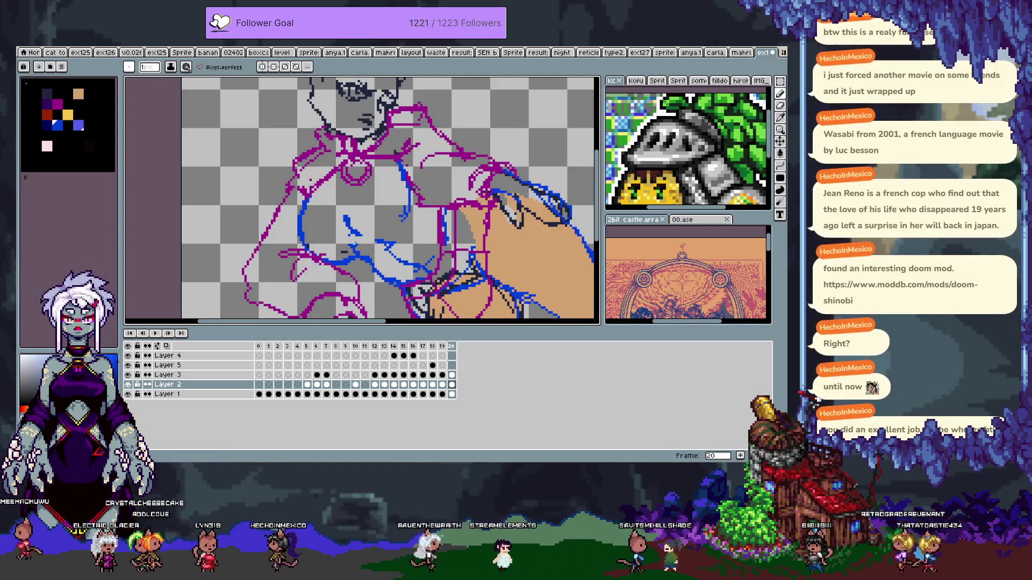
key("e")
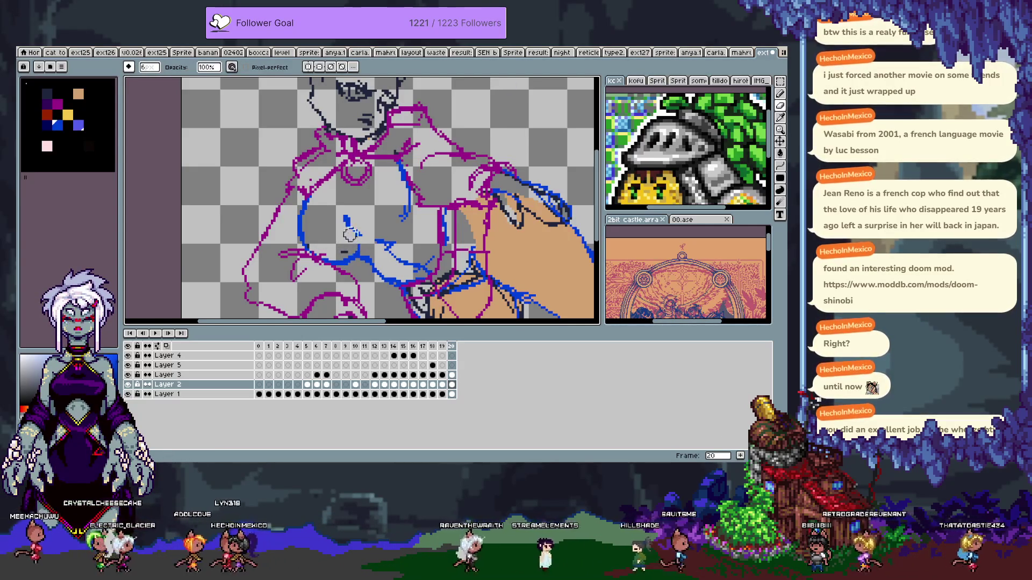
- Select Layer 1, return to Layer 2, and dismiss the Canvas Size settings unchanged
key("v")
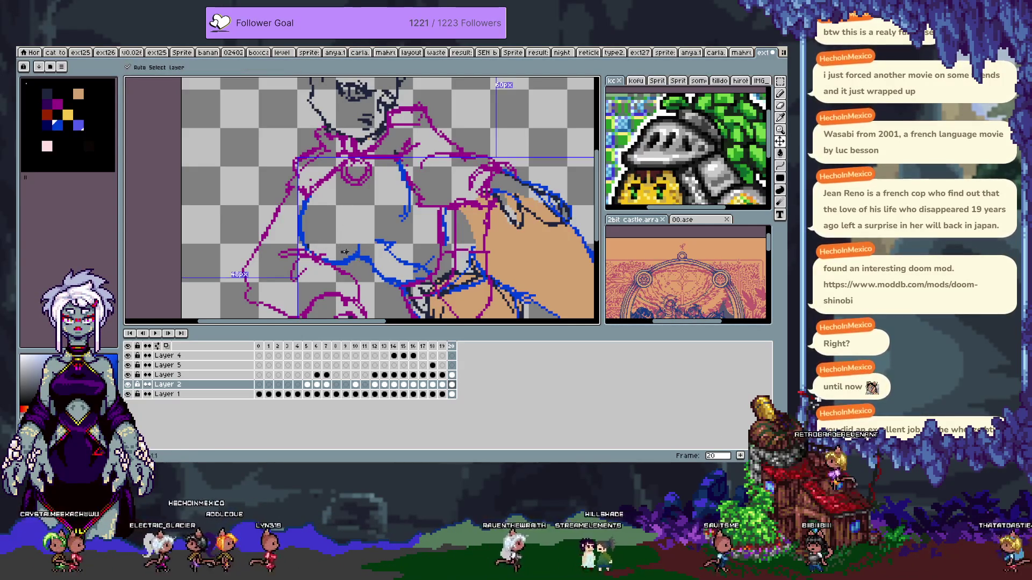
left_click(345, 251)
key("e")
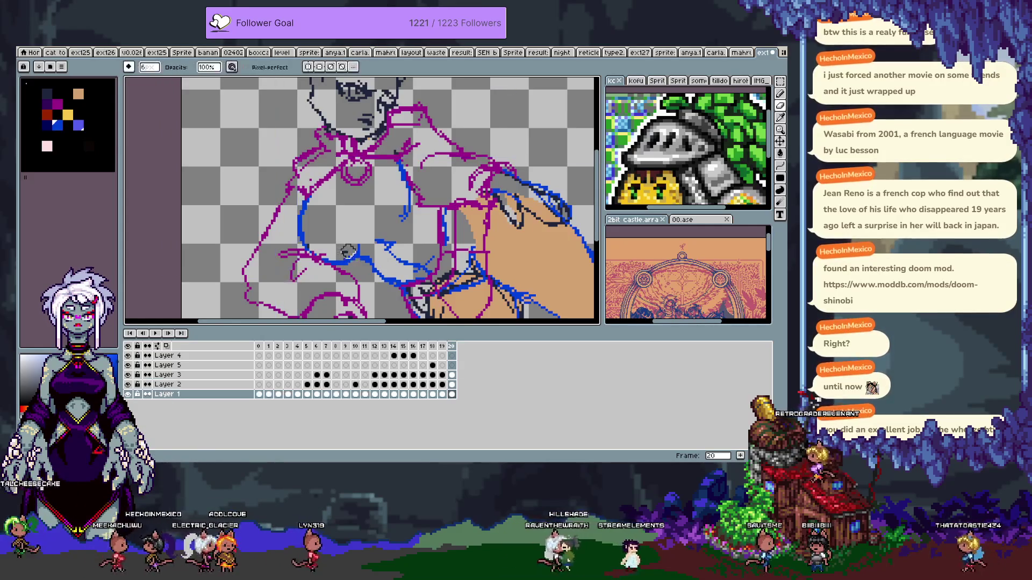
key("alt+Up")
key("ctrl+alt+c")
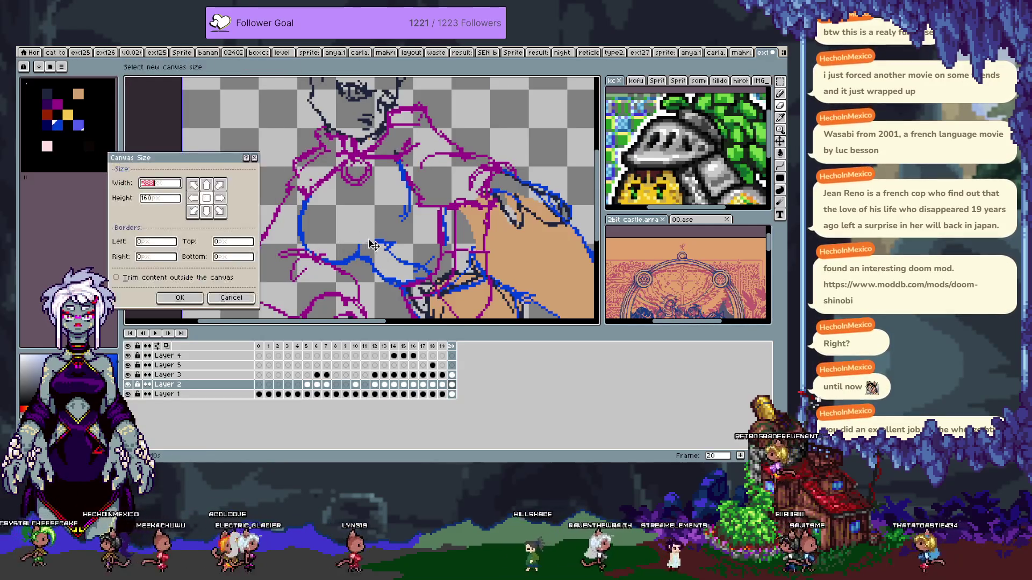
key("Escape")
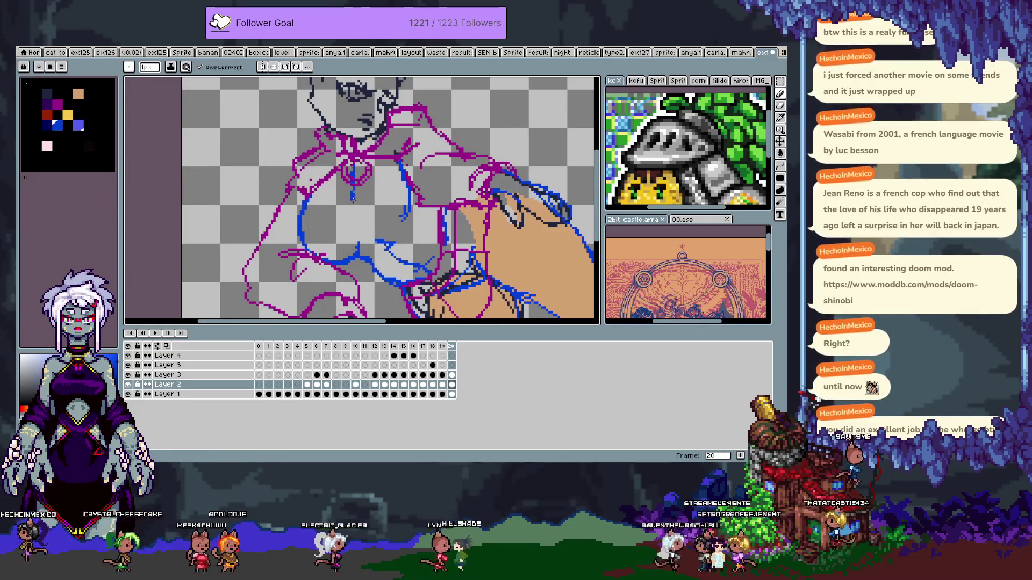
- Undo the blue stroke near the magenta ring, then try extending the torso line and undo it
key("ctrl+z")
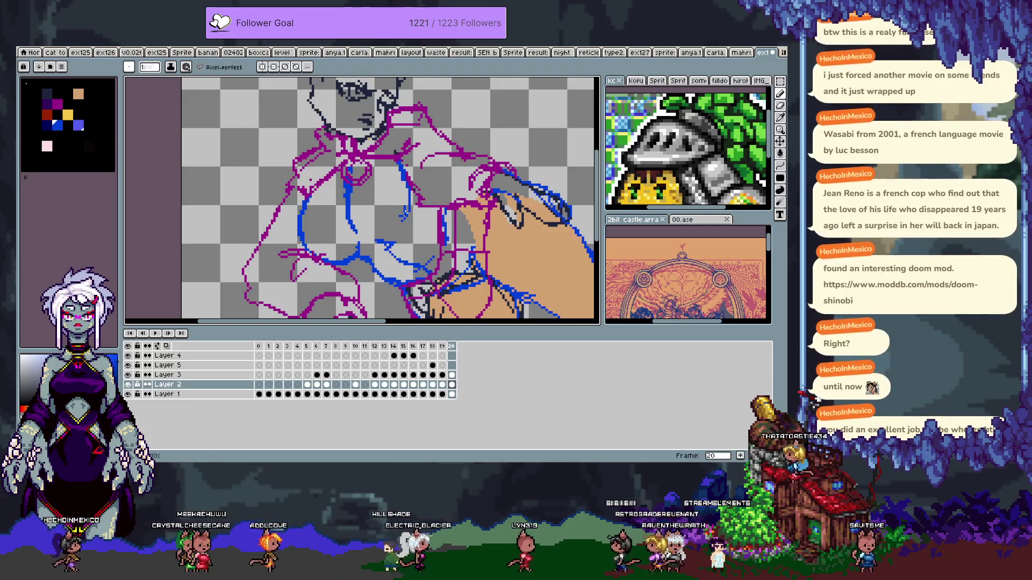
key("e")
key("b")
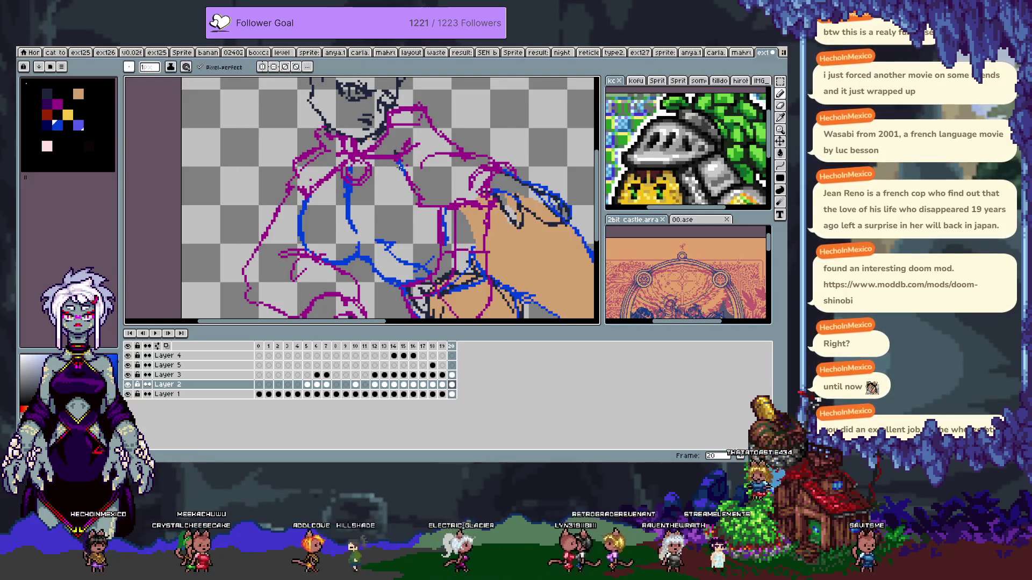
left_click_drag(414, 203, 406, 225)
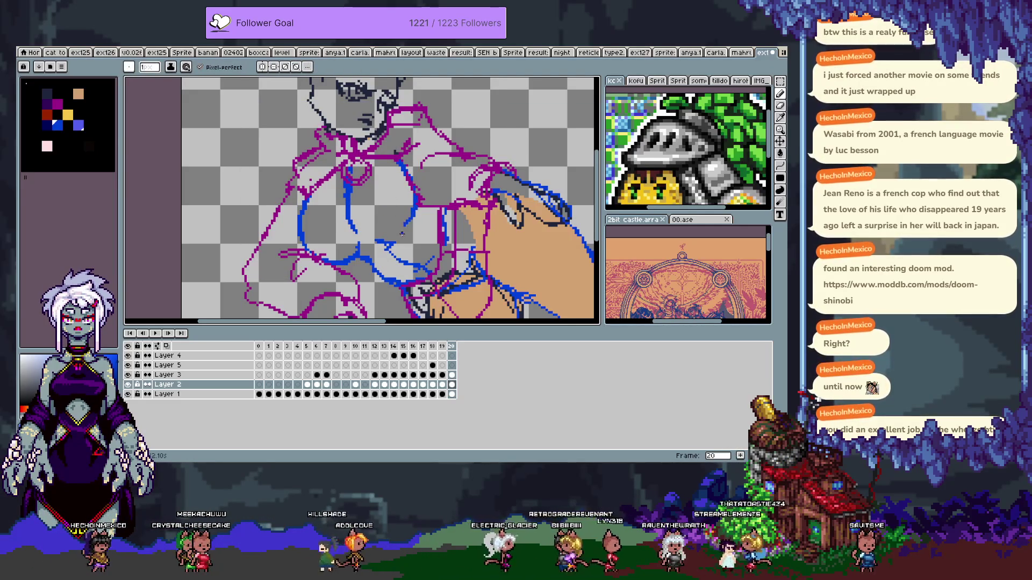
key("ctrl+z")
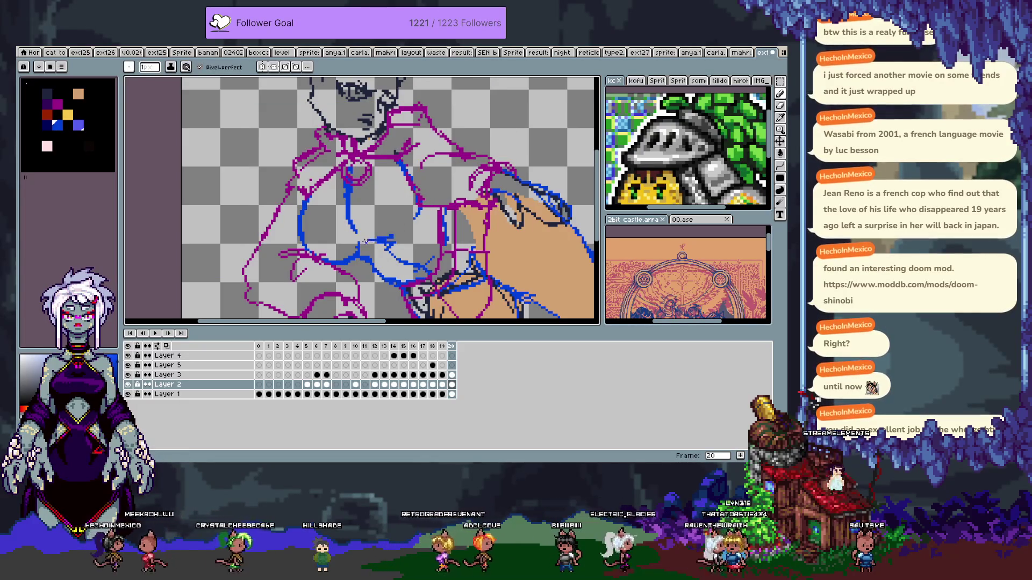
- Restore the erased blue line pixels and remove the short blue segment
key("e")
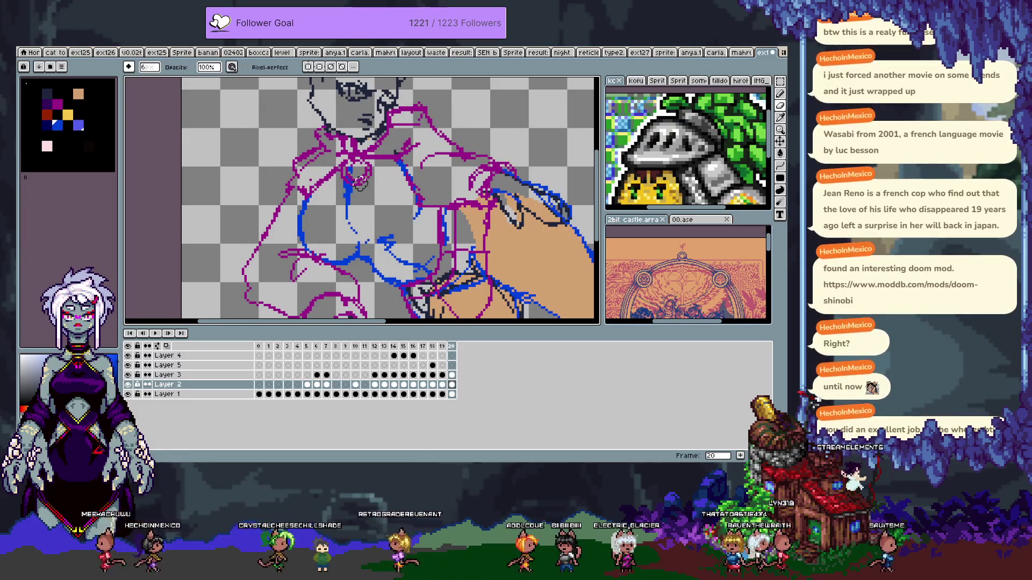
key("b")
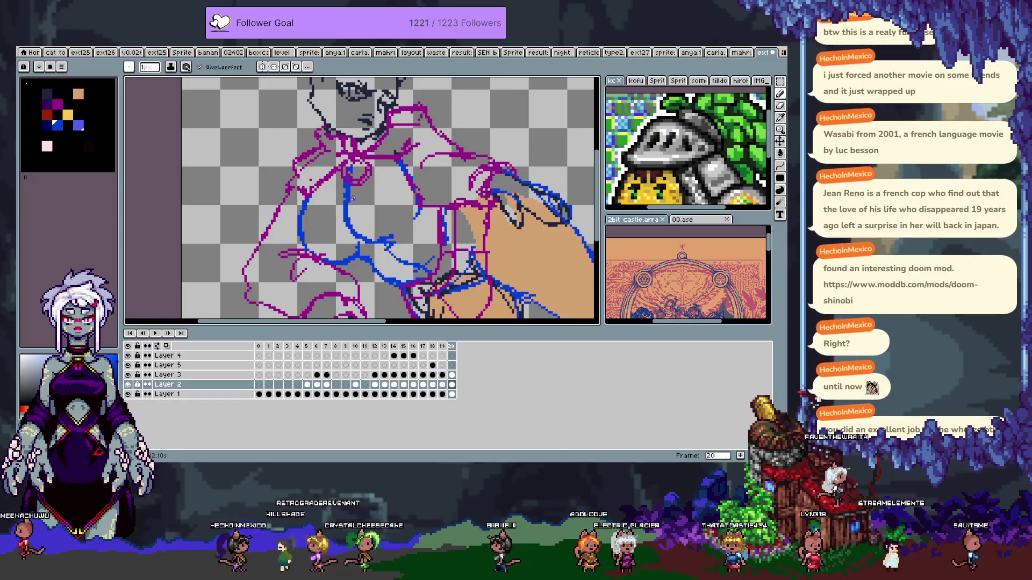
key("e")
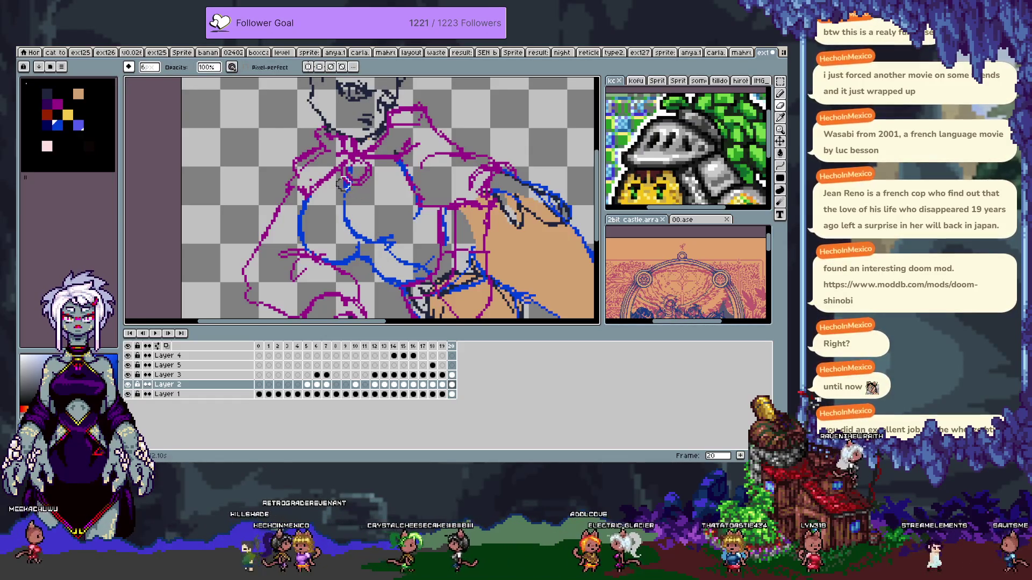
key("b")
key("ctrl+z")
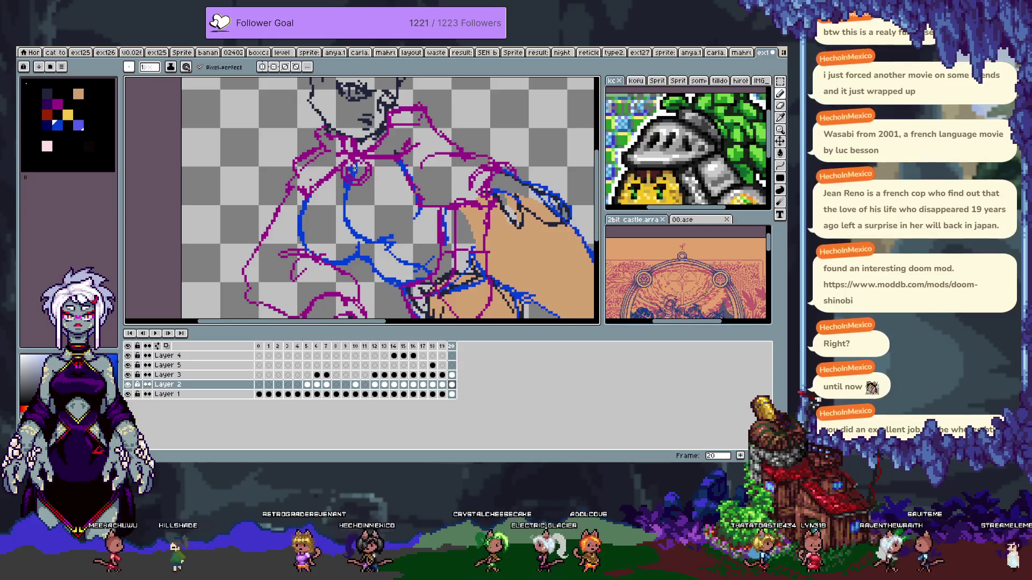
key("e")
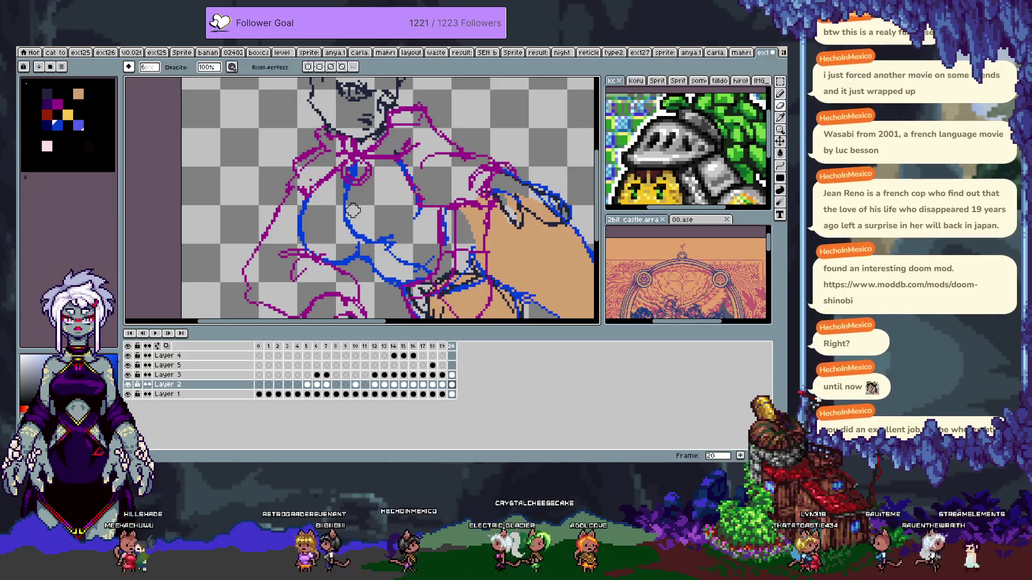
key("ctrl+z")
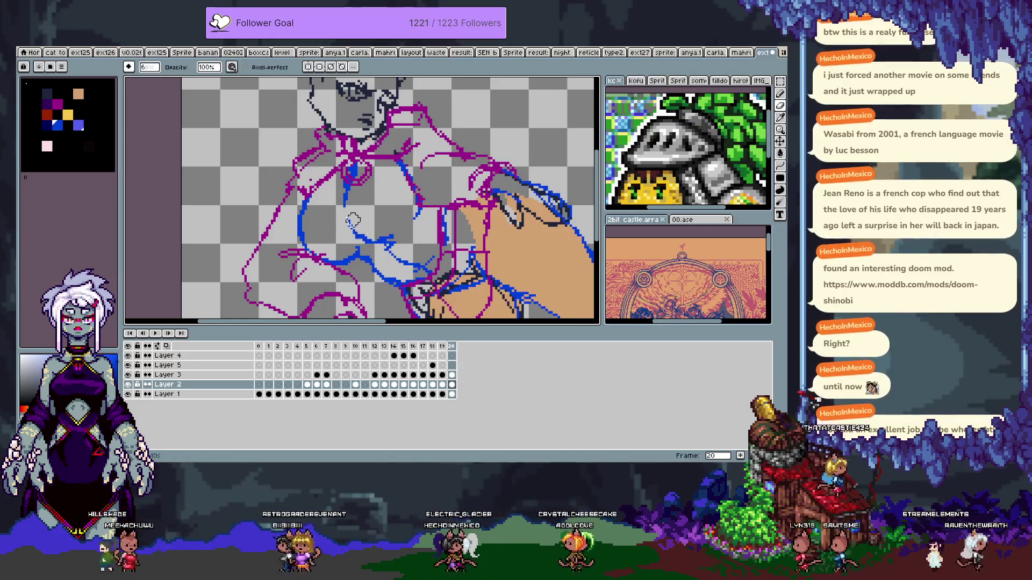
key("b")
key("ctrl+z")
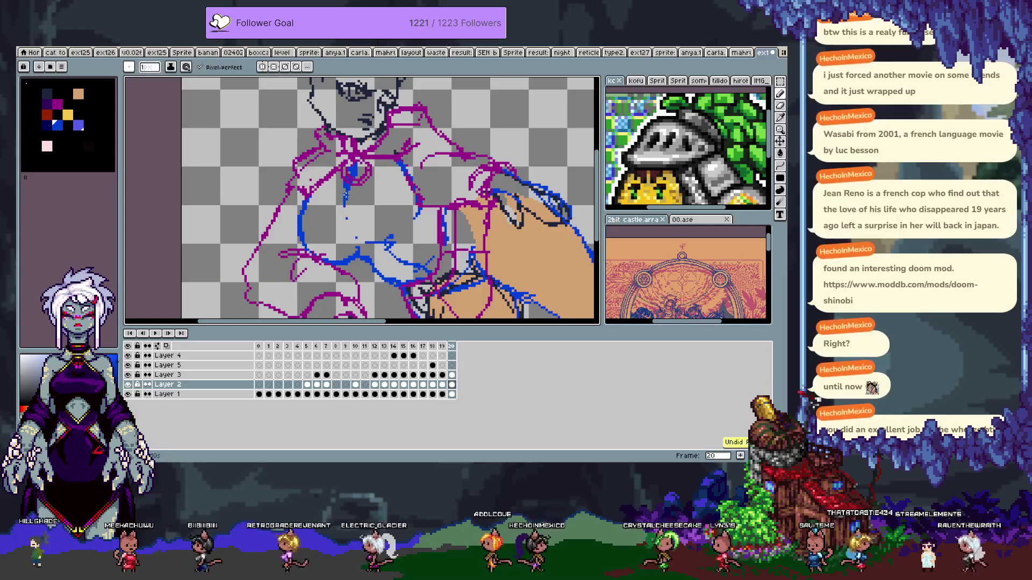
- Draw a longer blue line down the torso and remove stray blue pixels below it
left_click_drag(344, 182, 369, 248)
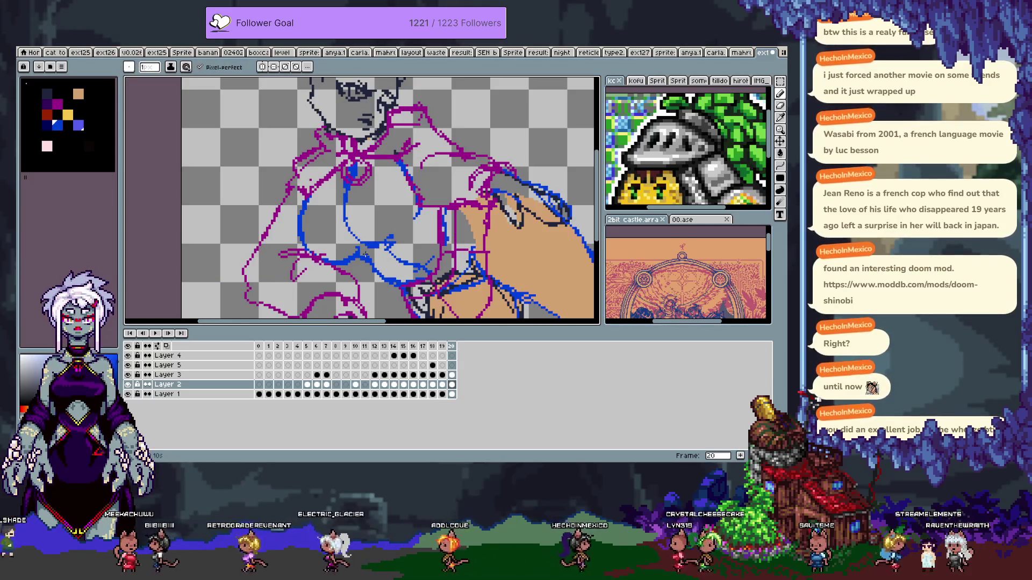
key("ctrl+z")
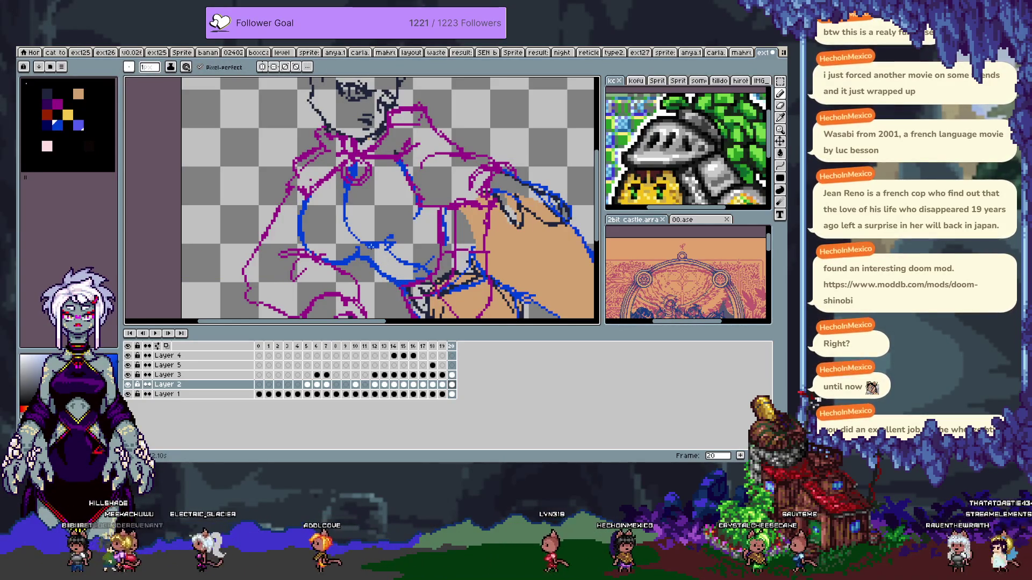
key("ctrl+alt+c")
key("Return")
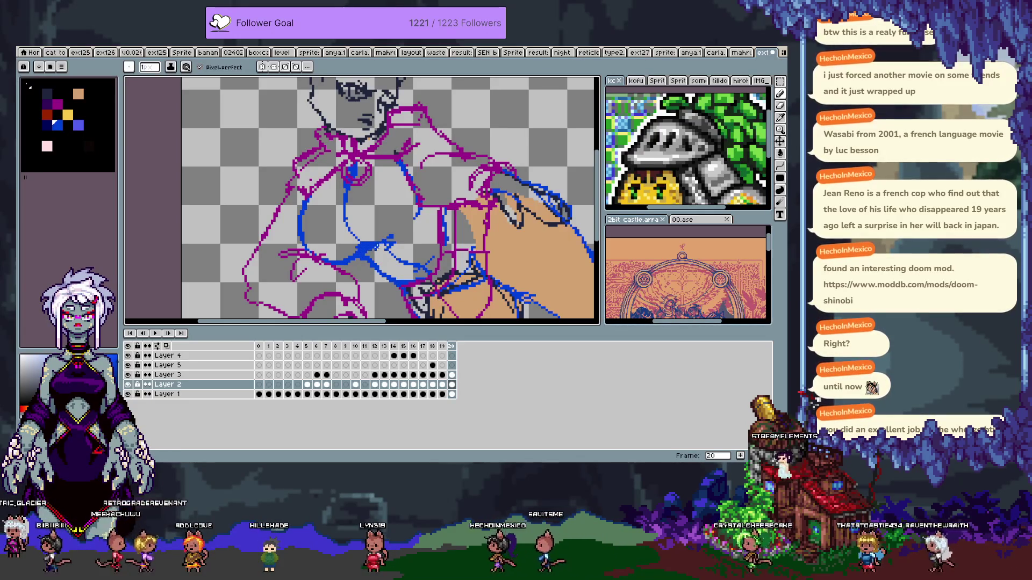
- Undo two more changes and erase several blue strokes across the torso
key("ctrl+z")
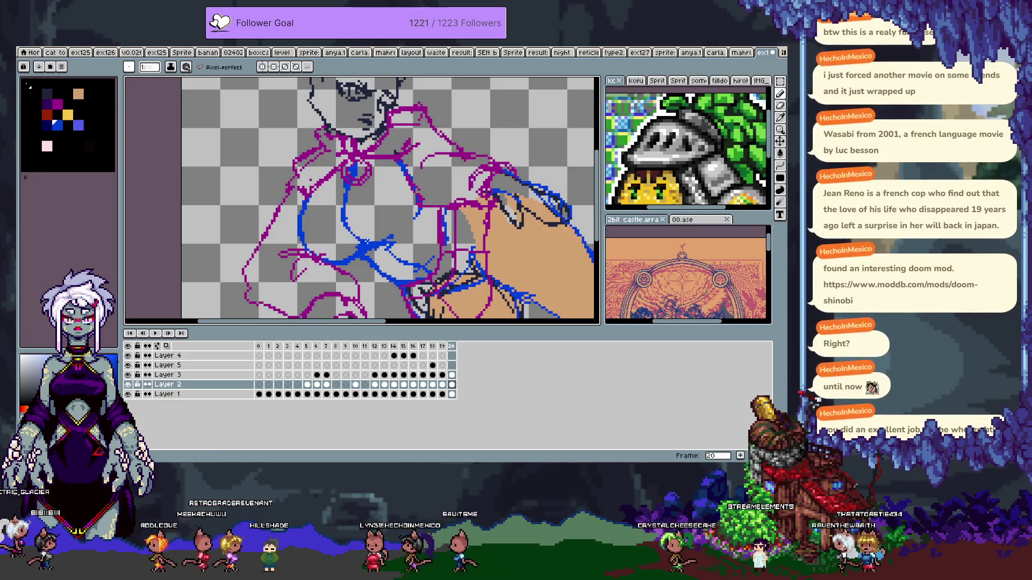
key("ctrl+z")
key("e")
key("b")
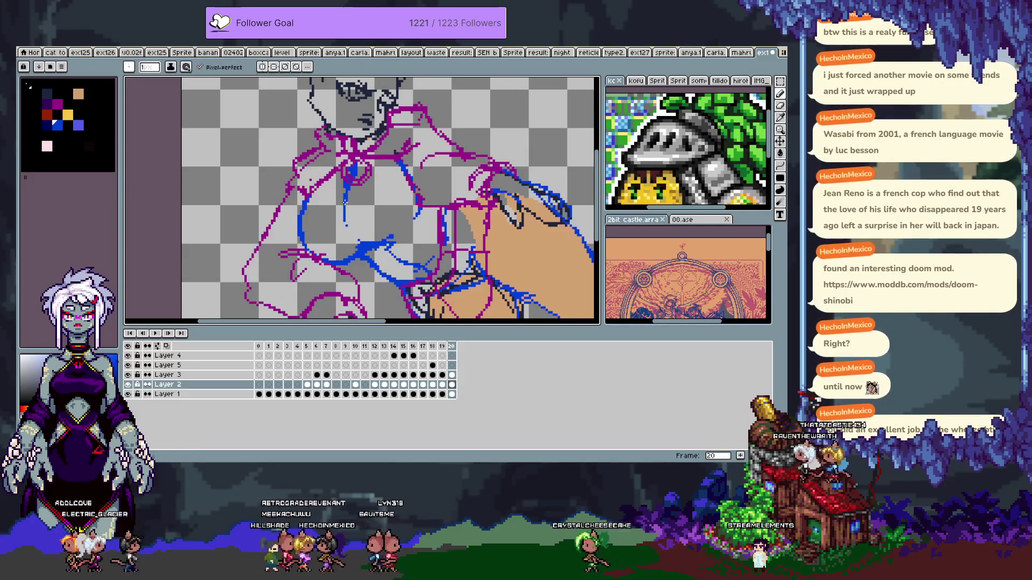
key("e")
mouse_move(355, 237)
left_mouse_down()
mouse_move(331, 222)
mouse_move(416, 188)
mouse_move(416, 243)
left_mouse_up()
- With the timeline hidden, draw a blue curve down the belly and touch up its lower end
scroll(331, 222, "up", 1)
key("Tab")
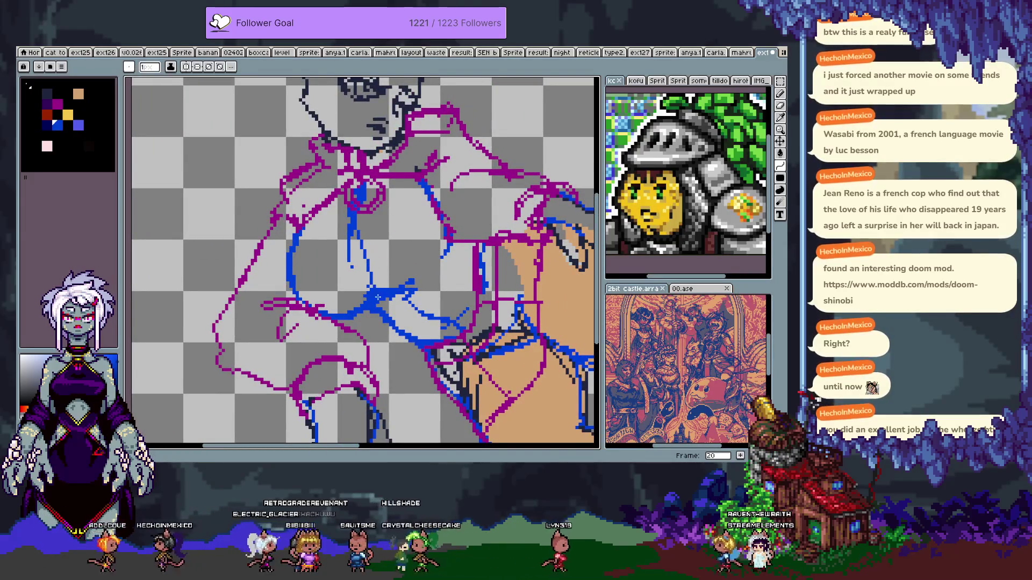
left_click_drag(352, 215, 333, 293)
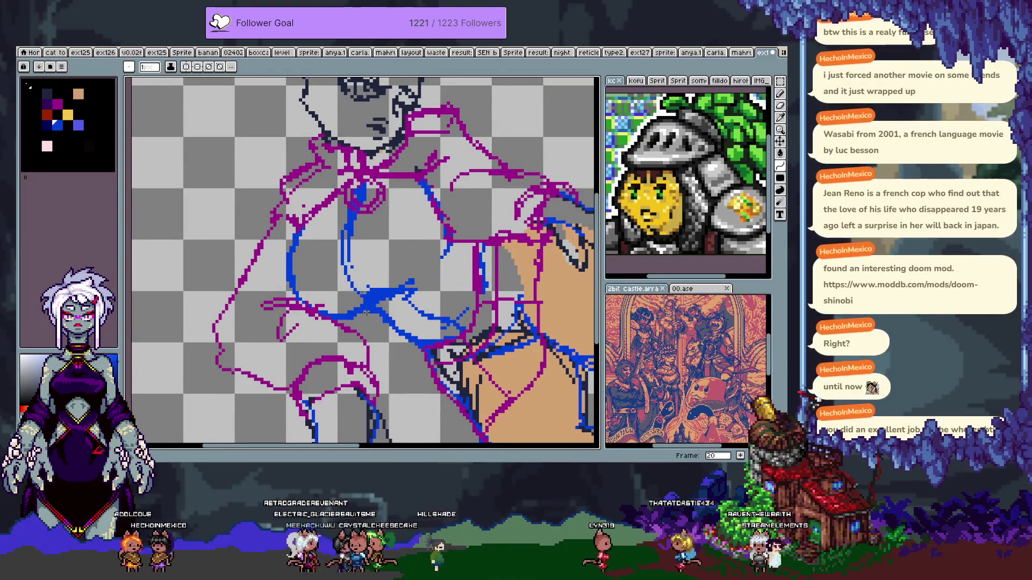
key("e")
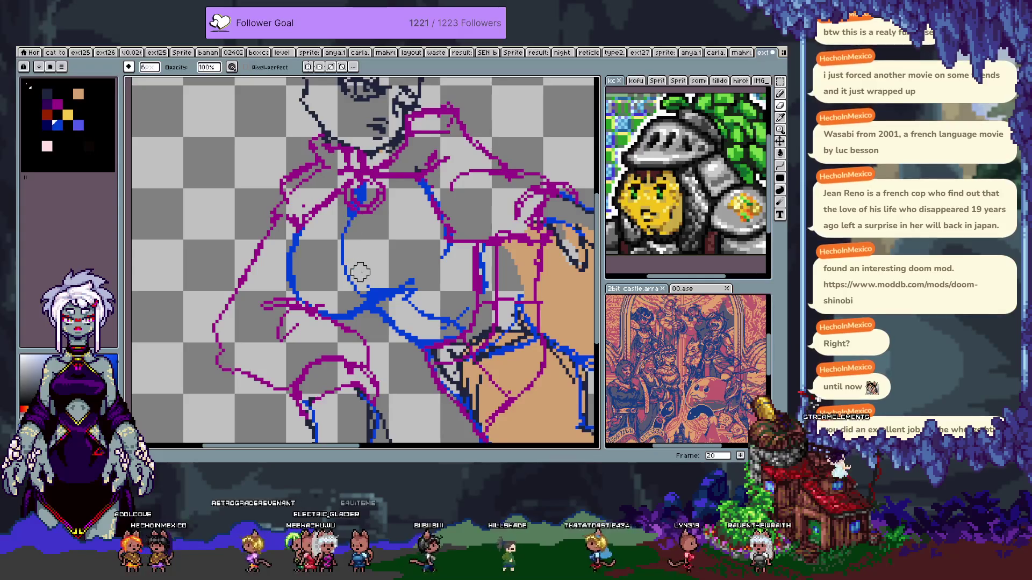
key("b")
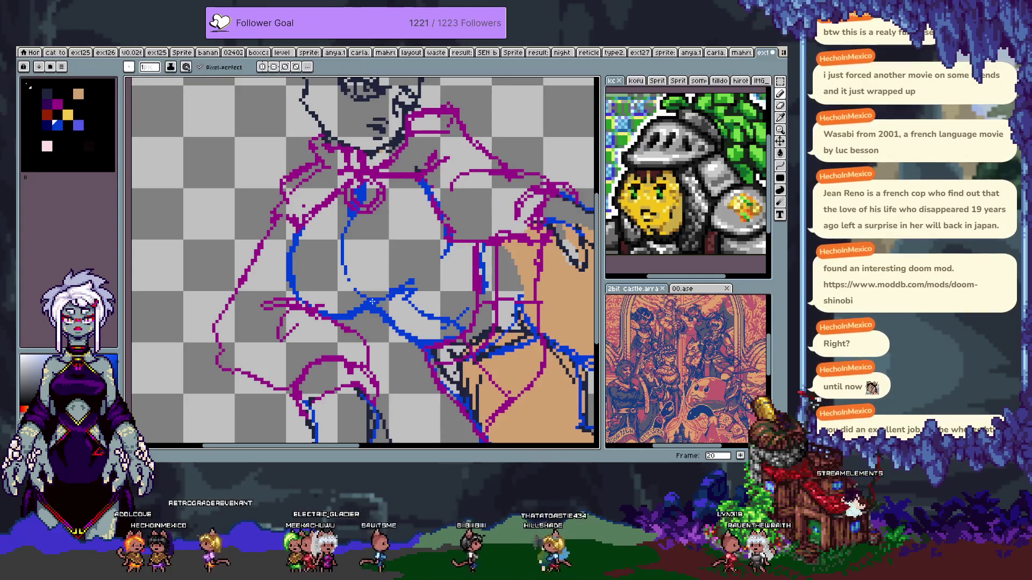
key("e")
left_click_drag(380, 283, 417, 274)
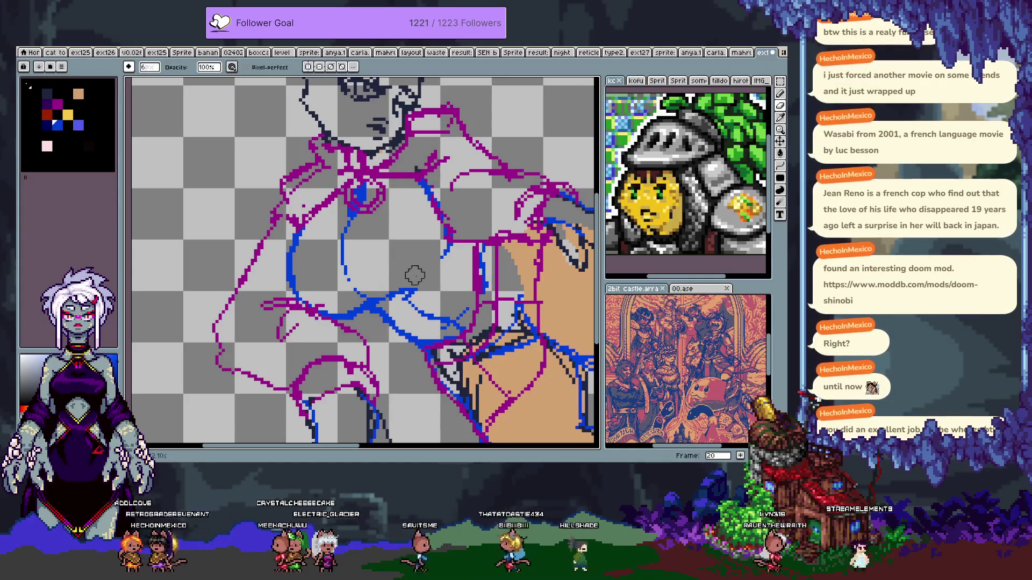
key("b")
- Try blue lines along the bottom of the circle across the belly, undoing both
mouse_move(349, 280)
left_mouse_down()
mouse_move(376, 293)
mouse_move(408, 288)
mouse_move(429, 255)
left_mouse_up()
key("ctrl+z")
mouse_move(416, 290)
left_mouse_down()
mouse_move(360, 293)
mouse_move(424, 275)
mouse_move(405, 295)
left_mouse_up()
key("ctrl+z")
key("ctrl+z")
- Thicken the blue chest stroke and erase the thin blue lines on the chest
key("e")
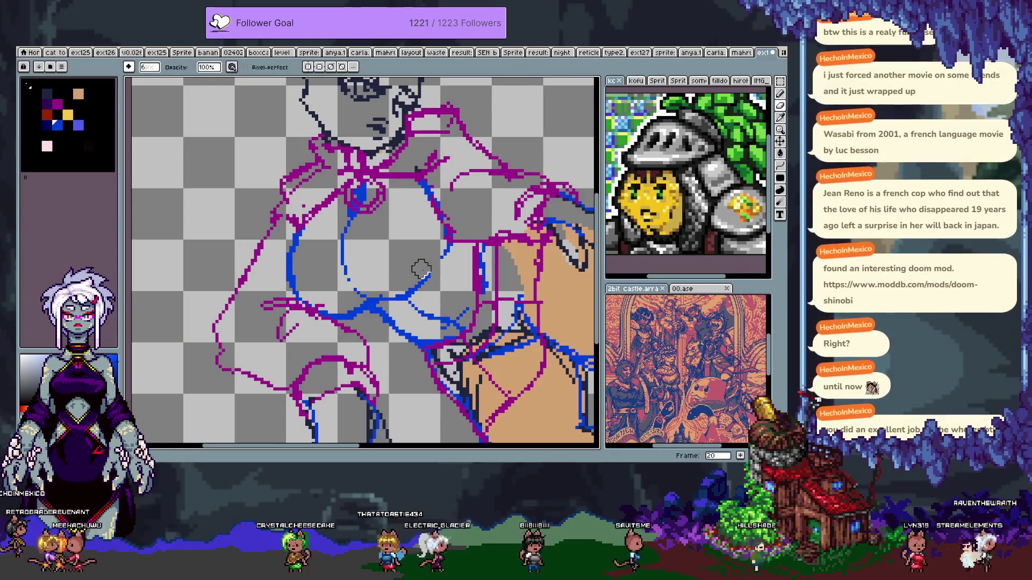
key("b")
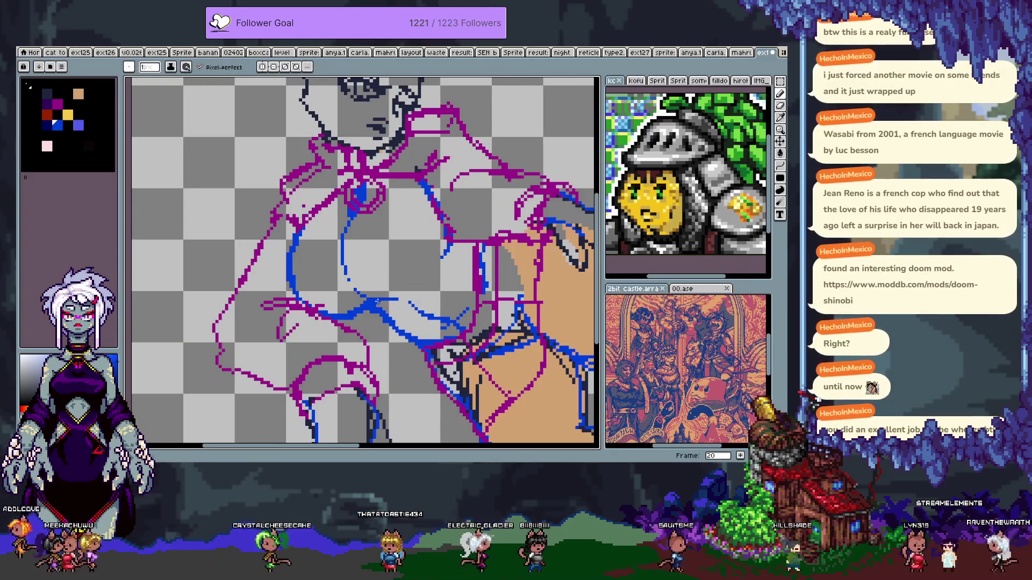
left_click_drag(449, 237, 428, 274)
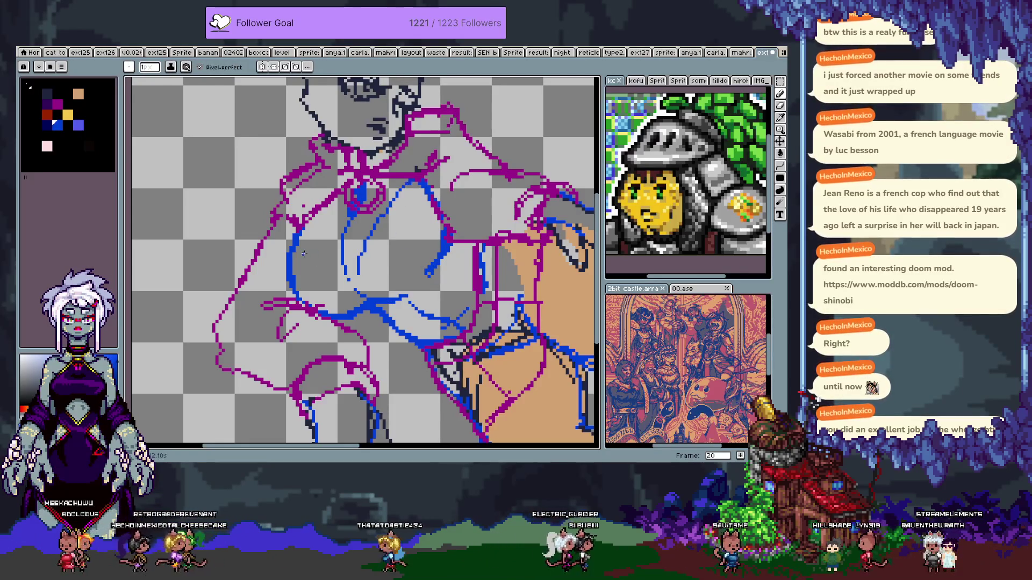
key("e")
mouse_move(355, 274)
left_mouse_down()
mouse_move(399, 226)
mouse_move(371, 215)
left_mouse_up()
key("b")
- Draw a light-blue diagonal across the chest, trim its lower end, and eyedropper the light blue
key("]")
mouse_move(413, 180)
left_mouse_down()
mouse_move(352, 267)
mouse_move(368, 317)
mouse_move(361, 309)
left_mouse_up()
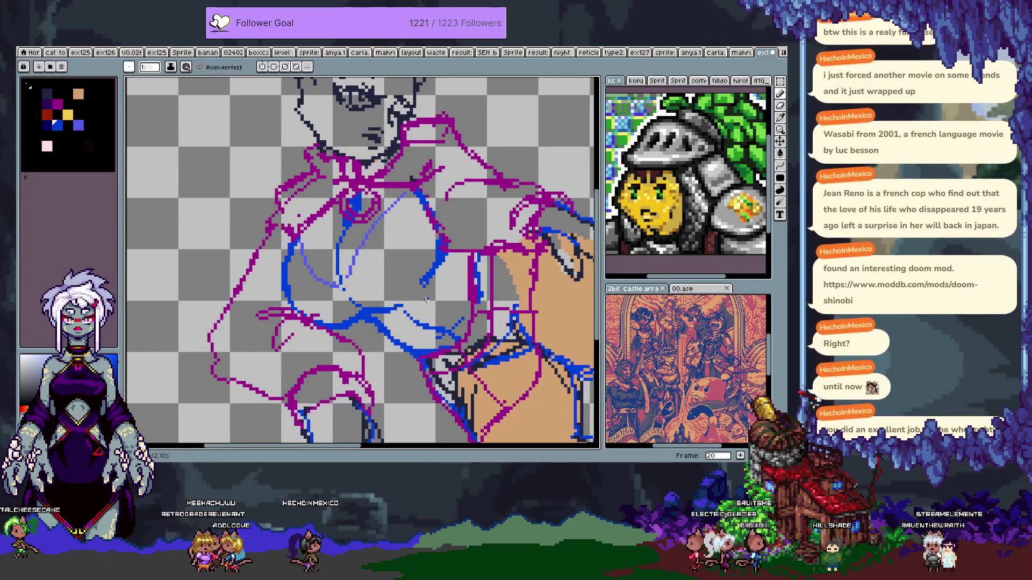
key("e")
mouse_move(422, 284)
left_mouse_down()
mouse_move(438, 263)
mouse_move(418, 293)
left_mouse_up()
key("b")
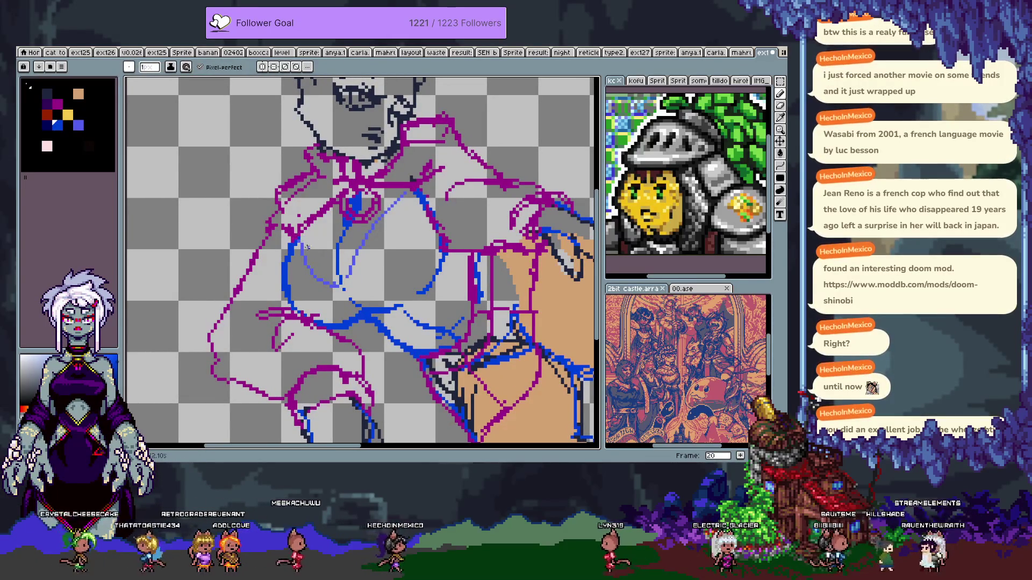
left_click(305, 246, "alt")
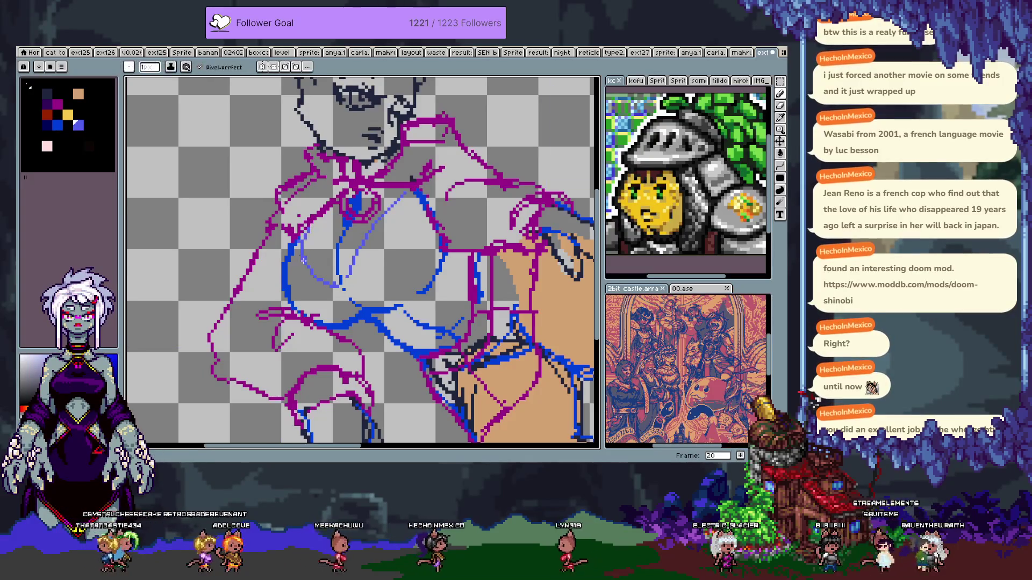
key("space")
left_click_drag(418, 290, 394, 339)
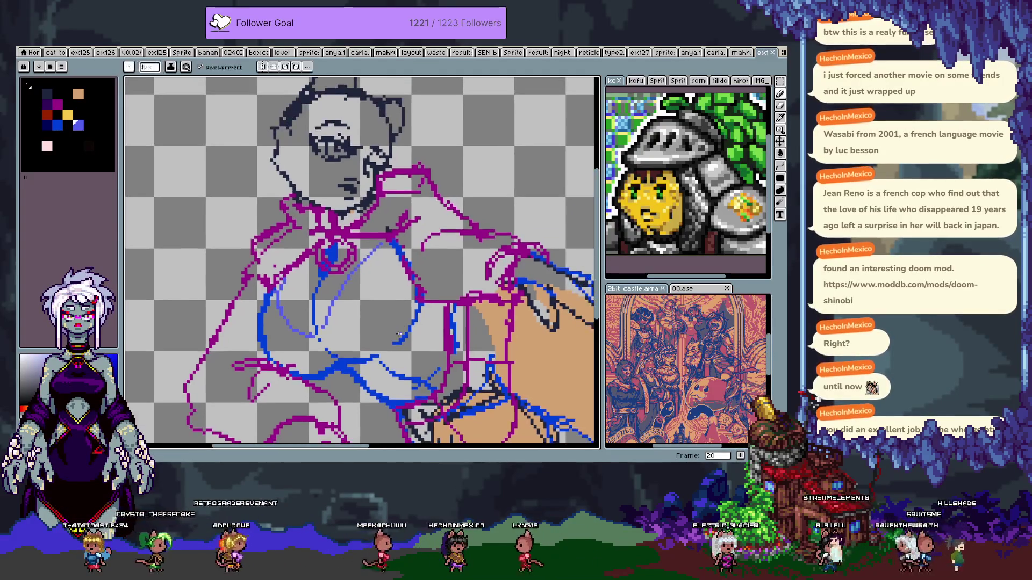
- Pick the magenta from an existing line and draw a short magenta stroke near the shoulder
key("v")
key("b")
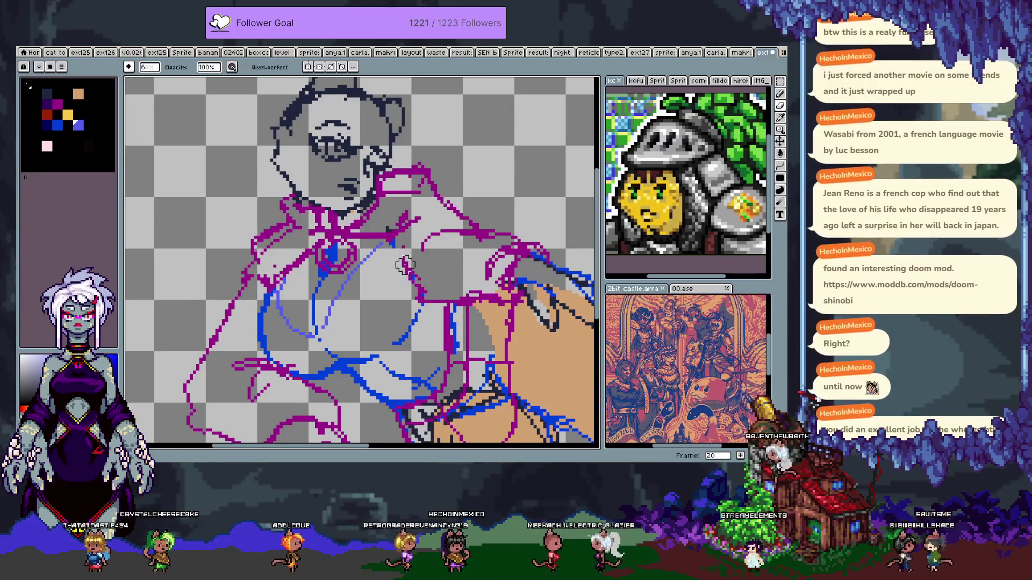
key("v")
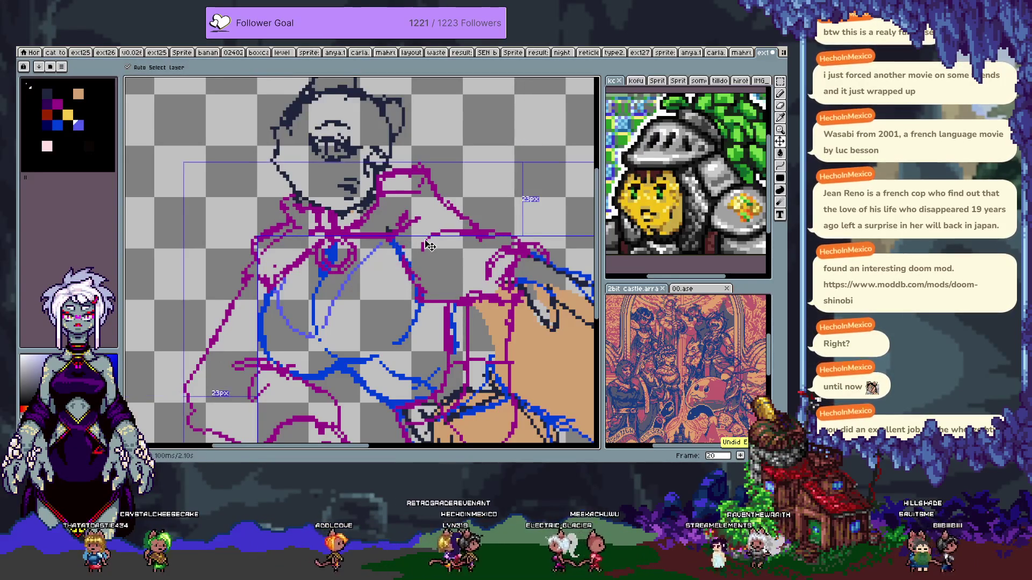
key("b")
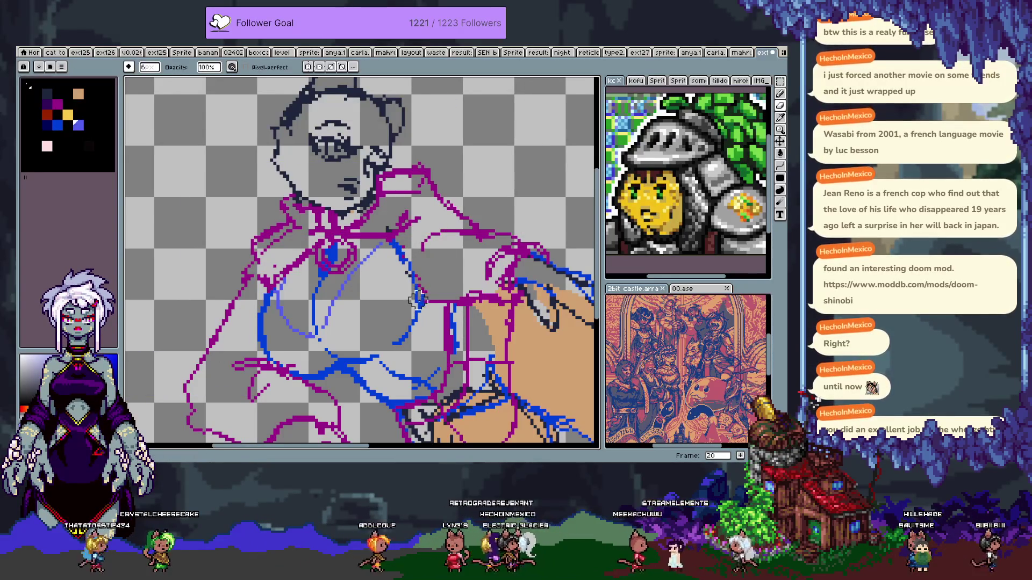
key("i")
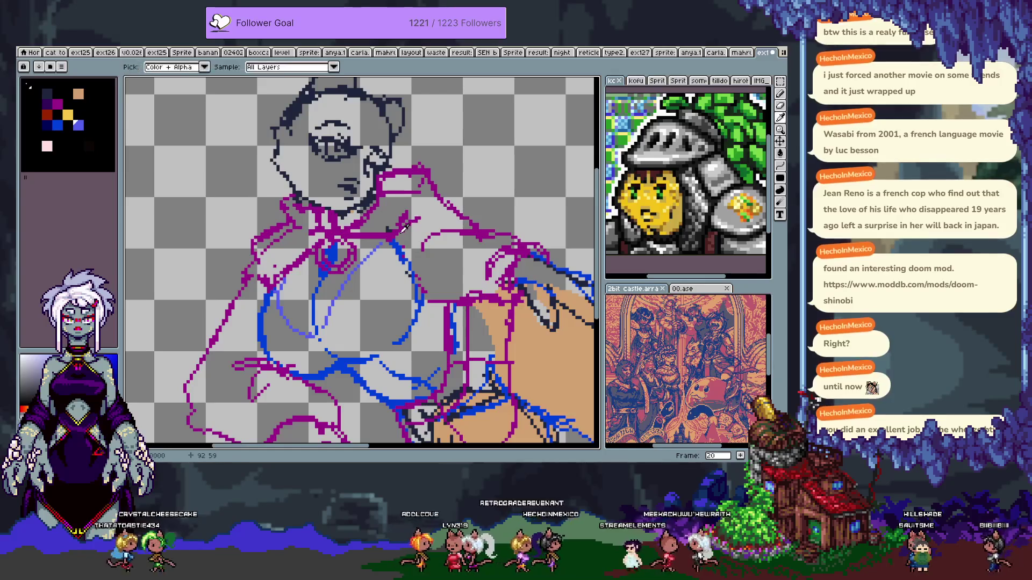
key("b")
left_click(403, 232, "alt")
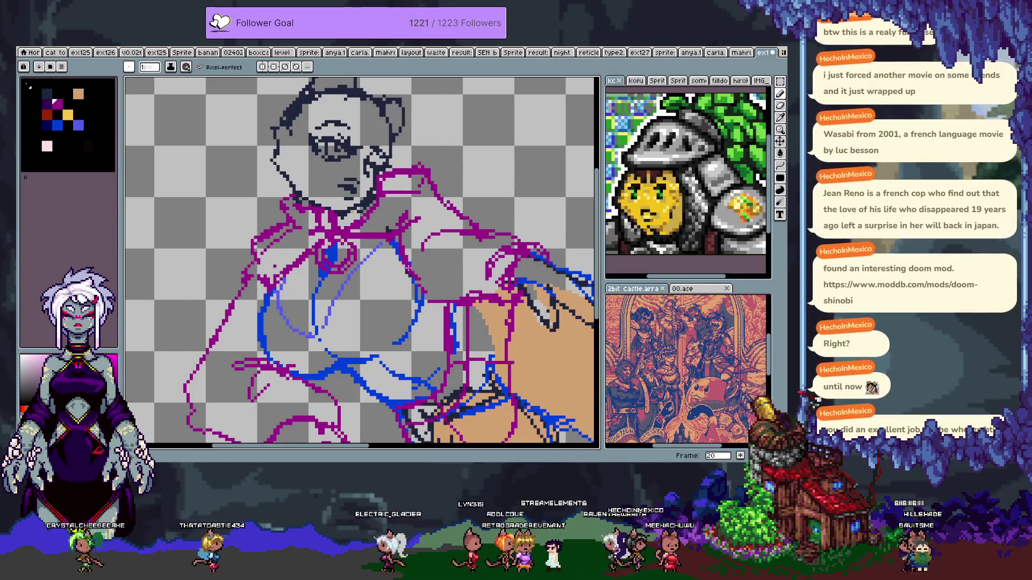
left_click_drag(404, 219, 419, 217)
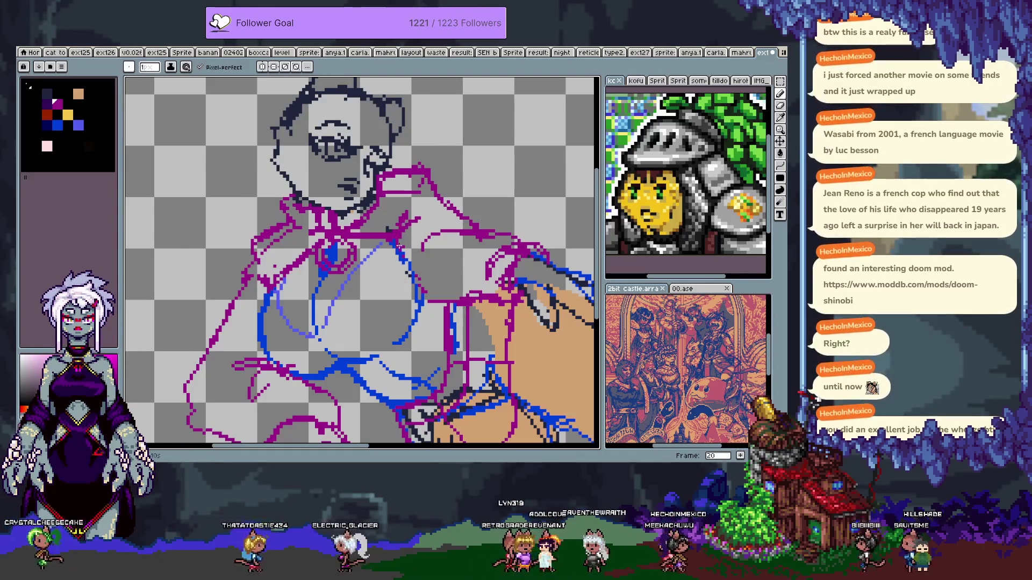
- Add another short magenta stroke by the shoulder, then undo it
key("e")
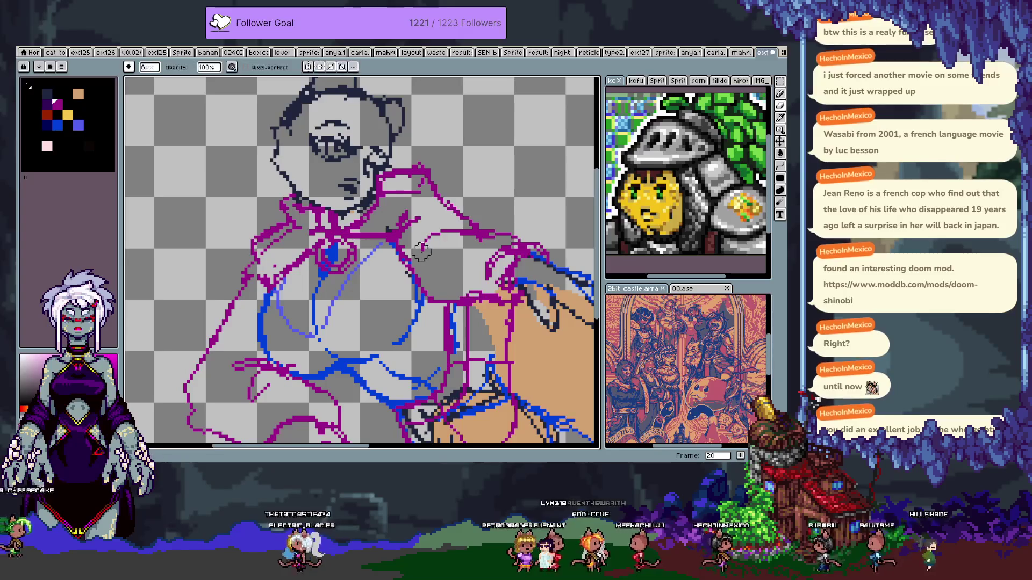
key("b")
left_click_drag(432, 242, 446, 230)
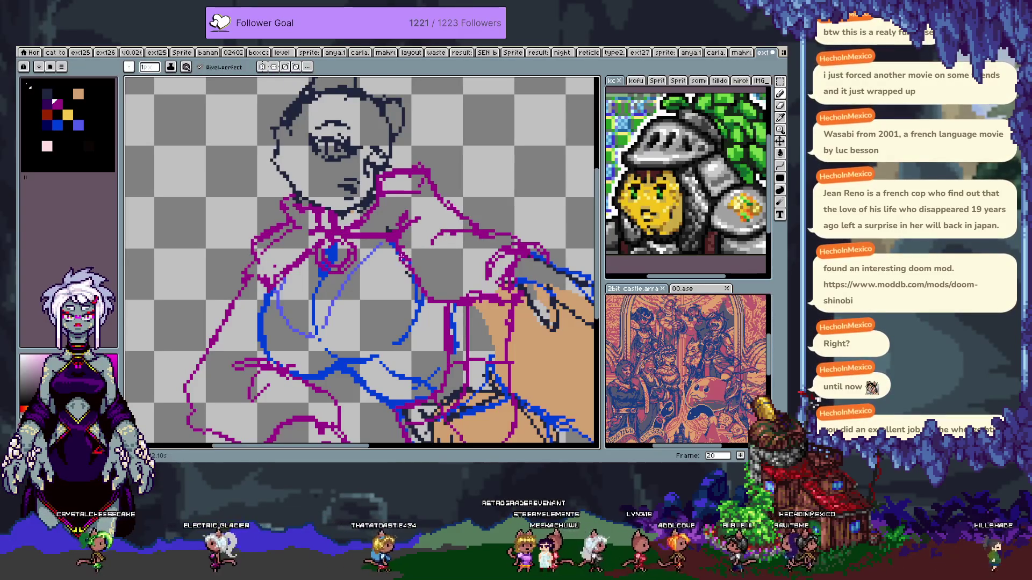
key("e")
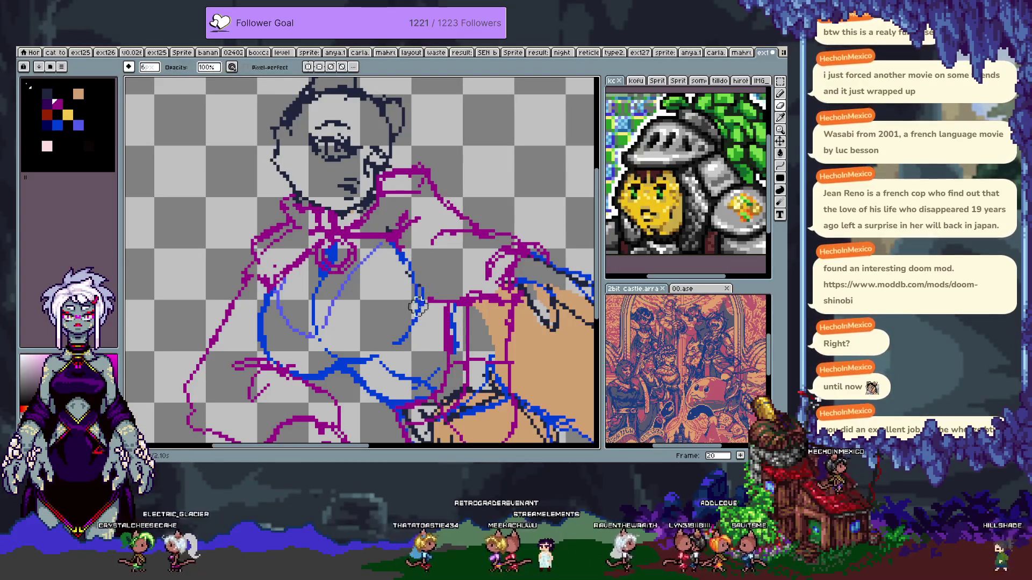
key("b")
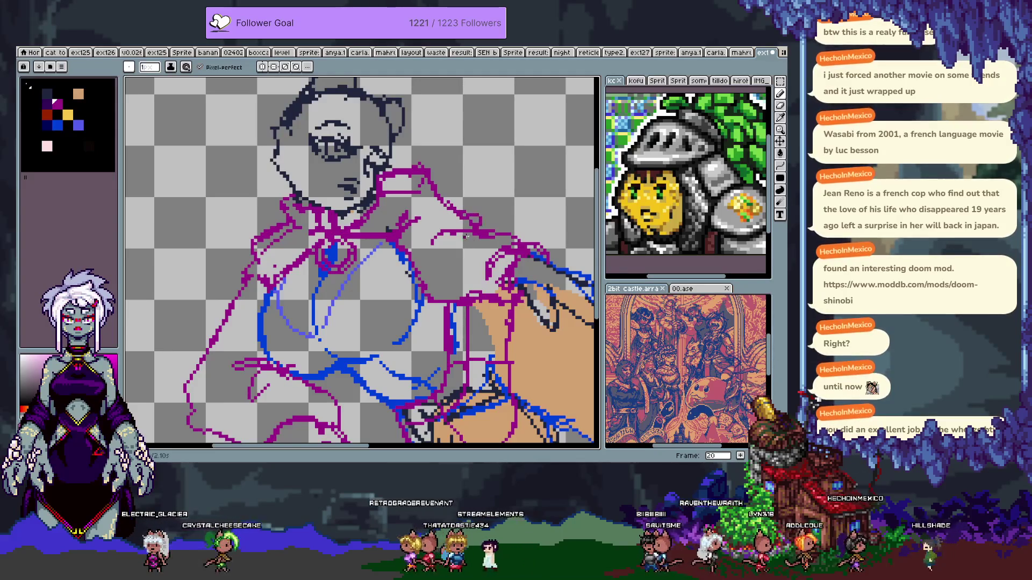
key("ctrl+z")
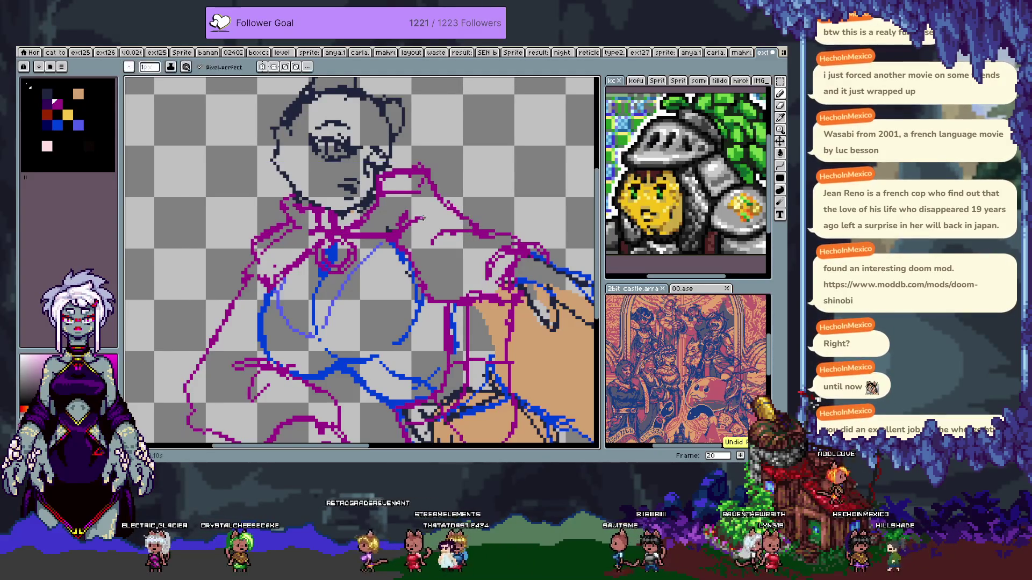
- Redraw a magenta line across the shoulder top and outline the right shoulder in magenta
left_click_drag(440, 205, 460, 216)
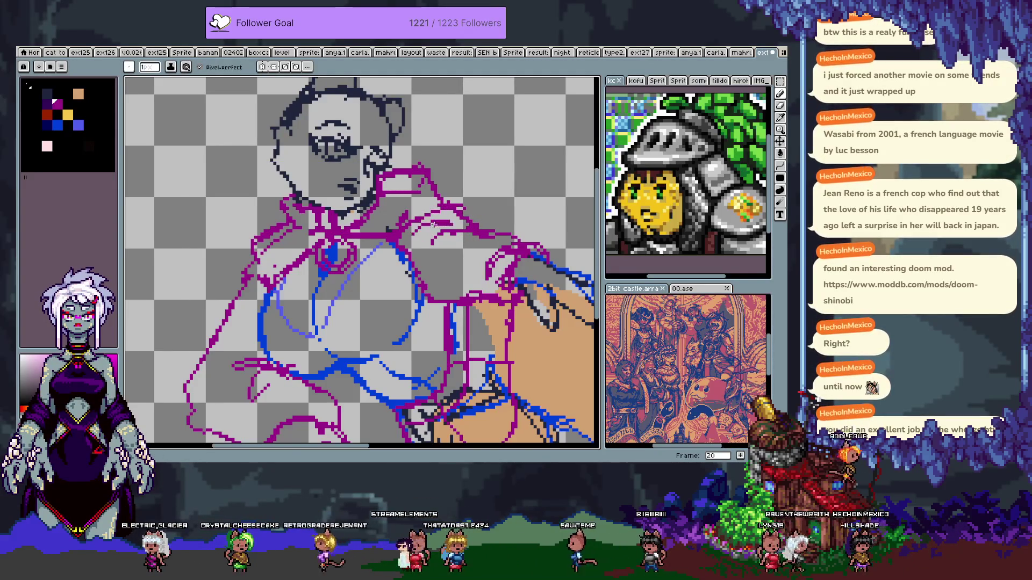
key("e")
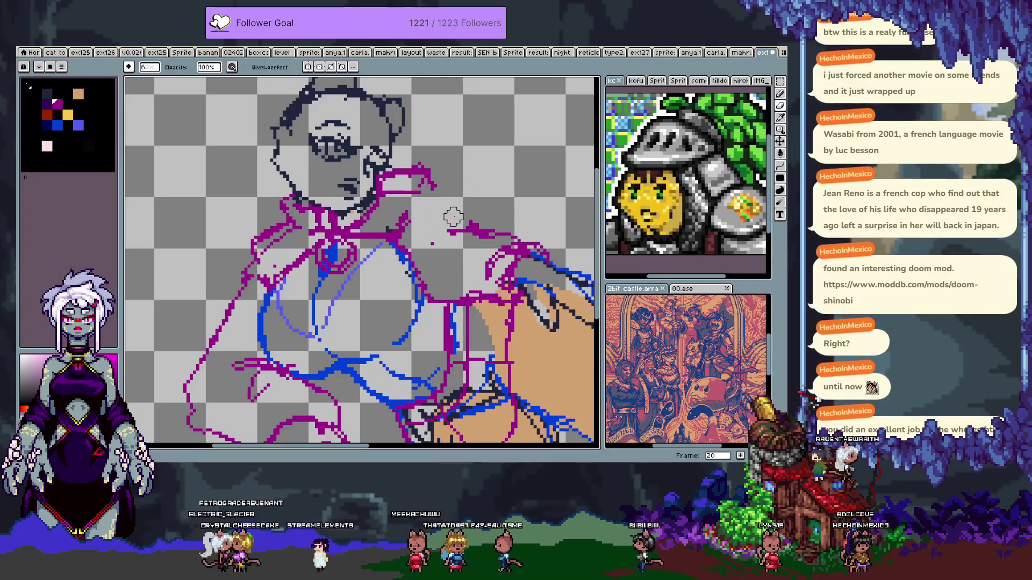
key("b")
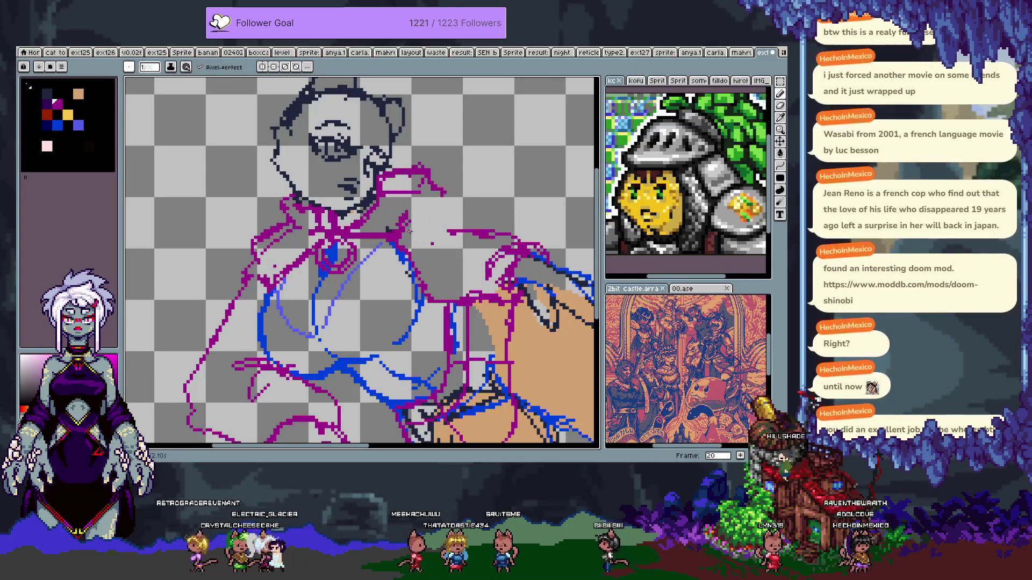
mouse_move(430, 172)
left_mouse_down()
mouse_move(445, 232)
mouse_move(428, 245)
left_mouse_up()
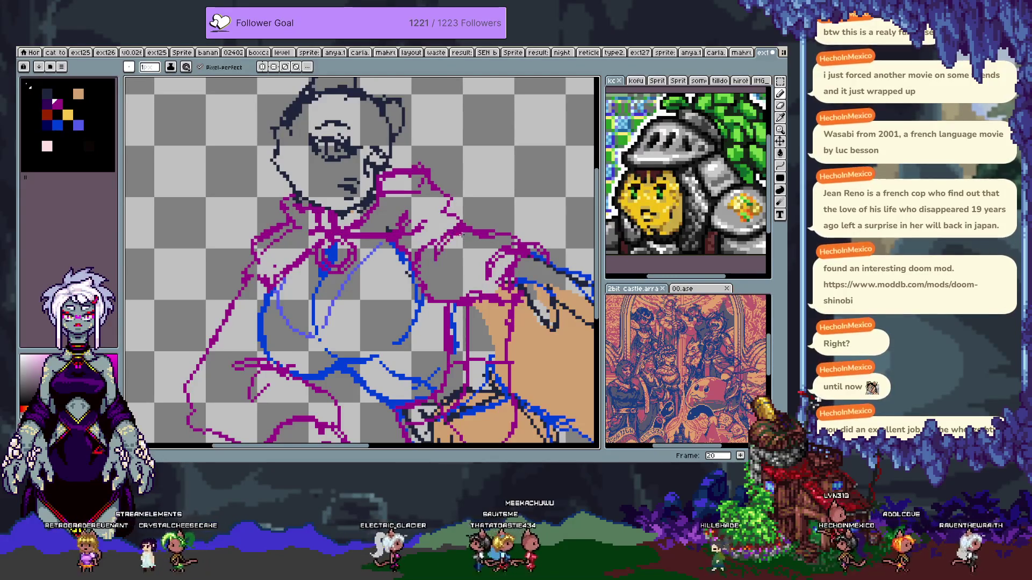
left_click_drag(239, 324, 304, 265)
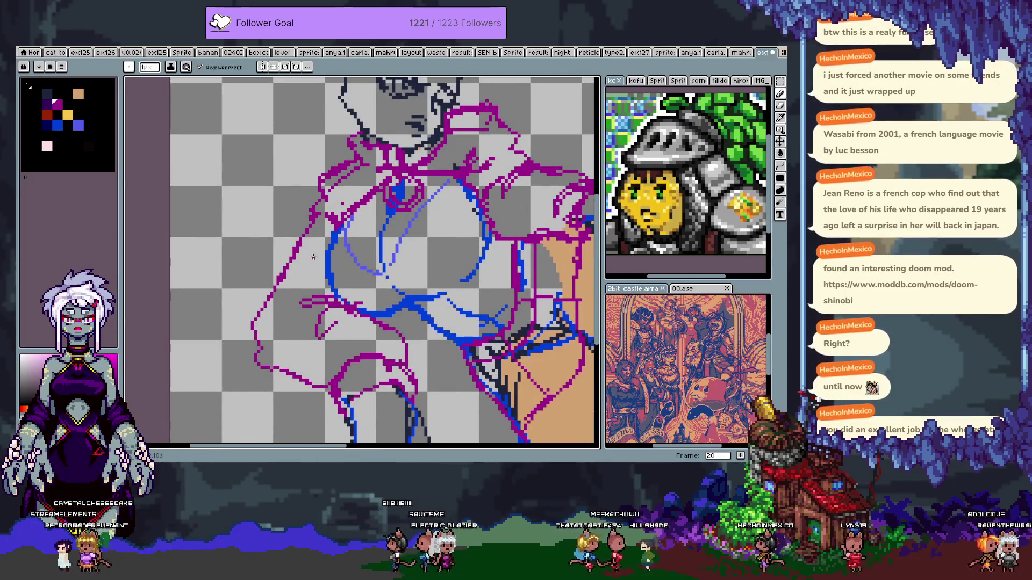
- Fix the left-shoulder magenta lines with the eraser and pencil, then pan back to the head and hoodie
key("e")
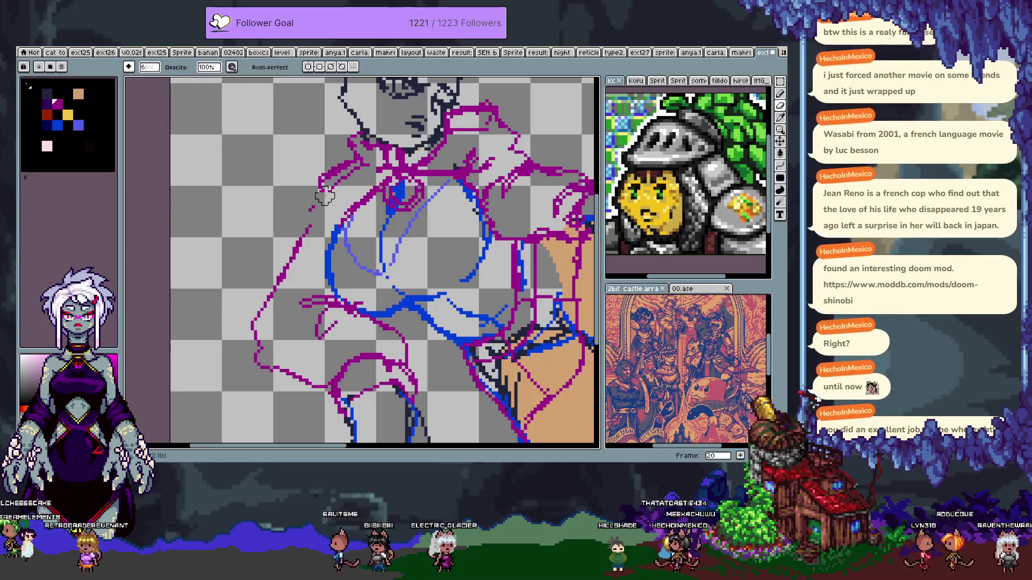
key("b")
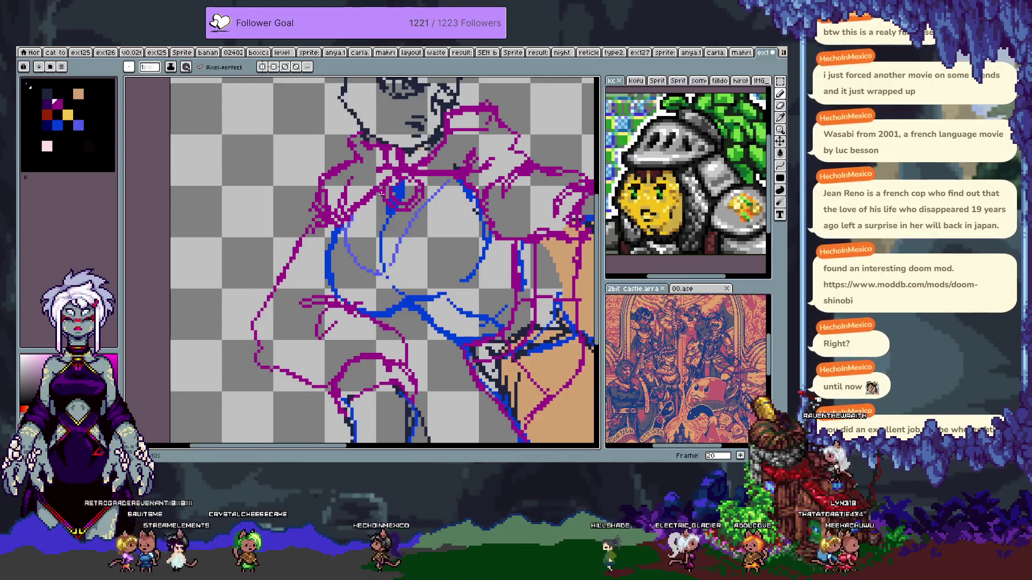
key("e")
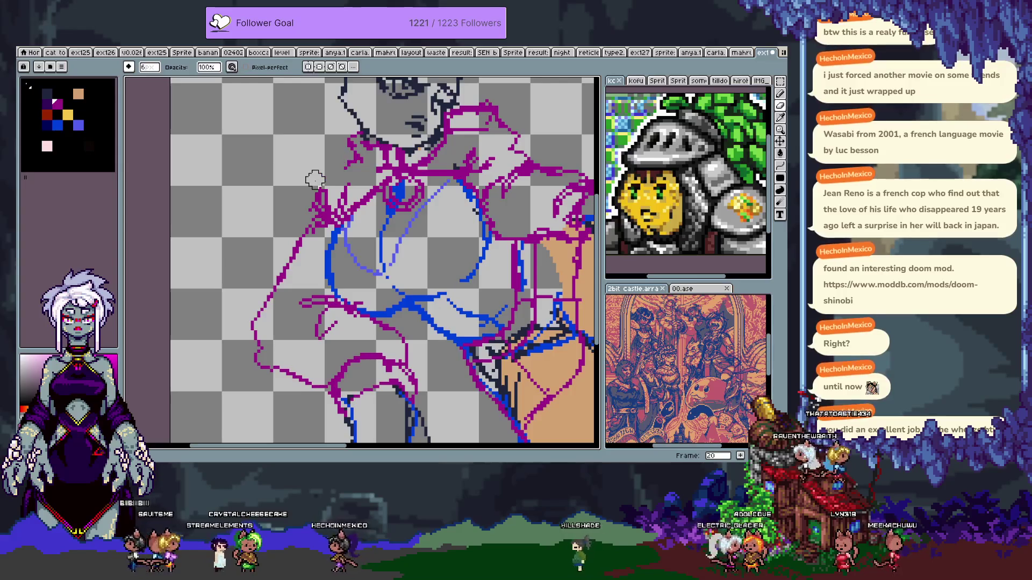
key("b")
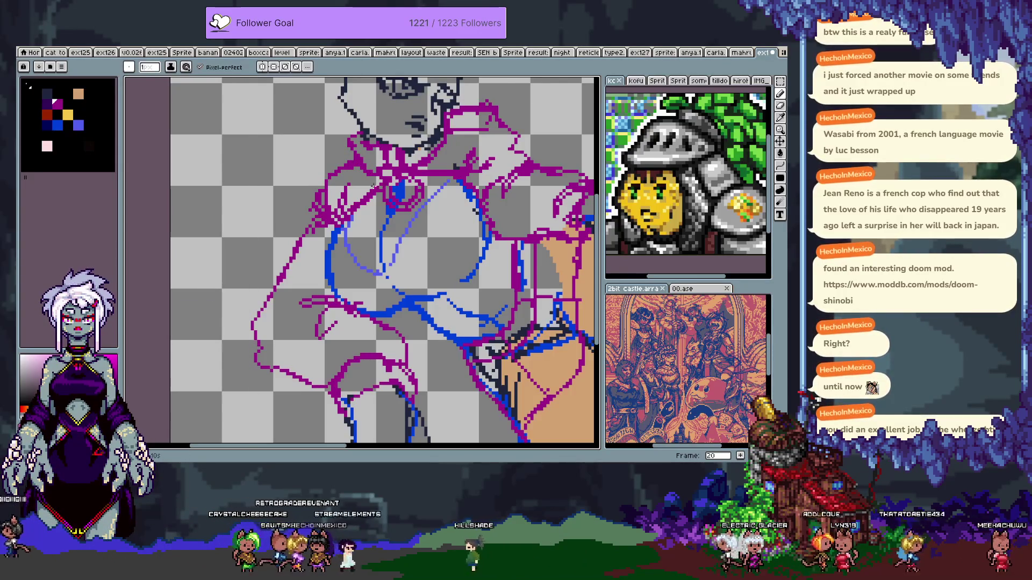
key("e")
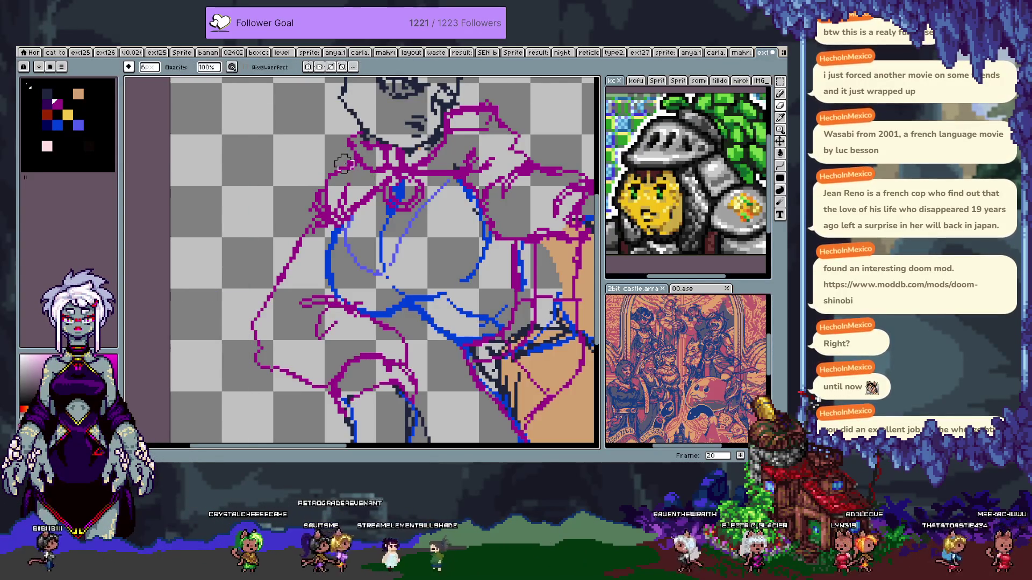
key("b")
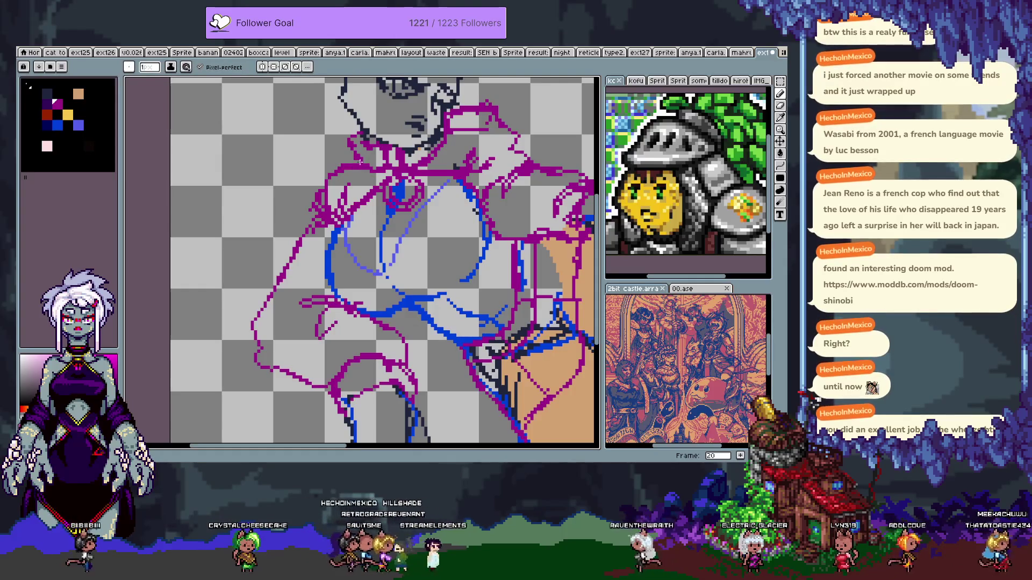
key("h")
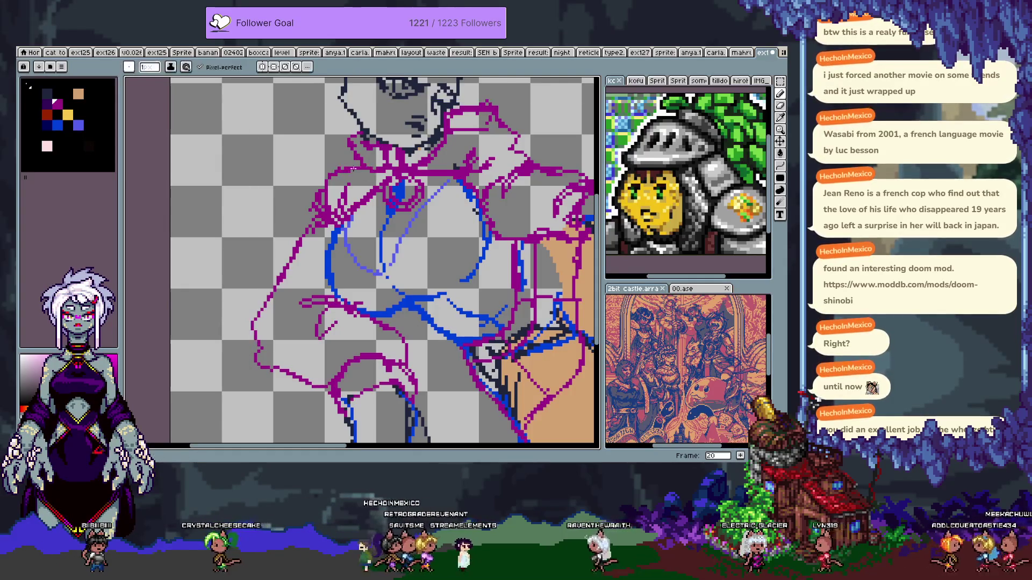
left_click_drag(362, 168, 319, 213)
key("b")
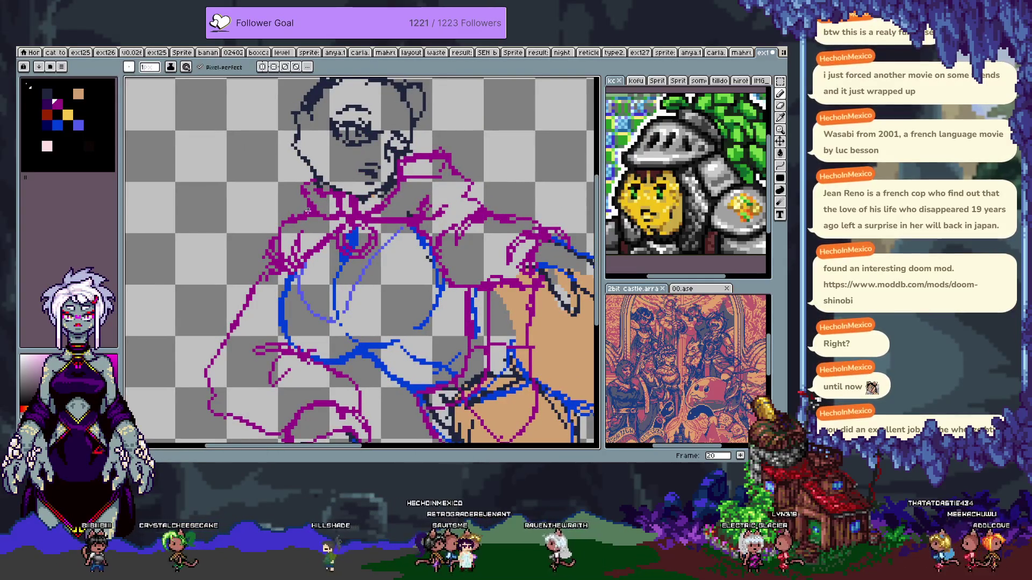
- Compare with the previous frame, return to frame 20, and erase the magenta strokes near the chin
key("comma")
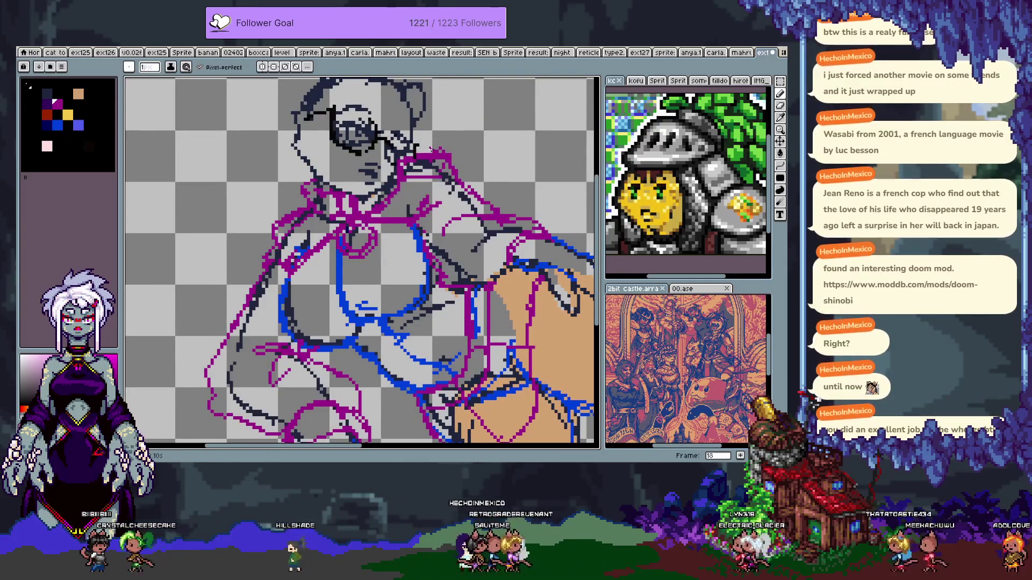
key("comma")
key("period")
key("period")
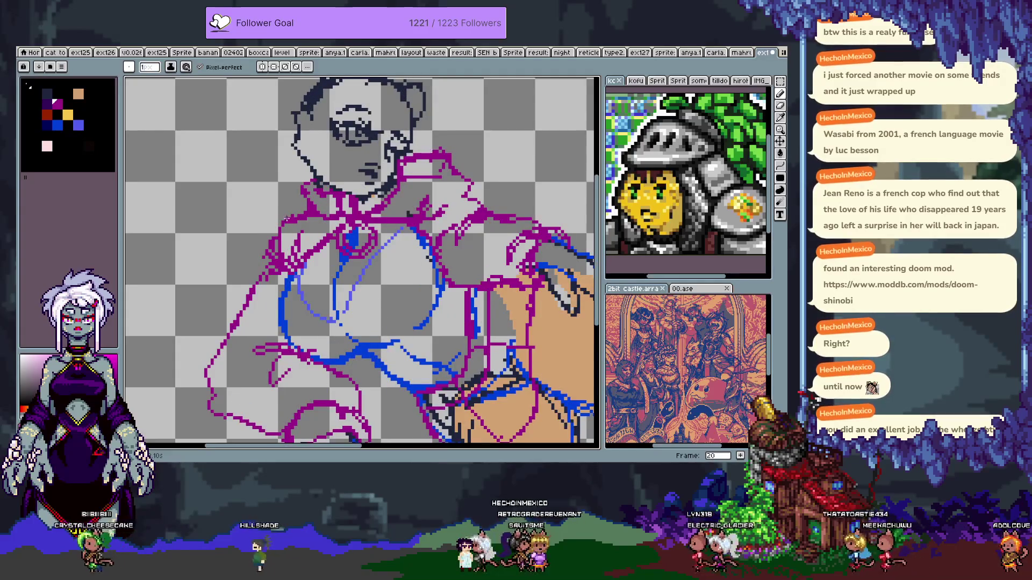
key("e")
left_click_drag(438, 161, 408, 161)
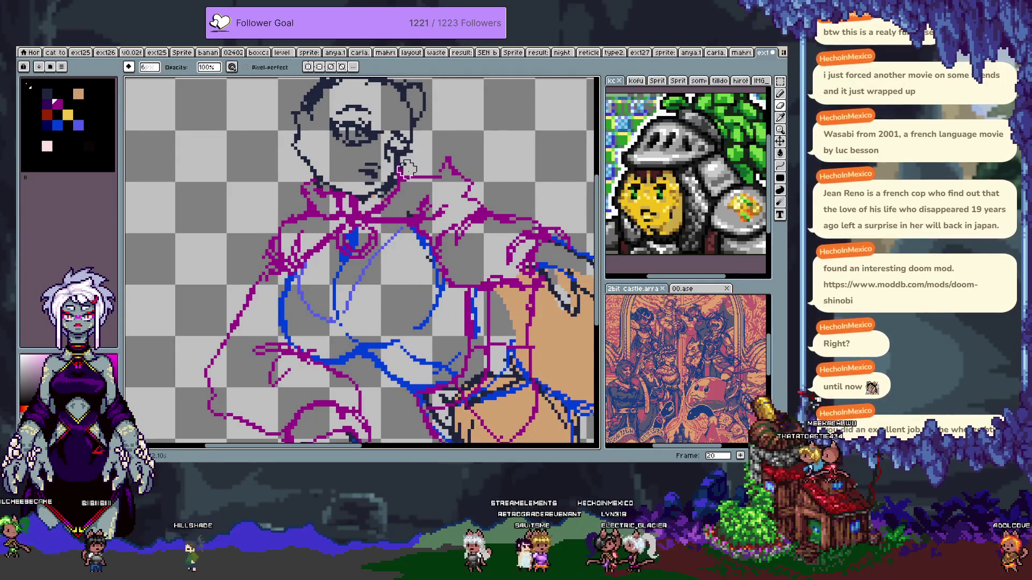
- Draw a magenta diagonal near the chin and new collar lines below it
key("b")
left_click_drag(399, 180, 435, 153)
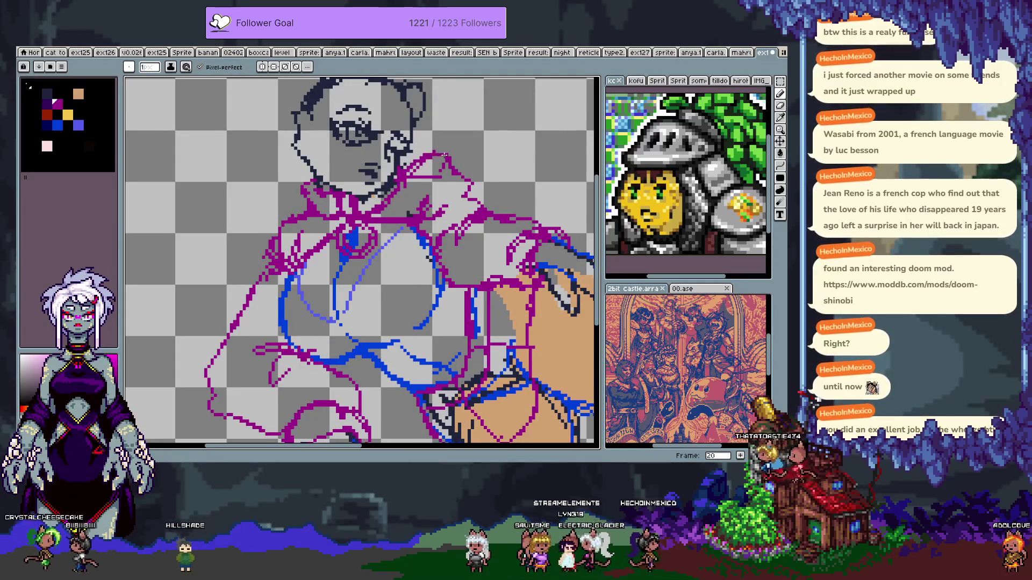
key("e")
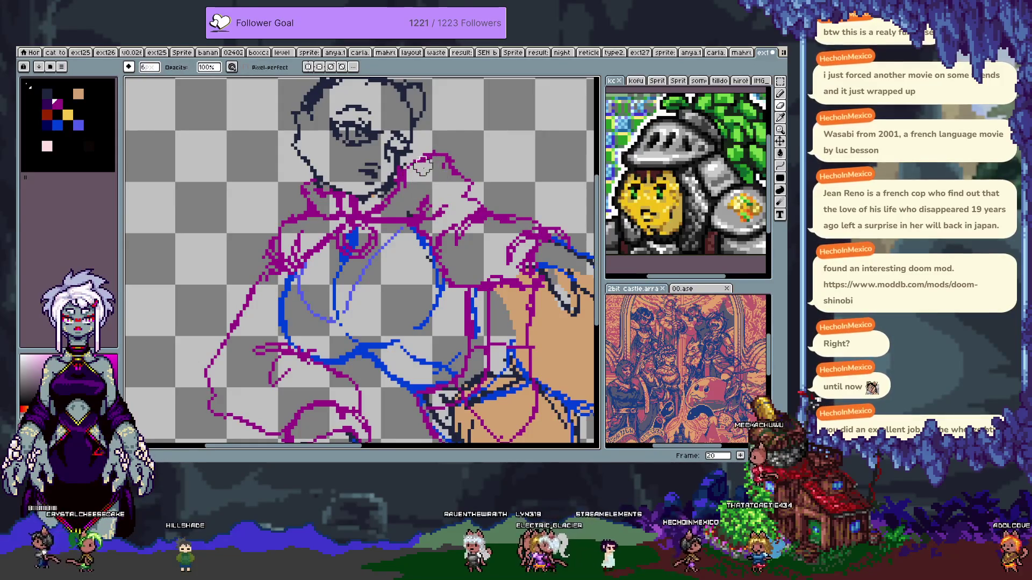
key("b")
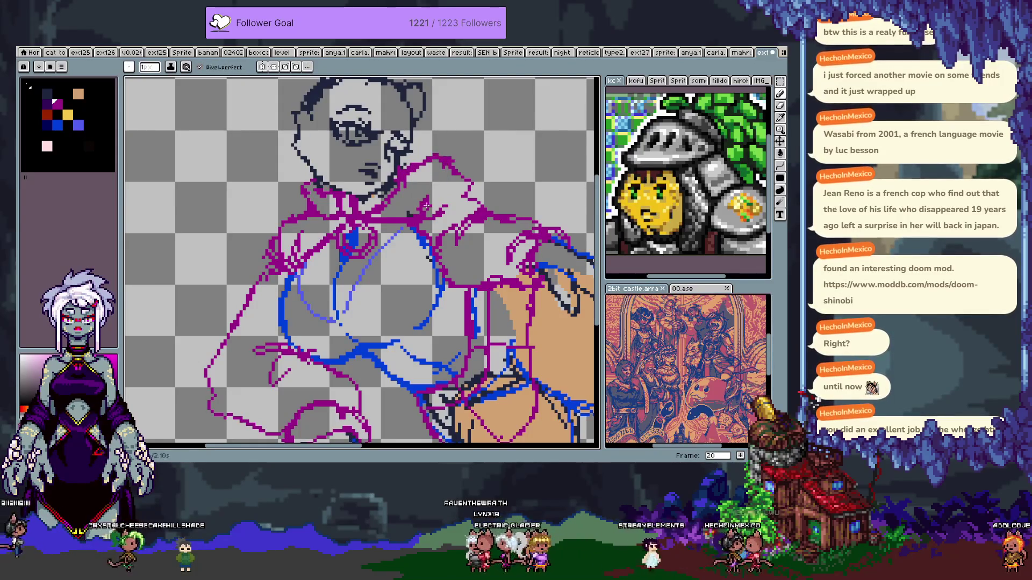
left_click_drag(425, 212, 404, 184)
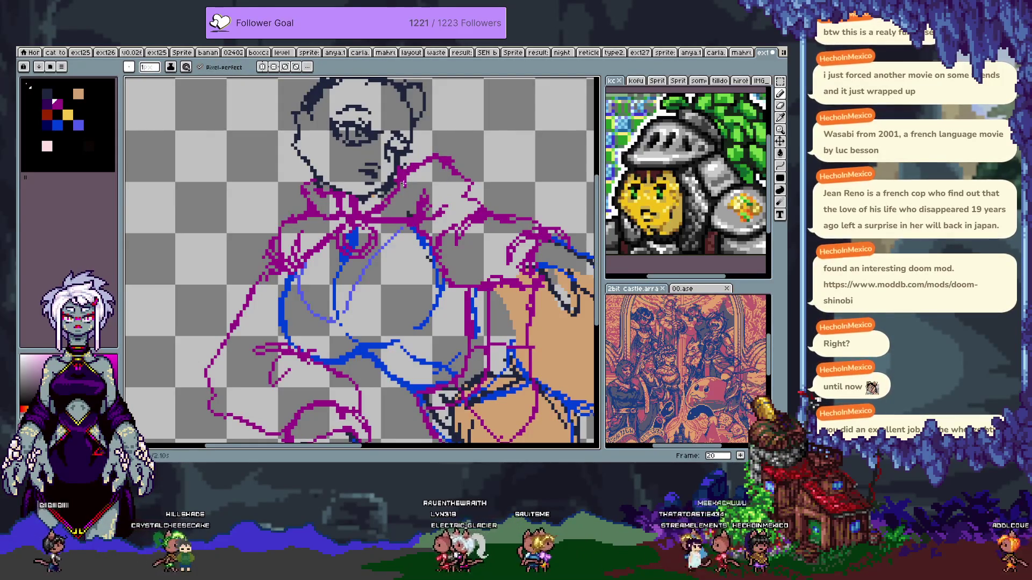
key("e")
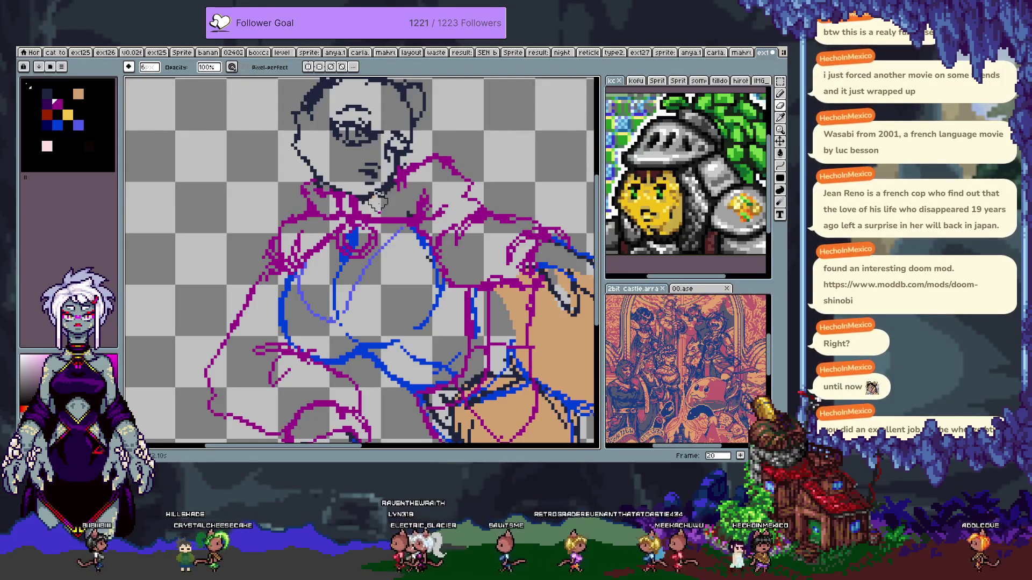
key("b")
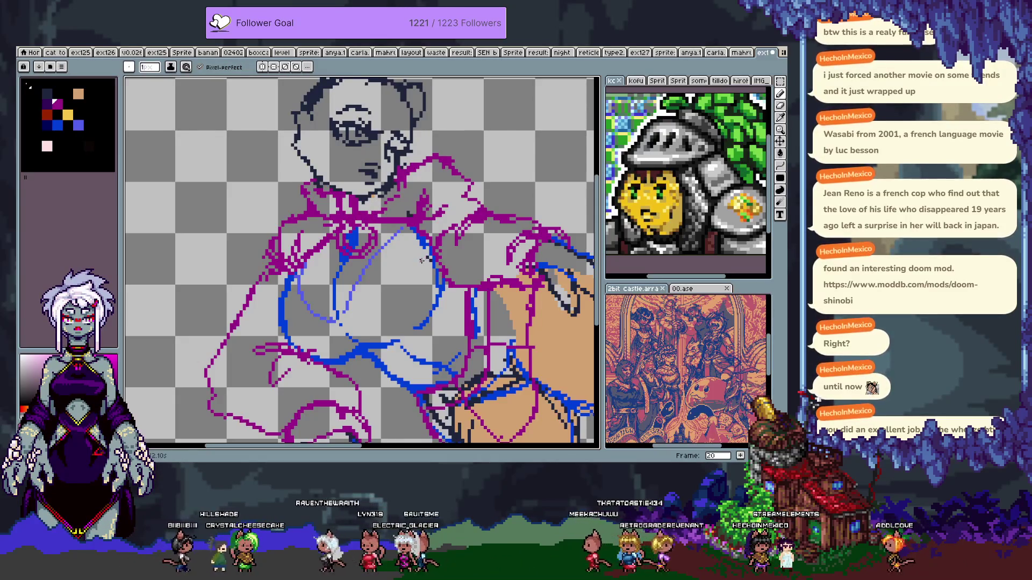
scroll(423, 260, "down", 3)
scroll(454, 289, "up", 1)
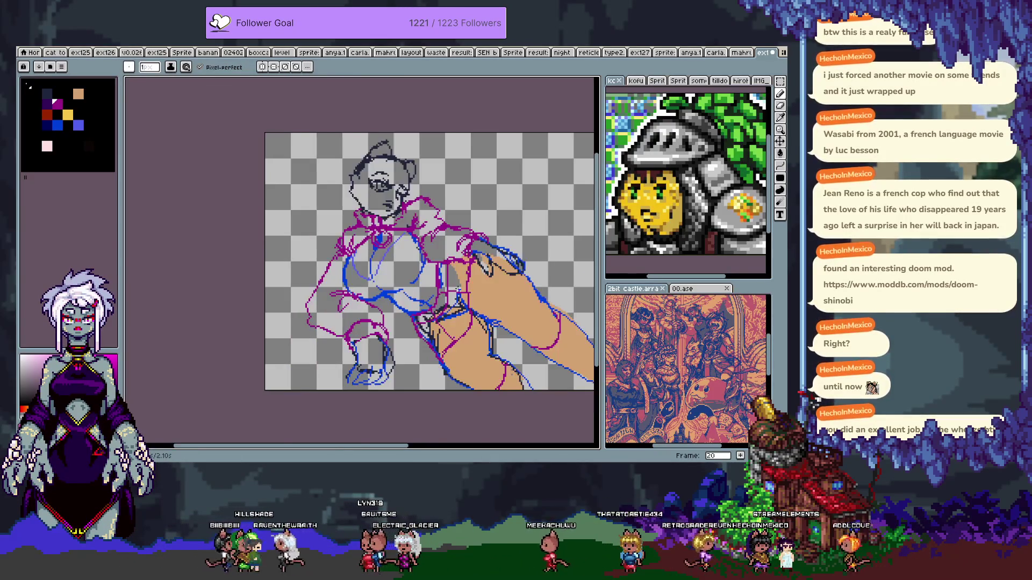
- Zoom to the hand and erase its stray magenta sketch lines with the 6px eraser
scroll(454, 289, "up", 1)
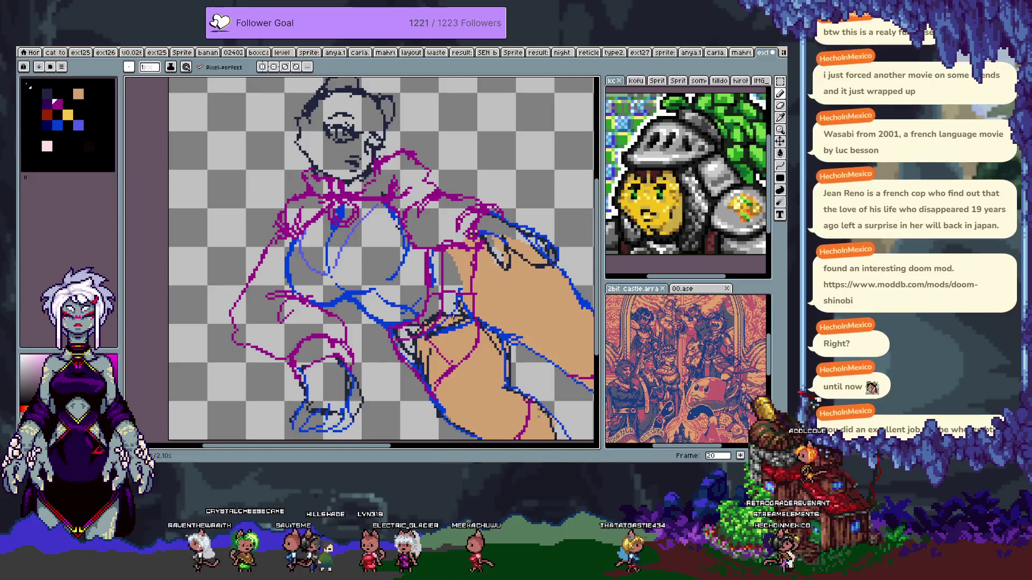
scroll(457, 317, "up", 1)
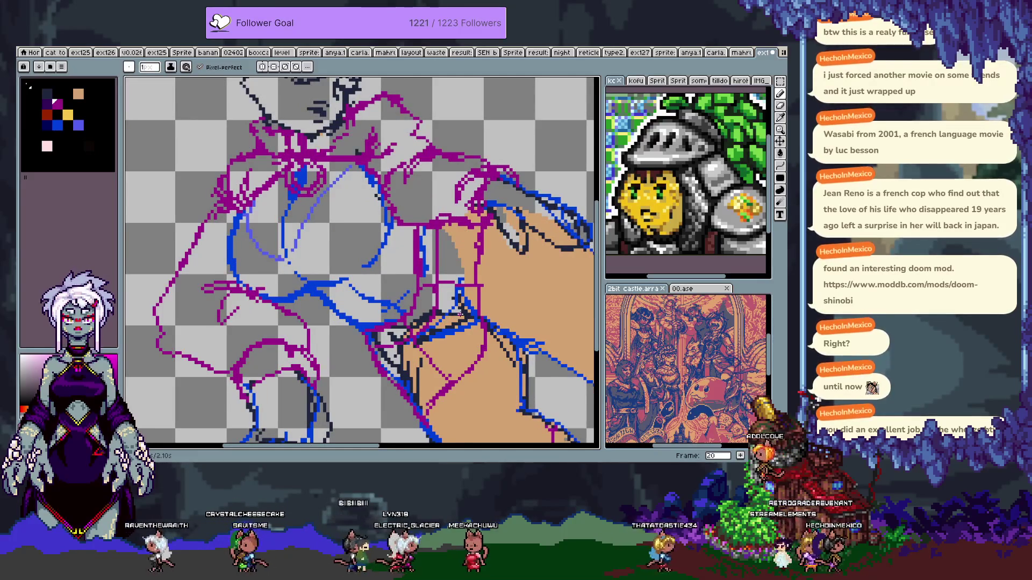
scroll(463, 311, "down", 3)
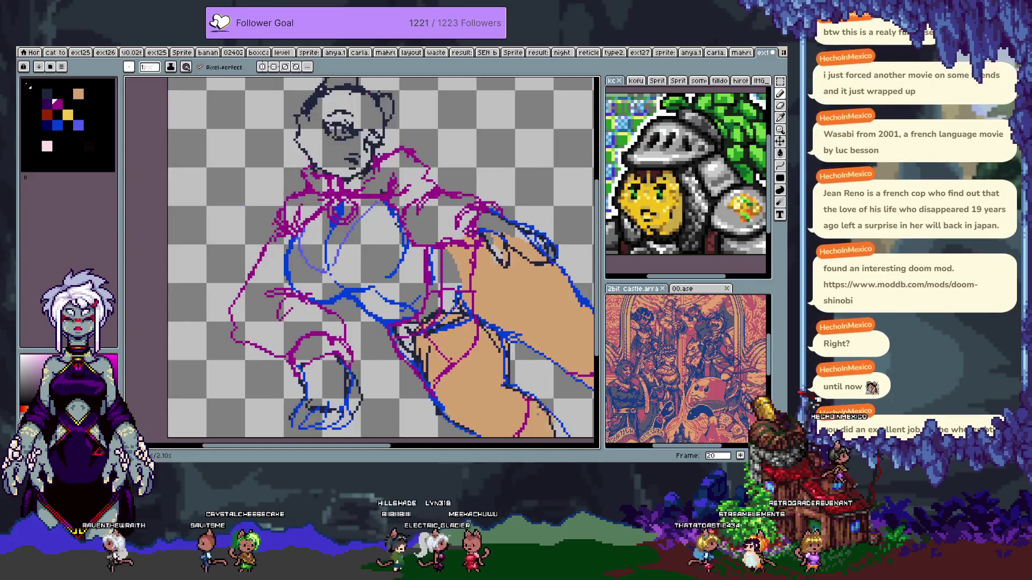
scroll(453, 308, "up", 3)
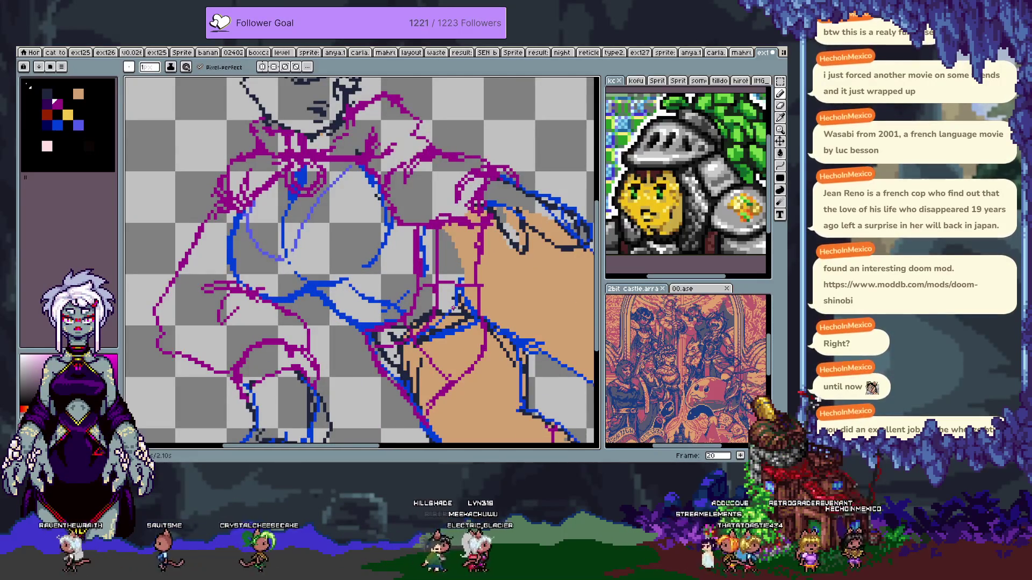
left_click_drag(453, 308, 405, 244)
key("e")
left_click_drag(393, 317, 429, 257)
key("b")
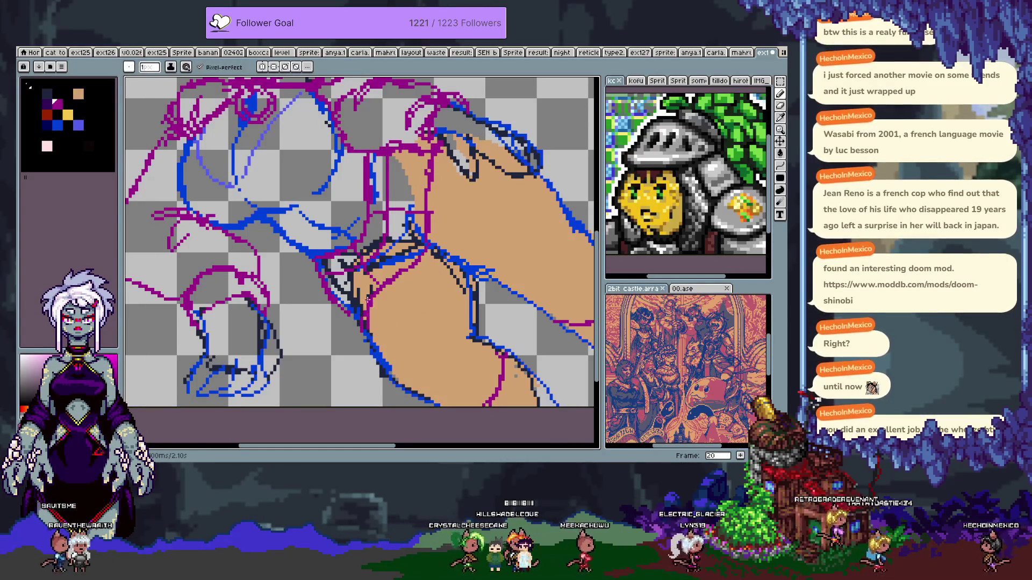
- Draw one clean magenta line down along the hand with the 1px pencil
scroll(409, 252, "down", 1)
scroll(446, 206, "up", 1)
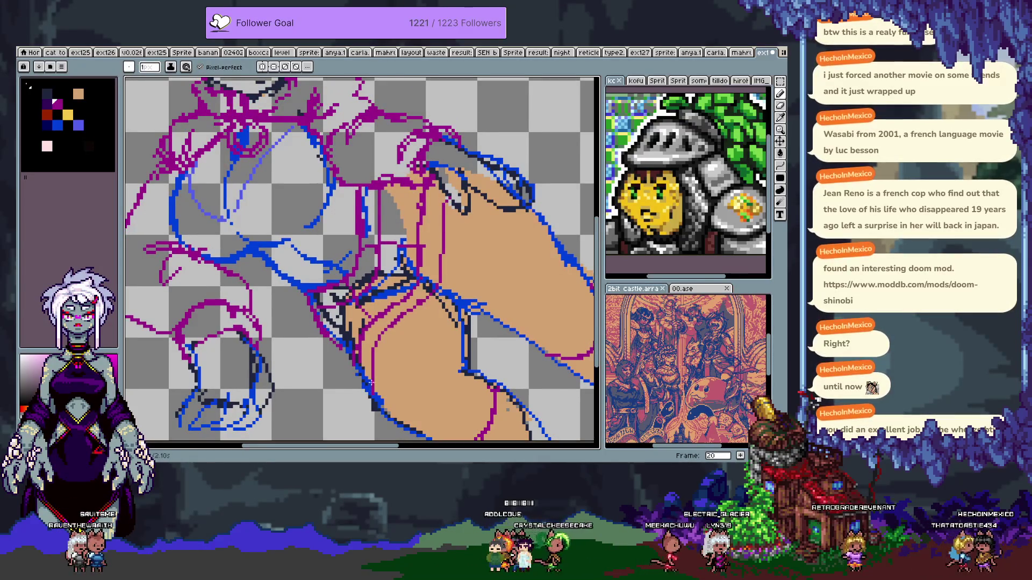
left_click_drag(442, 248, 419, 287)
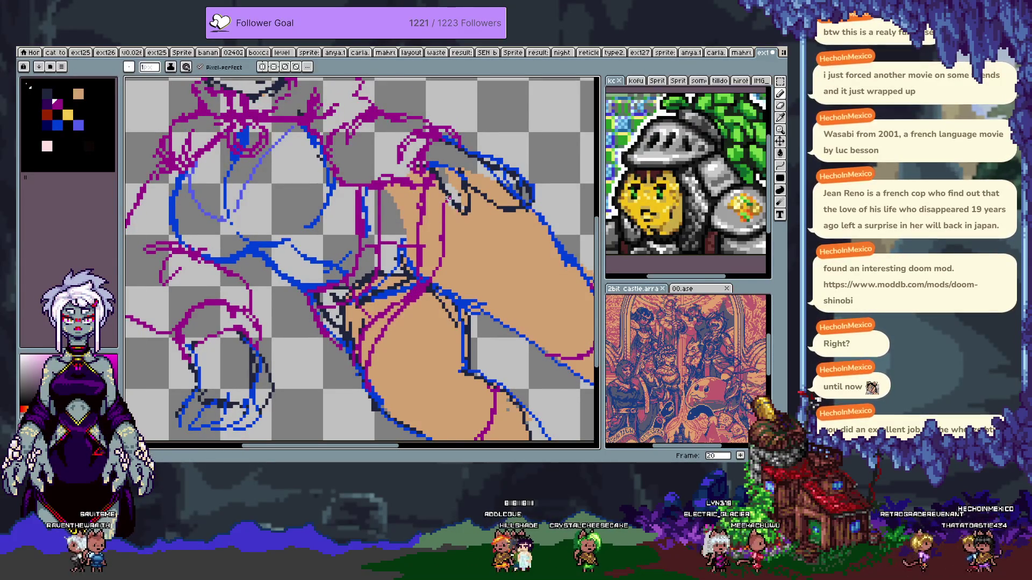
left_click_drag(443, 204, 463, 271)
left_click_drag(414, 244, 457, 282)
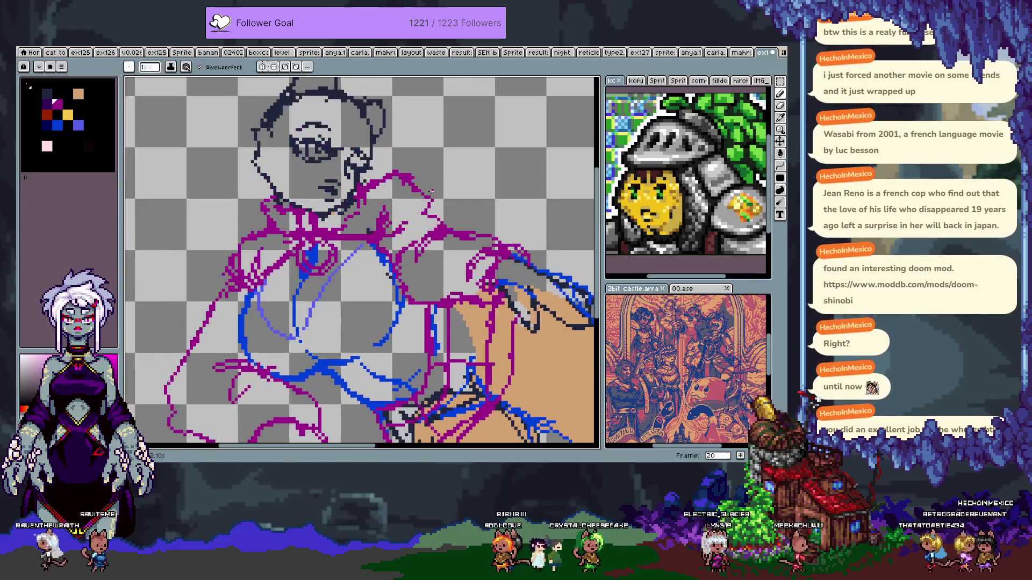
- Copy Layer 4's pink-line cel from frame 16 and paste it into frame 20
key("e")
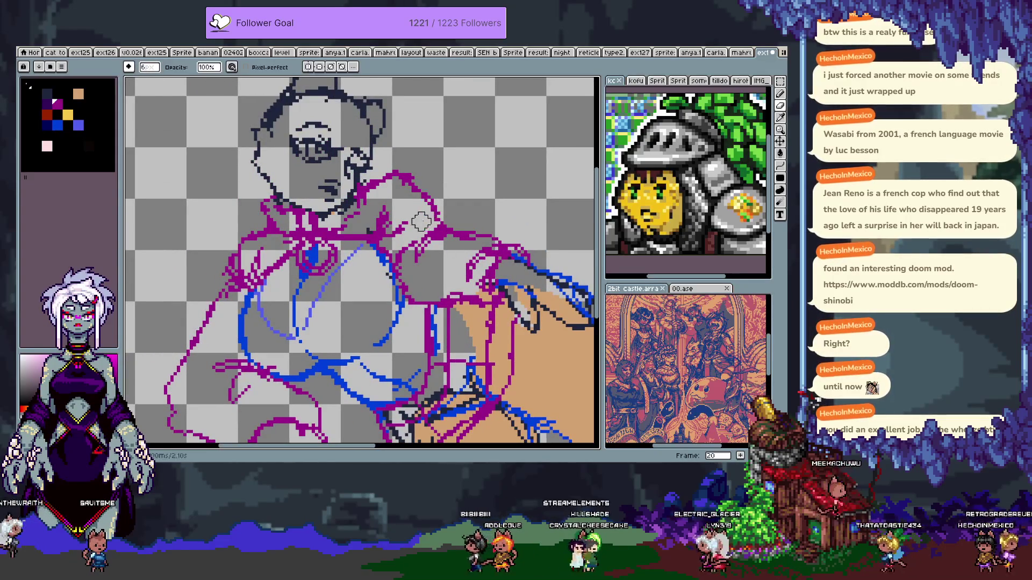
key("b")
left_click_drag(297, 372, 337, 394)
key("Tab")
left_click(413, 356)
key("ctrl+c")
left_click(451, 355)
key("ctrl+v")
key("Tab")
- Advance to frame 21 with the timeline hidden and recentre the sketch view
key("h")
scroll(512, 325, "down", 1)
scroll(511, 324, "up", 1)
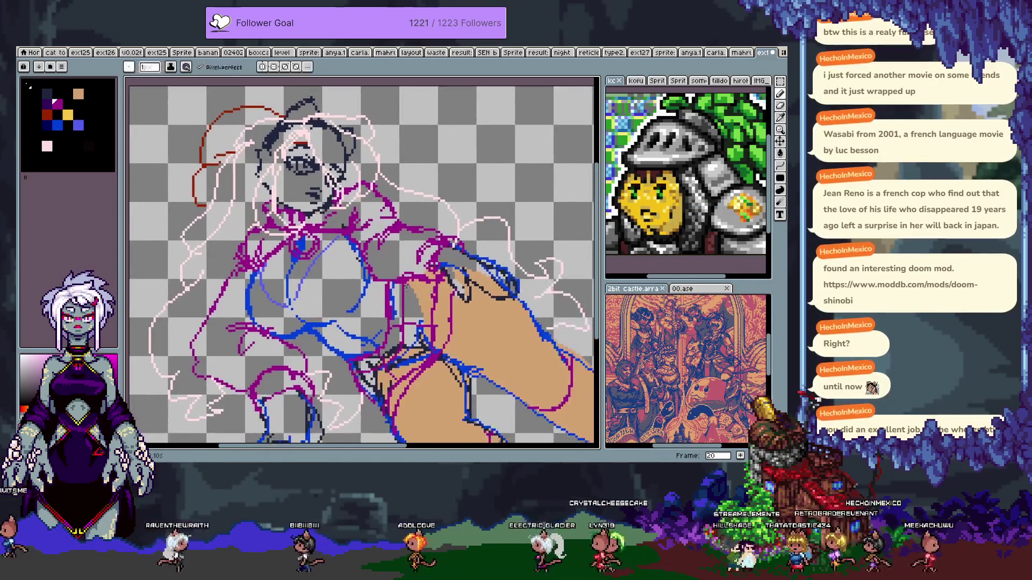
scroll(484, 311, "down", 2)
scroll(370, 260, "up", 1)
key("b")
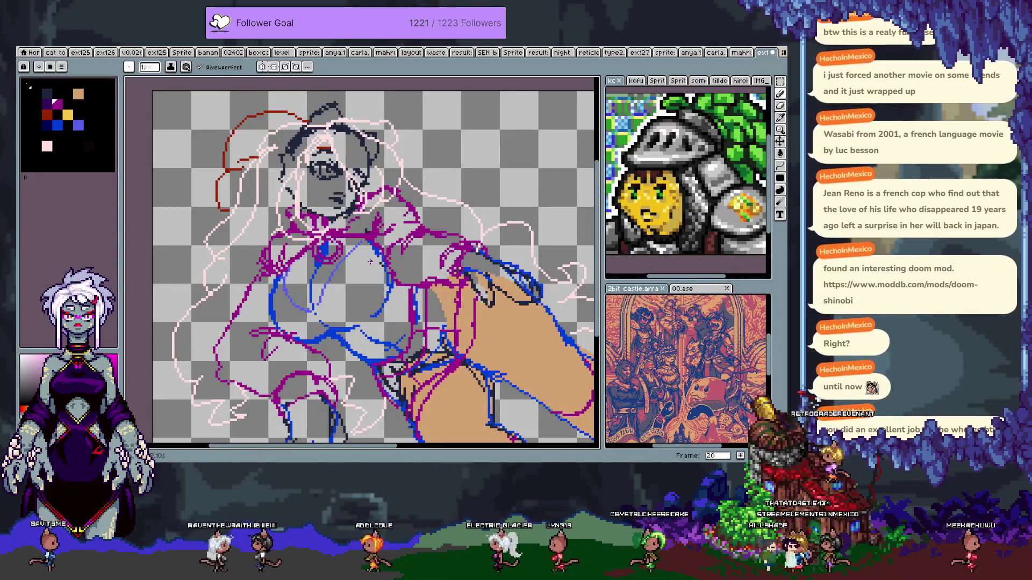
key("Tab")
key("period")
key("Tab")
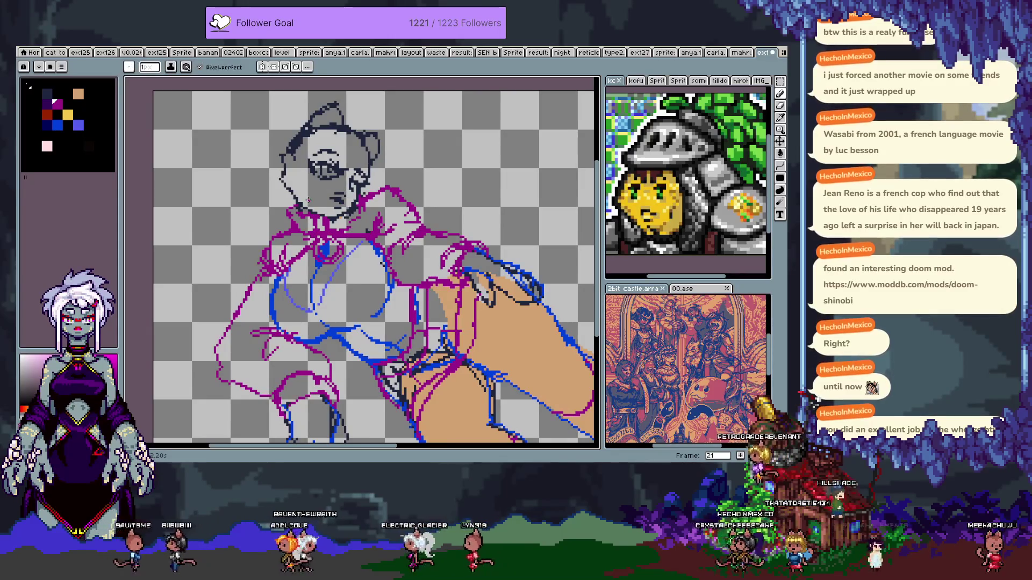
scroll(307, 240, "down", 3)
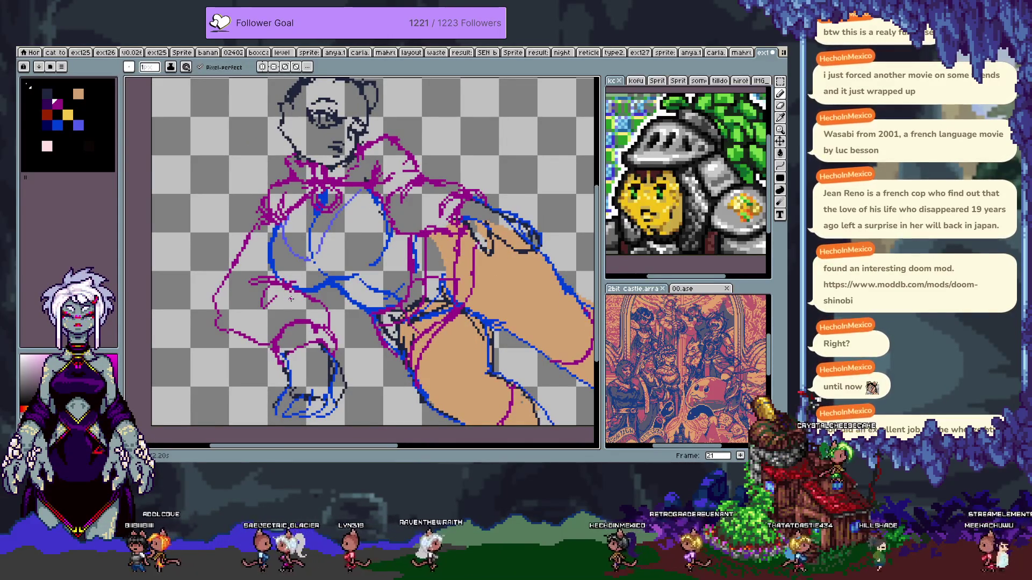
key("space")
mouse_move(420, 290)
left_mouse_down()
mouse_move(391, 284)
mouse_move(406, 300)
left_mouse_up()
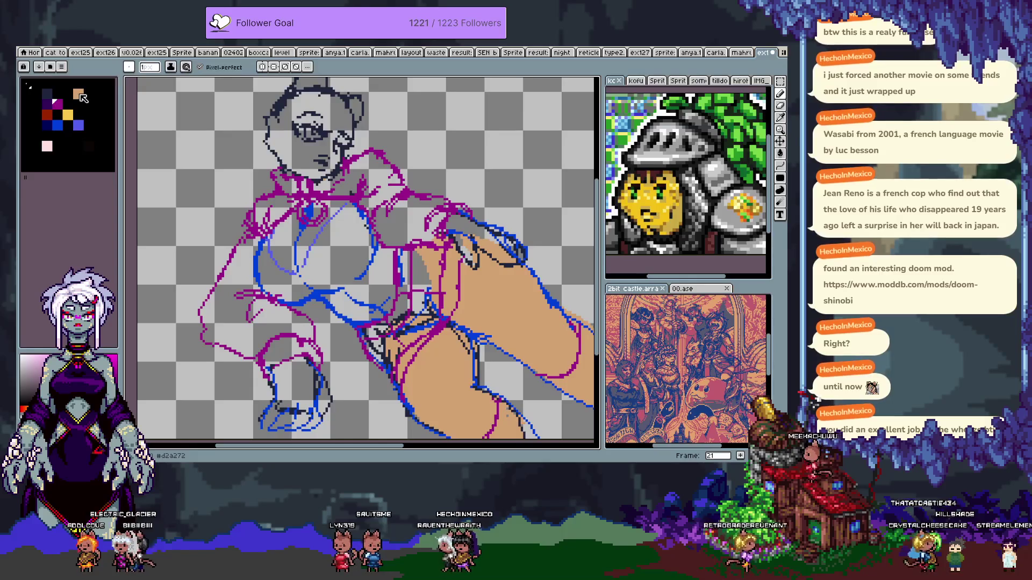
- Move the dark navy swatch to an empty palette slot and darken it to 111421 in HSV
left_click(48, 95)
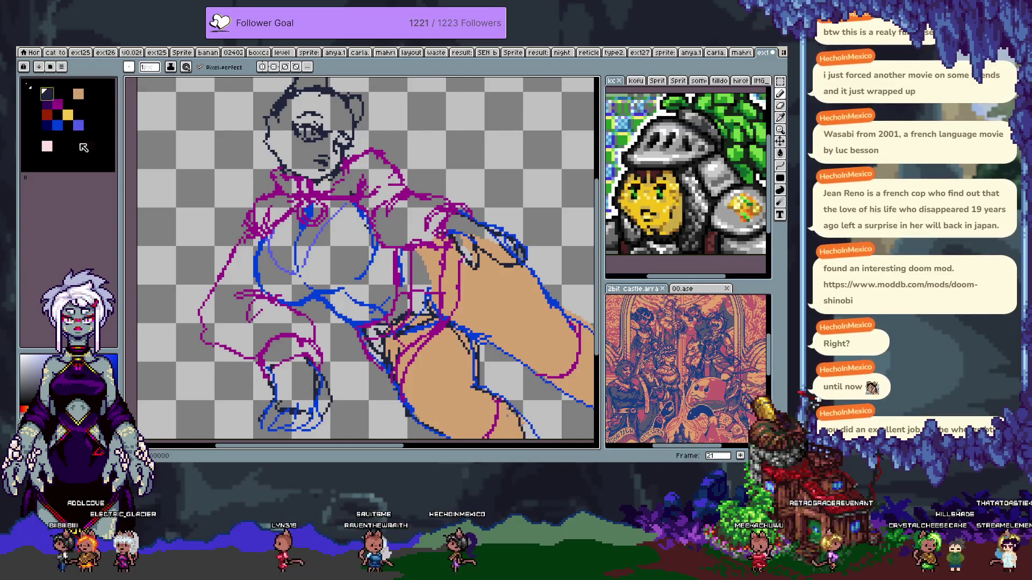
left_click_drag(79, 150, 79, 147)
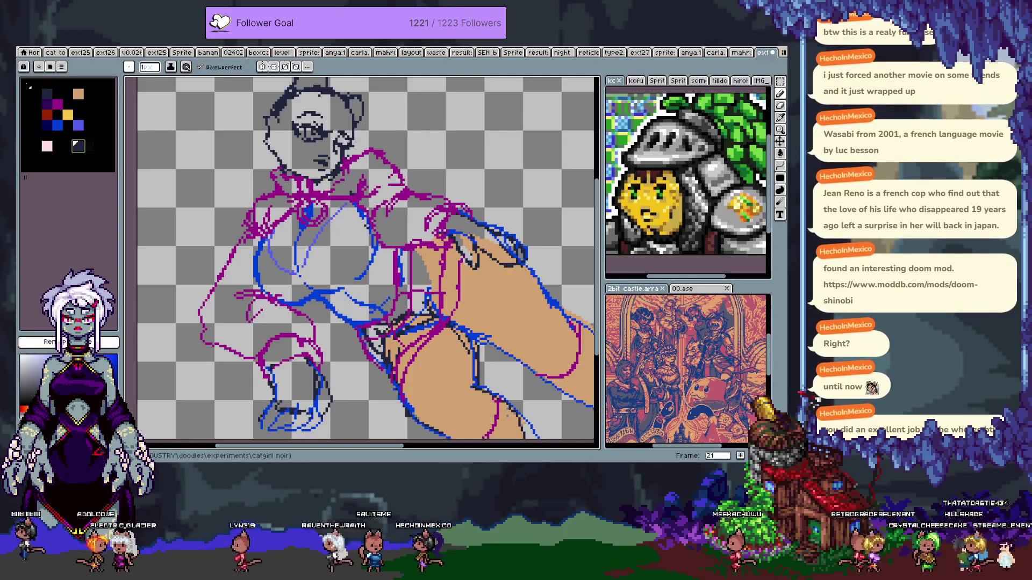
left_click(51, 97)
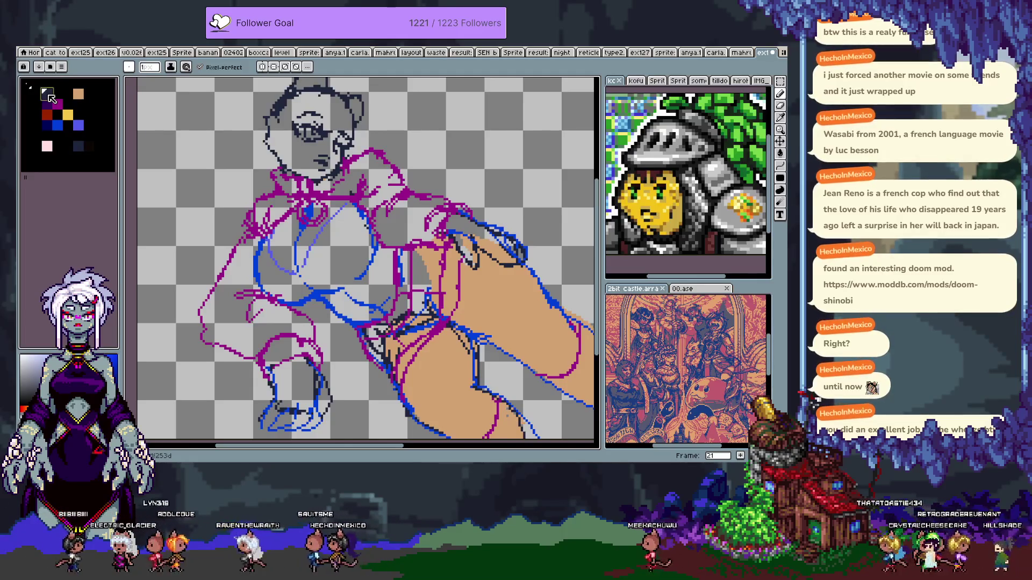
double_click(50, 96)
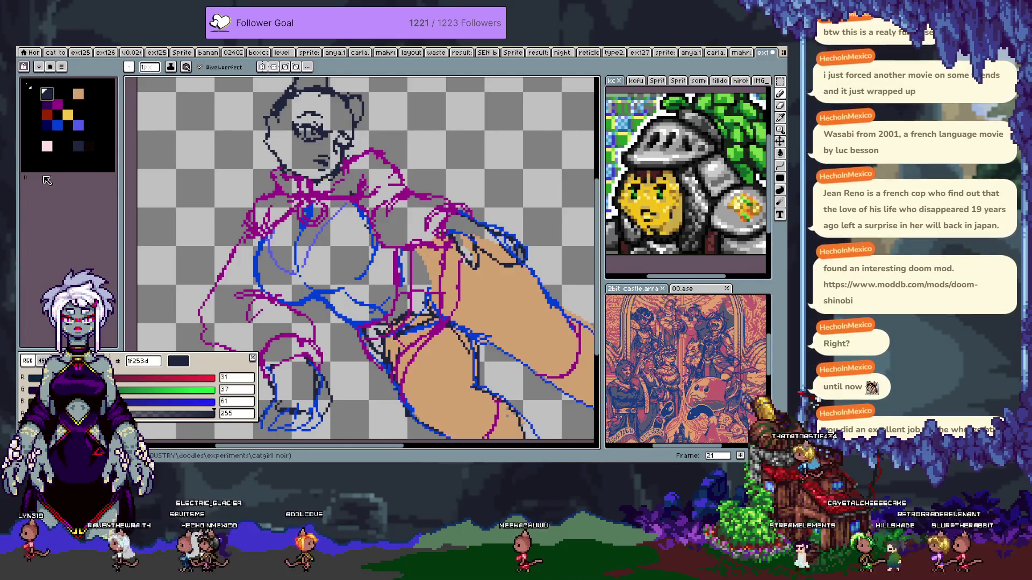
left_click(79, 149)
left_click(42, 361)
left_click(54, 402)
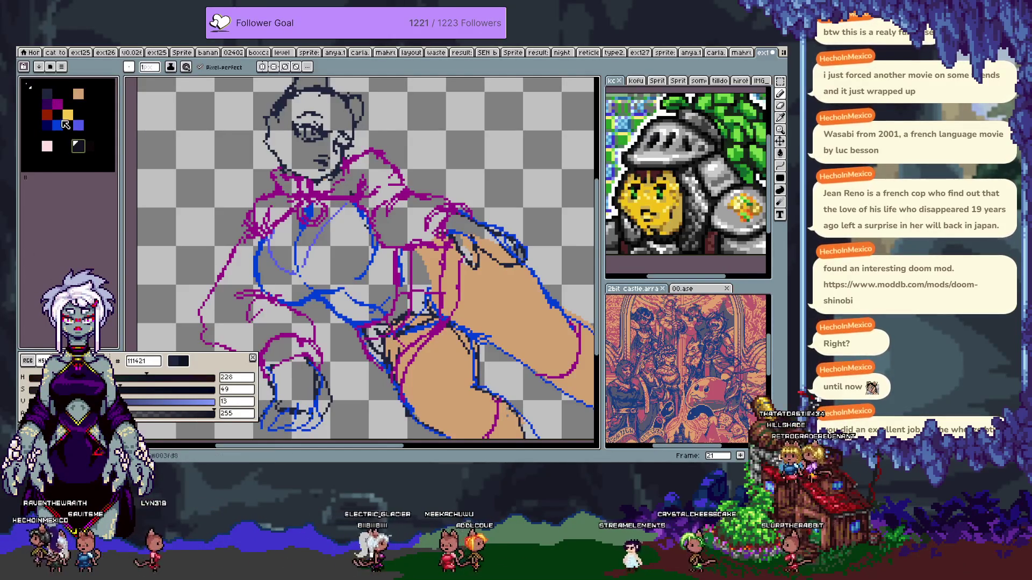
- Fill a gradient between the selected dark colours and move the pale pink #ffe0e0 to the top row's end
left_click(46, 92)
left_click(45, 66)
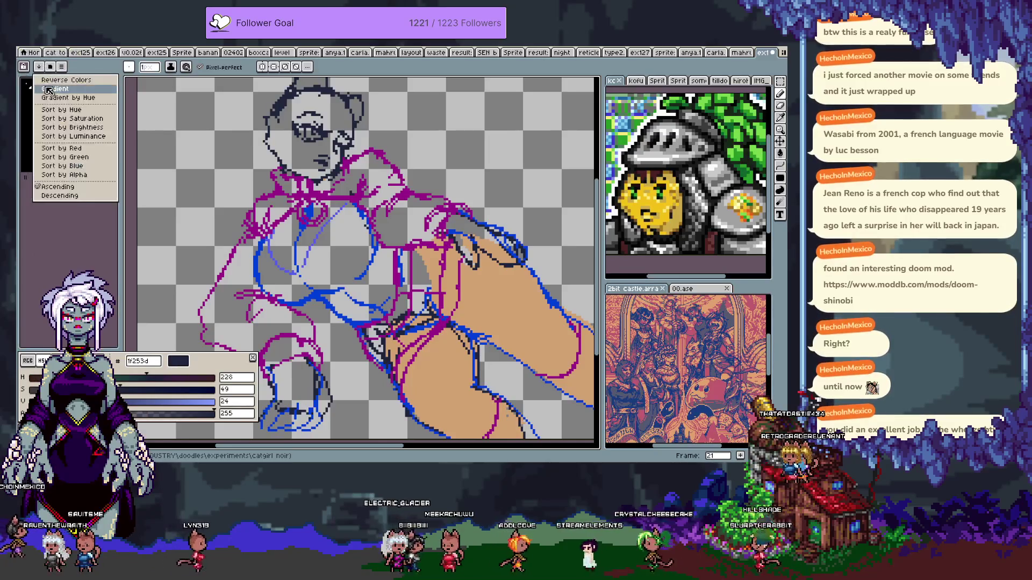
left_click(59, 108)
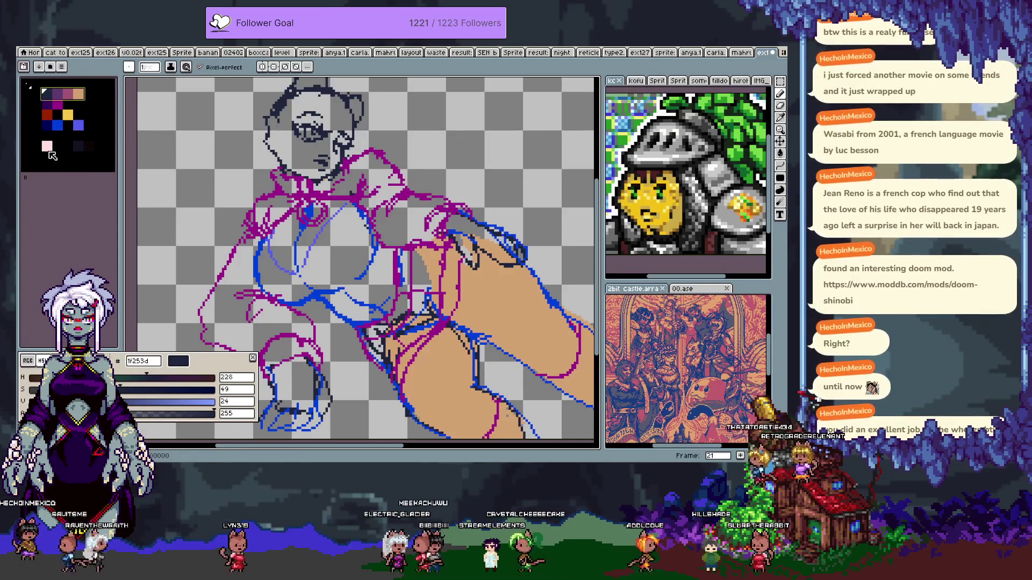
left_click(48, 148)
left_click_drag(47, 148, 92, 98)
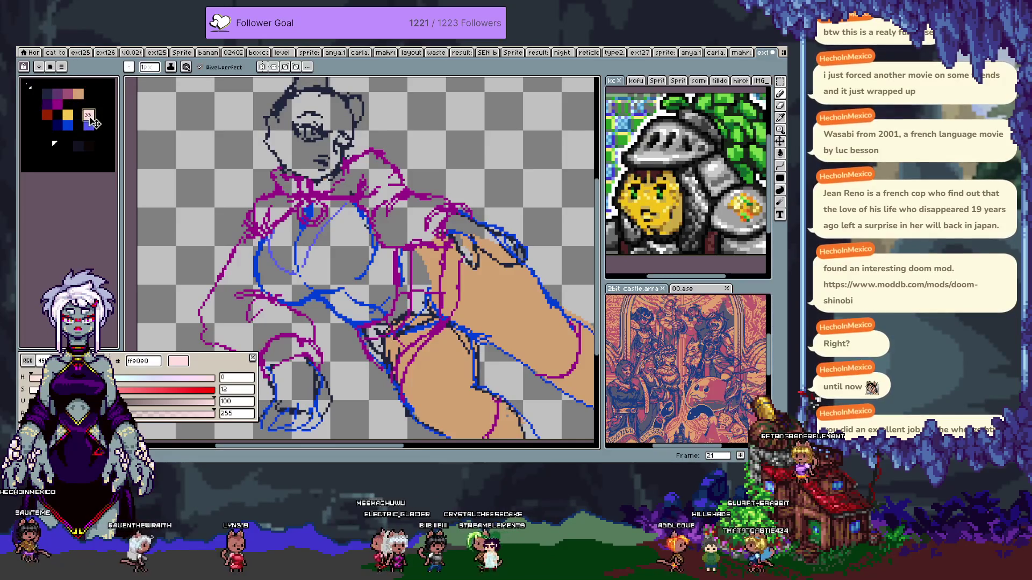
left_click_drag(91, 98, 92, 99)
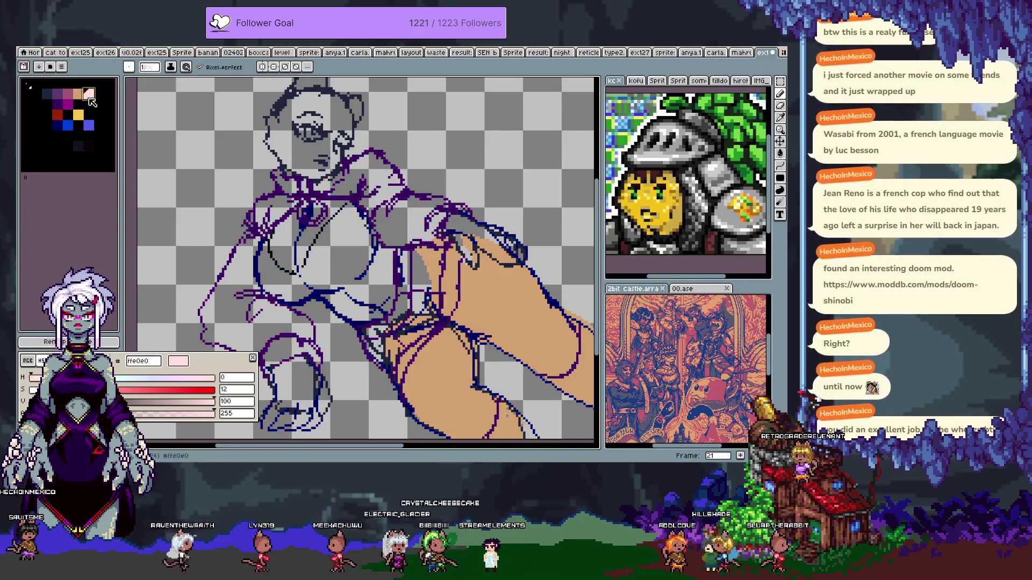
- Restore the original magenta and blue lines and pick dark blue 003fd8 for sketching
left_click(59, 342)
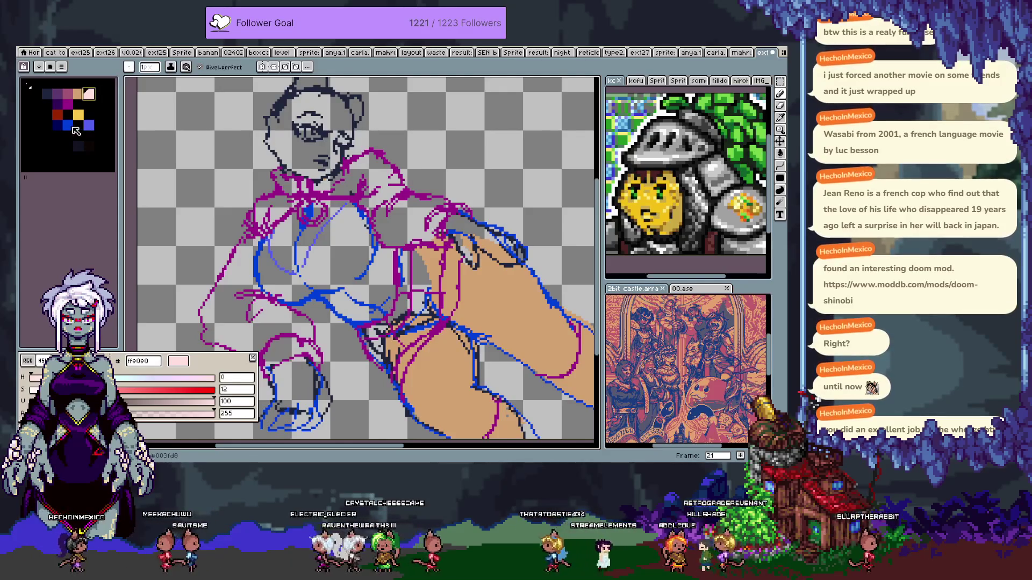
left_click(67, 125)
left_click(65, 135)
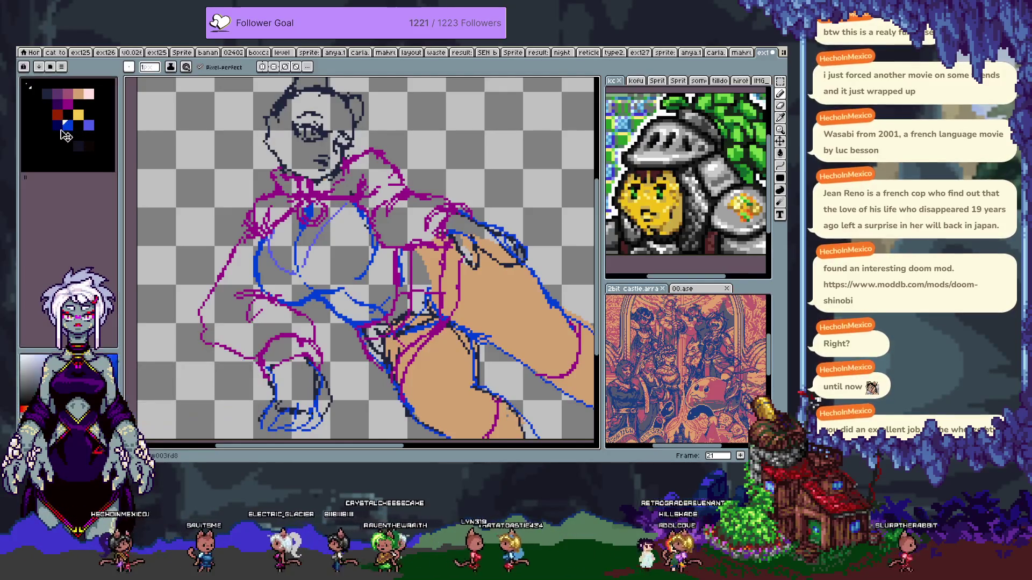
- Sketch a blue line down the torso, then undo the unwanted blue strokes near the hip
scroll(311, 262, "up", 1)
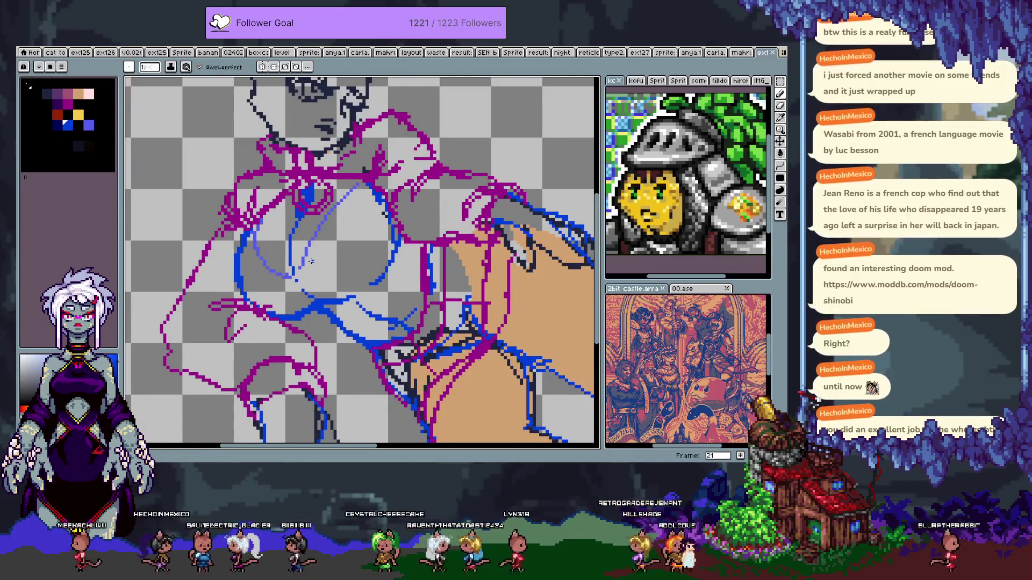
scroll(358, 179, "down", 1)
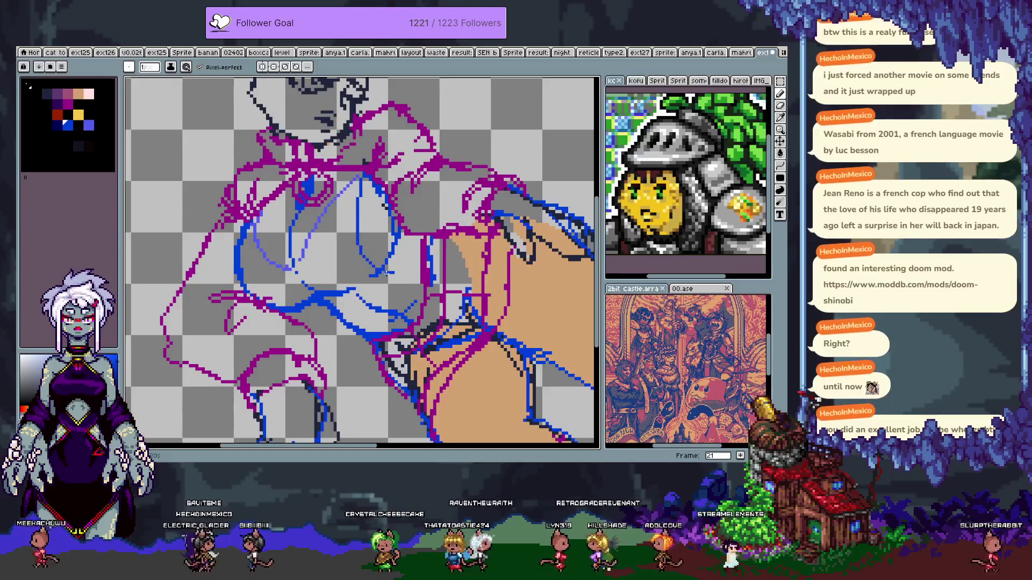
key("ctrl+z")
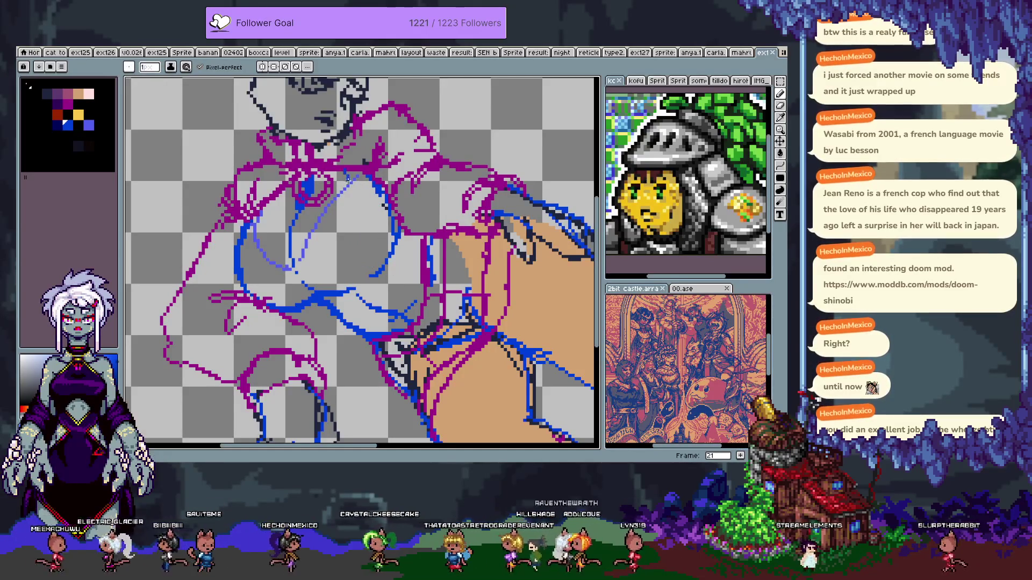
left_click_drag(348, 183, 378, 249)
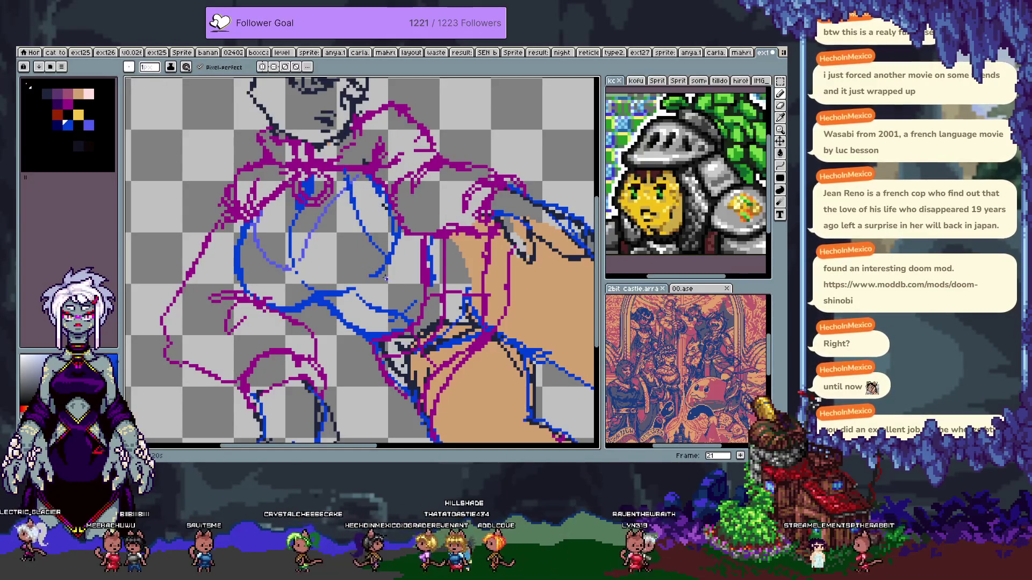
key("ctrl+z")
key("ctrl+z")
key("ctrl+z")
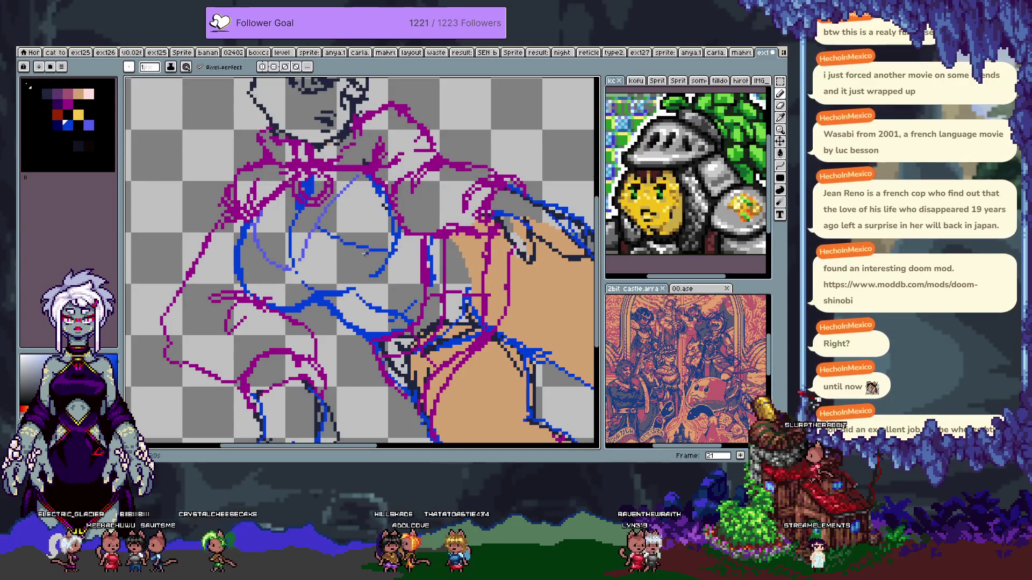
key("ctrl+z")
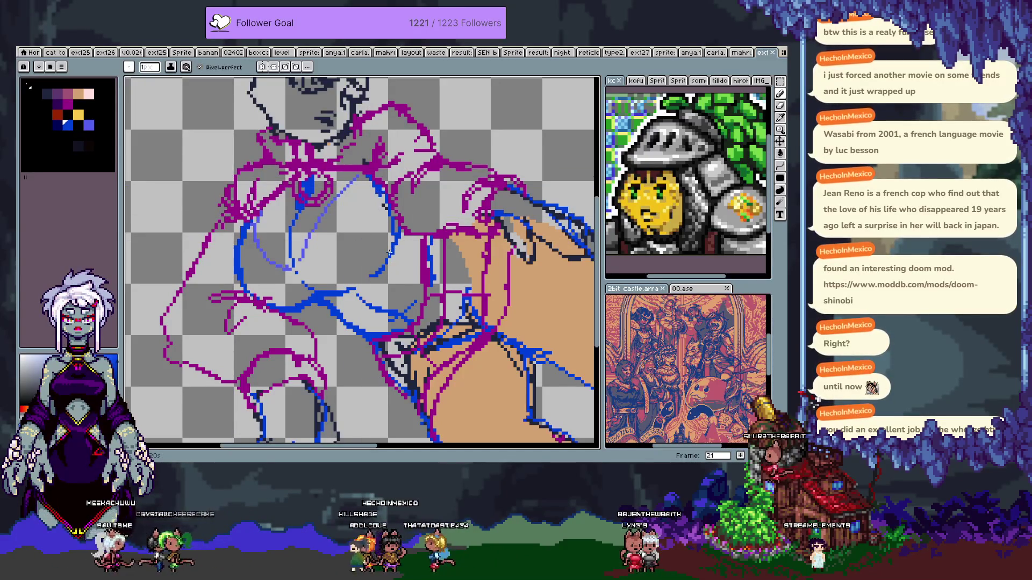
key("ctrl+z")
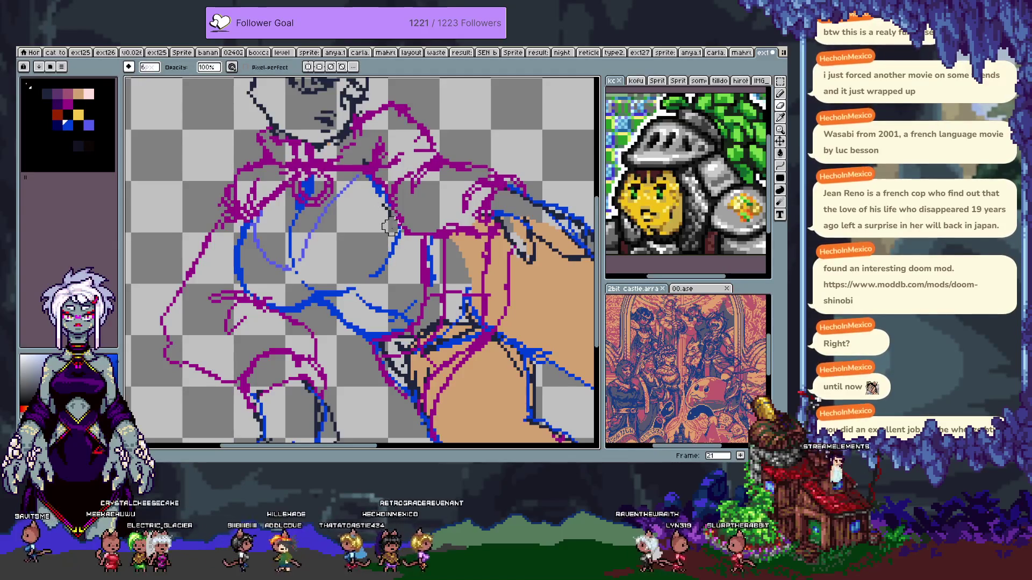
key("ctrl+z")
key("e")
key("ctrl+z")
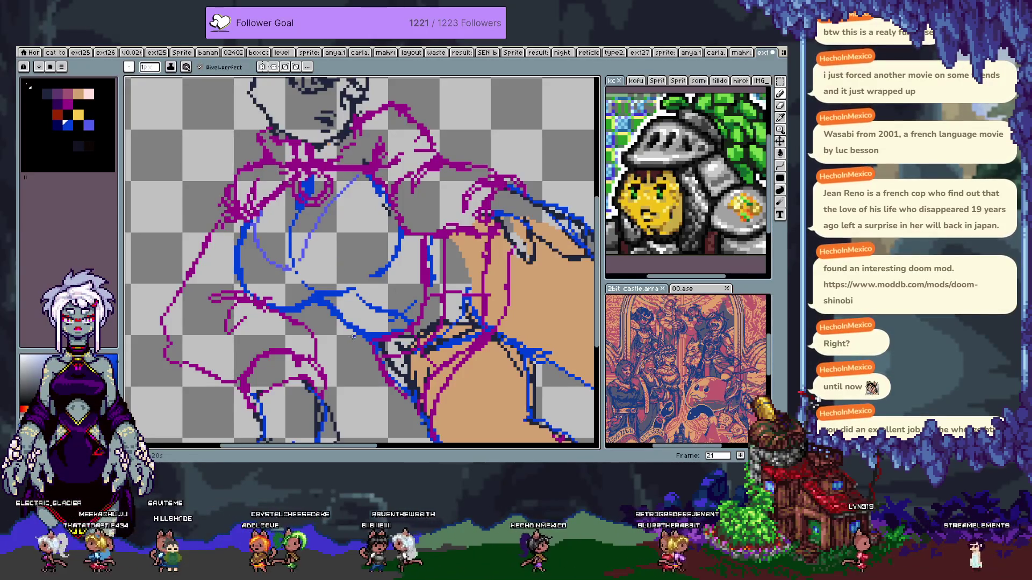
- Erase stray blue pixels at the lower torso and extend the blue line diagonally at the waist
key("e")
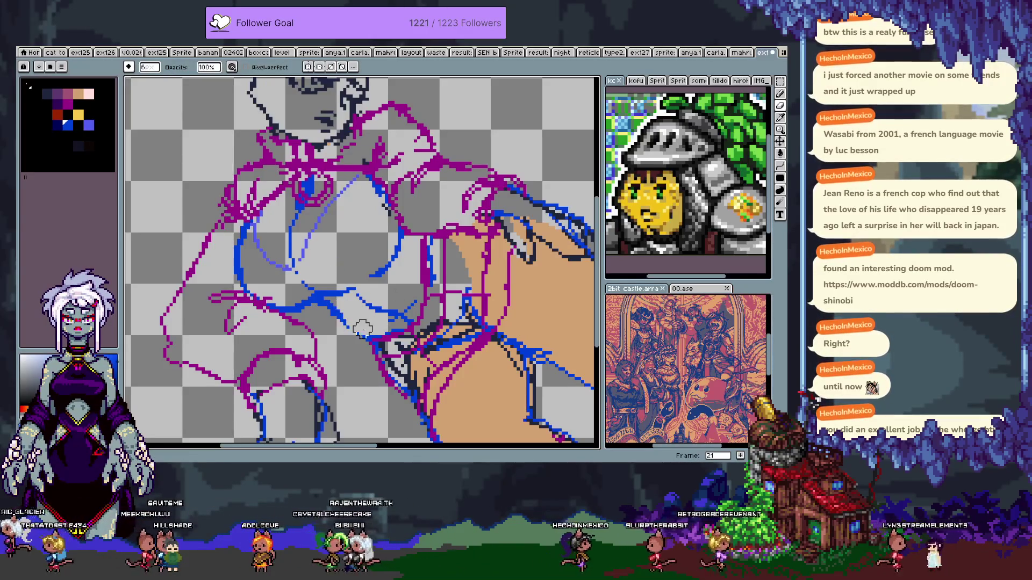
left_click_drag(346, 317, 349, 329)
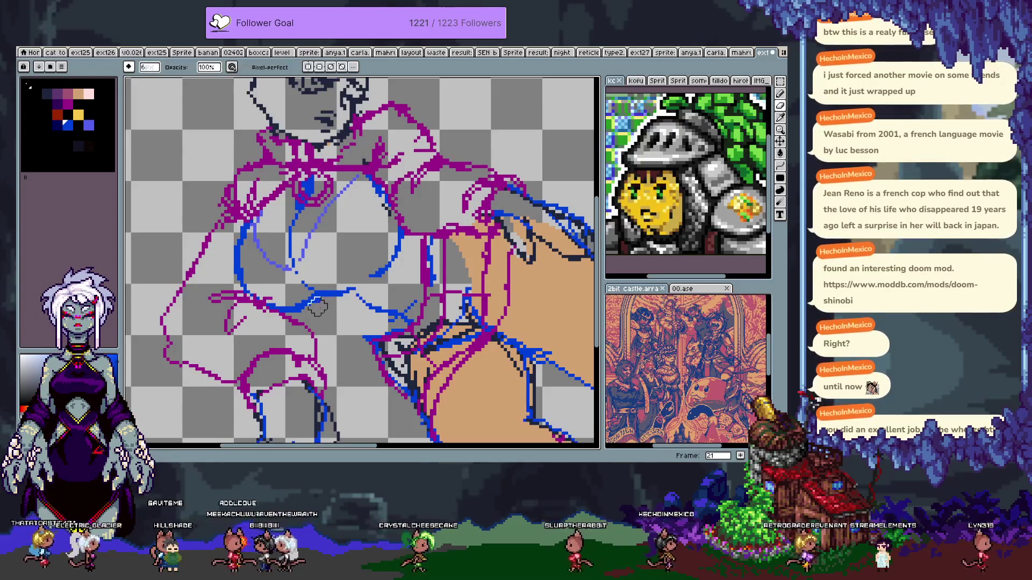
key("b")
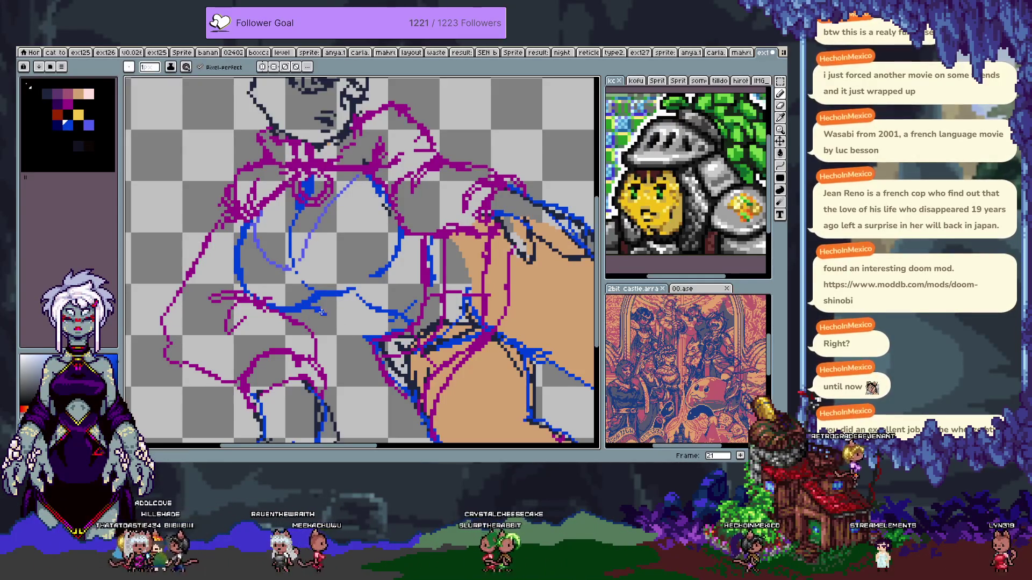
left_click_drag(334, 327, 351, 342)
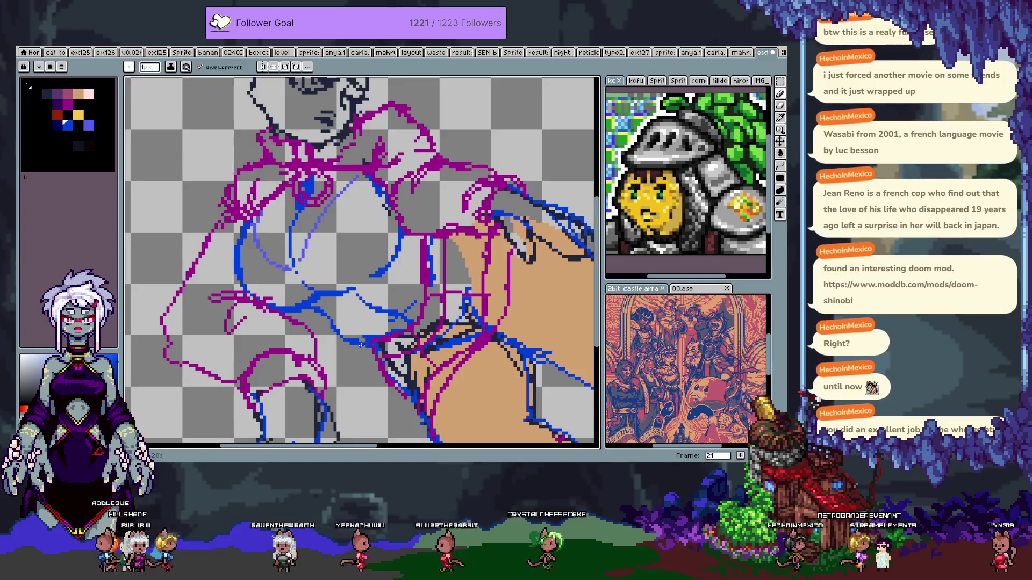
key("ctrl+z")
key("ctrl+y")
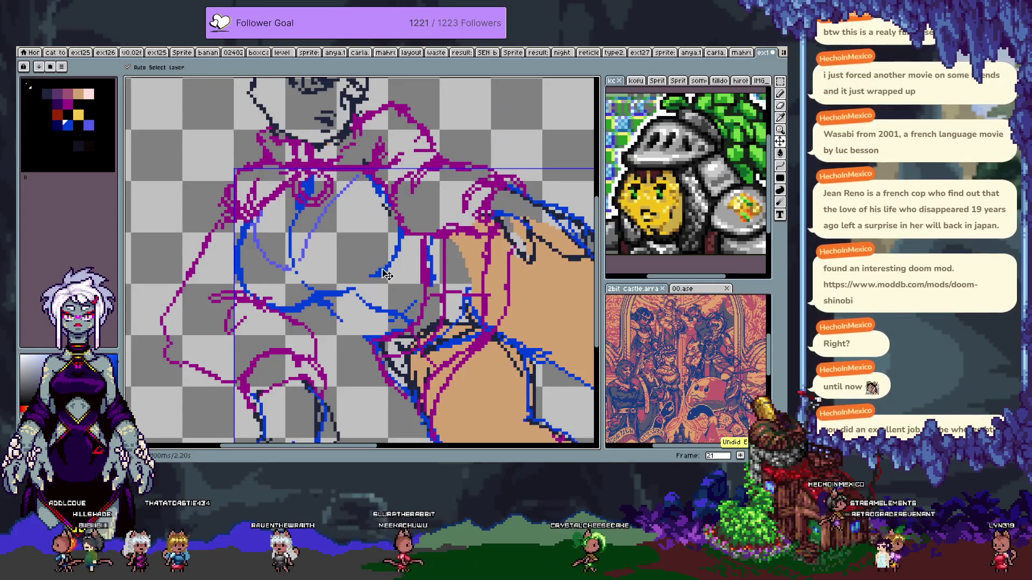
key("ctrl+z")
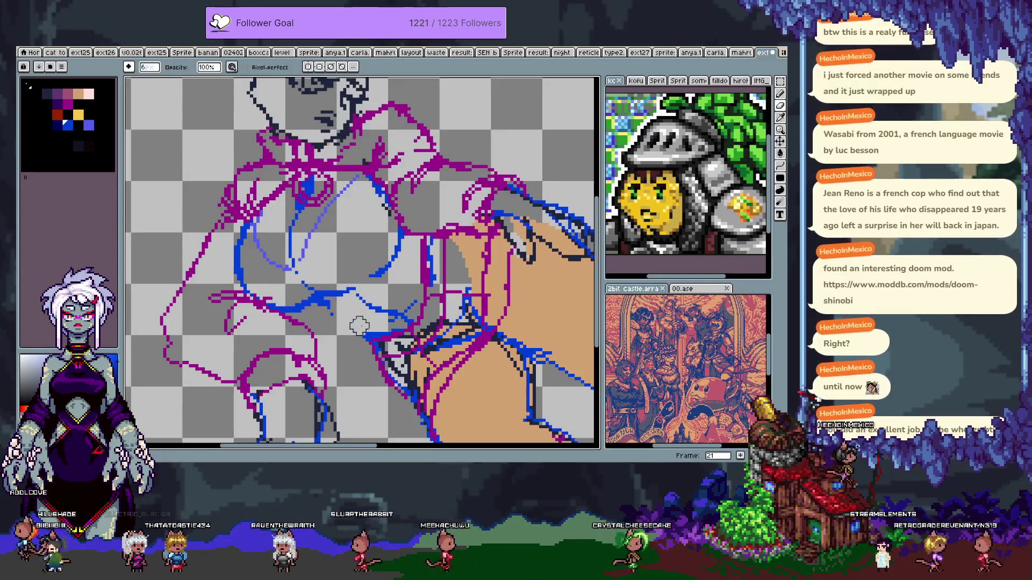
key("ctrl+y")
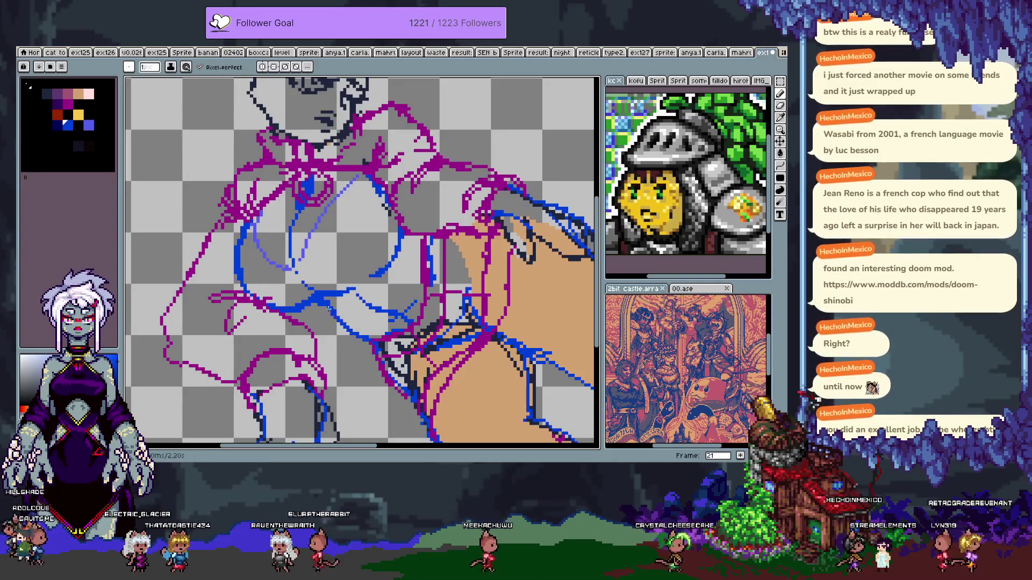
scroll(363, 325, "down", 3)
scroll(370, 330, "up", 2)
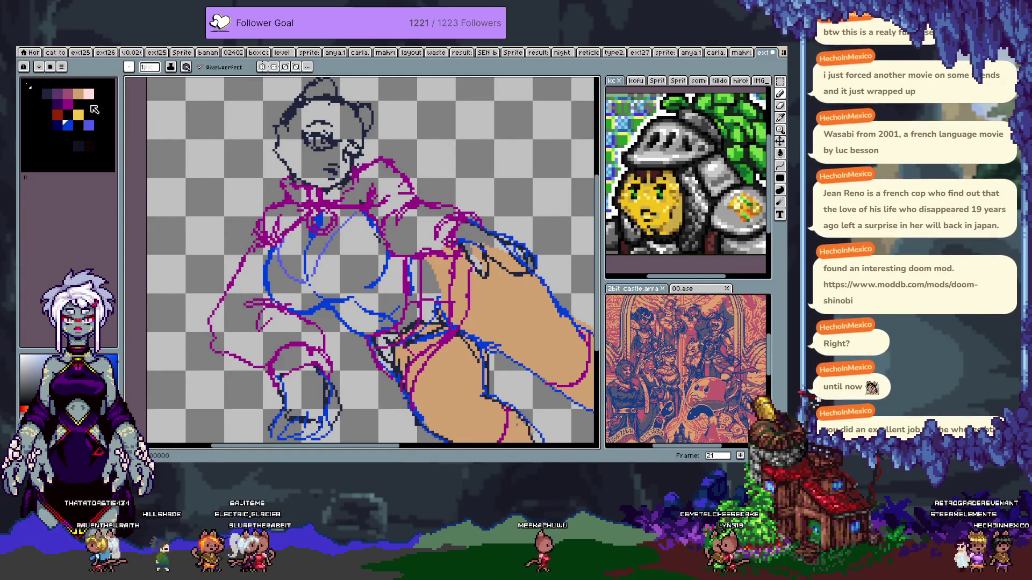
- Try turning a palette swatch yellow with full red and green, then discard the edit
left_click(91, 106)
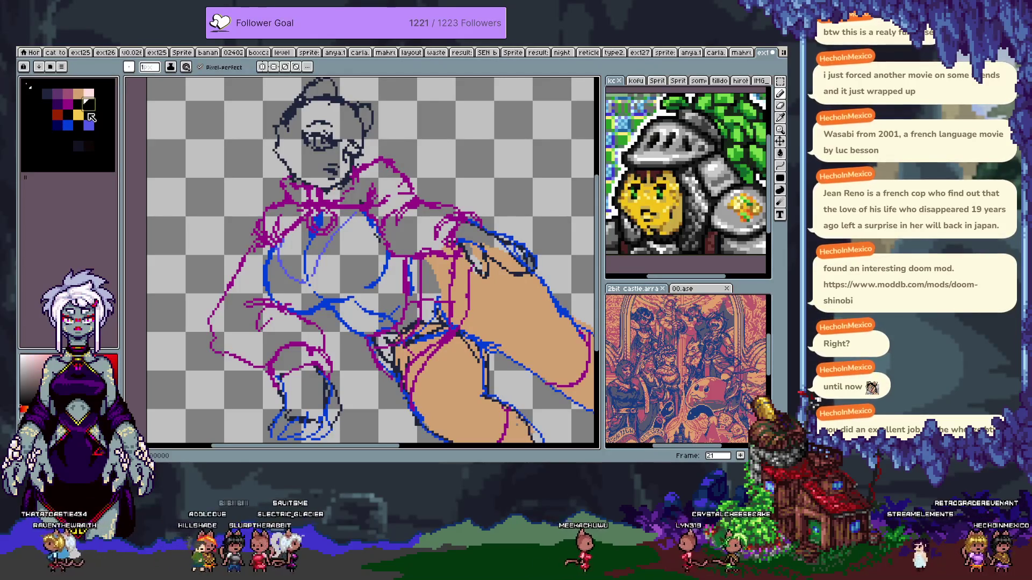
double_click(89, 118)
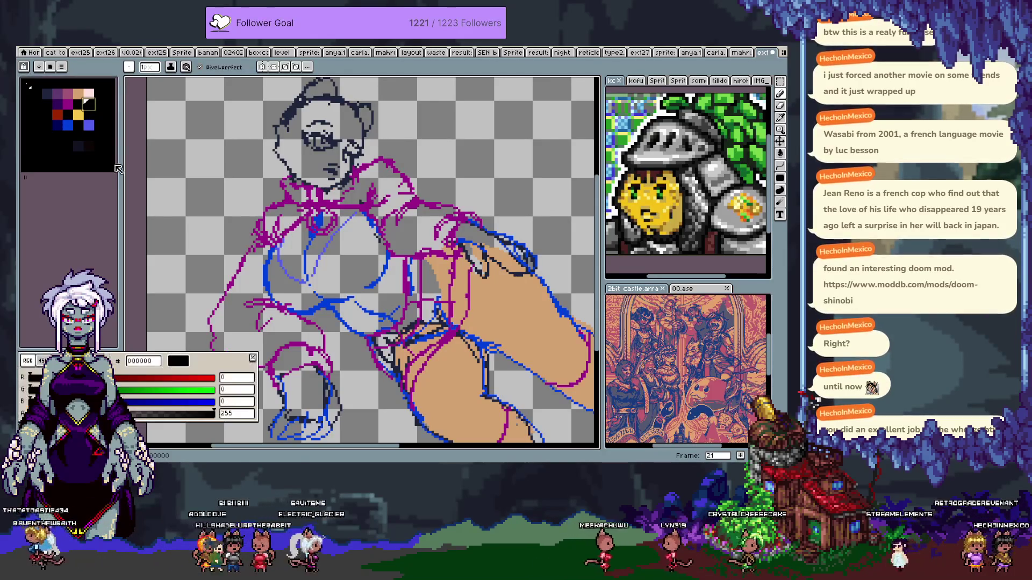
left_click(210, 379)
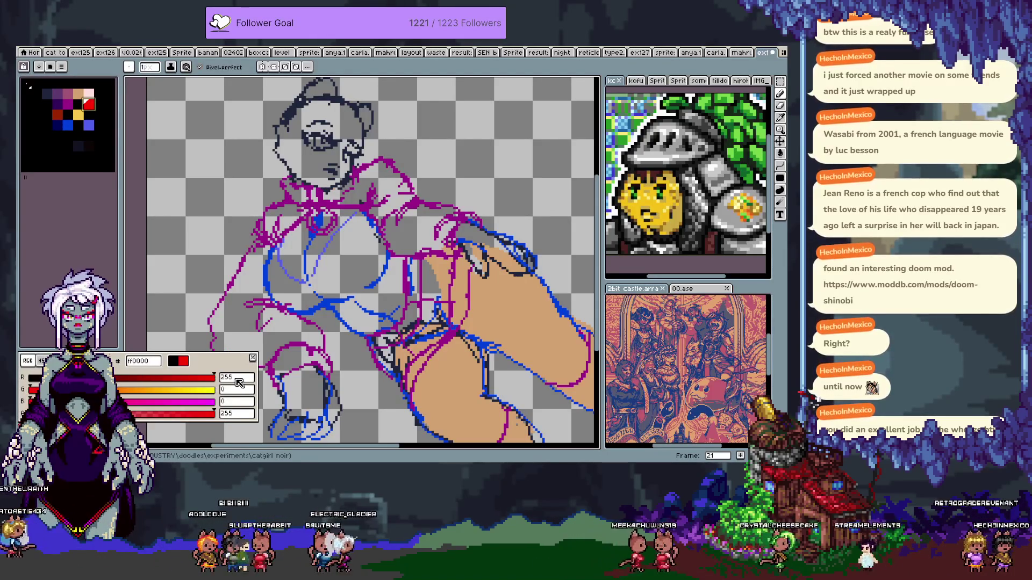
left_click(210, 391)
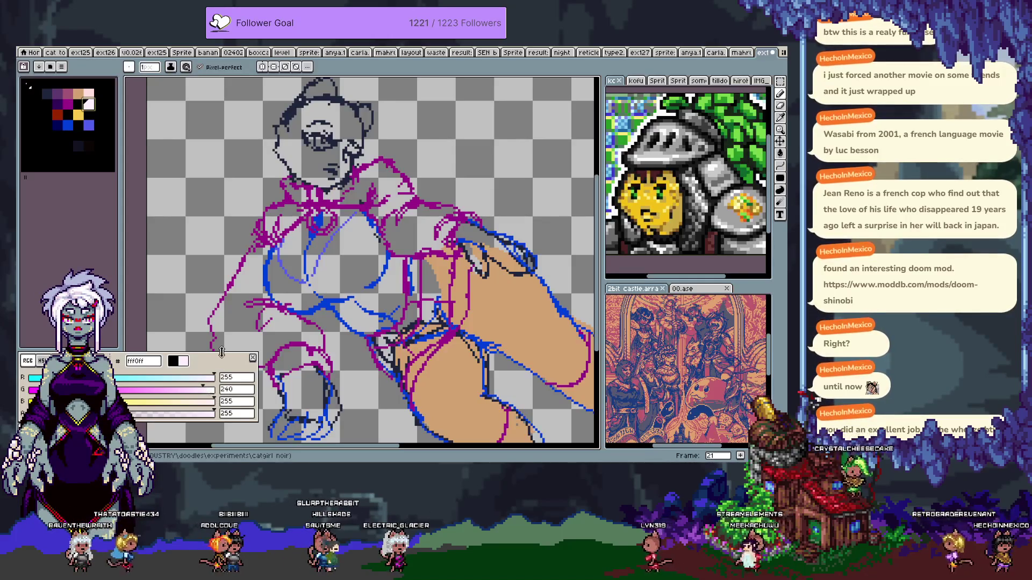
key("Escape")
- Blend a pink into the black palette slot and brighten it from #cc6ac6 to #ff57f4
left_click(80, 107)
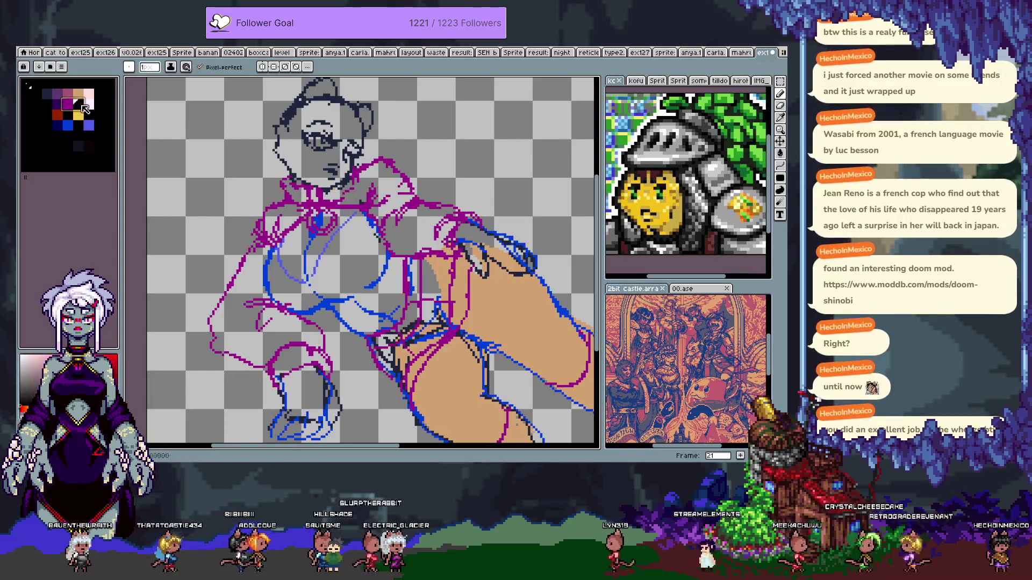
left_click(39, 66)
left_click(51, 102)
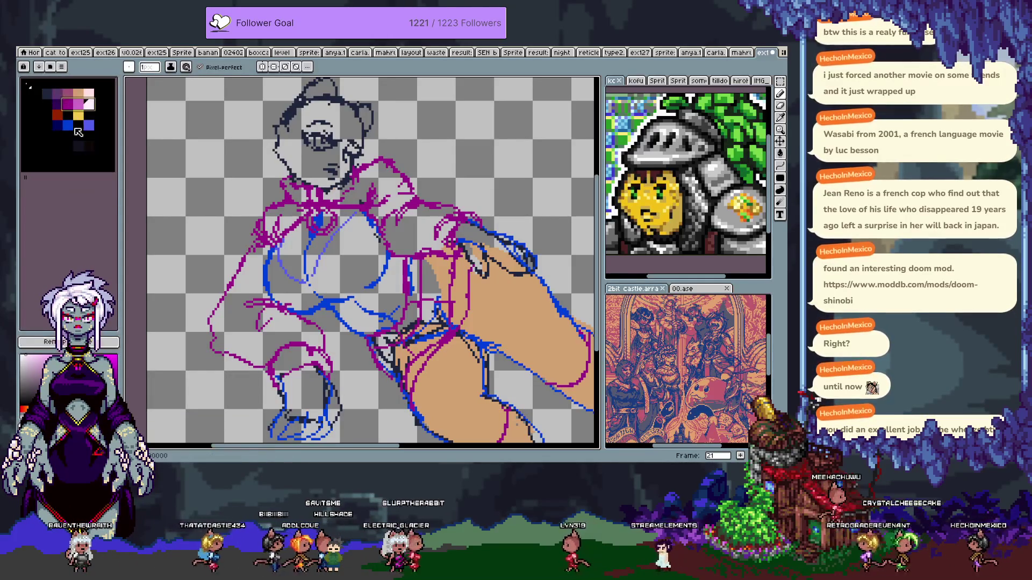
double_click(79, 107)
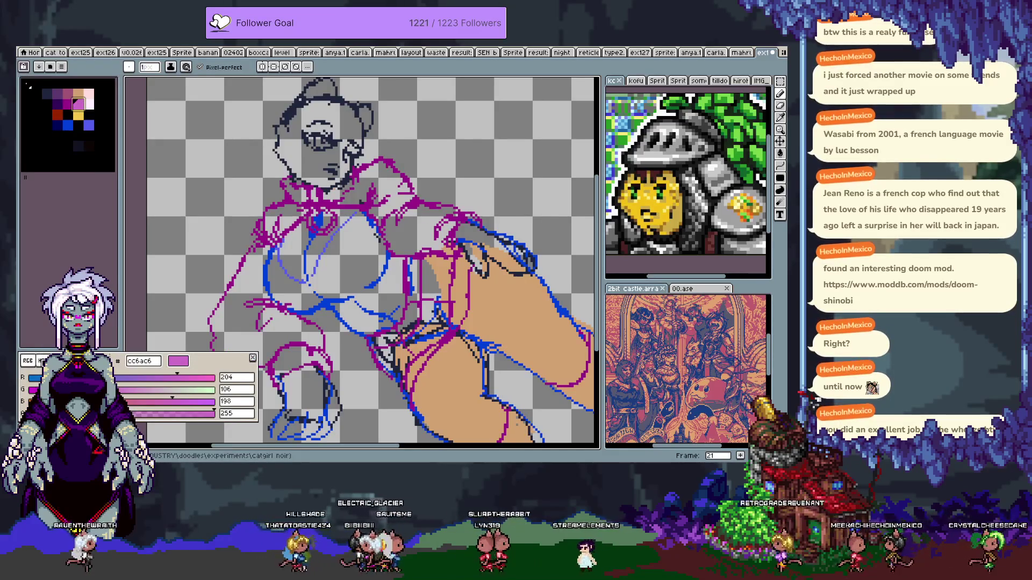
left_click(41, 360)
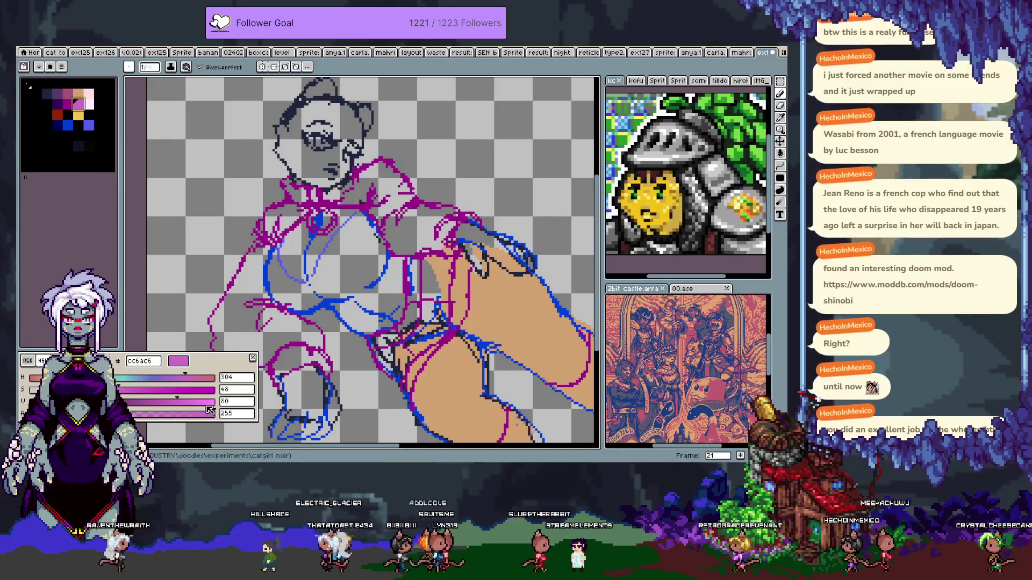
mouse_move(194, 404)
left_mouse_down()
mouse_move(177, 408)
mouse_move(180, 397)
mouse_move(226, 402)
left_mouse_up()
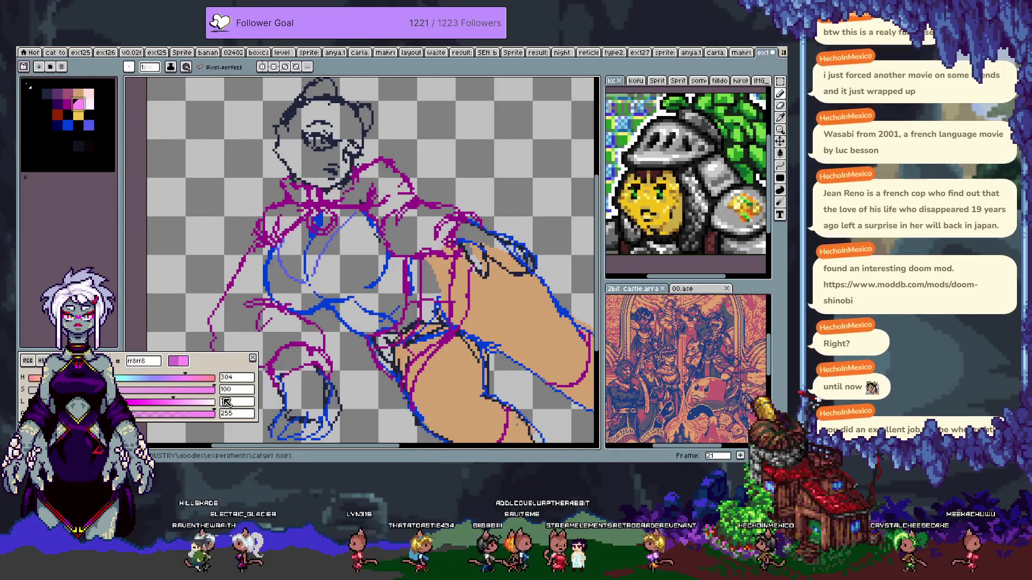
left_click_drag(163, 403, 152, 410)
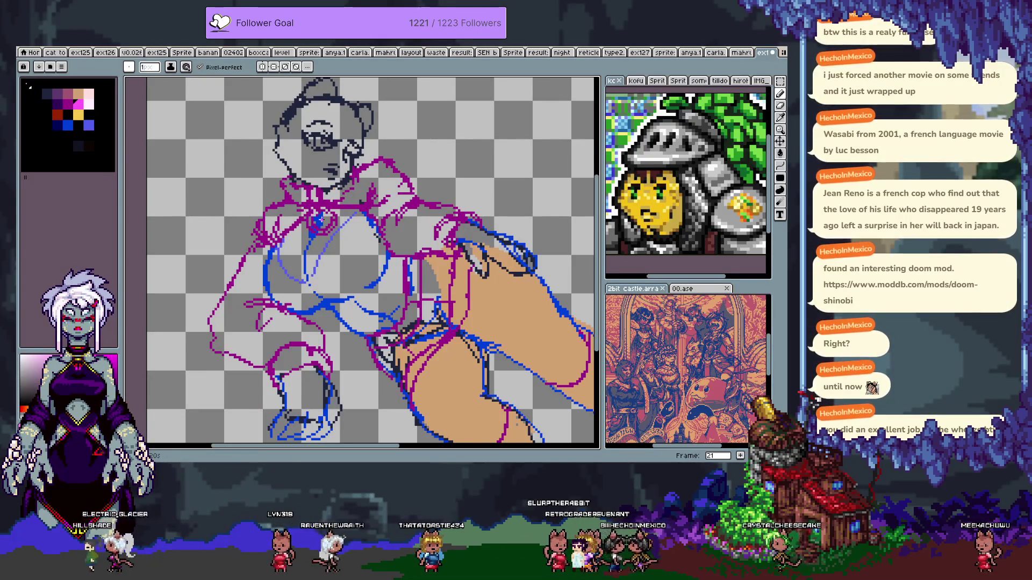
- Flood-fill the shoulder area magenta, undoing a fill that flooded the whole canvas
scroll(301, 204, "up", 2)
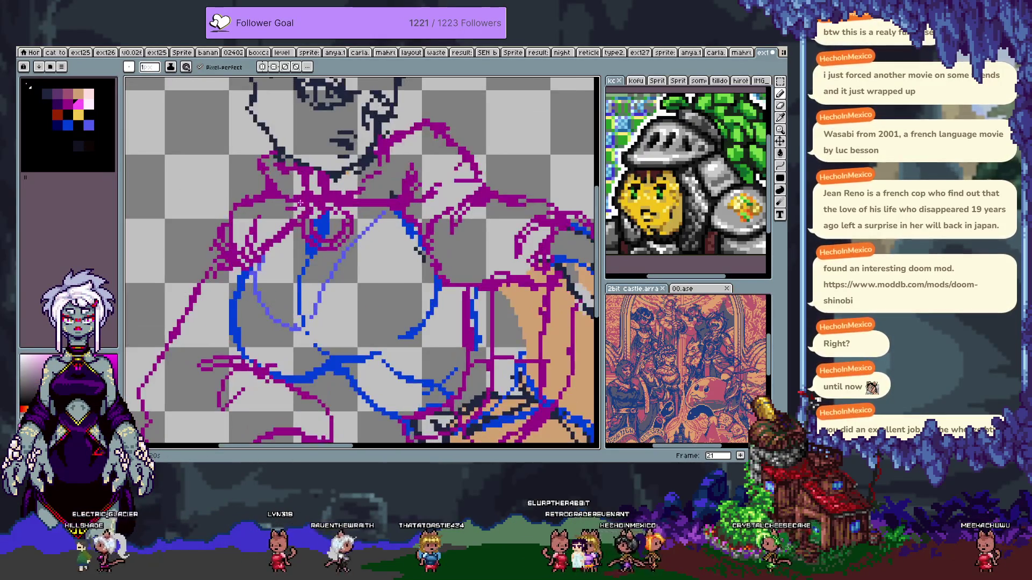
key("g")
left_click(256, 213)
key("ctrl+z")
left_click(263, 214)
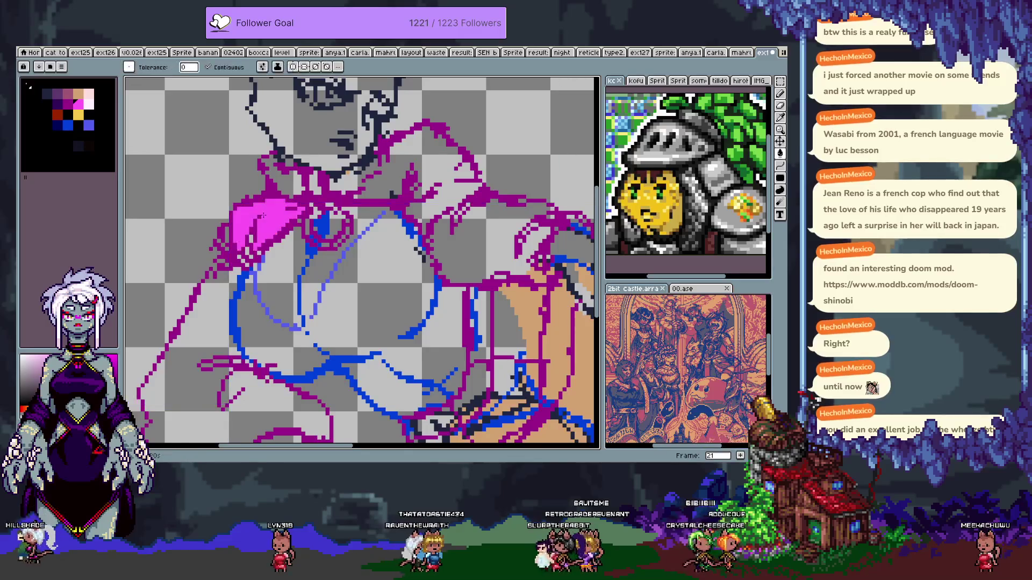
scroll(262, 215, "down", 2)
- Undo the shoulder fill and toggle layer visibility to isolate the hoodie sketch, then show all layers
key("Tab")
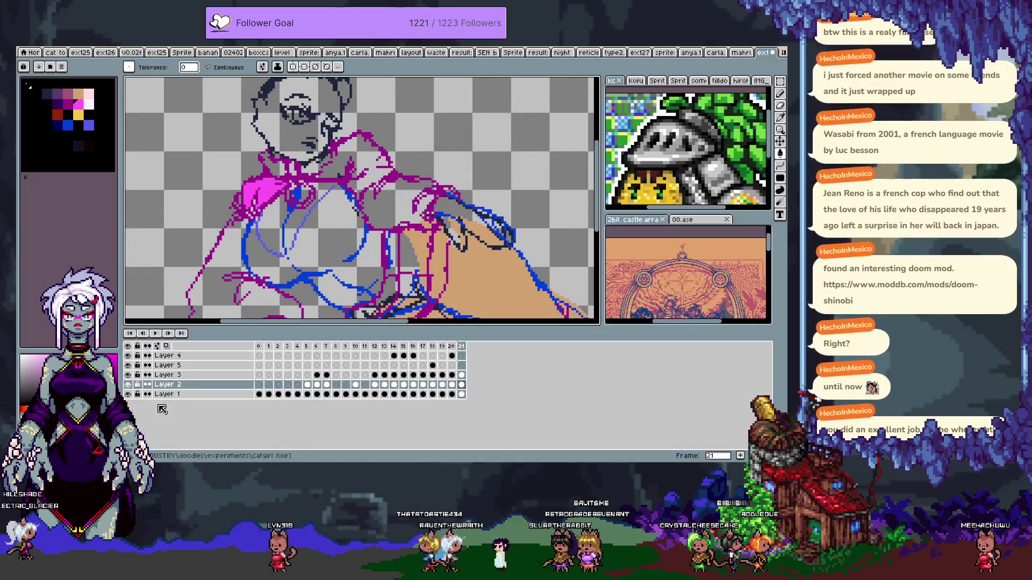
left_click(127, 384, "alt")
key("ctrl+z")
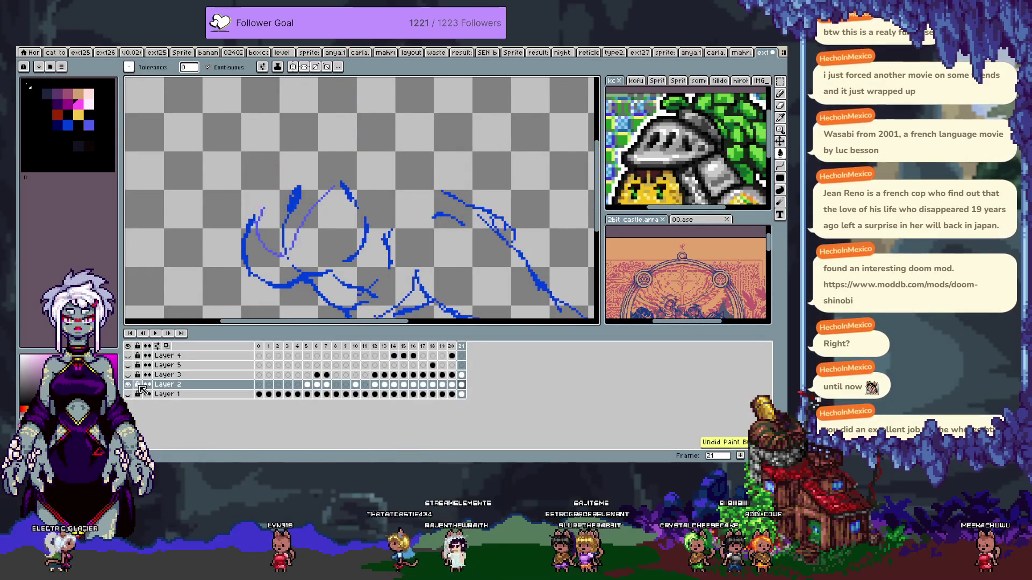
left_click(129, 385, "alt")
left_click(129, 374, "alt")
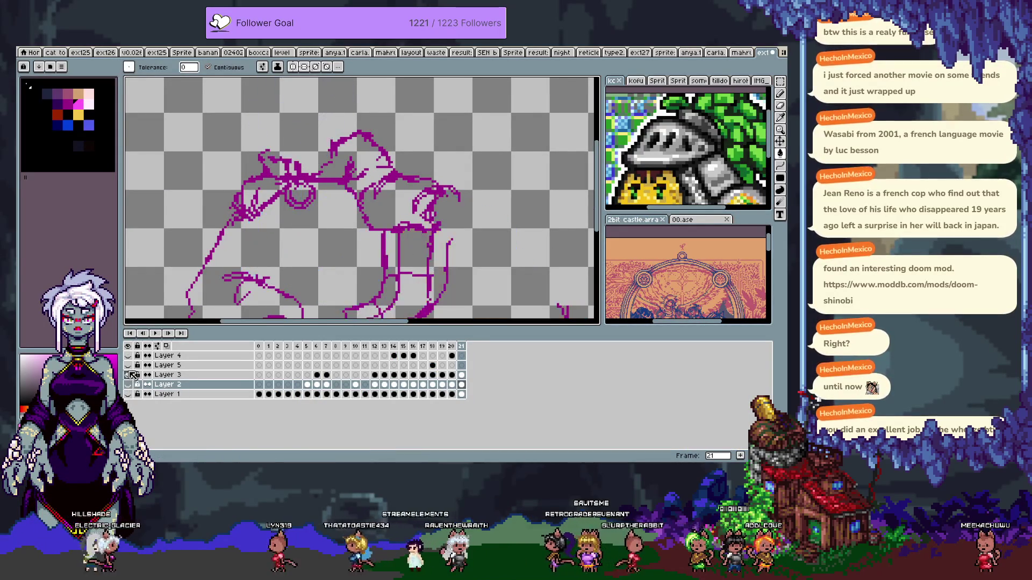
key("Tab")
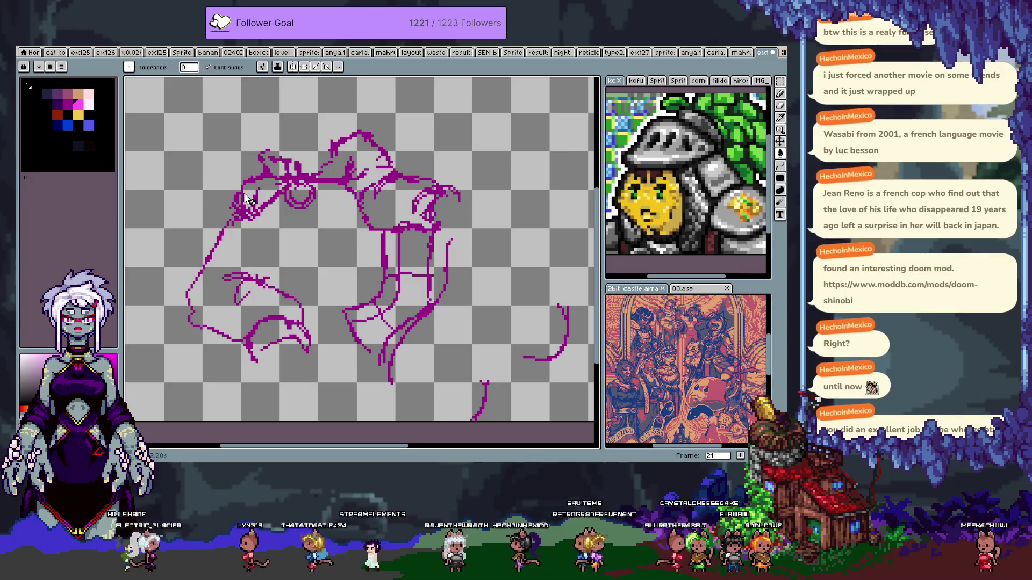
key("Tab")
left_click(128, 386, "alt")
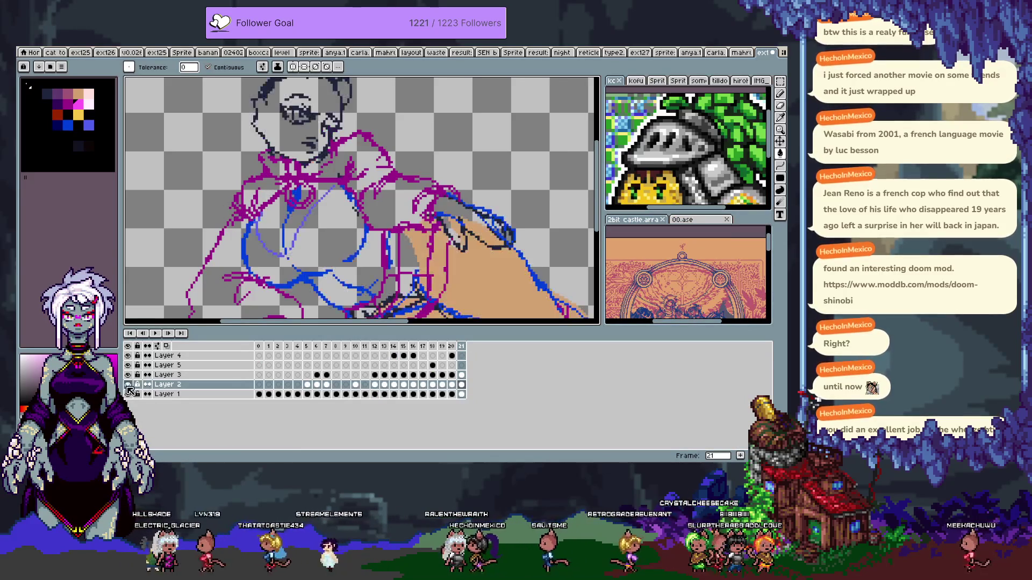
key("Tab")
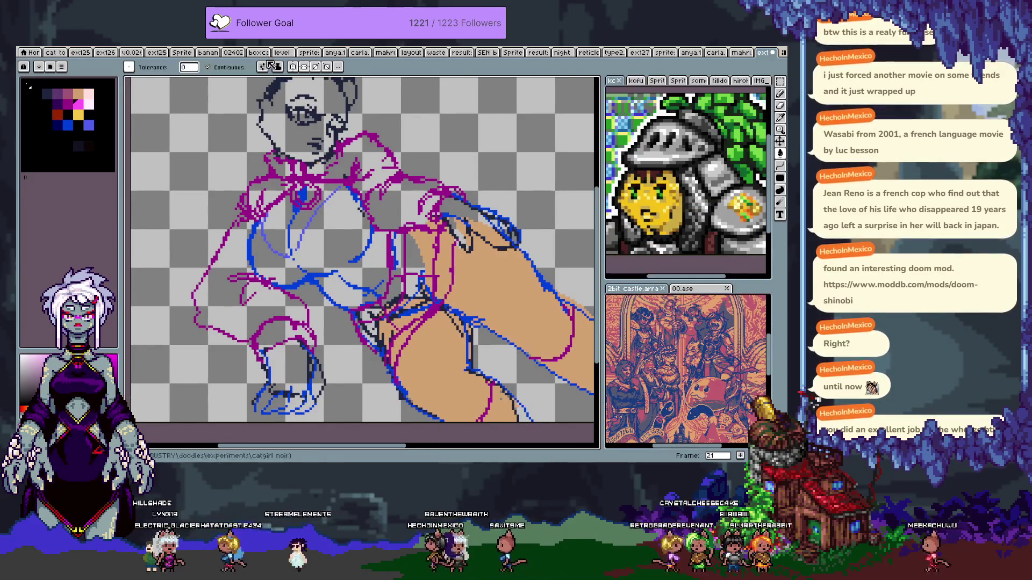
- Fill the left sleeve with magenta on Layer 3
left_click(225, 292)
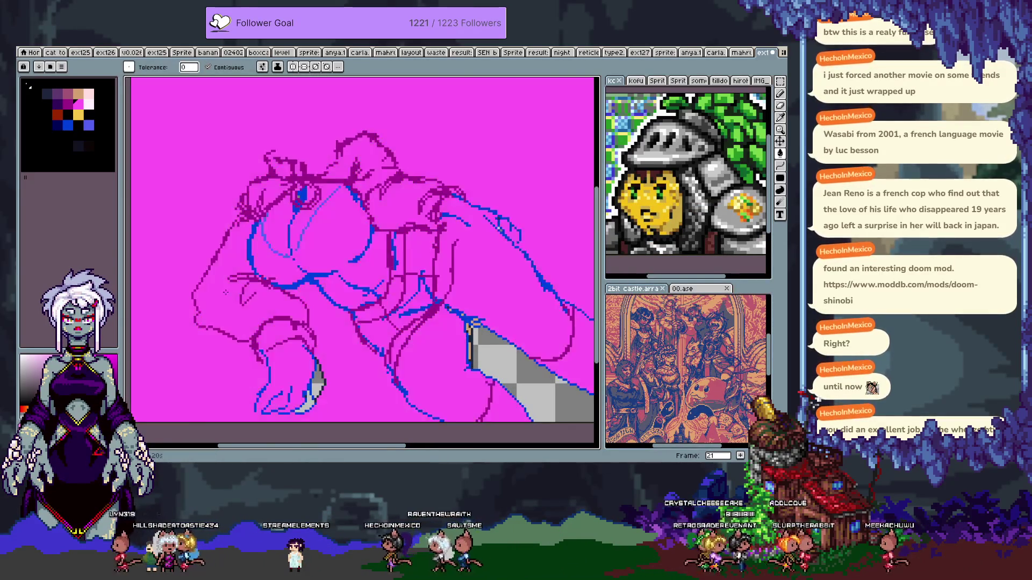
key("ctrl+z")
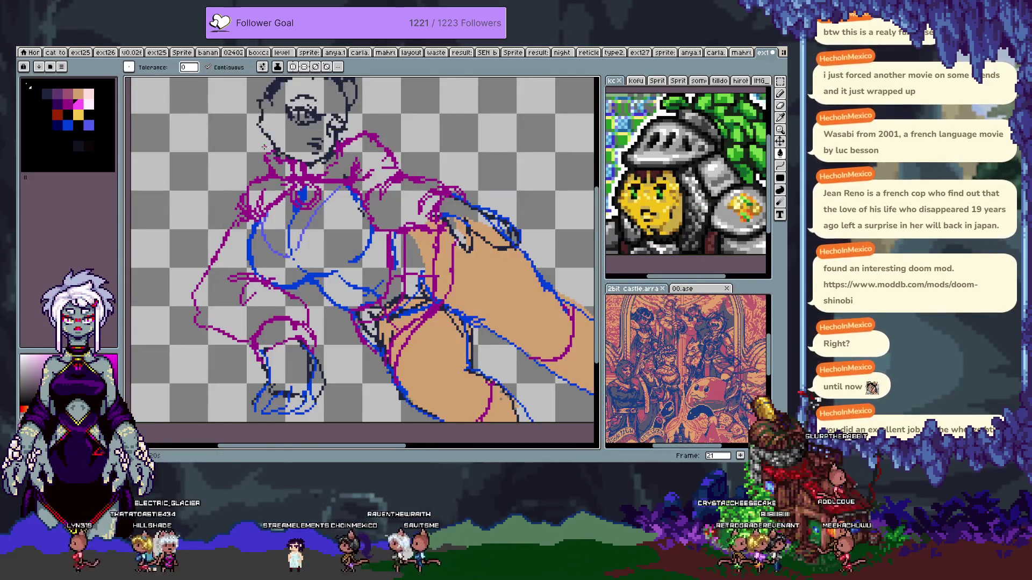
left_click(225, 305)
key("Tab")
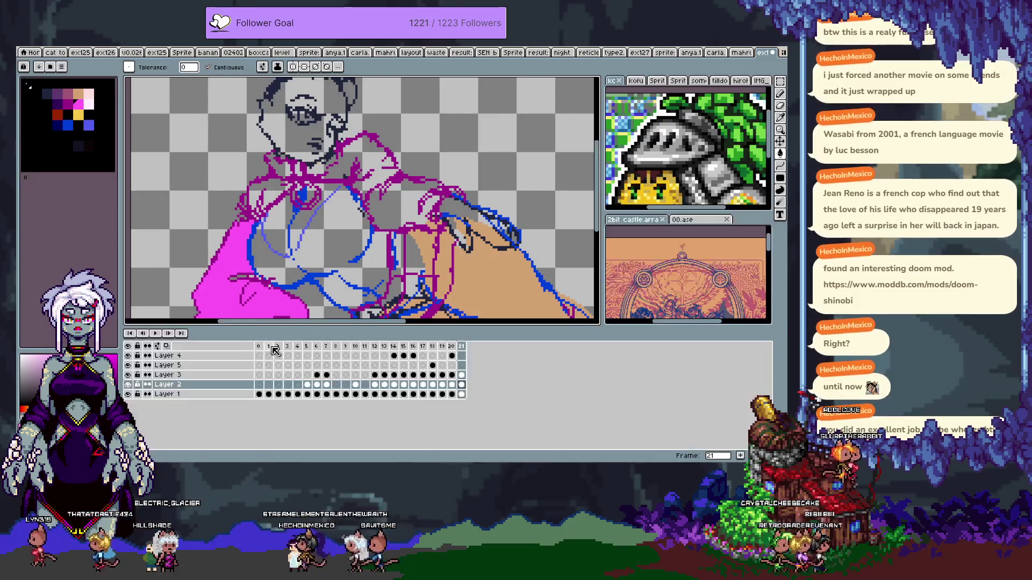
key("ctrl+z")
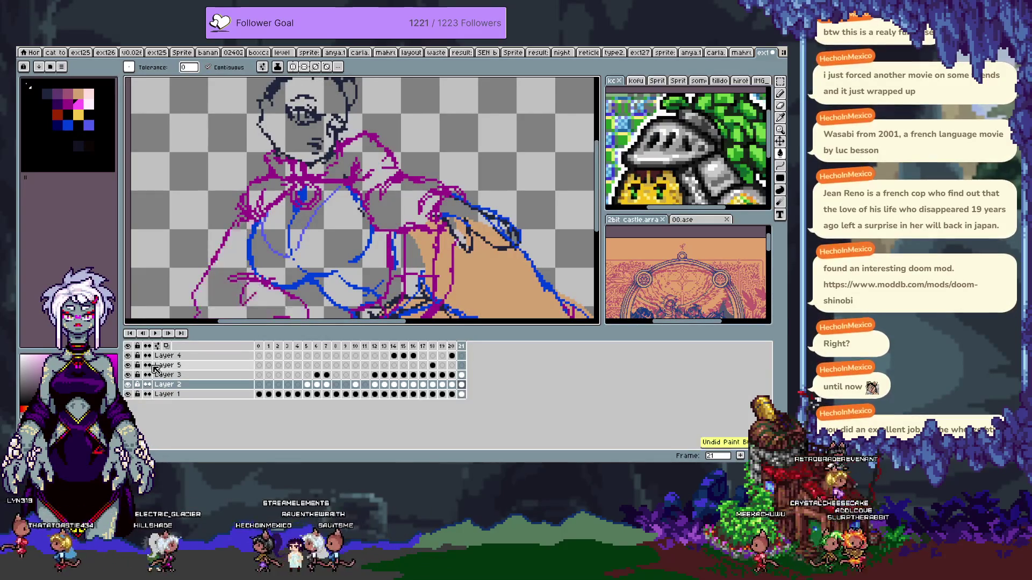
left_click(161, 374)
key("ctrl+y")
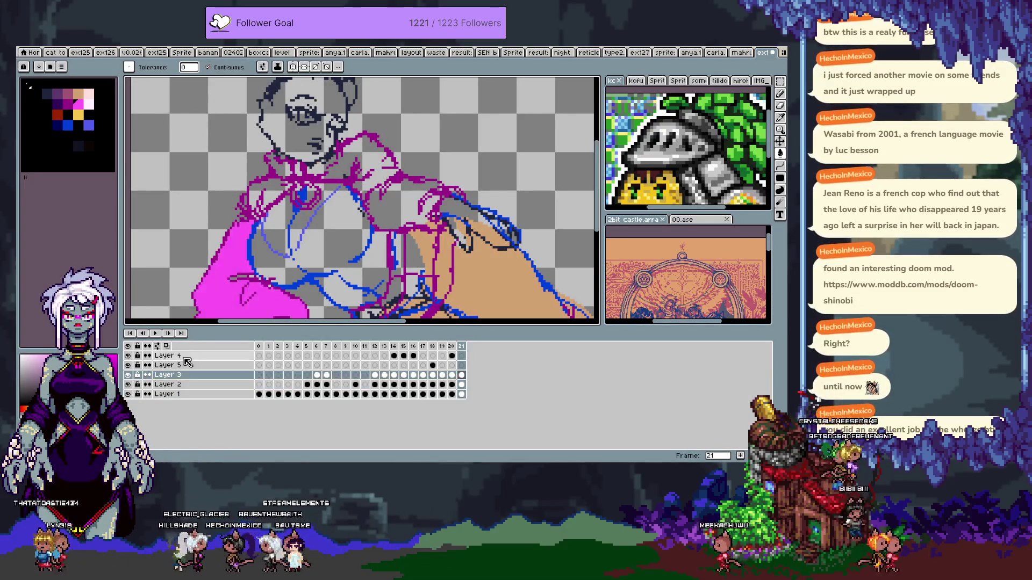
key("Tab")
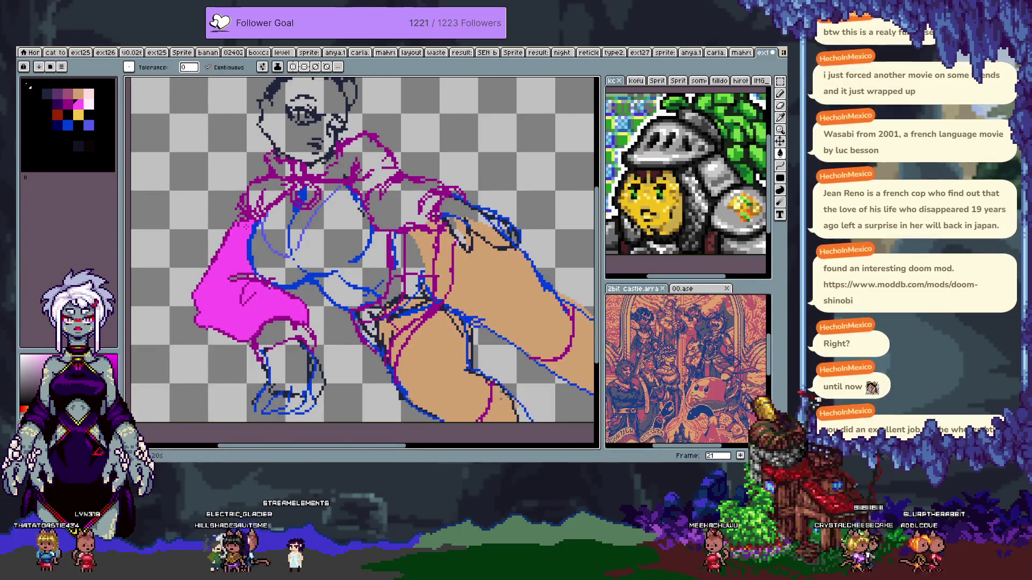
scroll(242, 225, "up", 2)
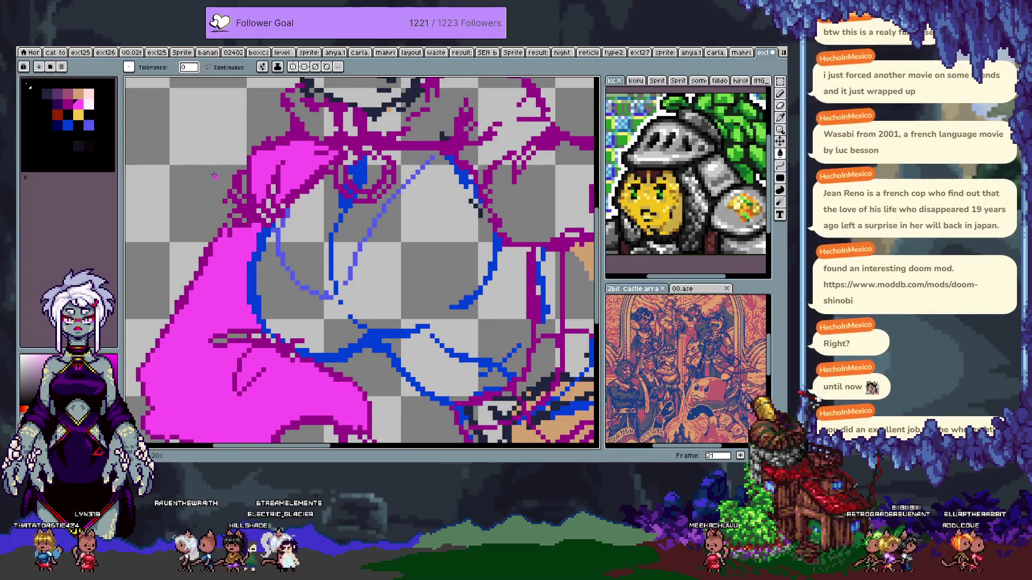
- Magic-wand a contiguous sleeve region and paint the right sleeve pink with a 6-pixel brush
left_click(221, 179)
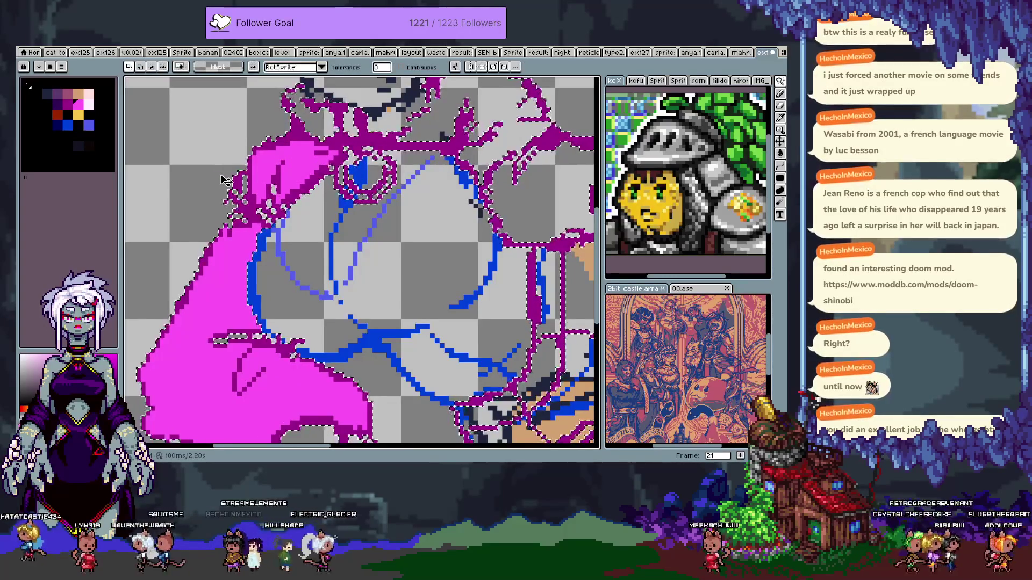
left_click(400, 67)
left_click(210, 170)
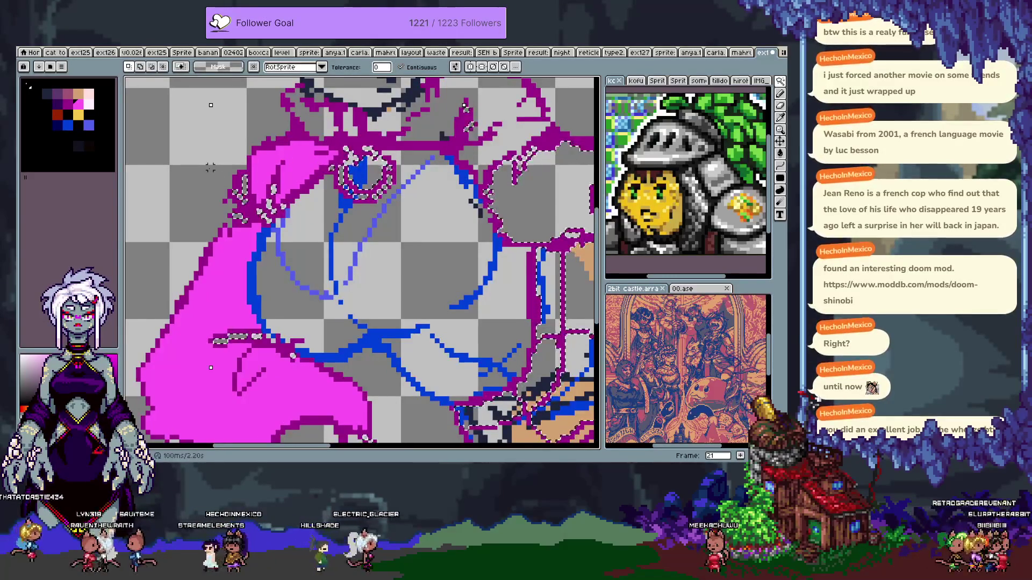
key("b")
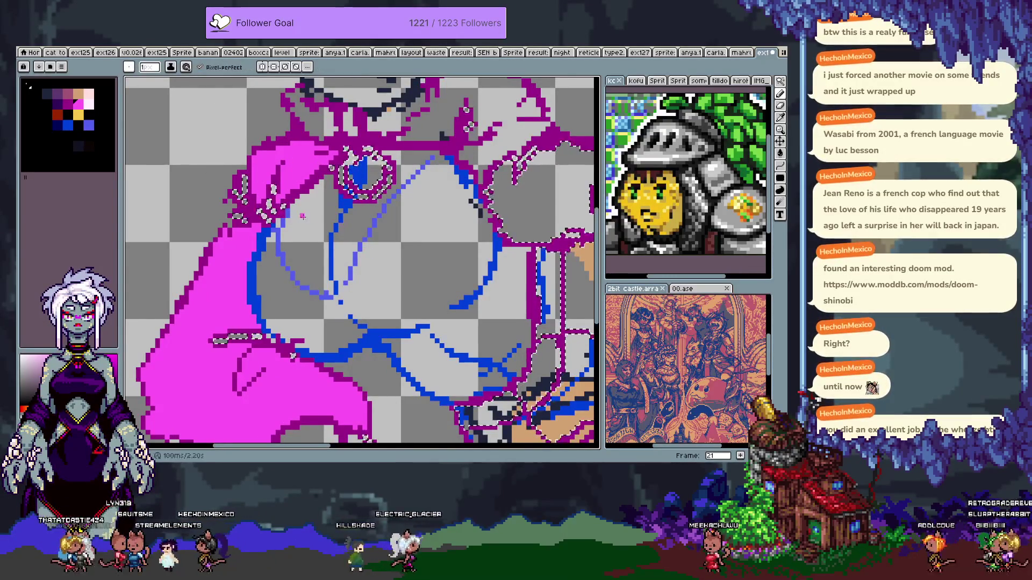
left_click_drag(150, 67, 155, 81)
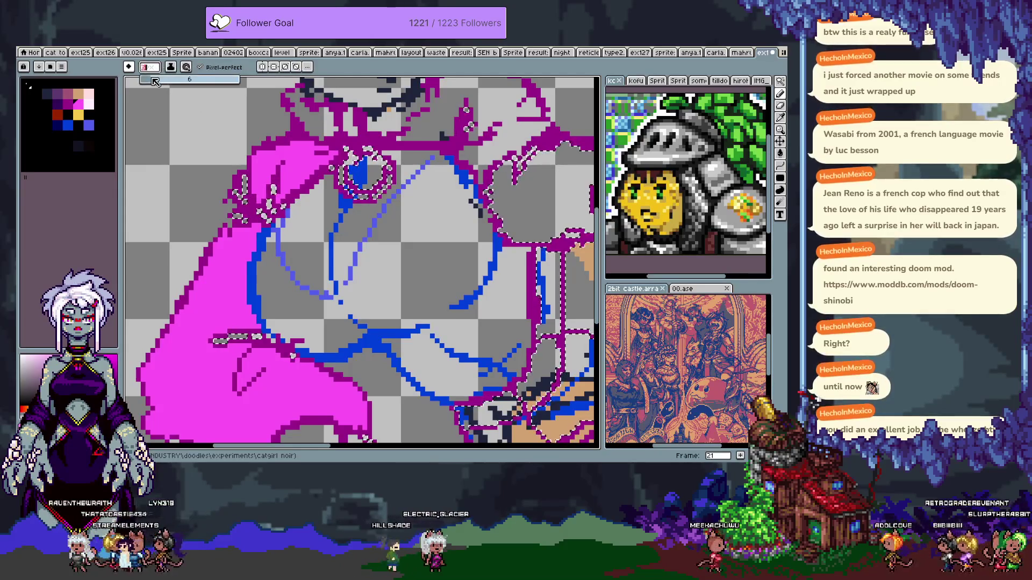
key("space")
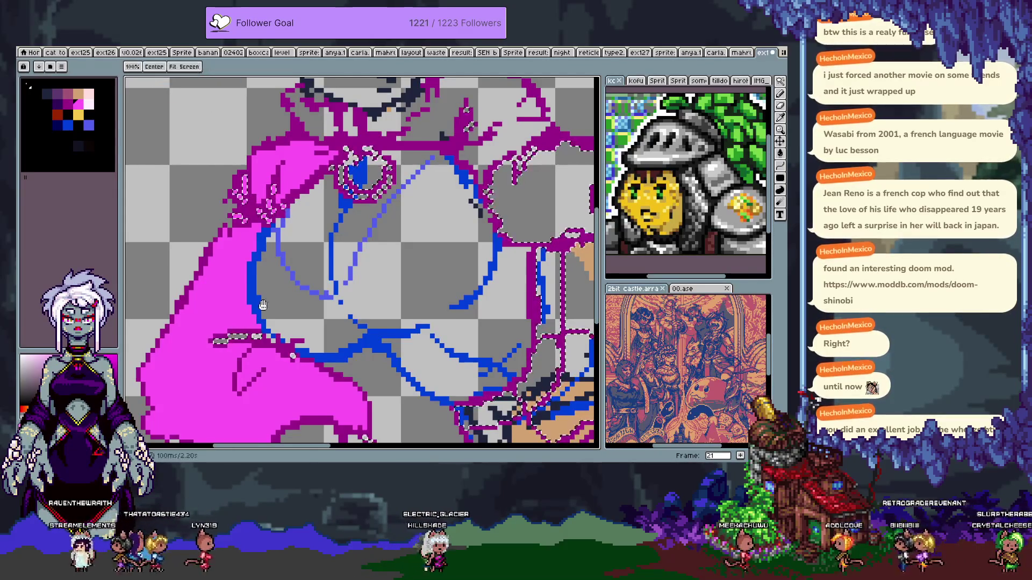
left_click_drag(260, 285, 228, 231)
left_click_drag(328, 363, 290, 250)
mouse_move(471, 89)
left_mouse_down()
mouse_move(416, 172)
mouse_move(420, 259)
mouse_move(405, 322)
mouse_move(366, 342)
mouse_move(317, 320)
left_mouse_up()
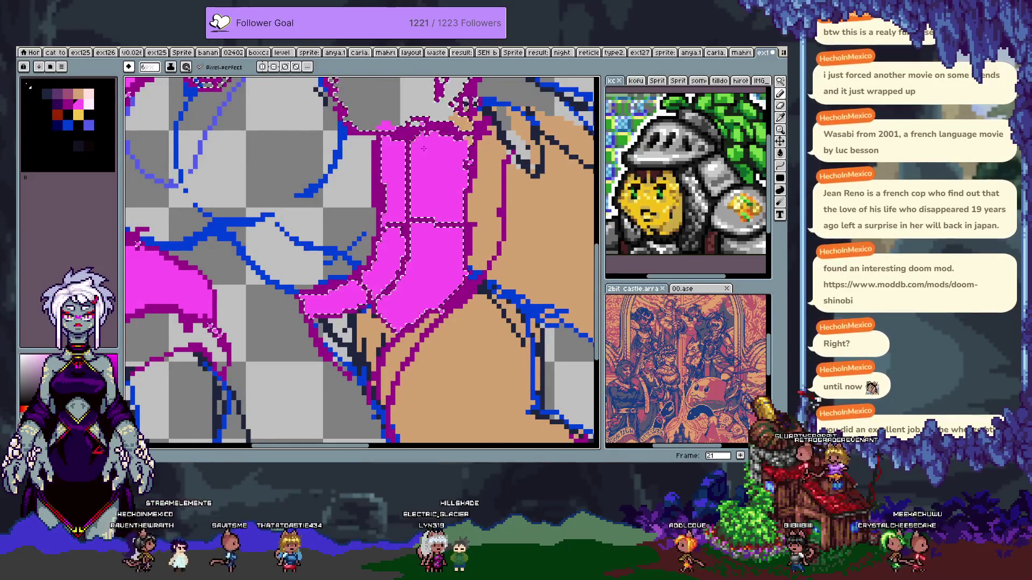
- Fill a colour-selected area pink and flood-fill the right shoulder magenta
key("w")
scroll(409, 264, "up", 5)
key("f")
key("b")
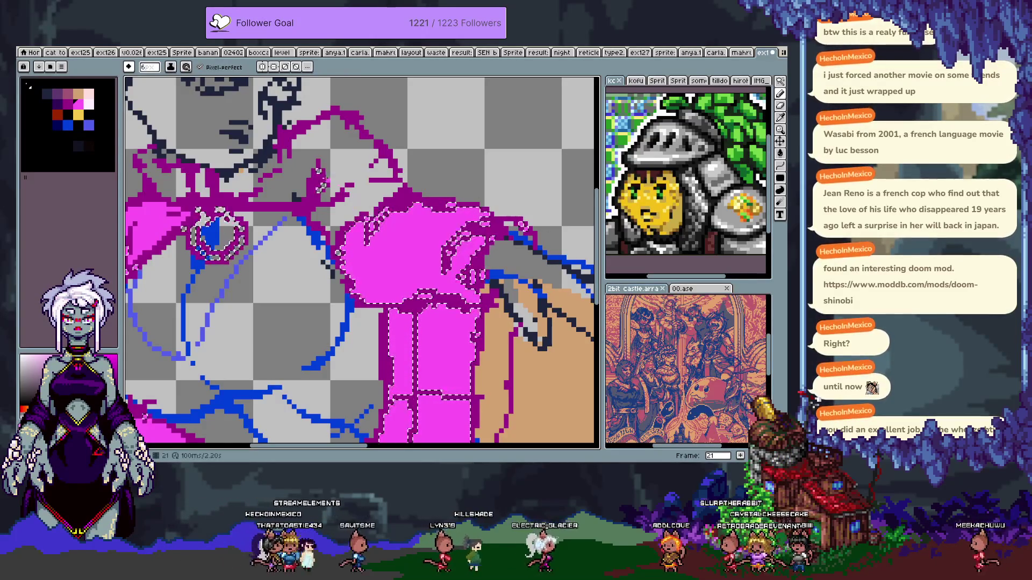
left_click_drag(320, 171, 413, 175)
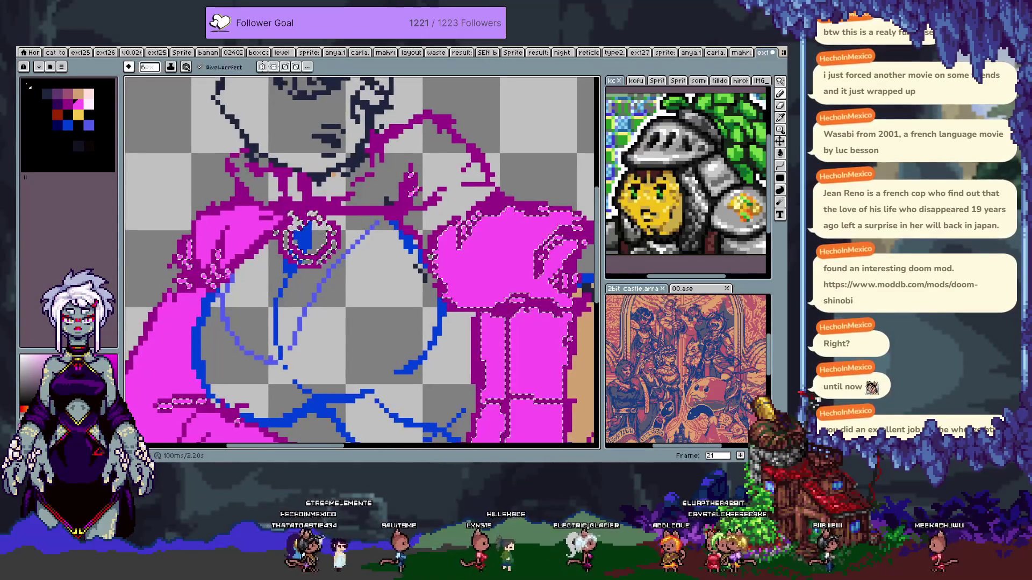
key("ctrl+d")
key("g")
left_click(438, 158)
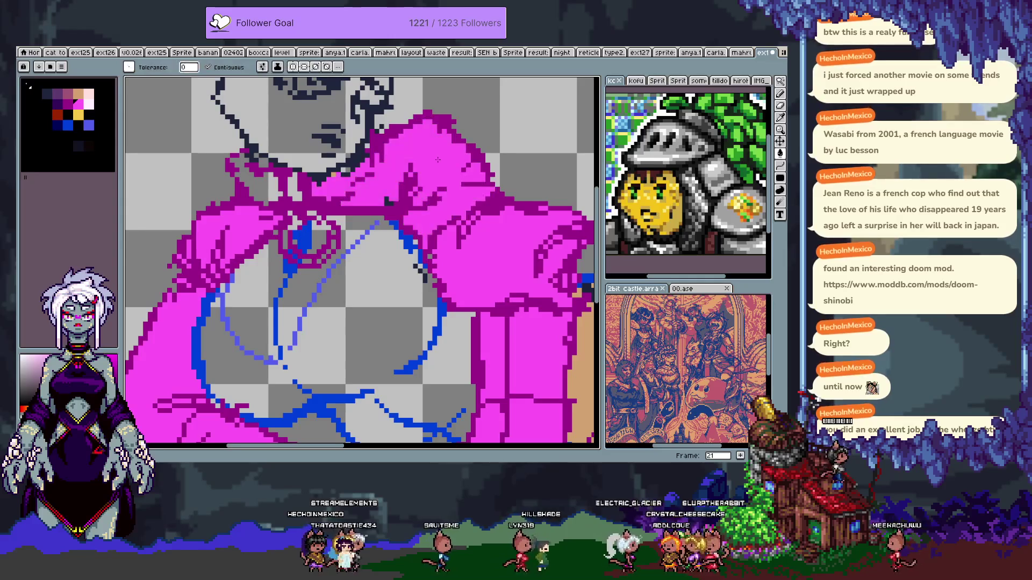
- Set the brush size to 2px and move the view to the lower sleeves with the Paint Bucket ready
scroll(259, 205, "down", 4)
scroll(259, 205, "left", 4)
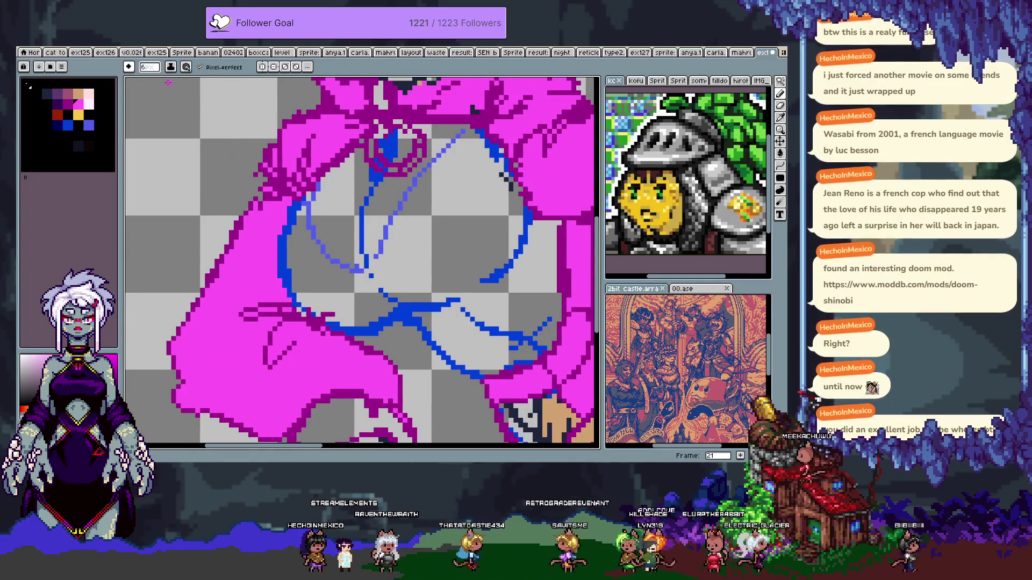
left_click(147, 81)
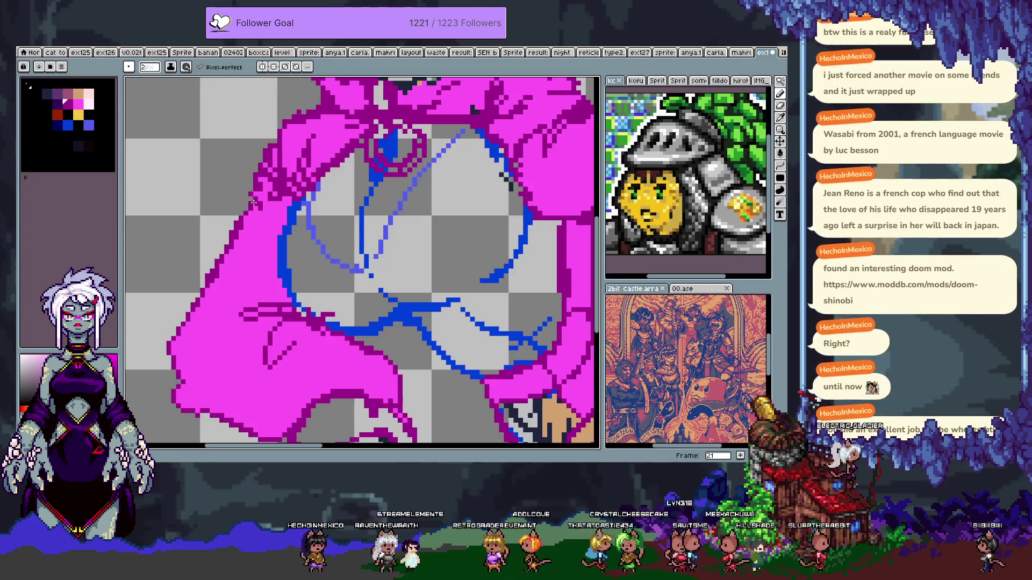
scroll(295, 272, "down", 5)
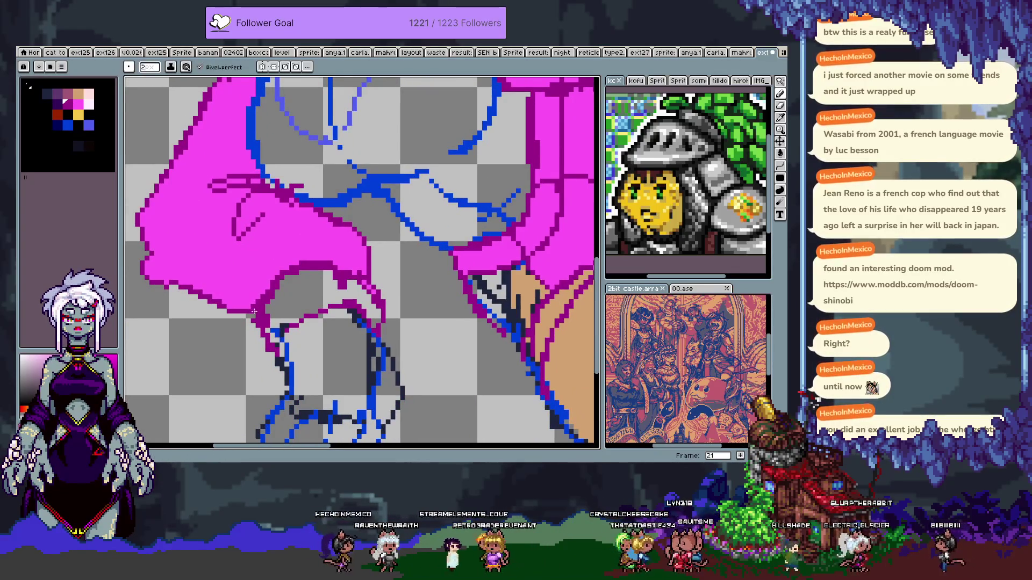
key("g")
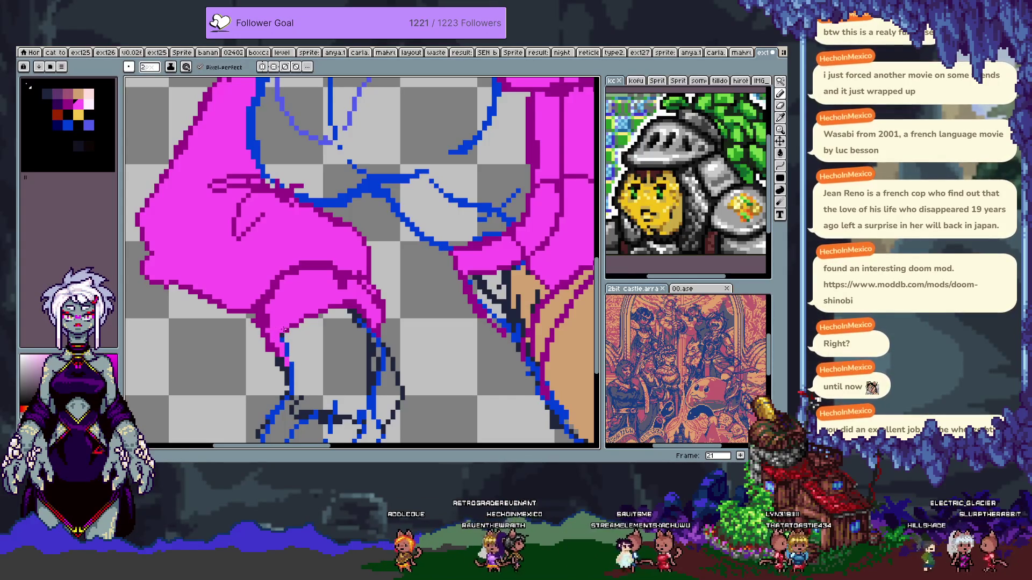
left_click_drag(485, 315, 397, 316)
key("Tab")
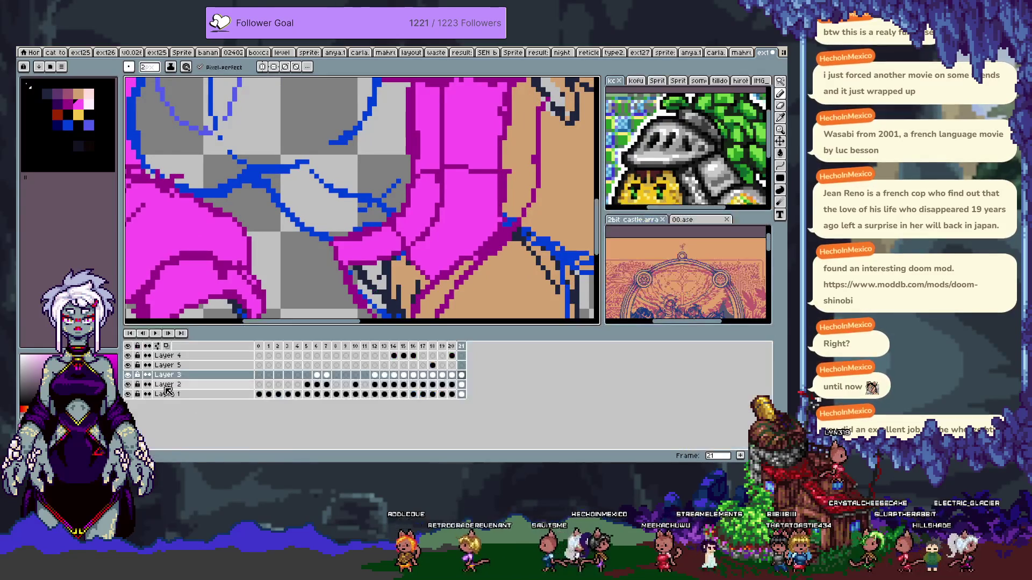
- Isolate Layer 3 and fill the remaining gaps inside the sleeve and at its tip pink
left_click(128, 376, "alt")
key("Tab")
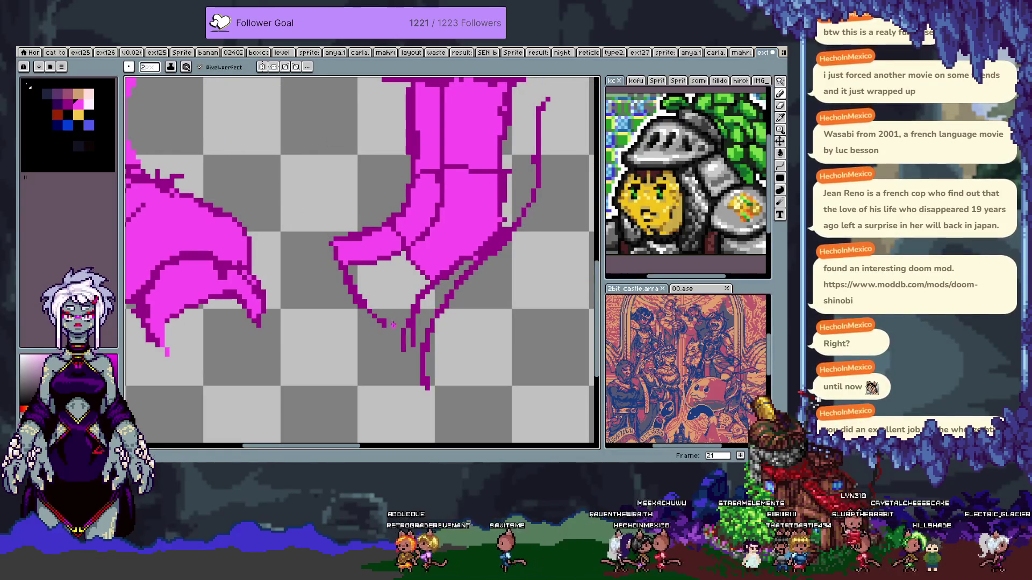
left_click(387, 297)
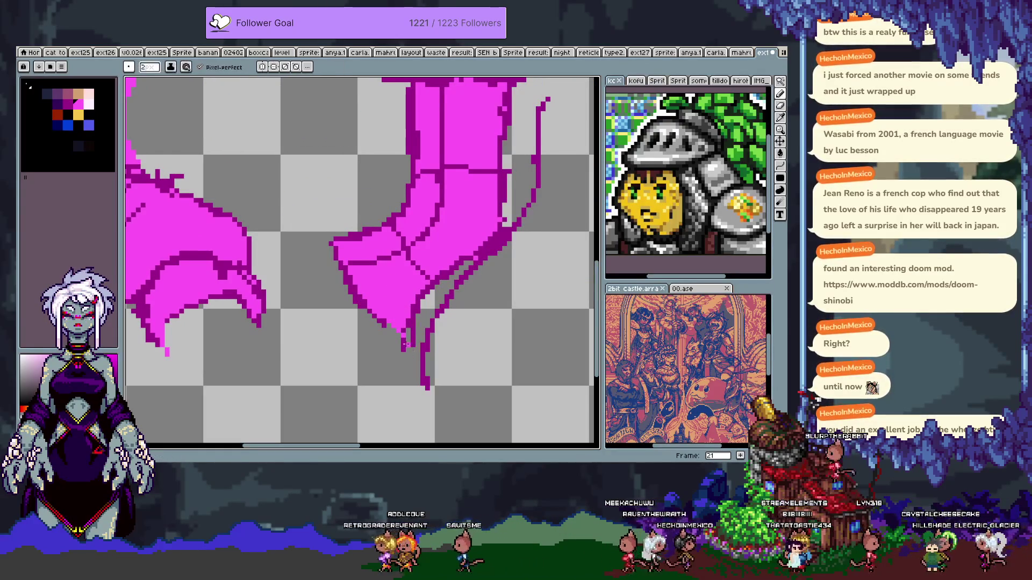
left_click(416, 366)
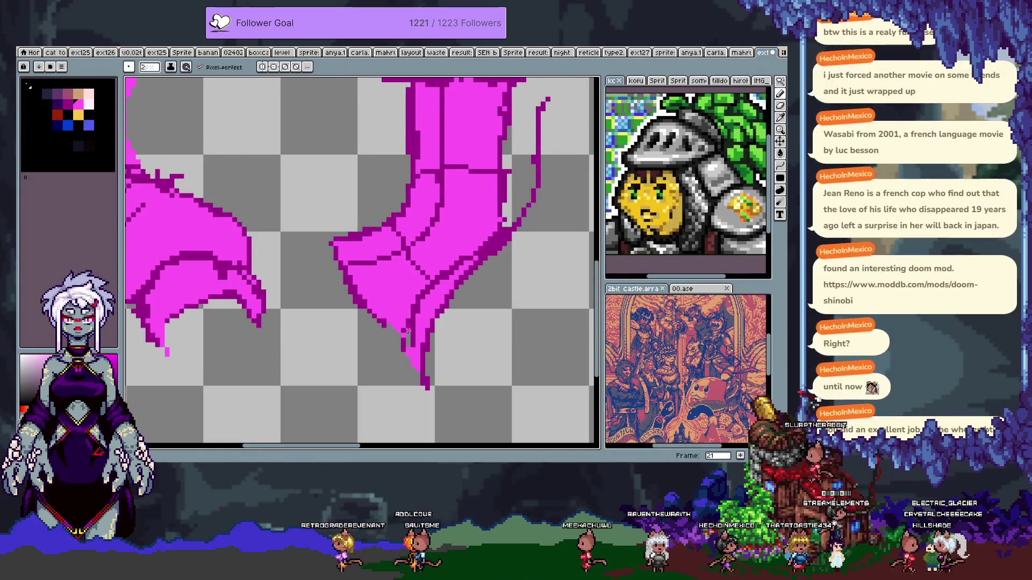
- Sample the dark magenta outline colour and cover the peach strip along the right edge
key("i")
left_click(387, 317)
key("b")
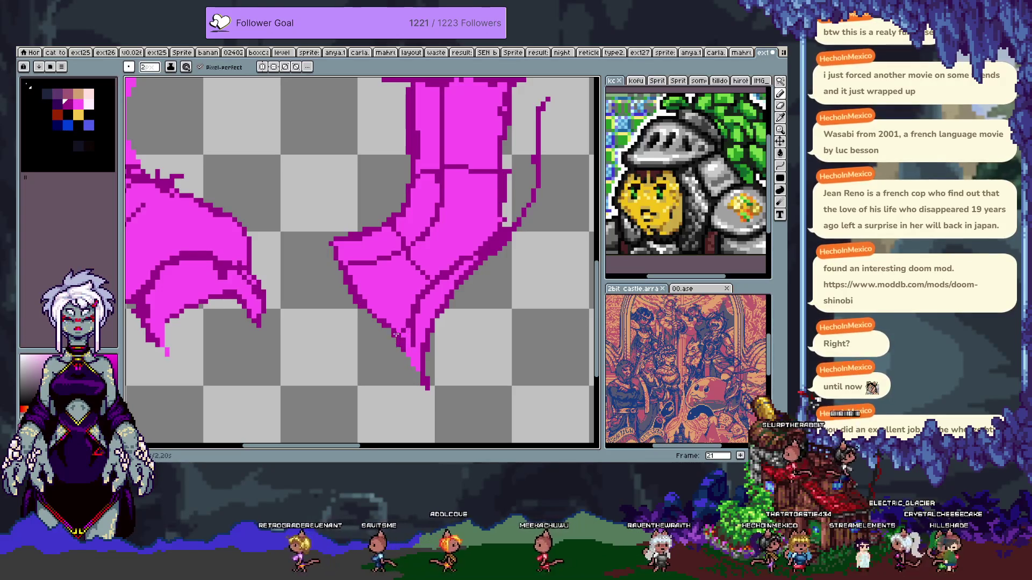
scroll(398, 336, "up", 5)
key("Tab")
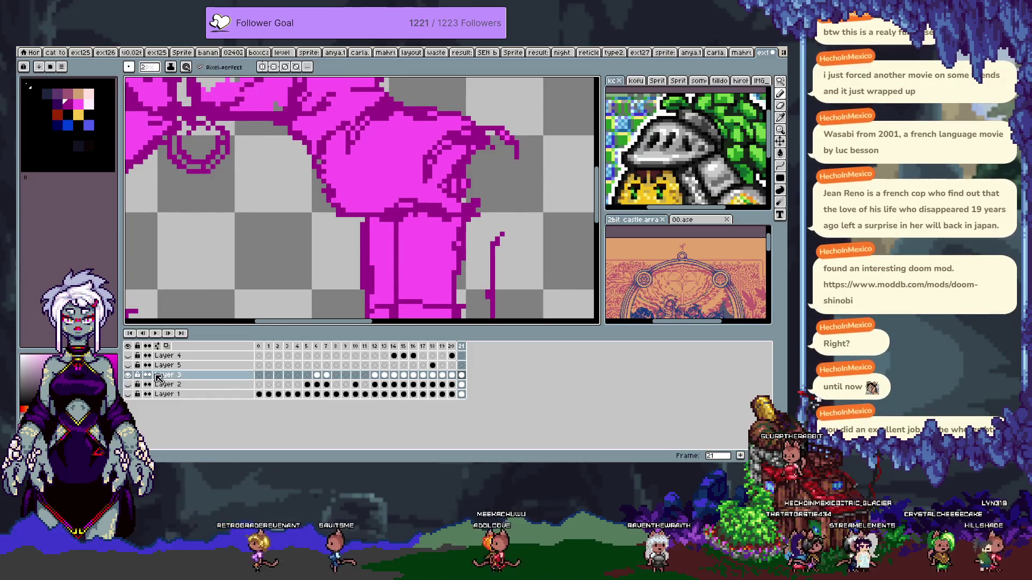
key("Tab")
scroll(386, 252, "right", 3)
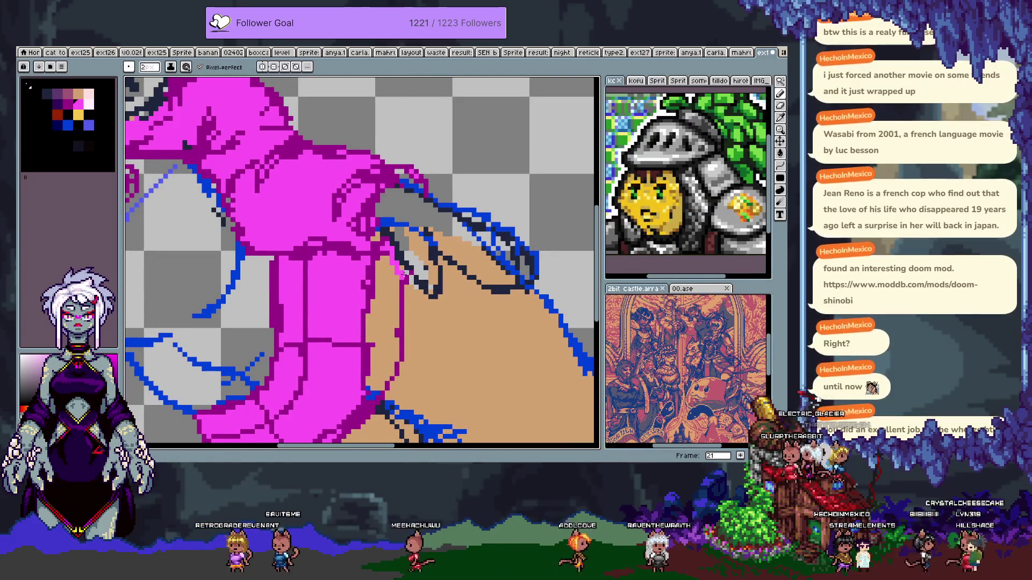
left_click_drag(400, 267, 371, 386)
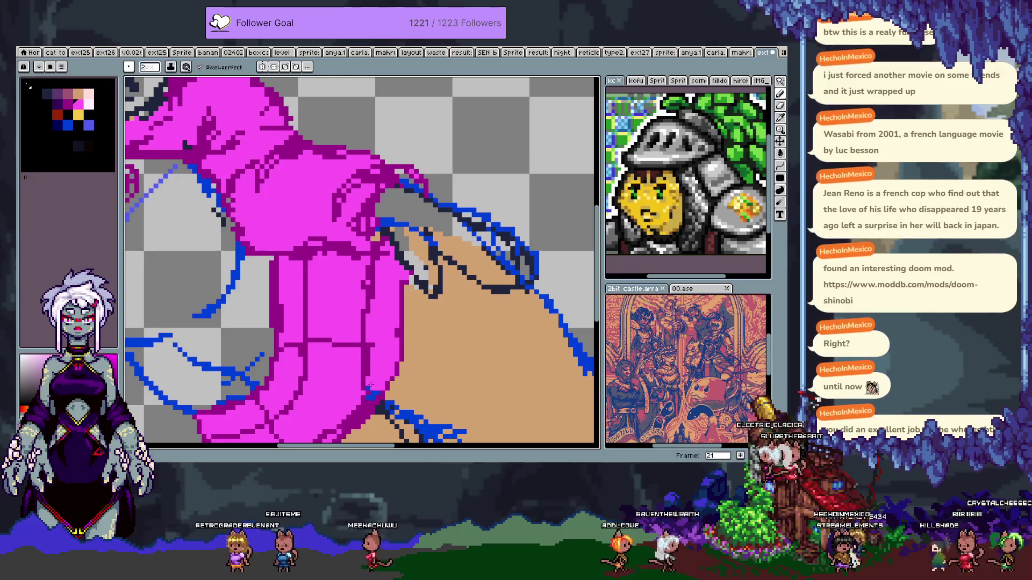
left_click_drag(375, 338, 384, 378)
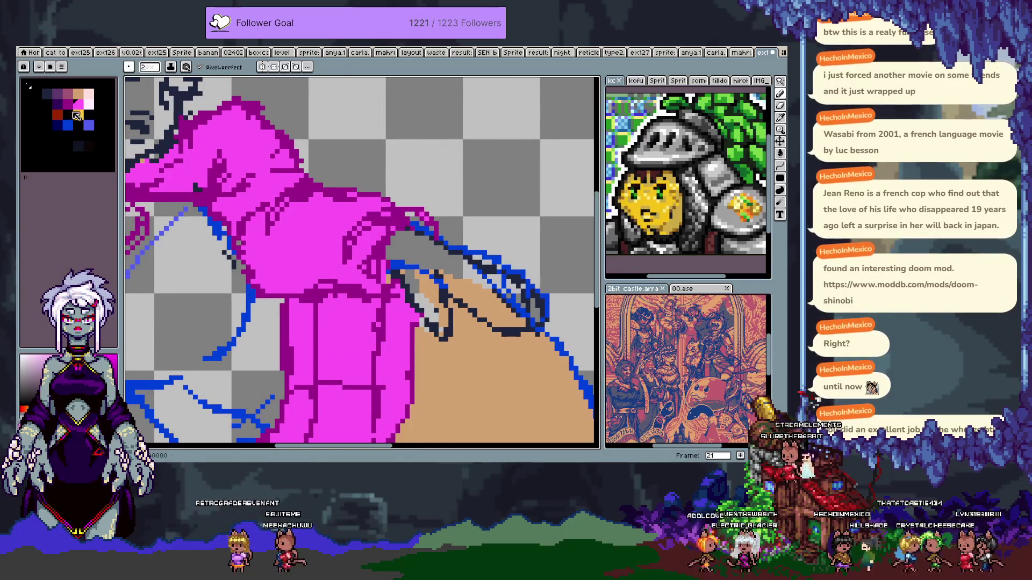
- Choose dark purple with the Paint Bucket and zoom out to the whole figure
left_click(57, 103)
key("g")
scroll(304, 231, "down", 3)
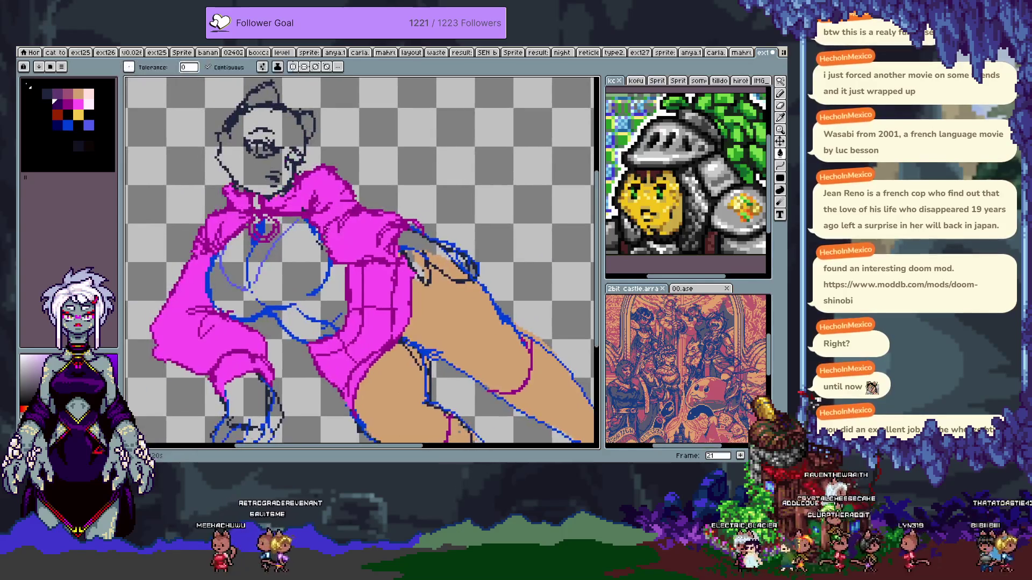
- Fill the hoodie's magenta outline lines dark purple and add pixels to the sleeve outline
left_click(304, 214)
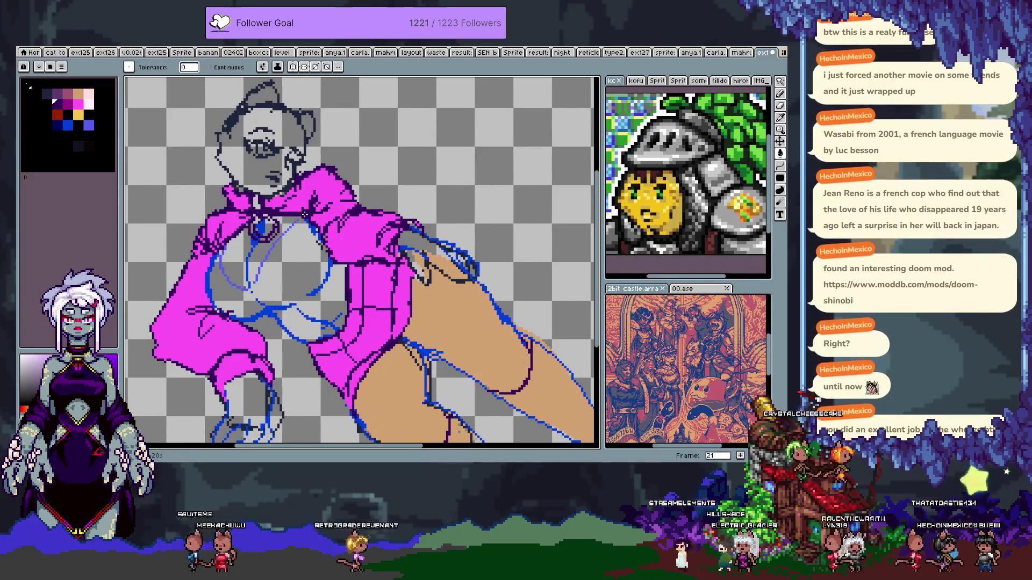
scroll(385, 227, "up", 2)
key("b")
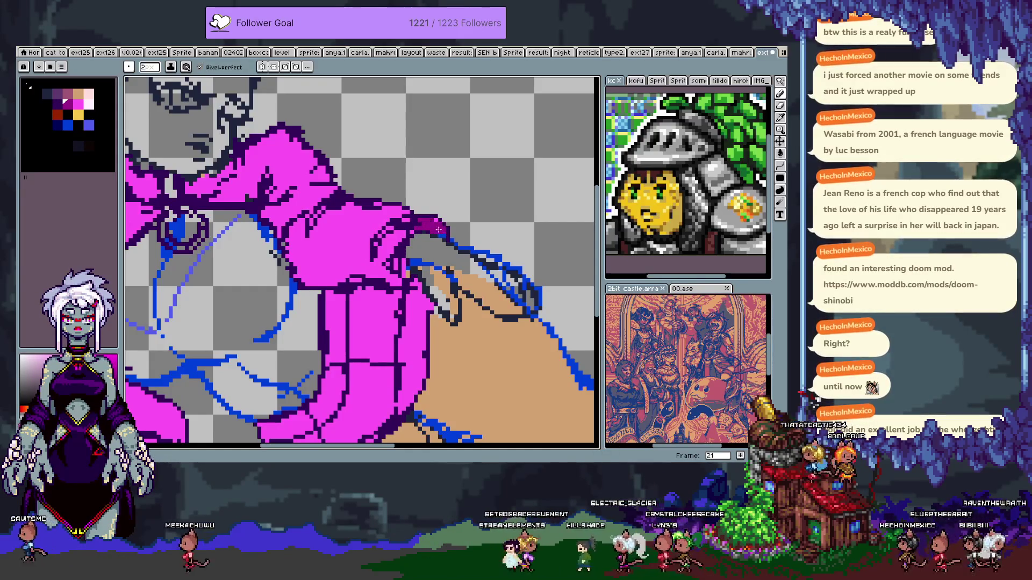
key("v")
key("b")
left_click_drag(425, 220, 437, 228)
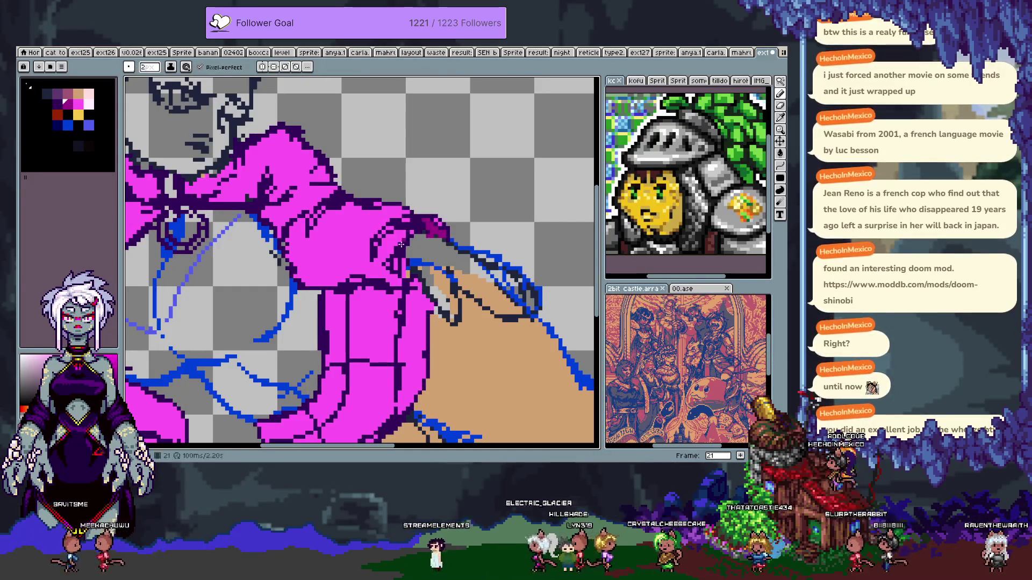
scroll(392, 263, "left", 5)
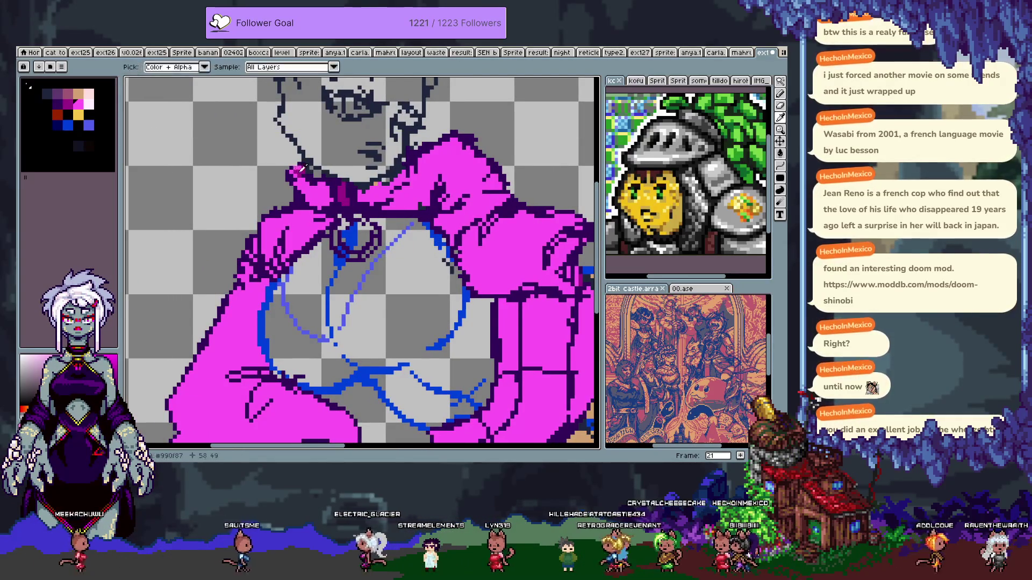
- Sample the outline colour and redraw the outline around the hand, undoing the last stroke
key("alt")
left_click(308, 165, "alt")
left_click_drag(252, 343, 317, 214)
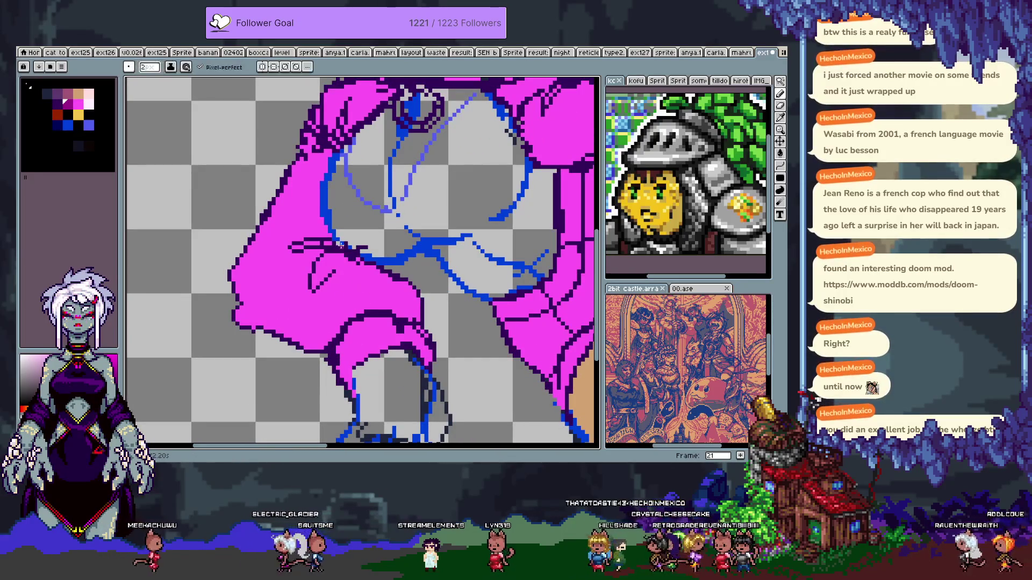
scroll(344, 245, "down", 3)
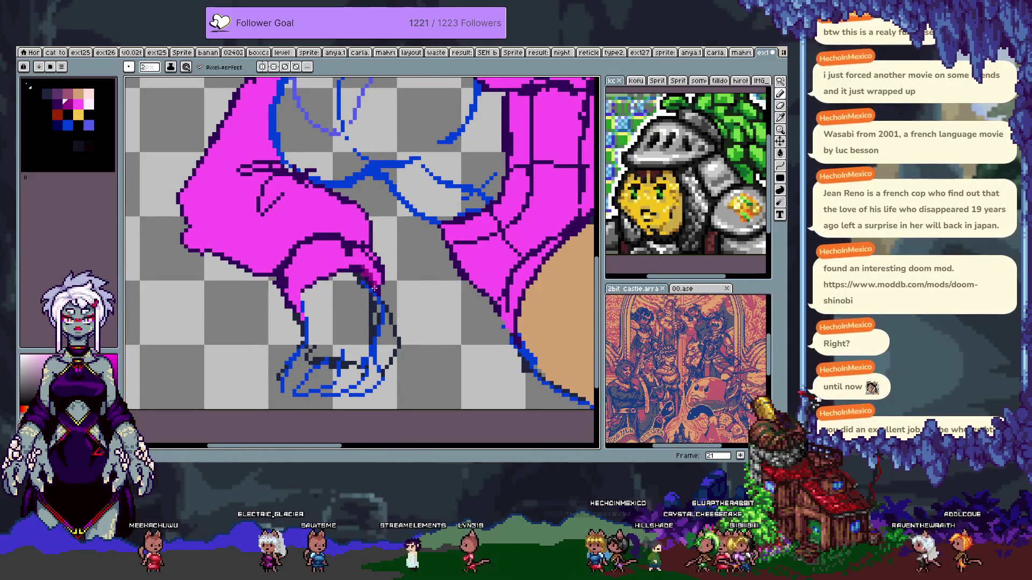
mouse_move(369, 275)
left_mouse_down()
mouse_move(373, 284)
mouse_move(225, 301)
mouse_move(392, 330)
mouse_move(339, 322)
mouse_move(425, 371)
left_mouse_up()
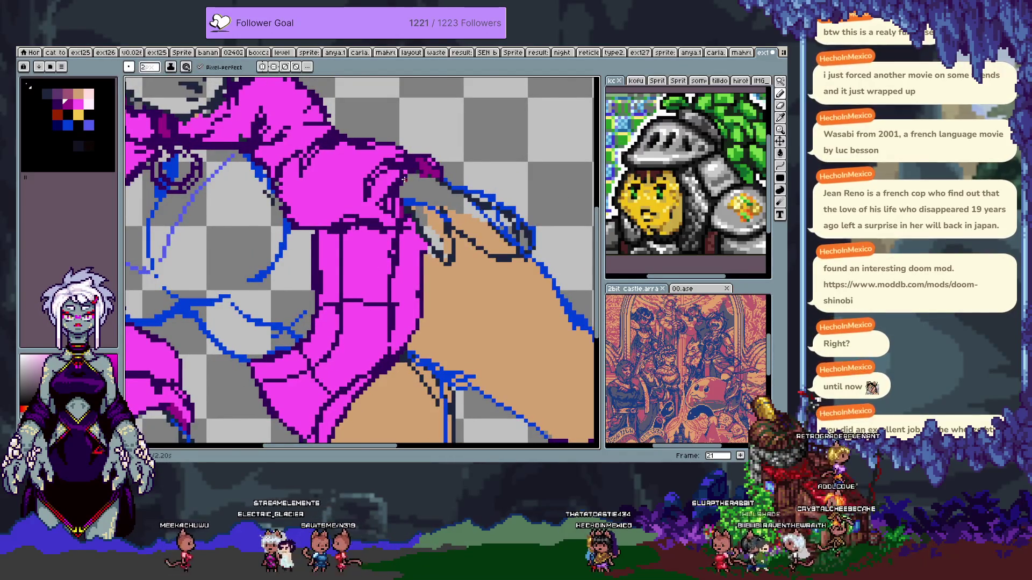
left_click_drag(232, 108, 344, 243)
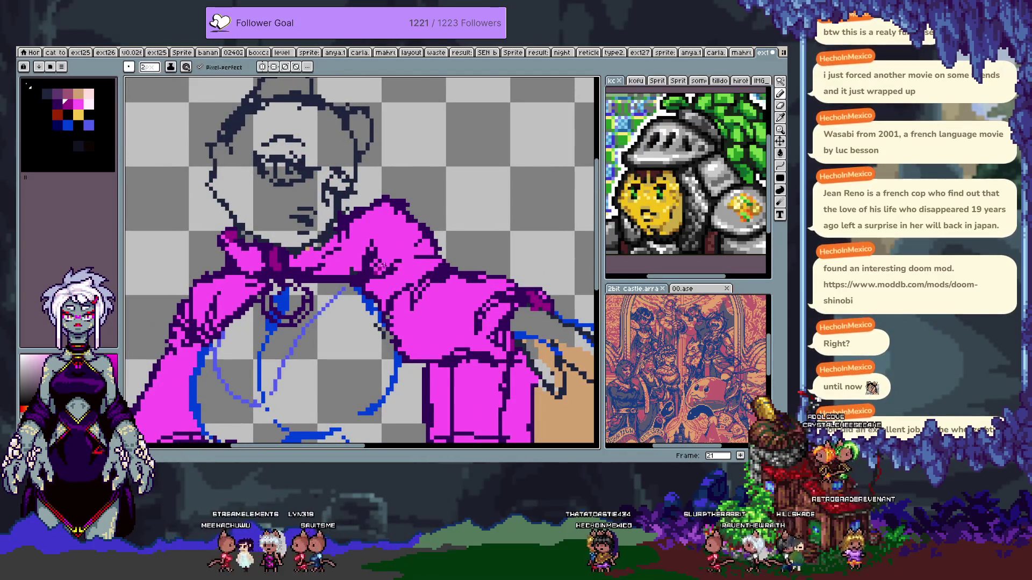
key("ctrl+z")
scroll(331, 251, "down", 3)
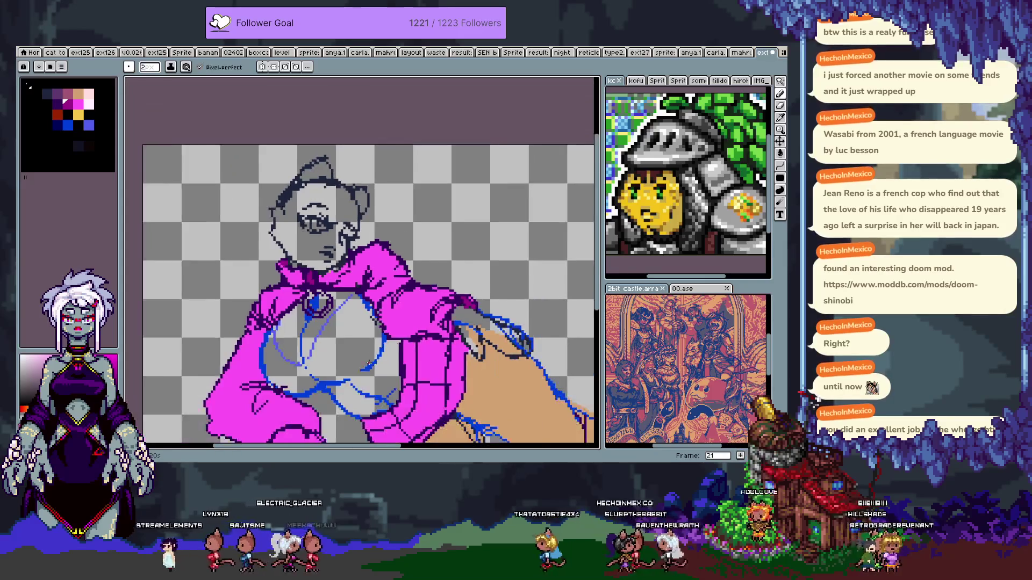
scroll(365, 397, "up", 3)
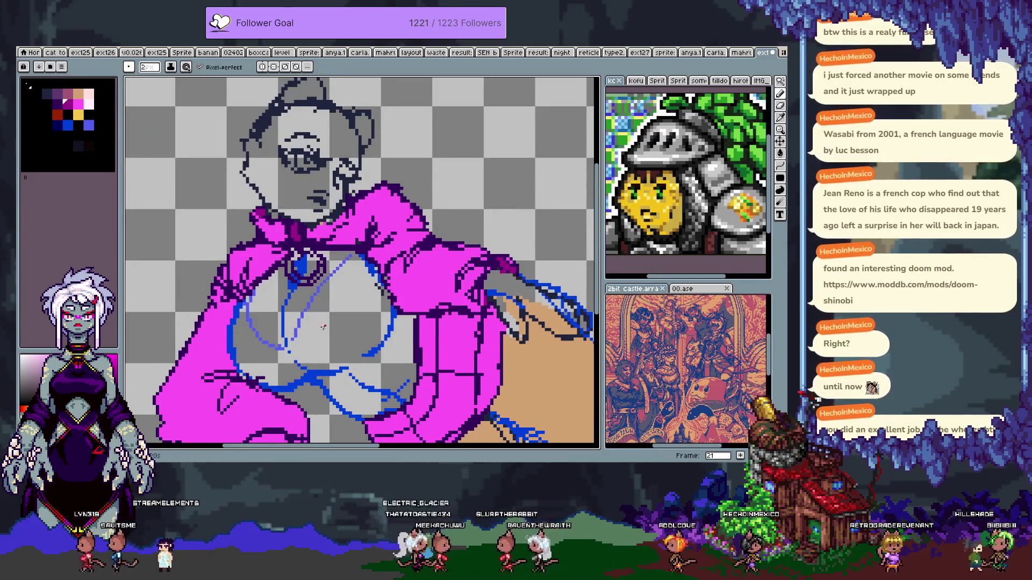
- Move the dark swatch to a new position in the palette
left_click_drag(312, 328, 309, 242)
scroll(301, 231, "up", 1)
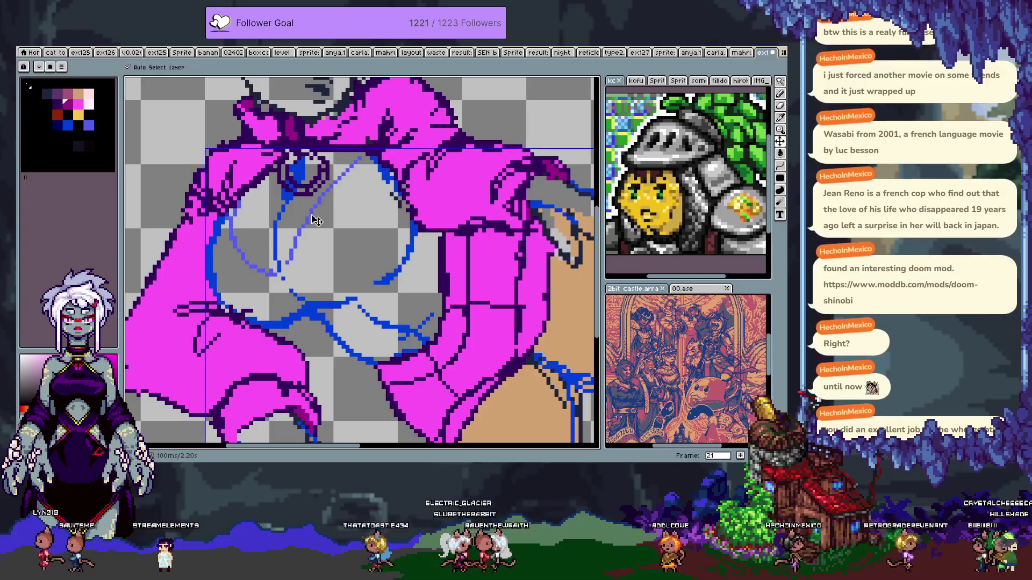
left_click_drag(183, 279, 200, 258)
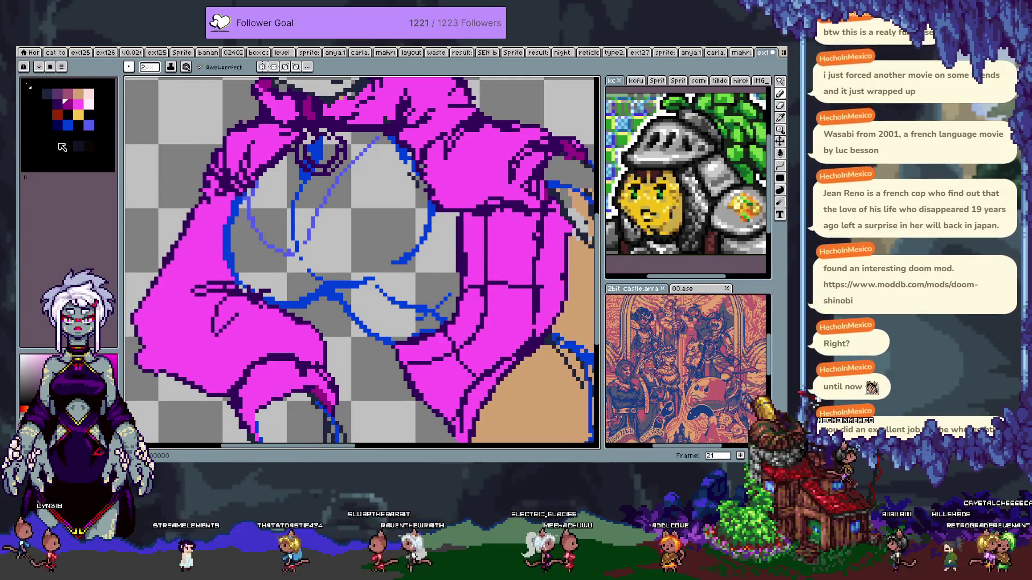
left_click(36, 125)
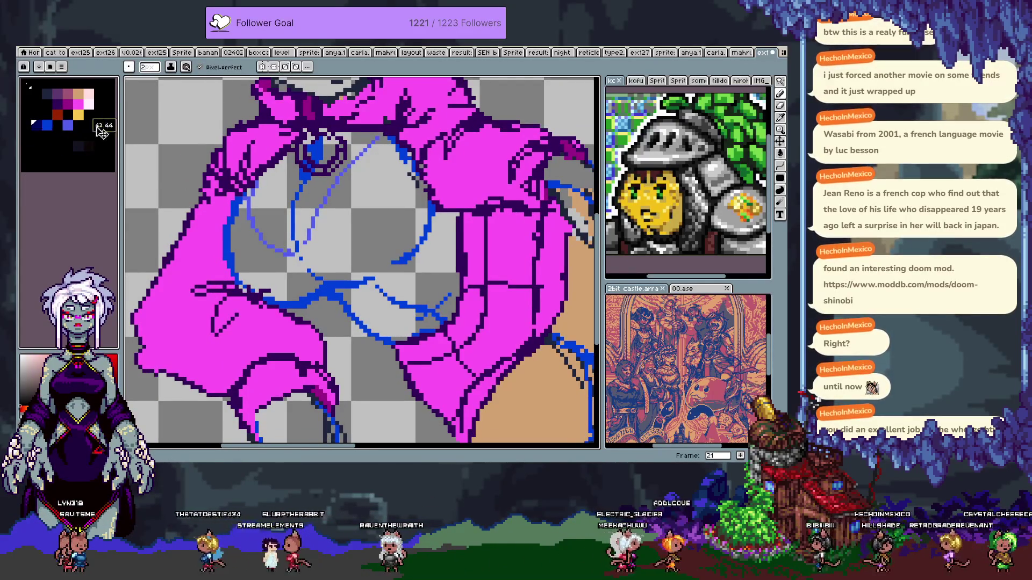
left_click_drag(102, 128, 92, 126)
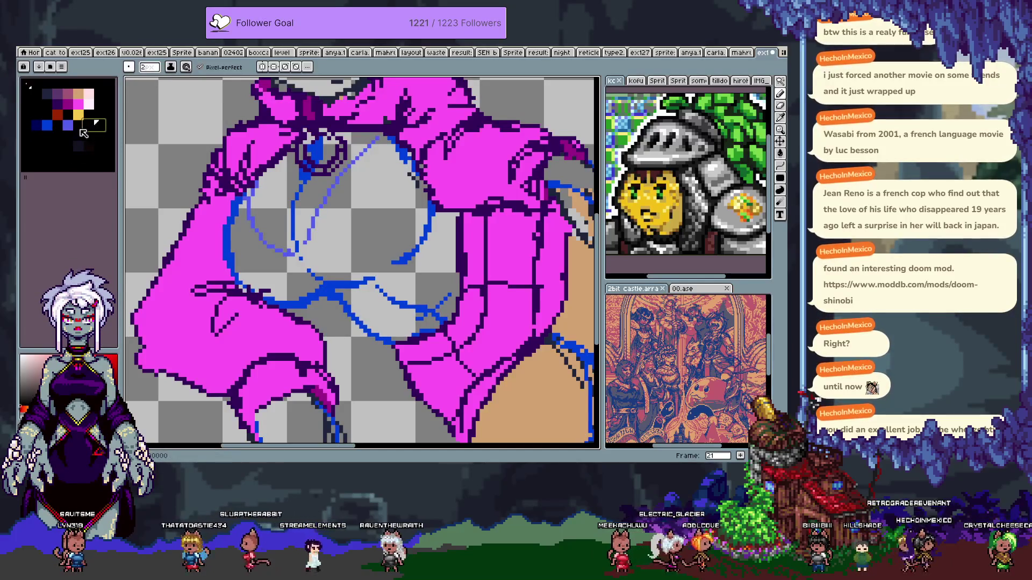
- Shift another palette entry down and back, then edit the blue swatch's values
left_click(68, 125)
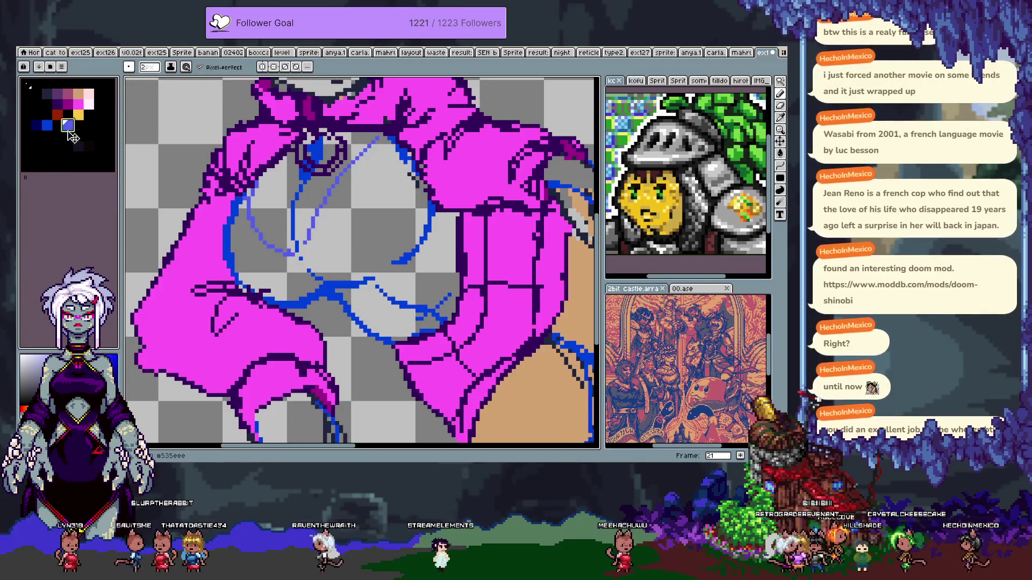
left_click(43, 145)
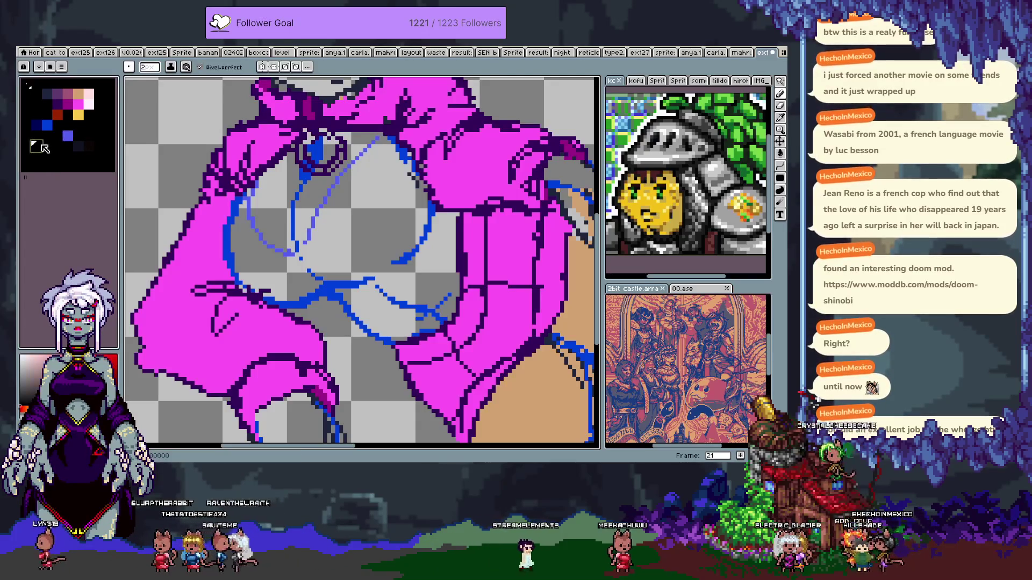
left_click_drag(39, 156, 44, 163)
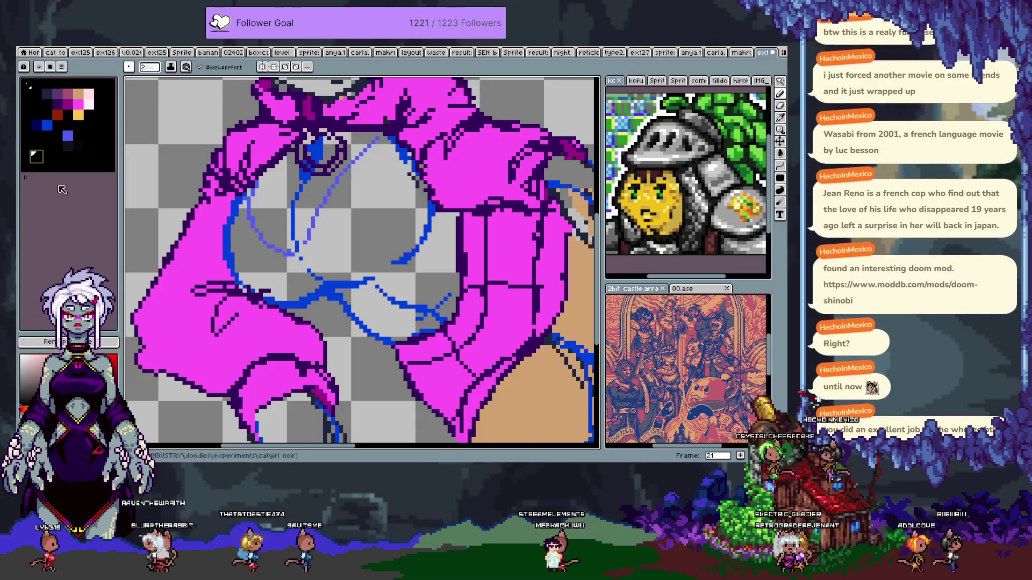
mouse_move(36, 164)
left_mouse_down()
mouse_move(34, 128)
mouse_move(67, 125)
left_mouse_up()
double_click(67, 125)
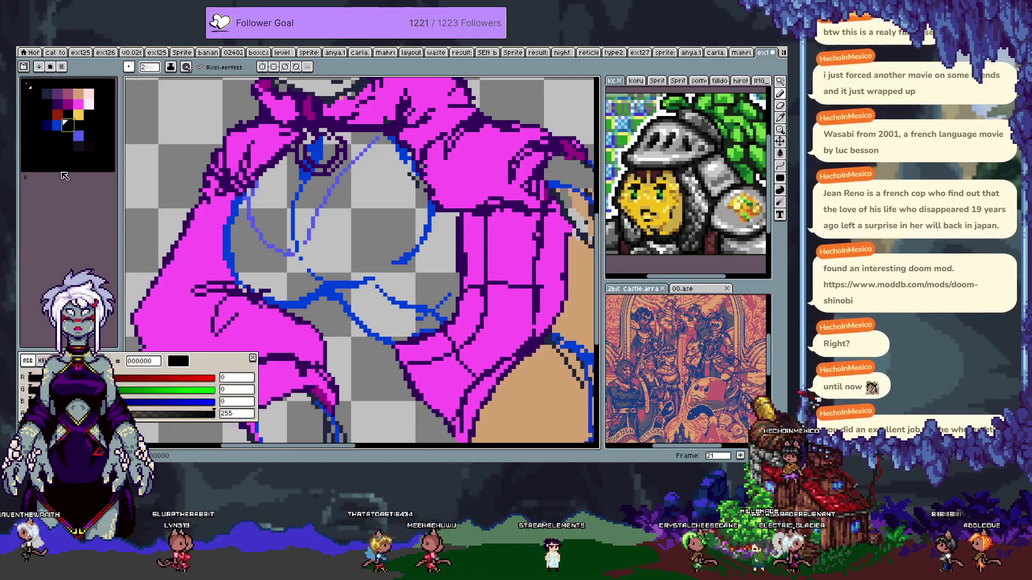
- Lighten the blue palette colour to a sky blue with more green and hue 202
mouse_move(188, 390)
left_mouse_down()
mouse_move(114, 389)
mouse_move(148, 390)
left_mouse_up()
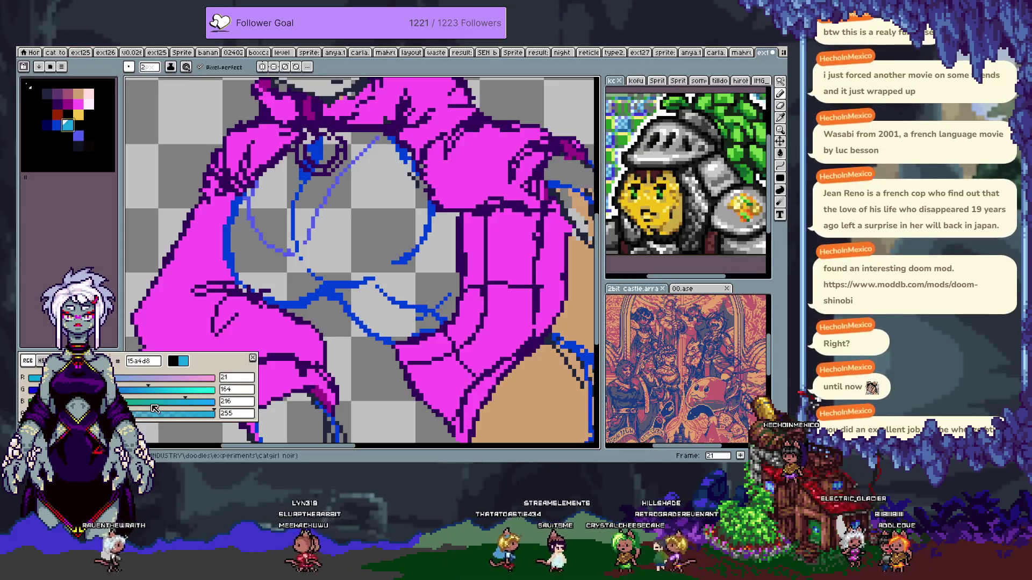
left_click(42, 360)
left_click(136, 378)
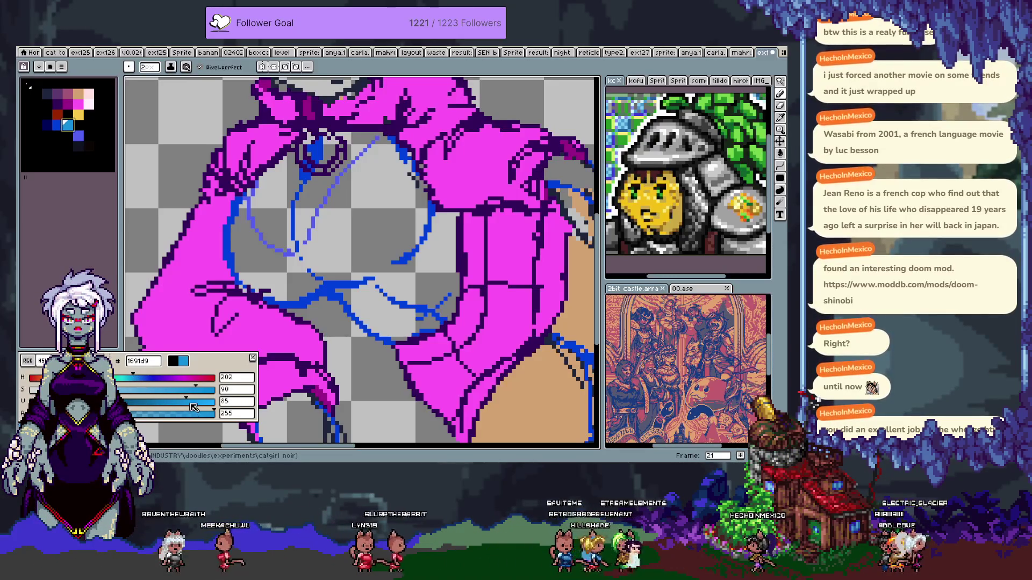
left_click(248, 331)
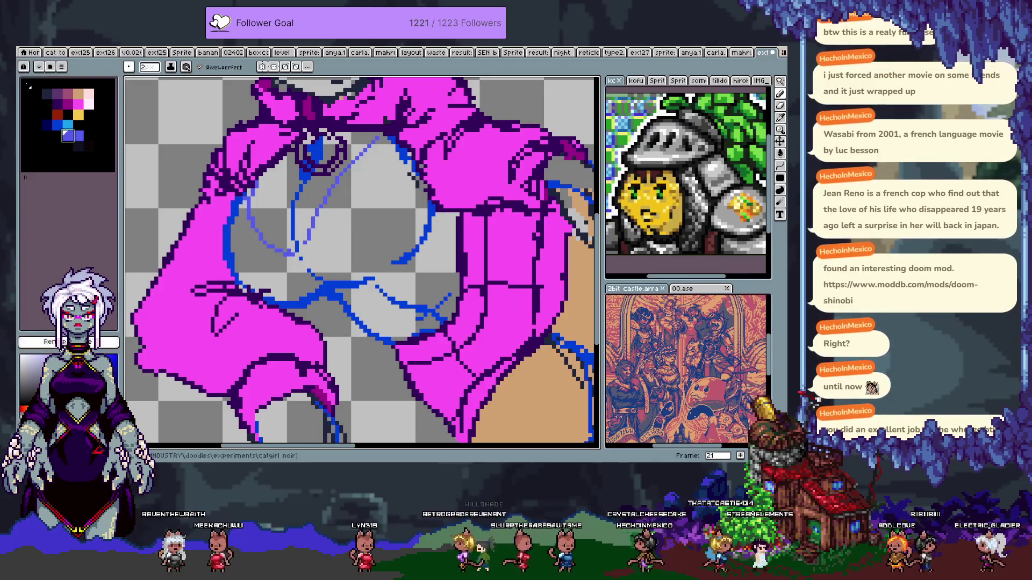
- Darken the blue-violet palette colour to #5443bf
left_click(32, 343)
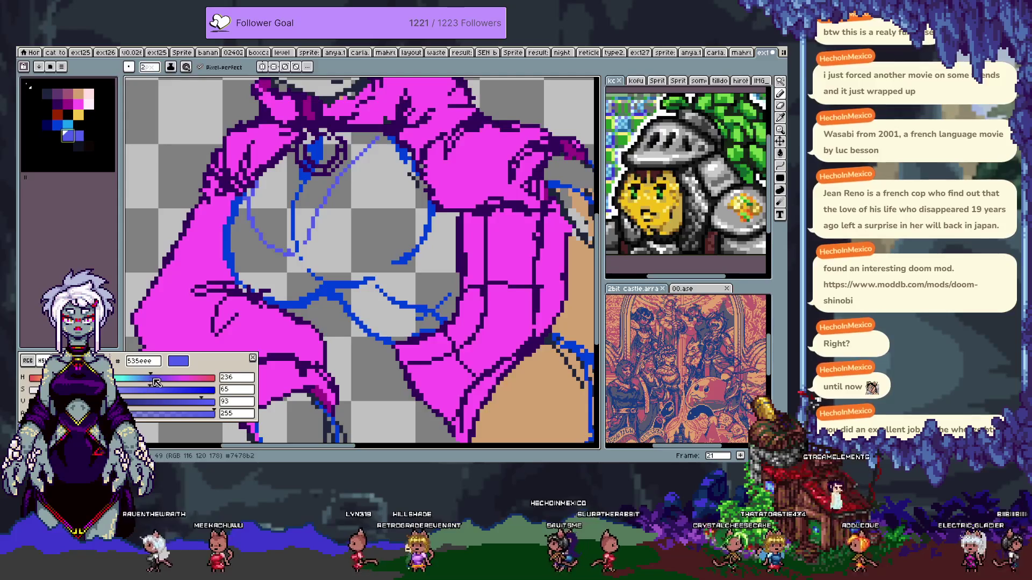
left_click(187, 405)
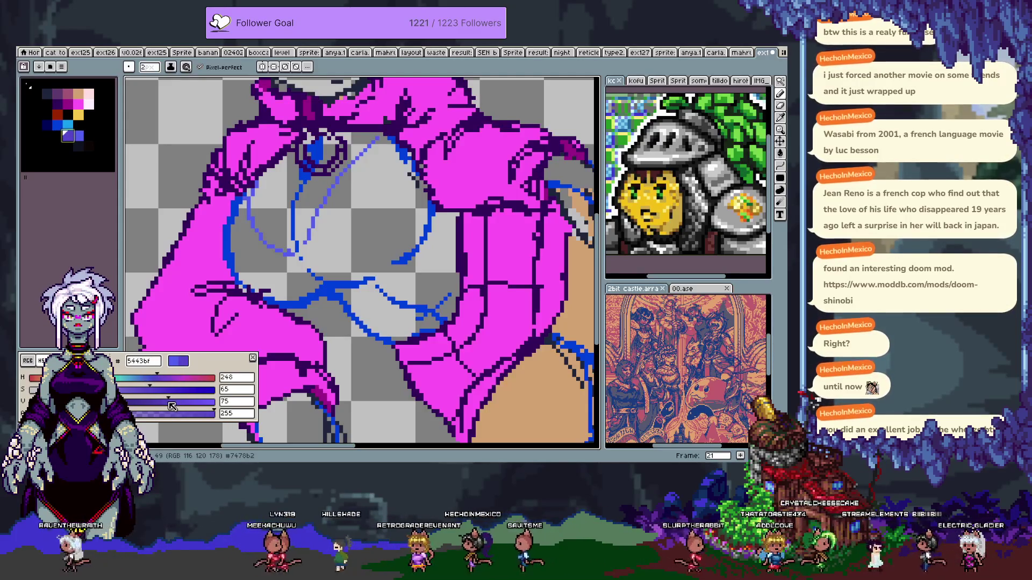
left_click(272, 183)
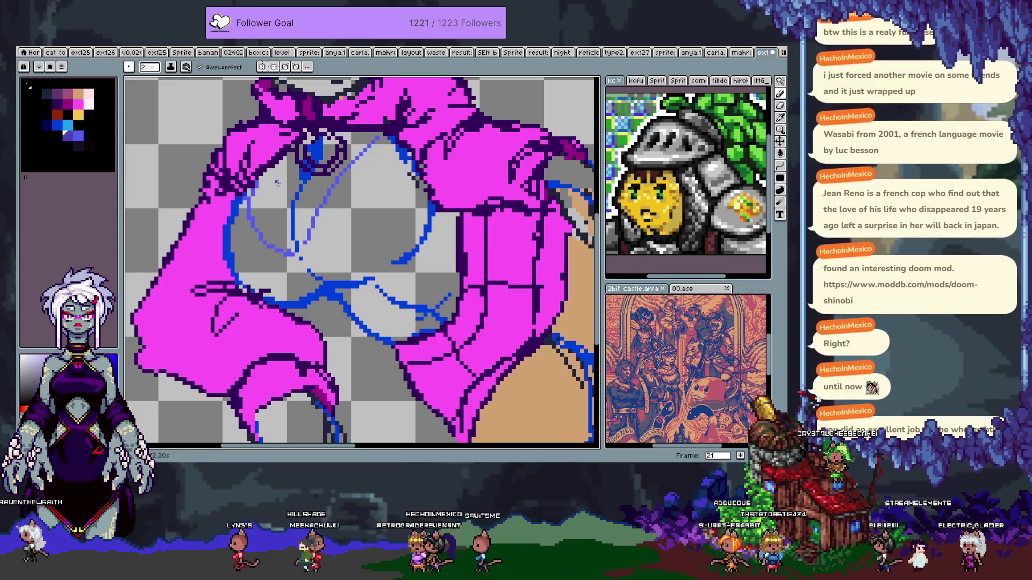
- Try bucket-filling inside the blue circle twice, undoing both fills
key("g")
left_click(272, 214)
key("ctrl+z")
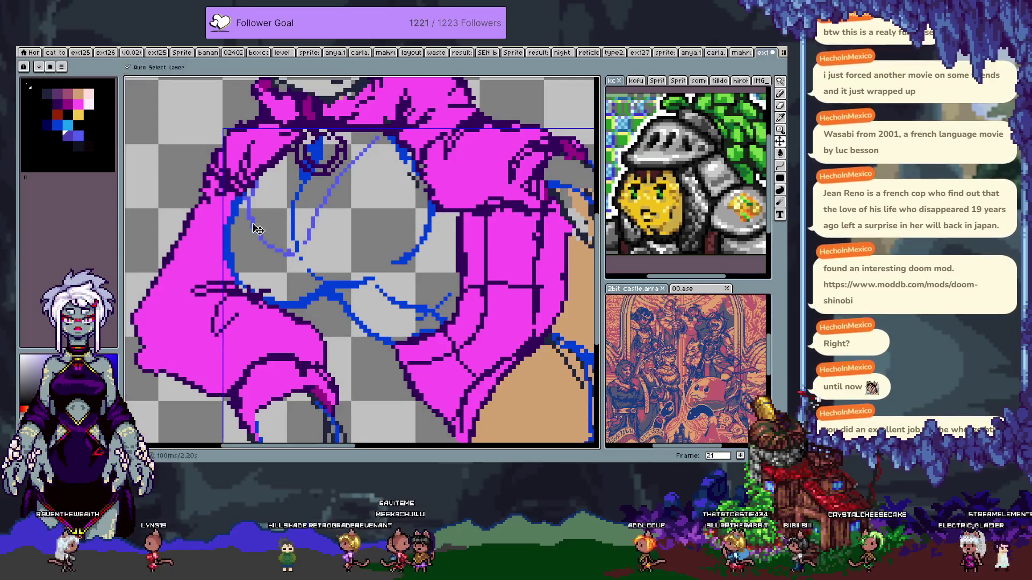
left_click(255, 226)
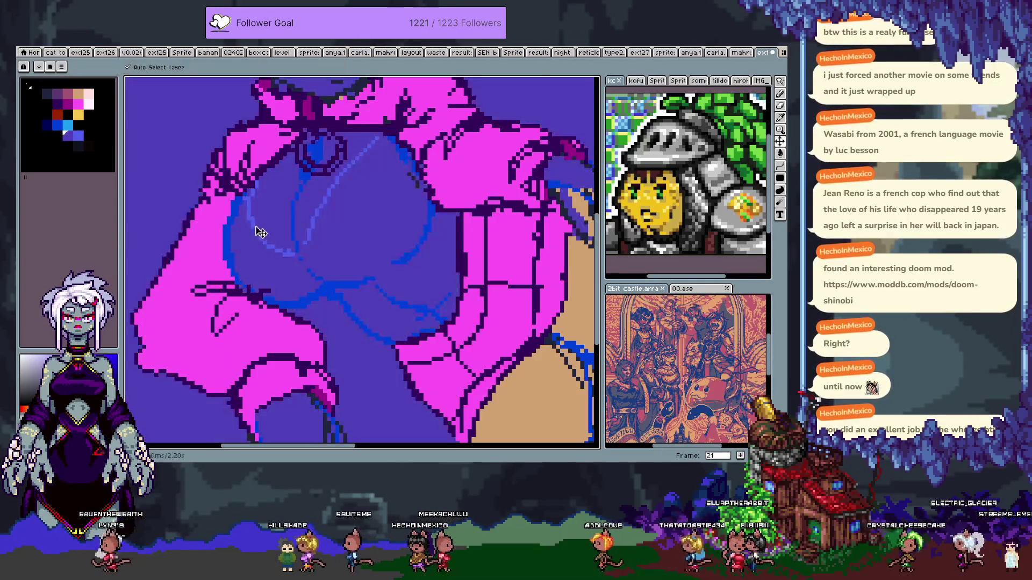
key("ctrl+z")
- Select the blue sketch lines by colour and hide the magenta hoodie layer
key("w")
left_click(264, 243)
key("Tab")
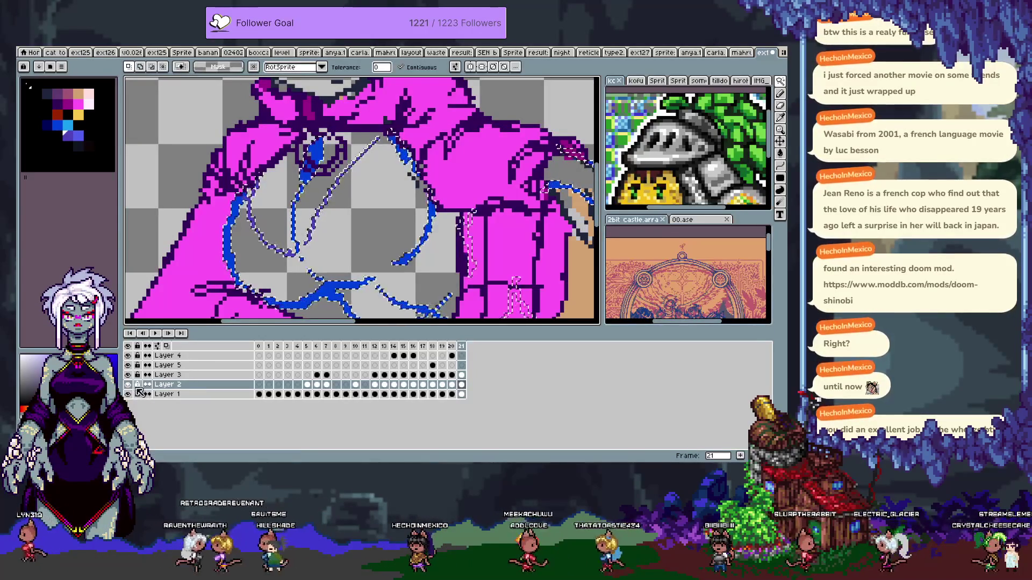
left_click(127, 394)
key("Tab")
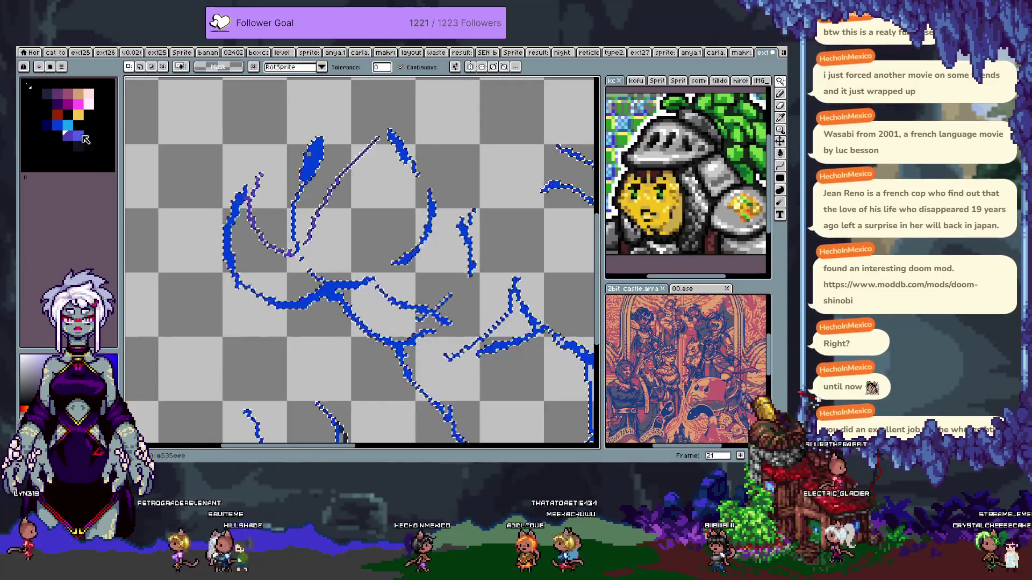
- Paint purple-blue strokes across the upper chest, then show the magenta hoodie layer again
left_click(290, 210, "alt")
key("ctrl+d")
key("b")
left_click_drag(263, 182, 268, 230)
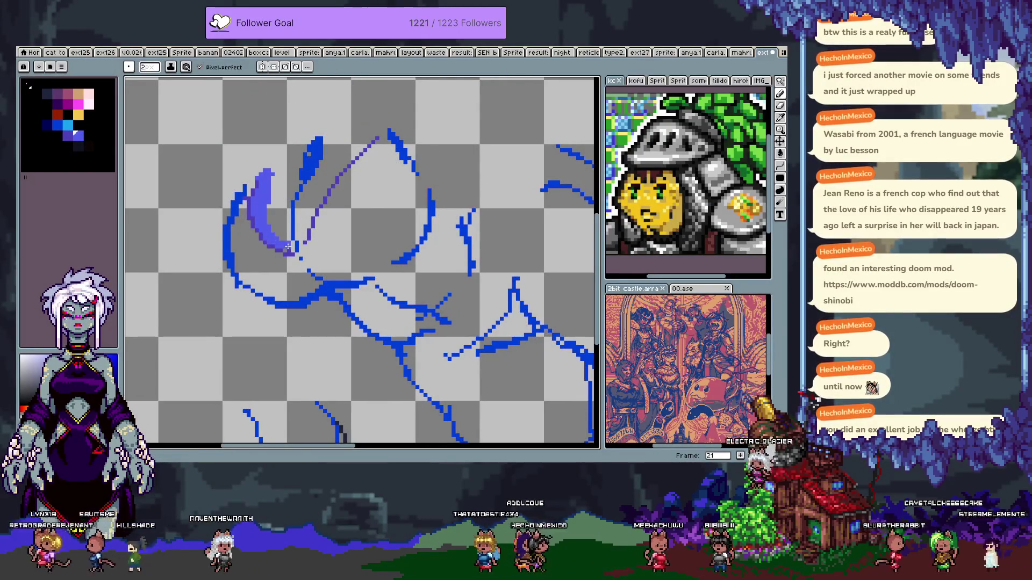
left_click_drag(300, 236, 305, 229)
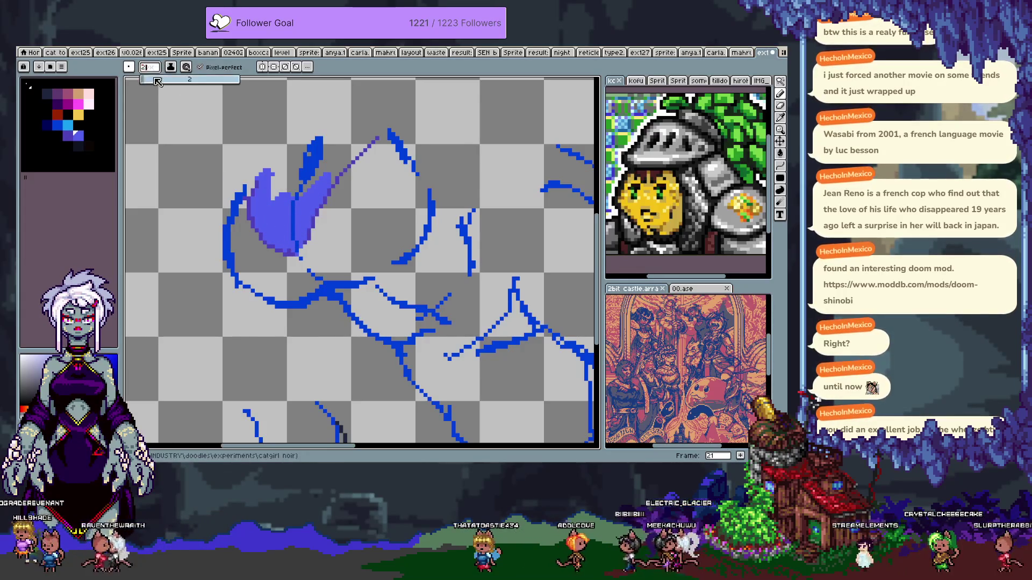
left_click_drag(265, 185, 317, 174)
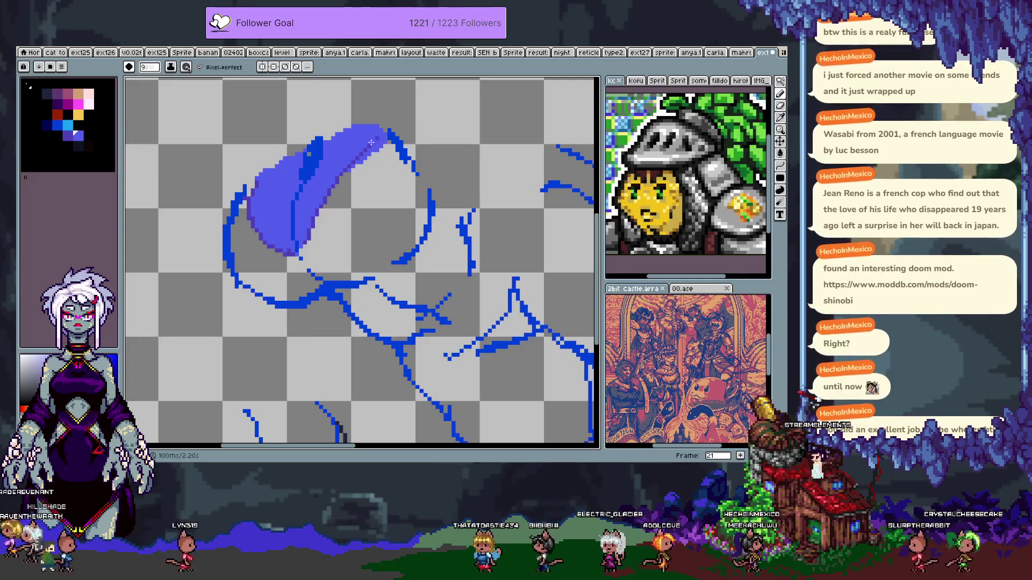
key("Tab")
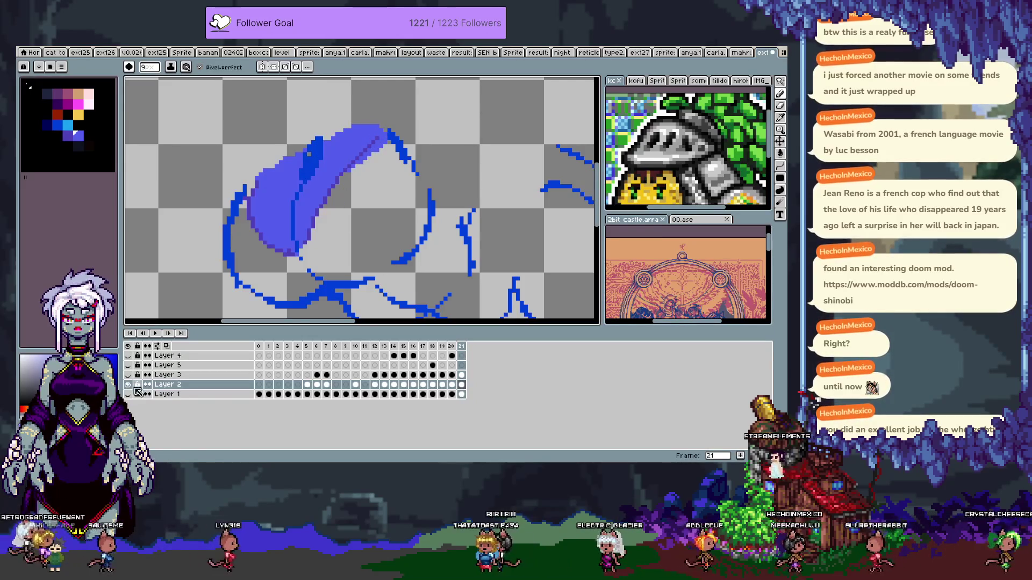
left_click(138, 390)
key("Tab")
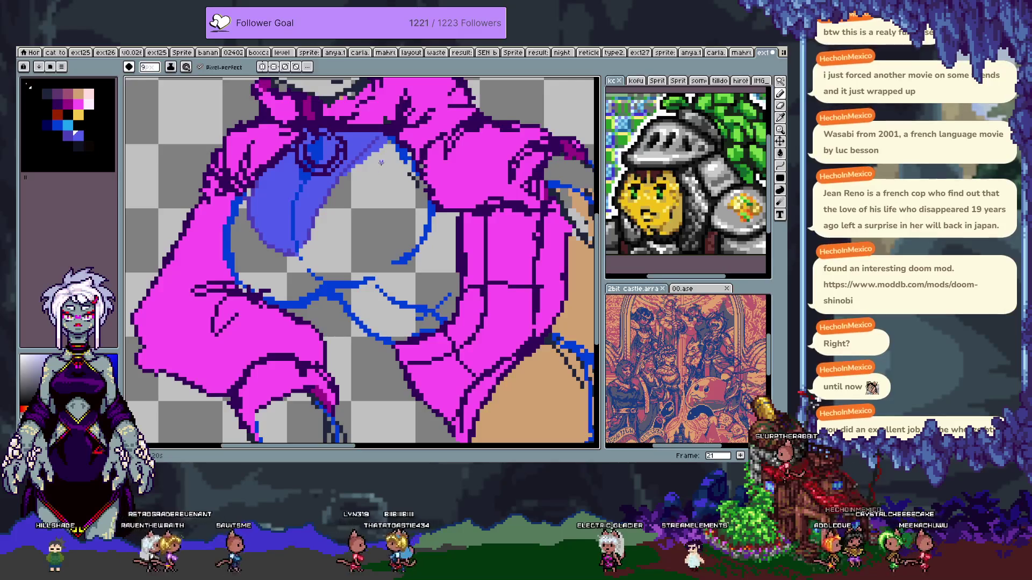
- Try a freehand selection of the blue region, then clear it
key("q")
mouse_move(387, 129)
left_mouse_down()
mouse_move(257, 205)
mouse_move(364, 166)
left_mouse_up()
key("ctrl+d")
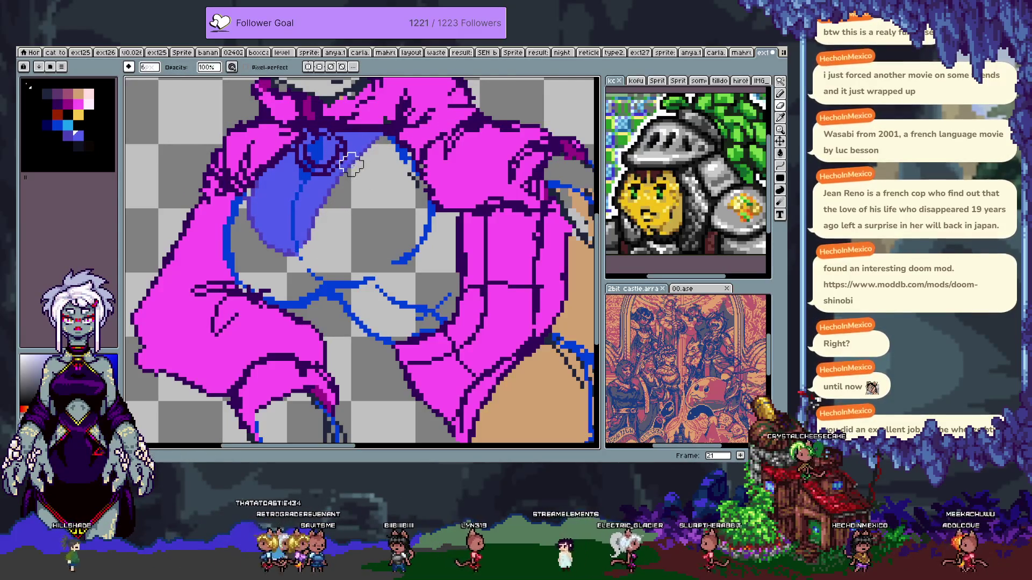
scroll(307, 269, "down", 2)
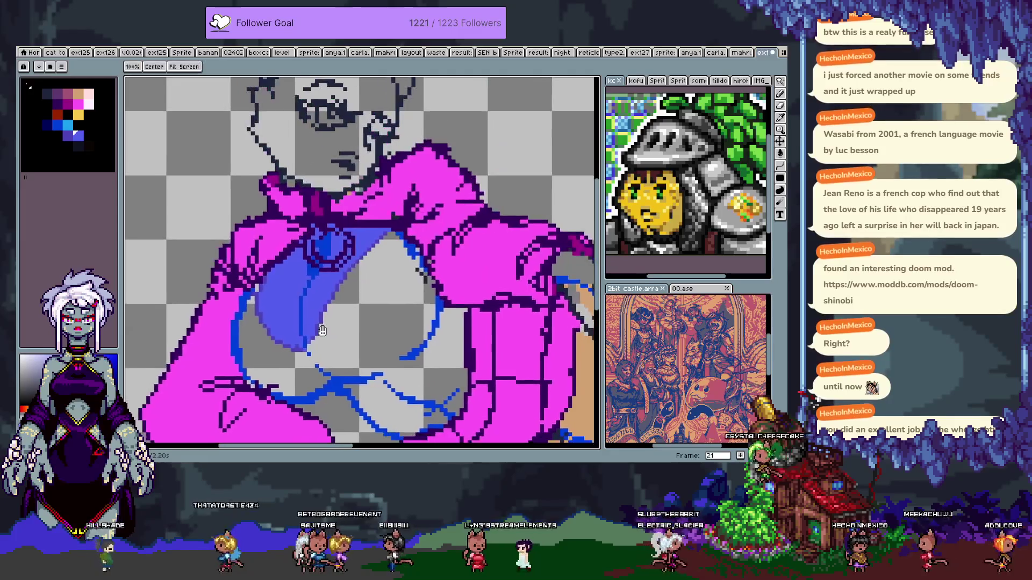
scroll(187, 116, "up", 2)
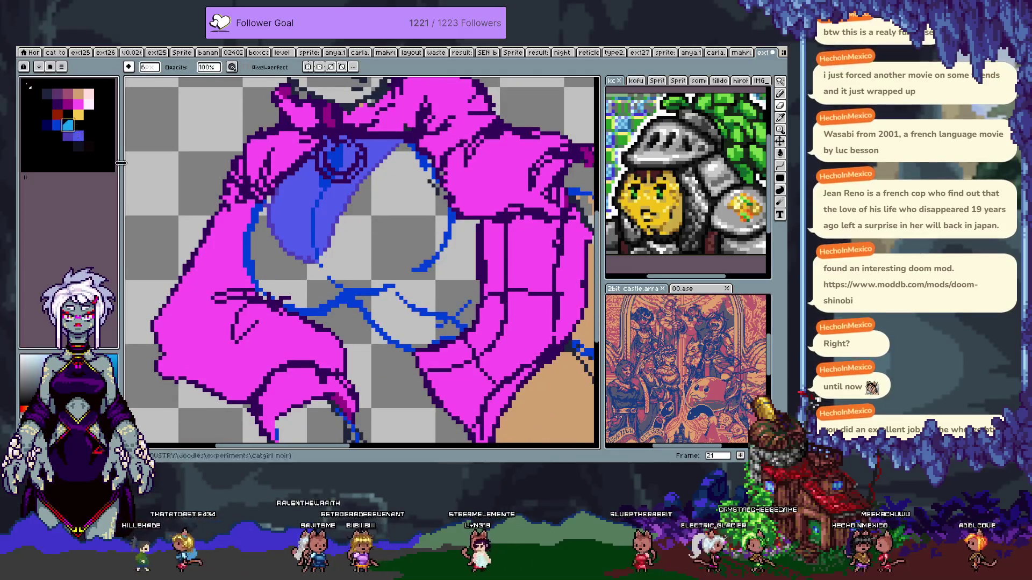
- Paint light blue over all the grey chest patches
key("b")
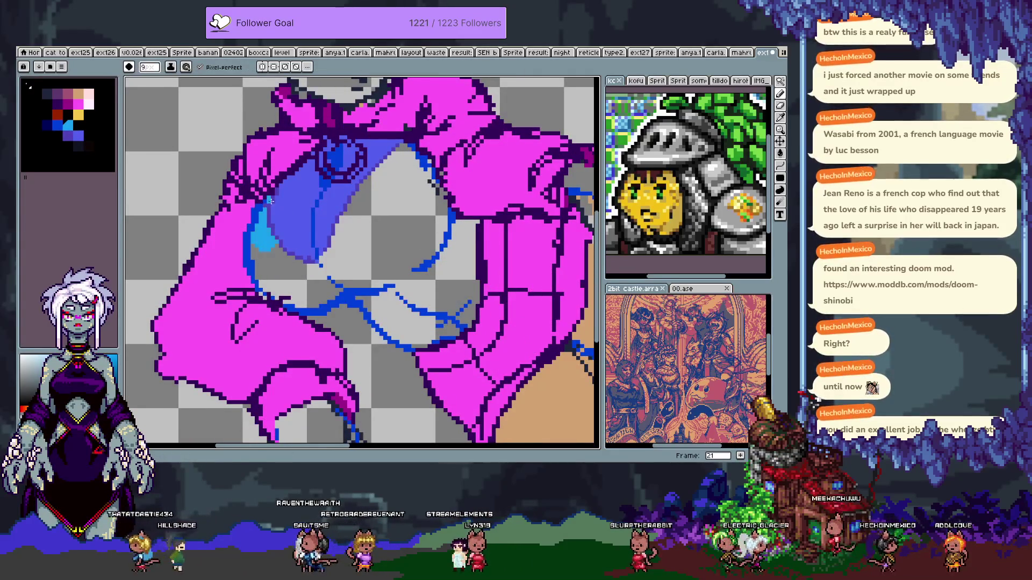
mouse_move(301, 275)
left_mouse_down()
mouse_move(371, 242)
mouse_move(356, 237)
left_mouse_up()
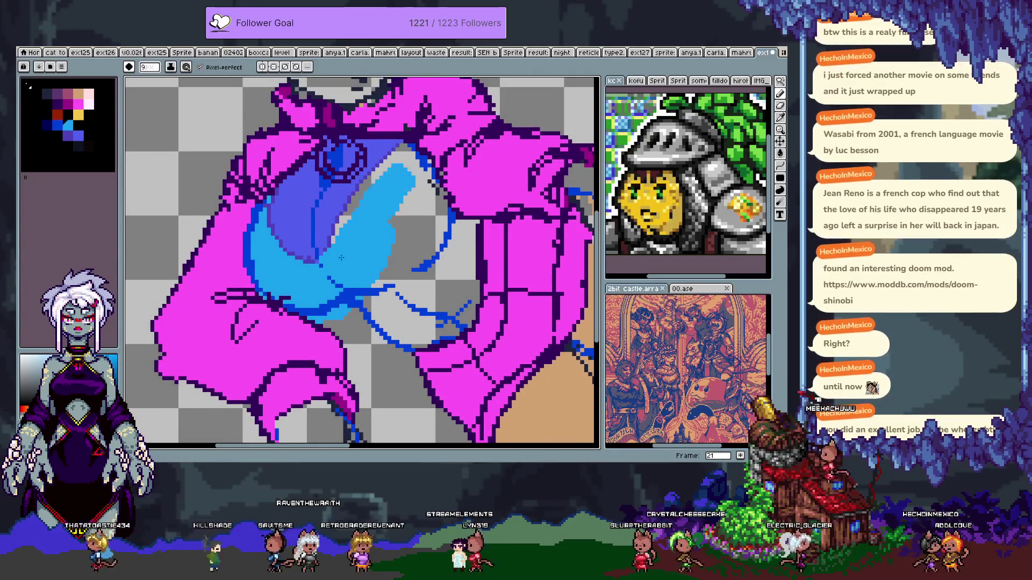
mouse_move(424, 221)
left_mouse_down()
mouse_move(394, 262)
mouse_move(422, 331)
left_mouse_up()
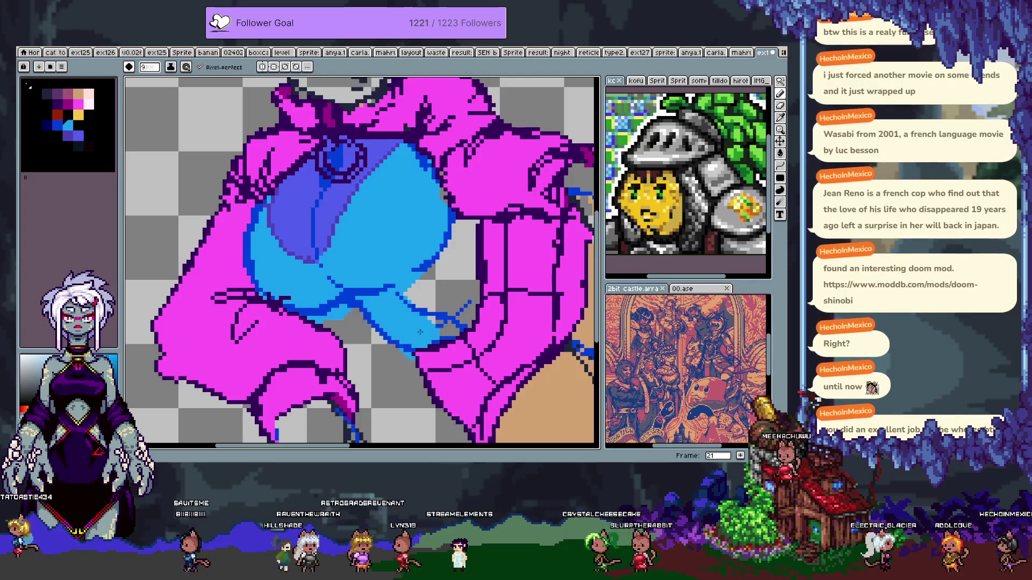
mouse_move(473, 223)
left_mouse_down()
mouse_move(448, 282)
mouse_move(415, 290)
left_mouse_up()
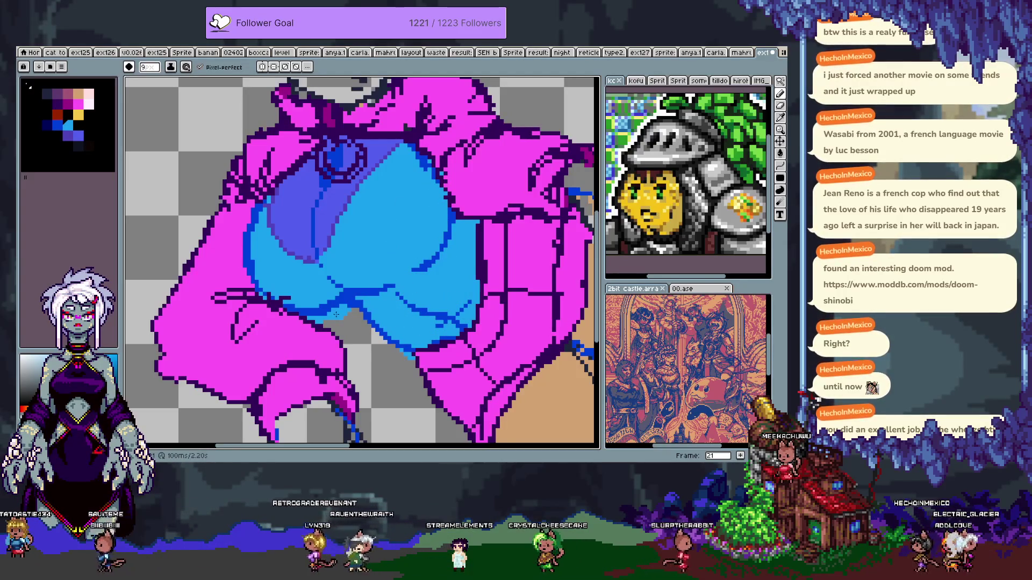
- Make and clear a rectangular selection, then pan the artwork up-left
key("m")
left_click_drag(256, 290, 353, 333)
key("ctrl+d")
left_click_drag(414, 366, 382, 336)
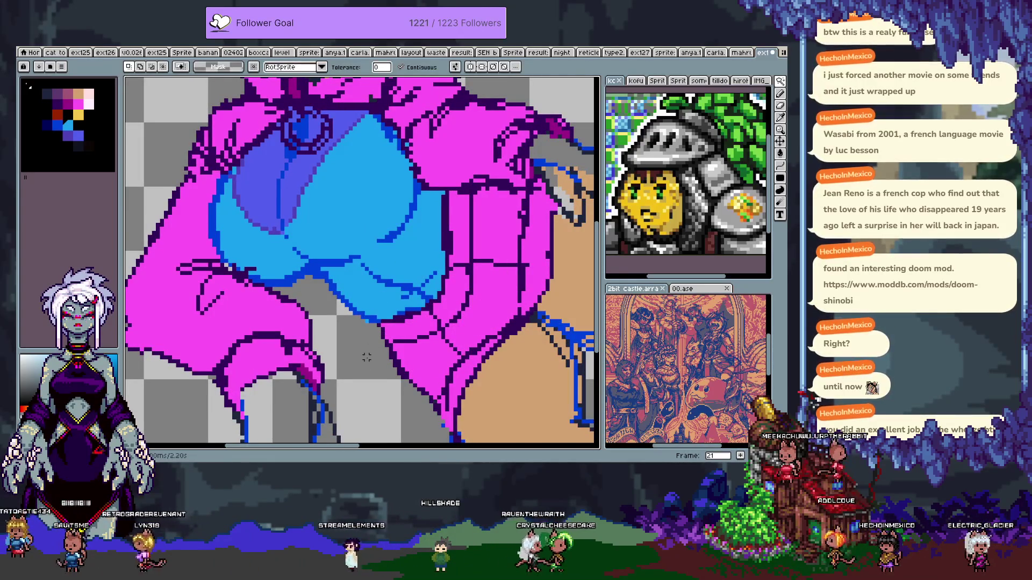
- Flood-fill chest regions with dark navy, then light blue and medium blue
scroll(366, 357, "down", 3)
key("i")
left_click(318, 225, "alt")
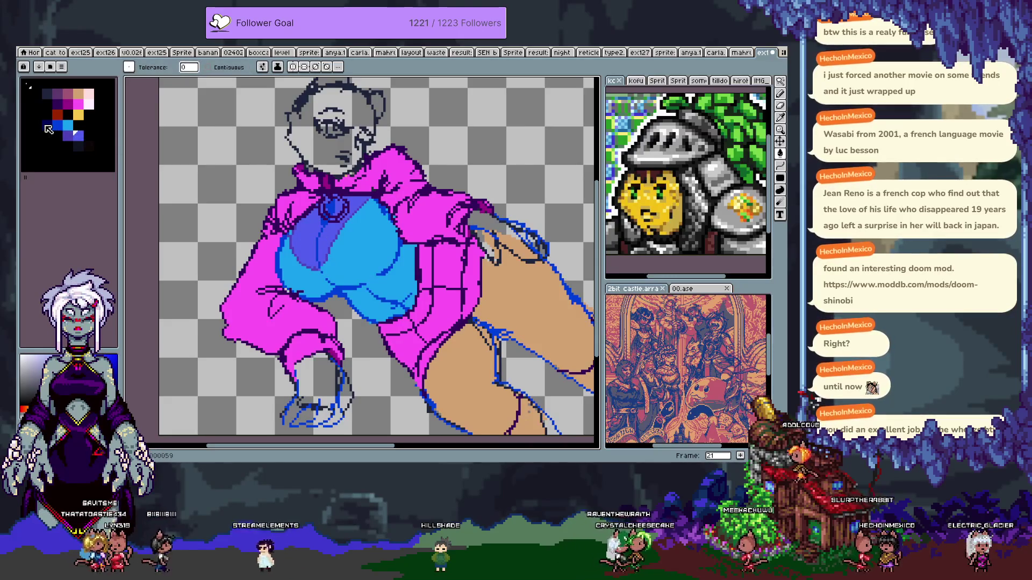
left_click(351, 256)
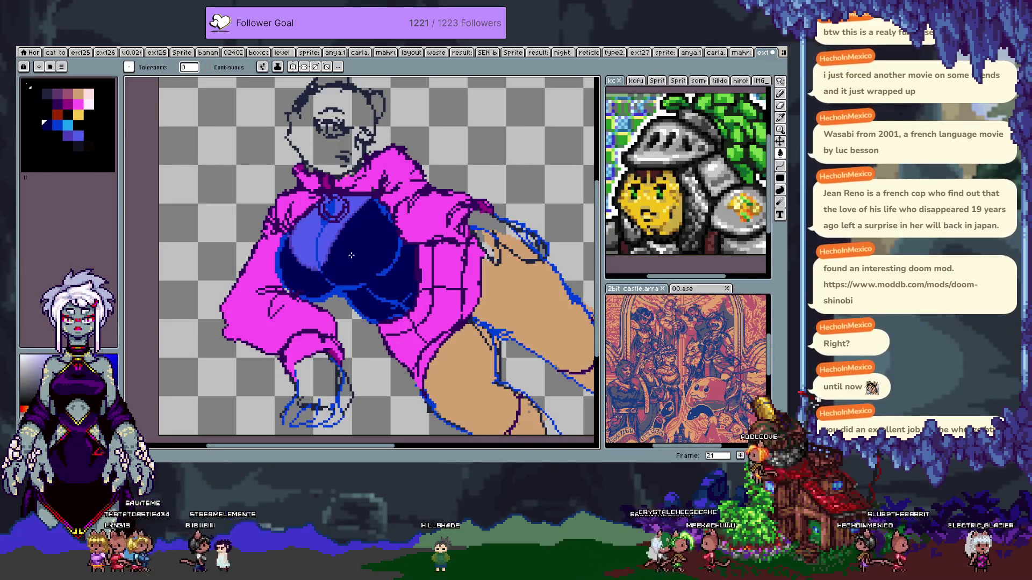
scroll(352, 256, "up", 2)
key("alt")
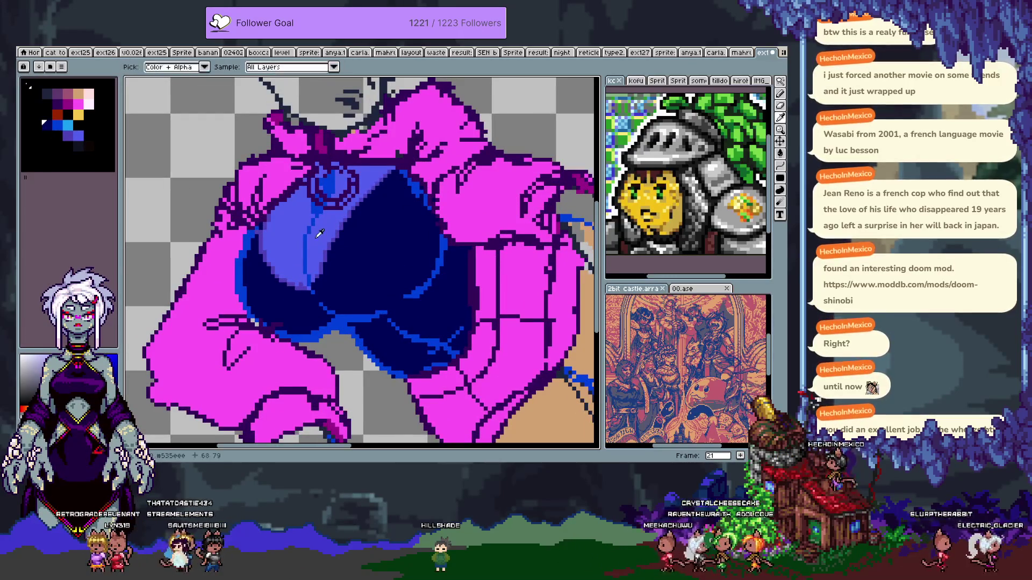
left_click(317, 236)
key("alt")
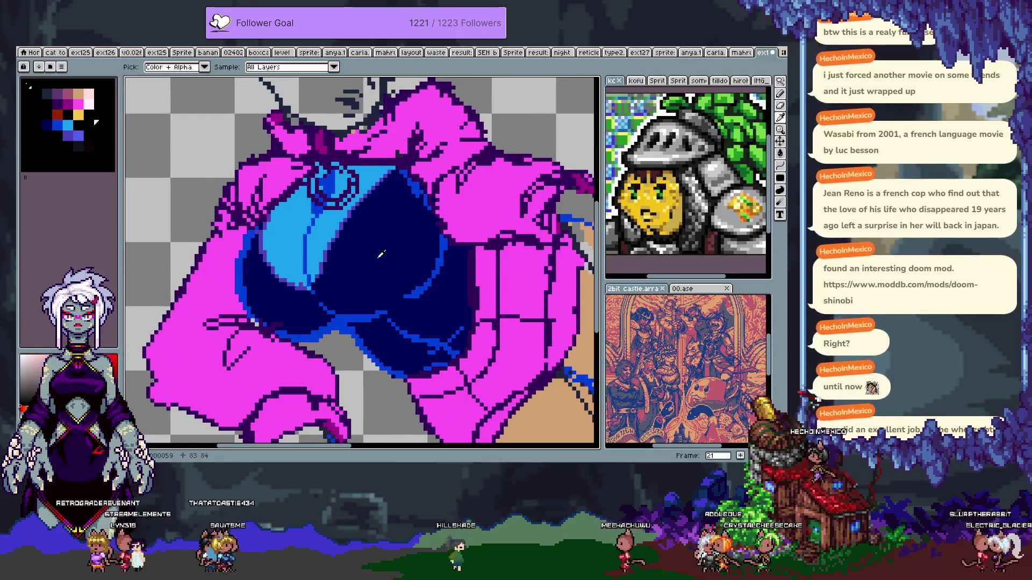
left_click(382, 257)
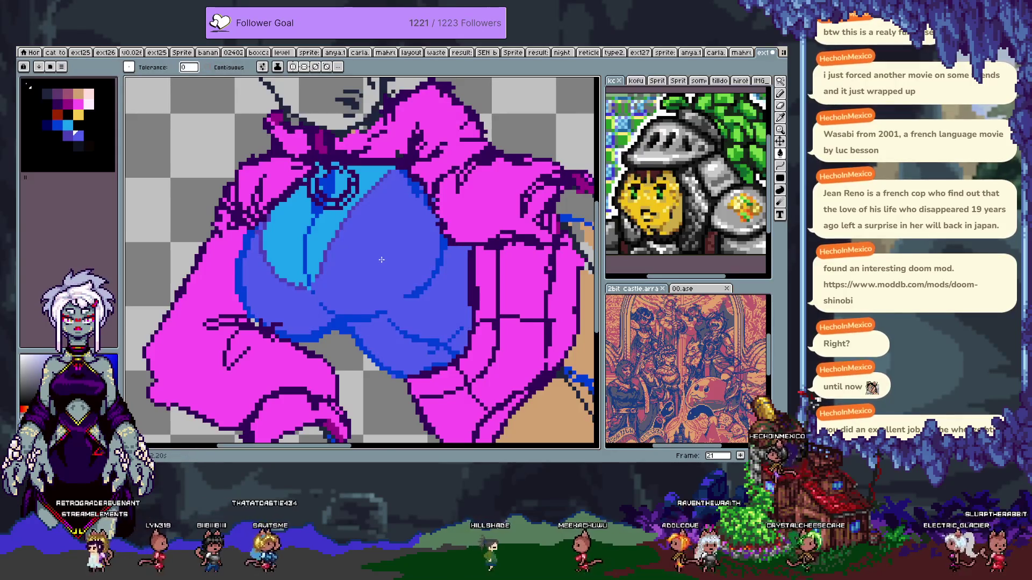
- Fill the main chest area with cyan, undoing and redoing the fill once
scroll(382, 262, "down", 1)
scroll(383, 262, "down", 1)
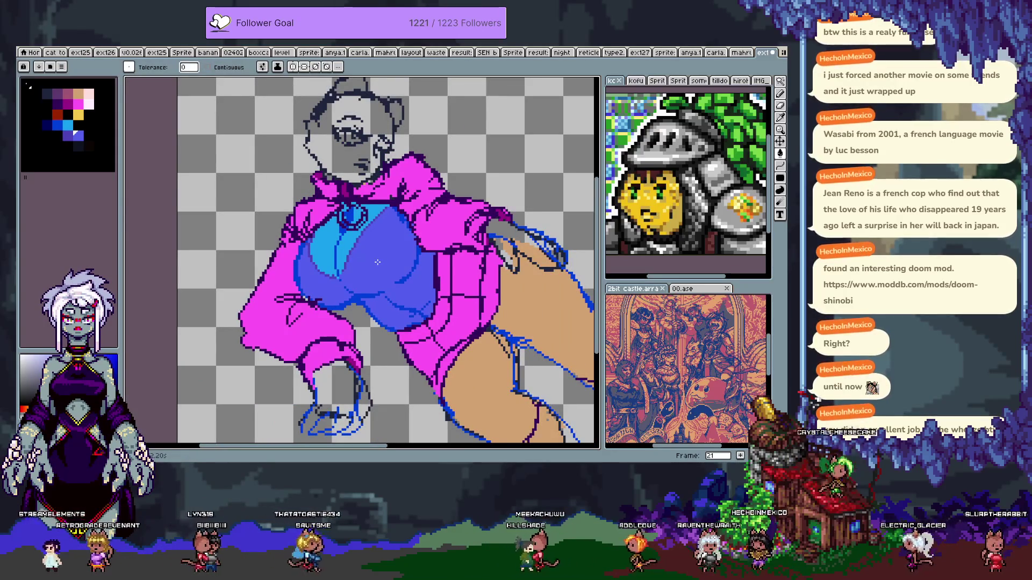
key("ctrl+z")
key("ctrl+z")
left_click(379, 264)
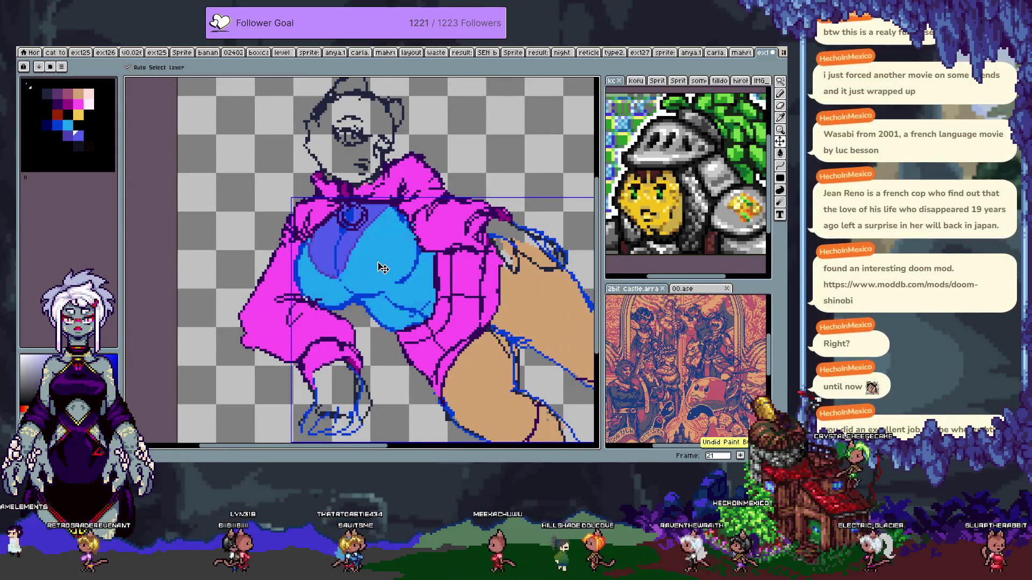
key("v")
key("g")
key("ctrl+z")
left_click(367, 265)
key("v")
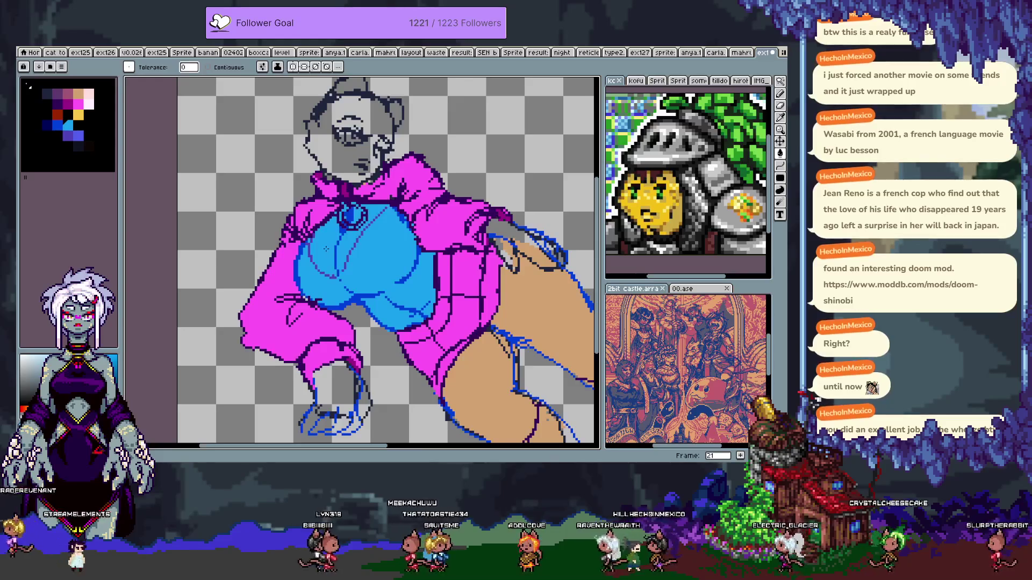
key("g")
scroll(332, 255, "down", 1)
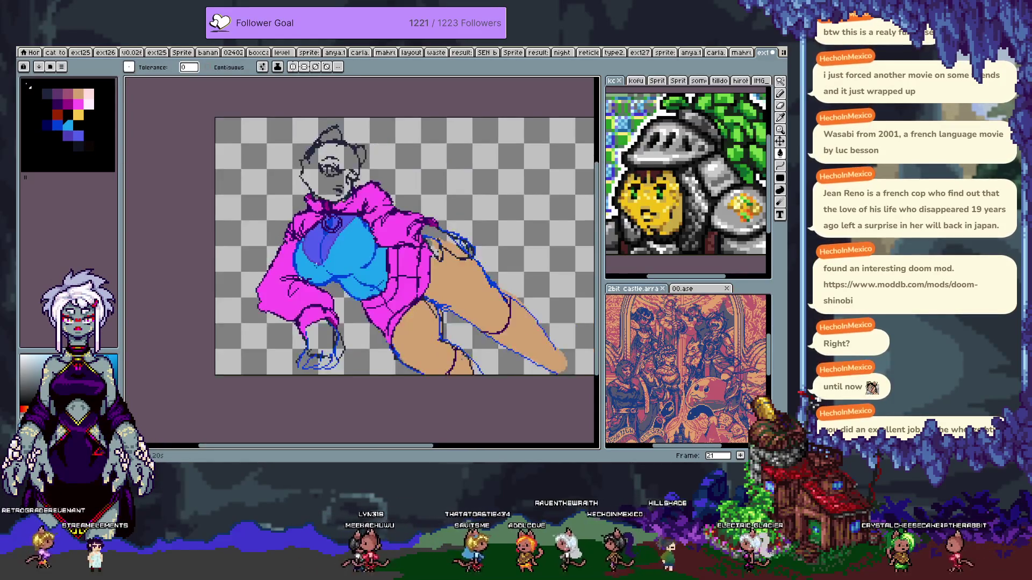
scroll(332, 270, "up", 1)
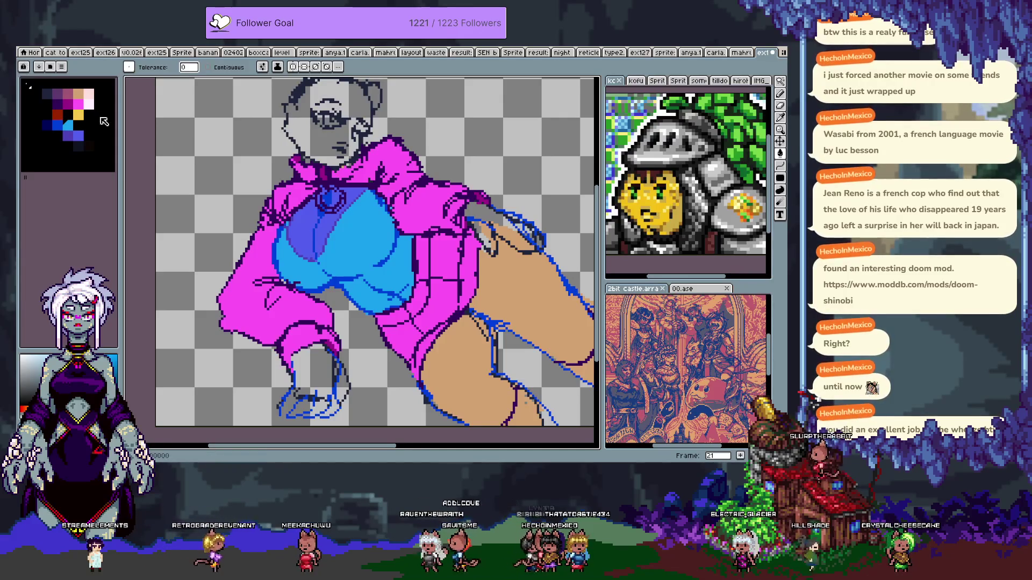
- Move a palette swatch and insert a pink colour between magenta and white
left_click_drag(92, 108, 104, 110)
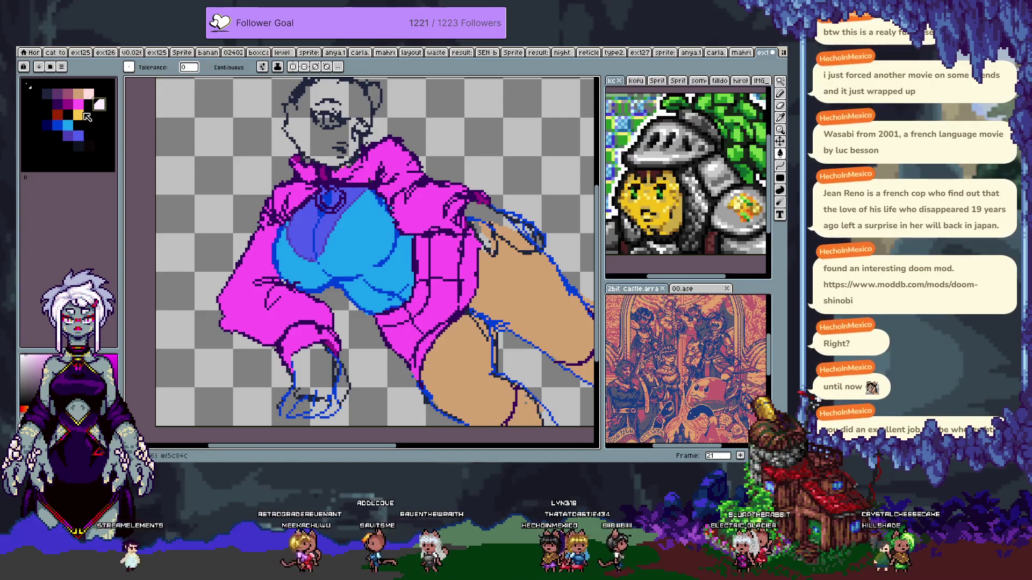
right_click(38, 89)
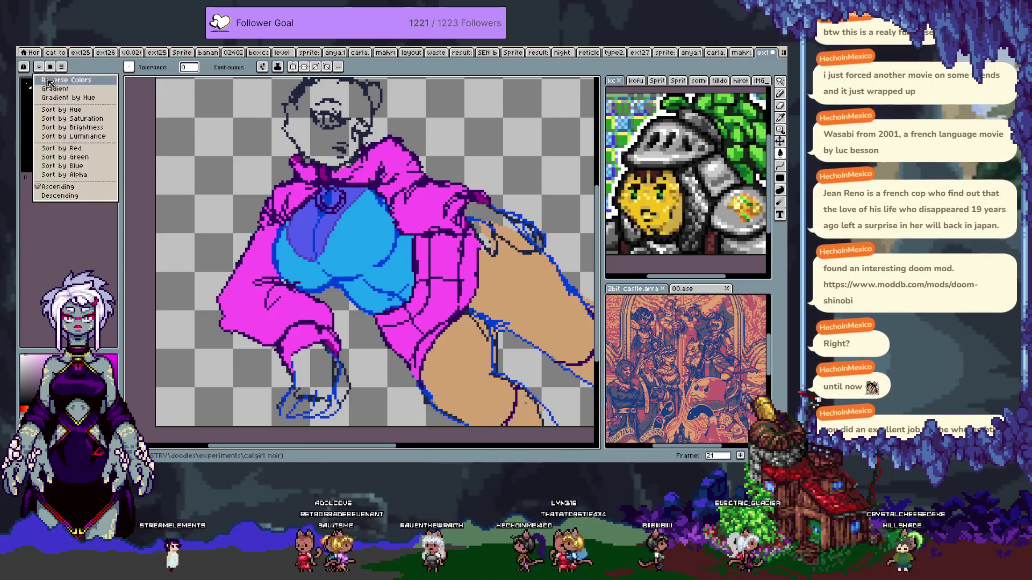
left_click(56, 92)
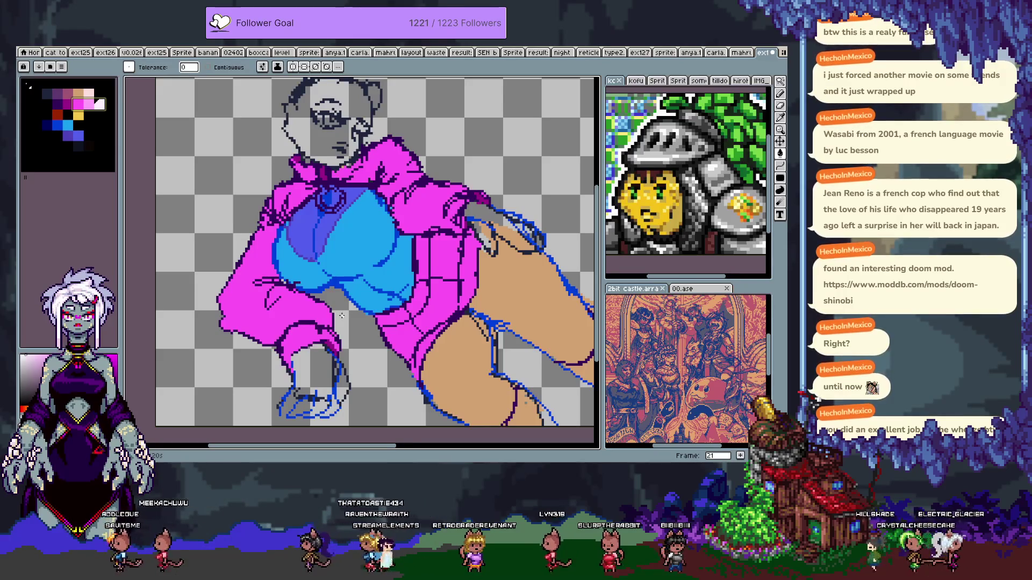
- Zoom out and add a new frame 22 from the timeline
key("v")
key("b")
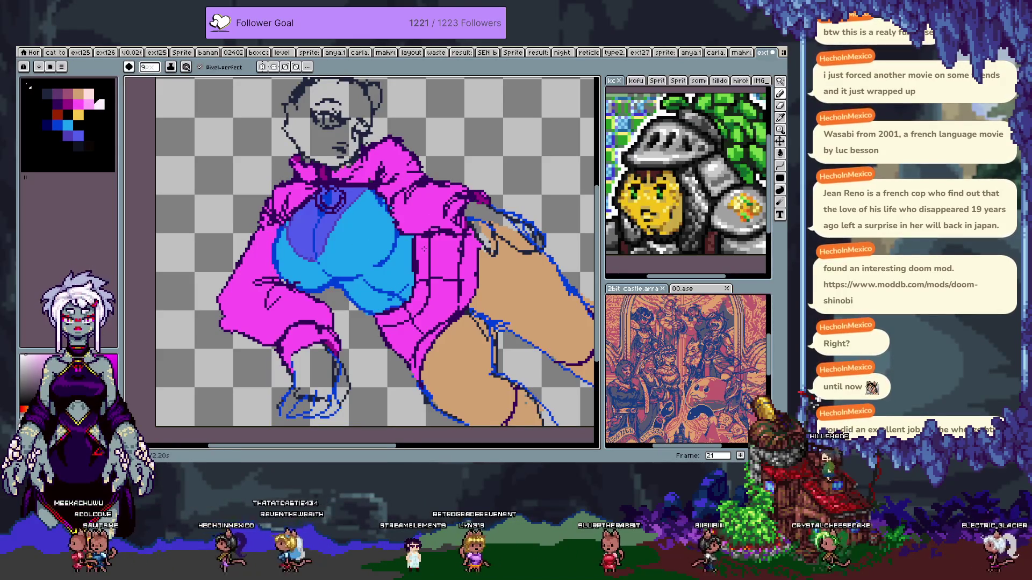
scroll(424, 249, "down", 1)
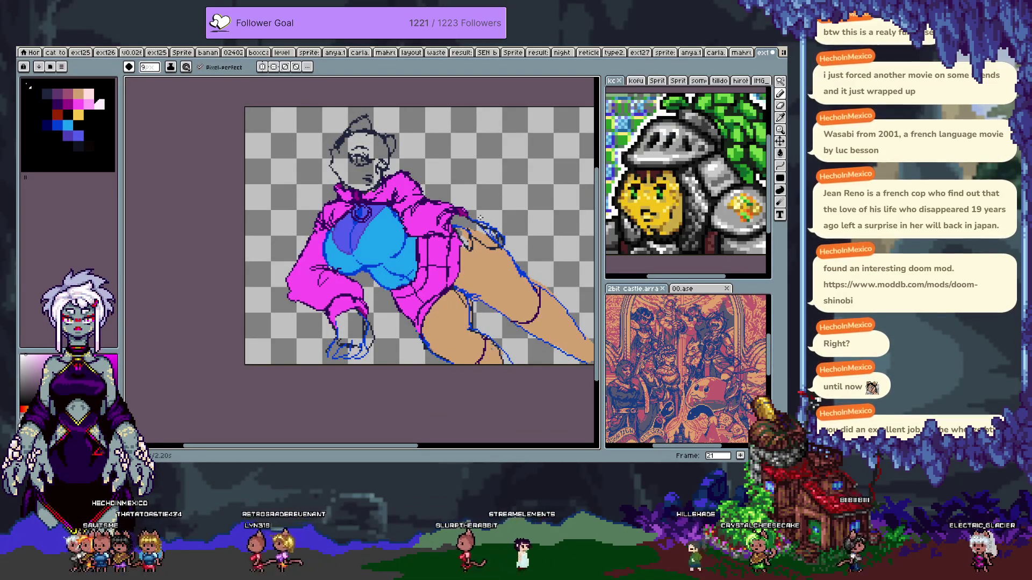
key("Tab")
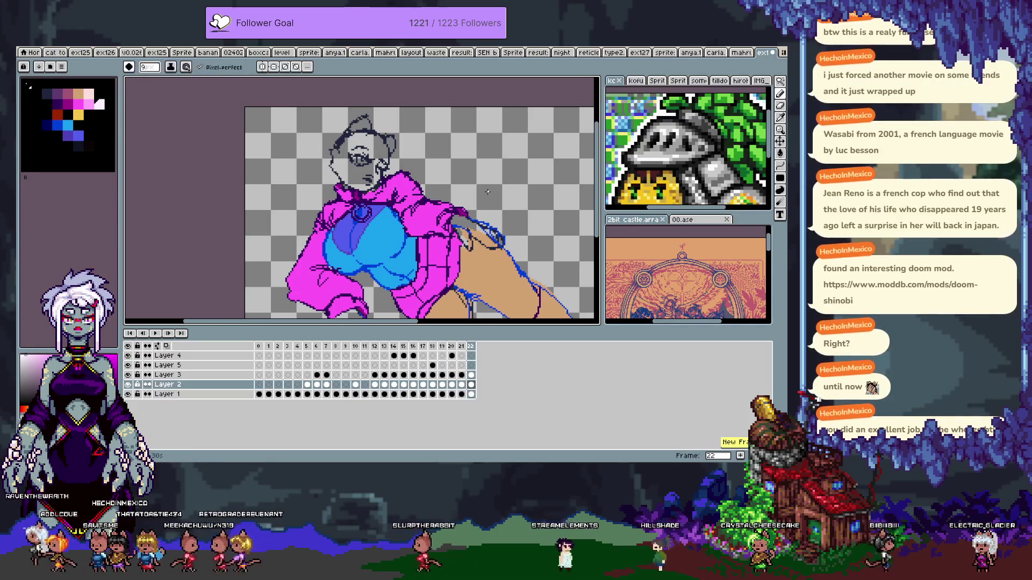
- Zoom and pan to centre the head area above the hoodie for editing
key("Tab")
scroll(380, 147, "up", 3)
left_click_drag(350, 179, 385, 210)
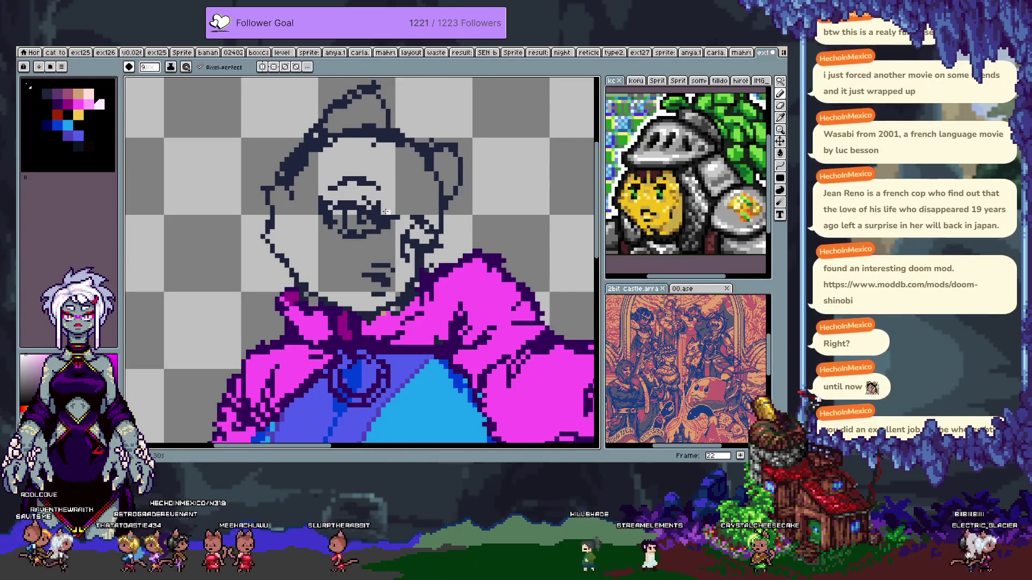
key("e")
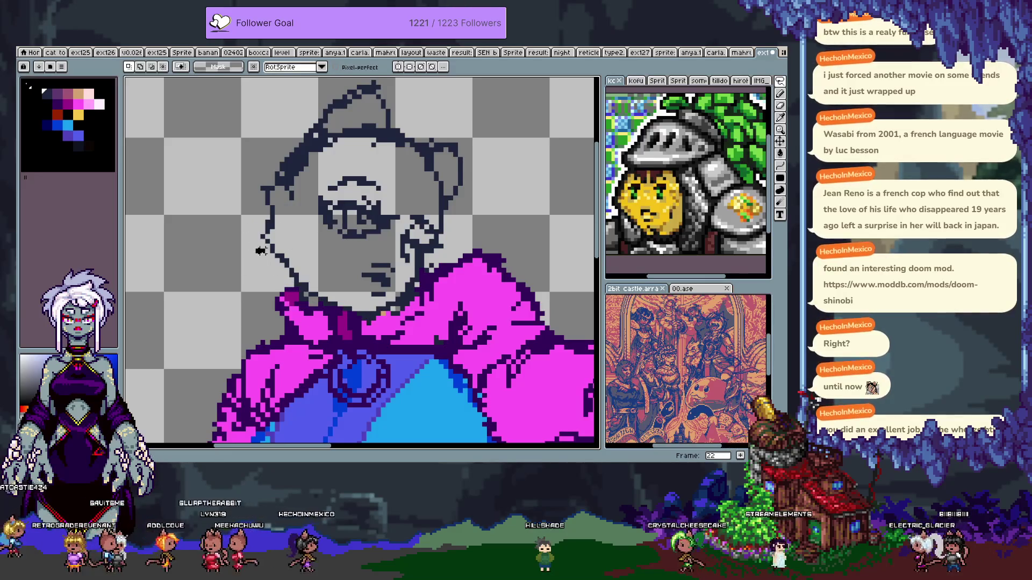
scroll(234, 185, "up", 3)
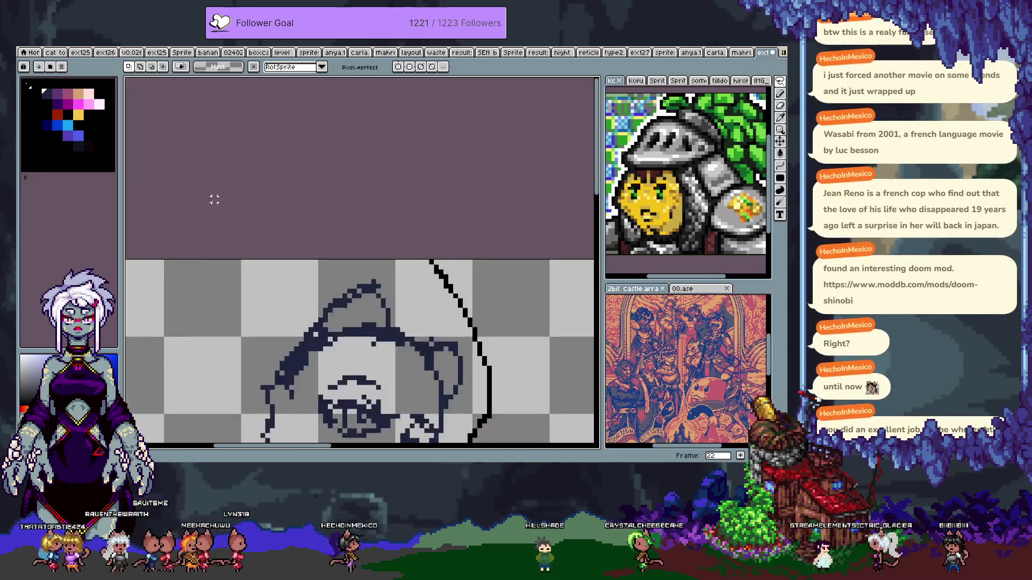
scroll(234, 185, "down", 3)
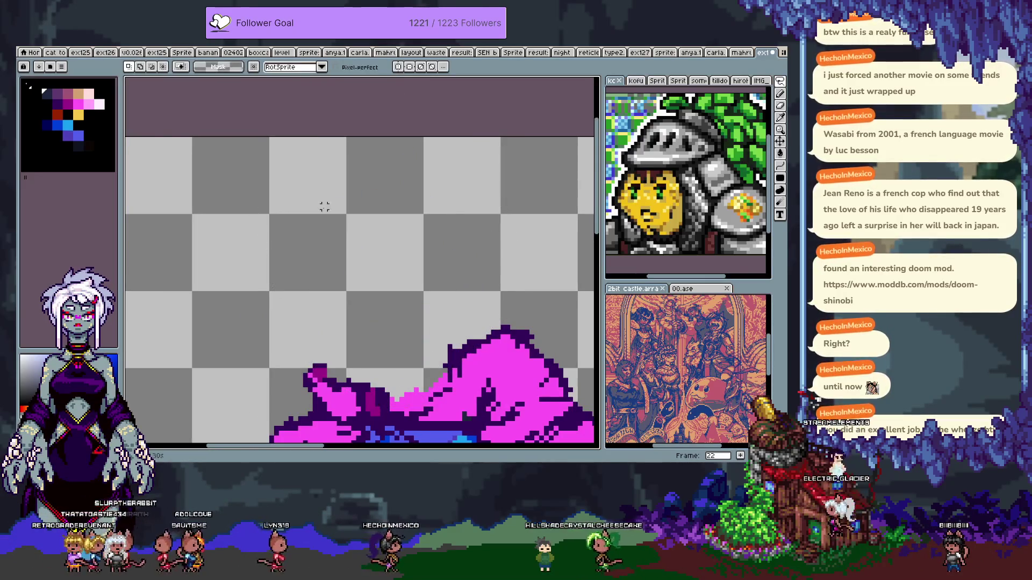
key("b")
scroll(324, 207, "down", 1)
- Try dark head outlines—a curve, oval and circle—adjusting the brush and undoing each
left_click_drag(209, 108, 378, 102)
key("ctrl+z")
left_click(128, 67)
left_click(149, 66)
mouse_move(302, 85)
left_mouse_down()
mouse_move(207, 242)
mouse_move(302, 85)
left_mouse_up()
key("ctrl+z")
mouse_move(303, 125)
left_mouse_down()
mouse_move(225, 219)
mouse_move(228, 201)
left_mouse_up()
key("ctrl+z")
mouse_move(196, 127)
left_mouse_down()
mouse_move(276, 92)
mouse_move(199, 129)
mouse_move(234, 185)
mouse_move(239, 272)
mouse_move(307, 320)
mouse_move(357, 326)
mouse_move(414, 275)
mouse_move(351, 303)
left_mouse_up()
key("ctrl+z")
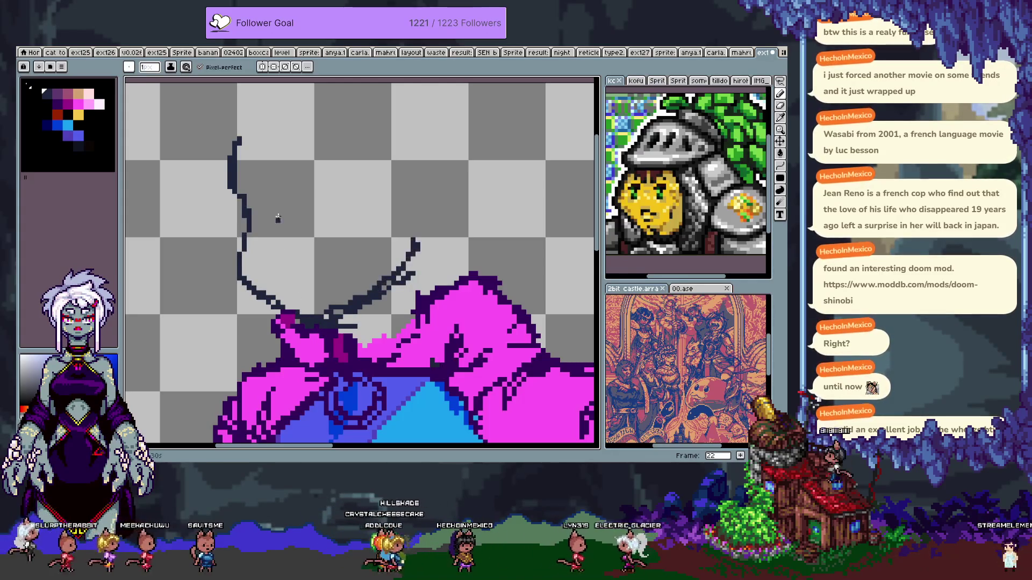
- Extend the head outline up-right, then undo the sketch strokes
scroll(236, 120, "up", 2)
left_click_drag(234, 160, 299, 122)
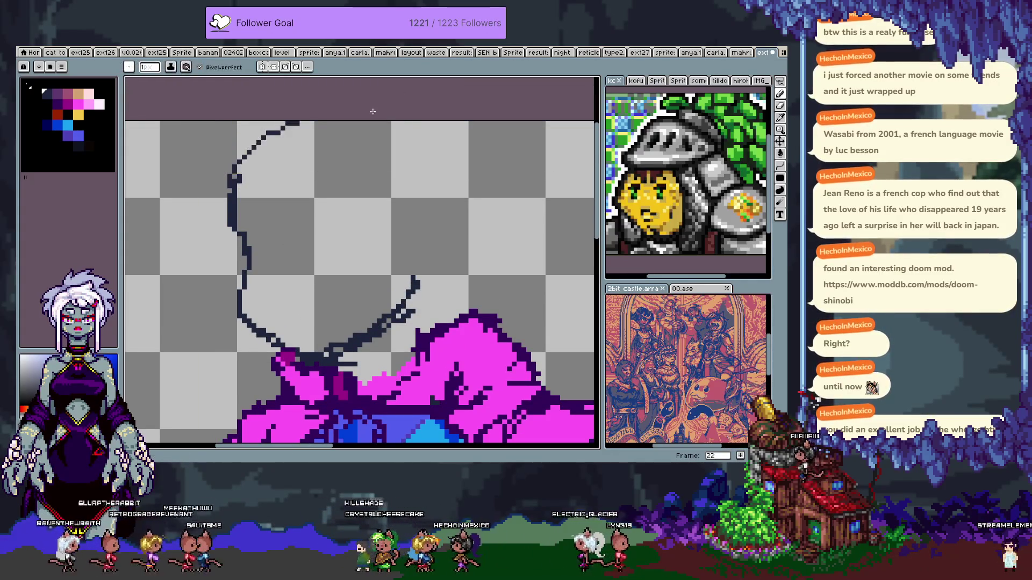
scroll(344, 311, "down", 3)
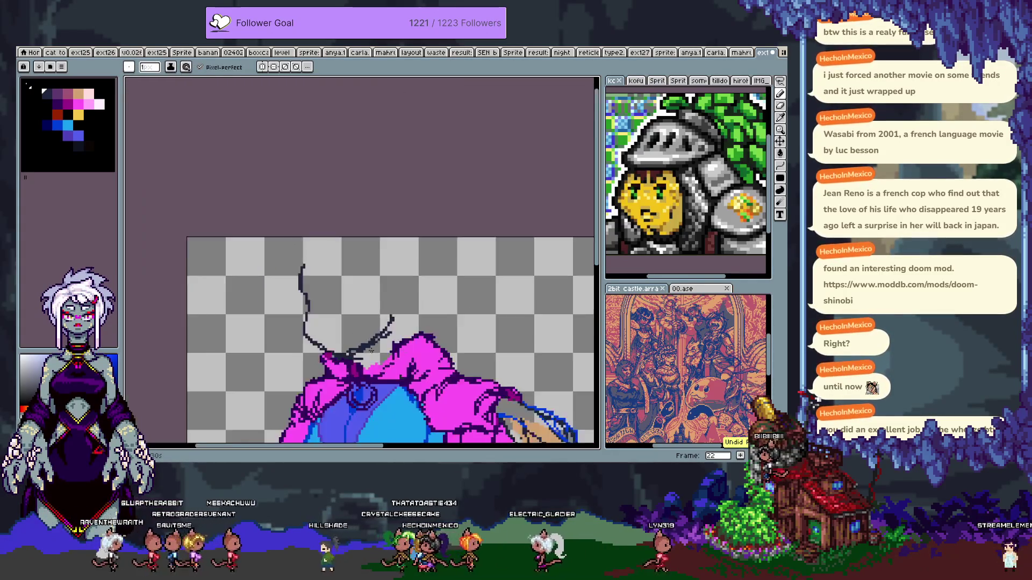
scroll(377, 210, "up", 3)
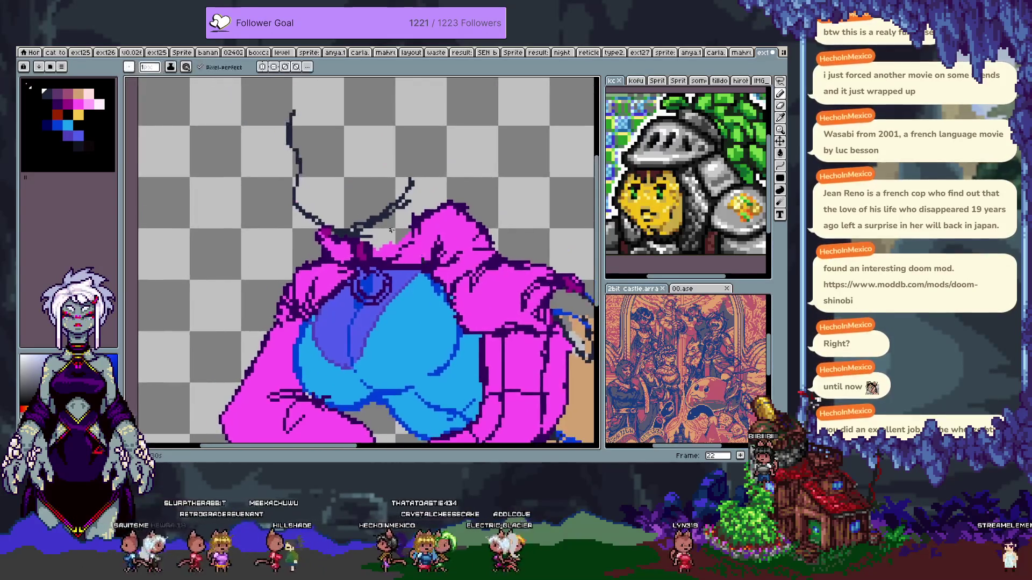
key("ctrl+z")
key("v")
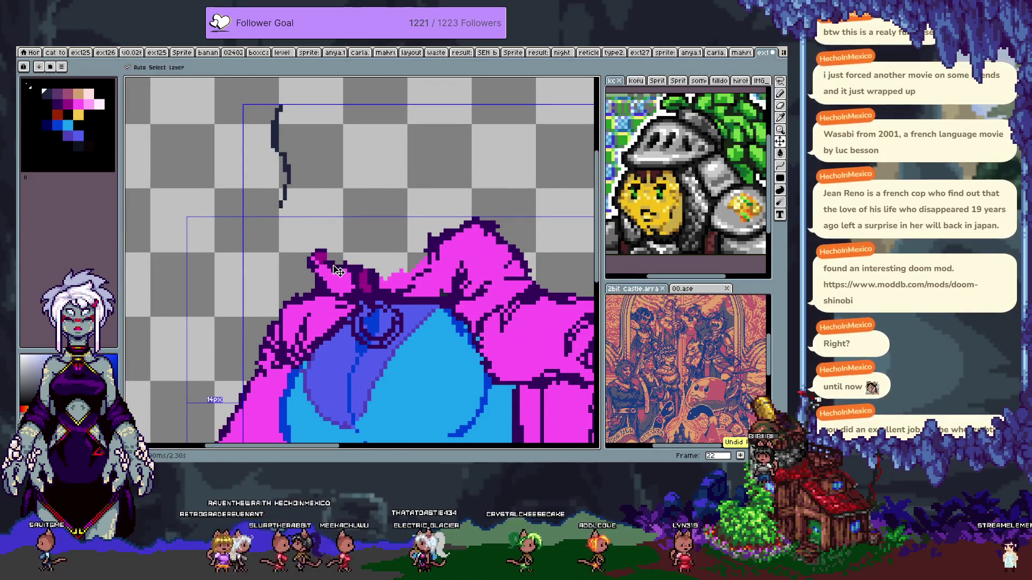
key("b")
- Toggle the magenta hoodie layer's visibility off and back on
key("Tab")
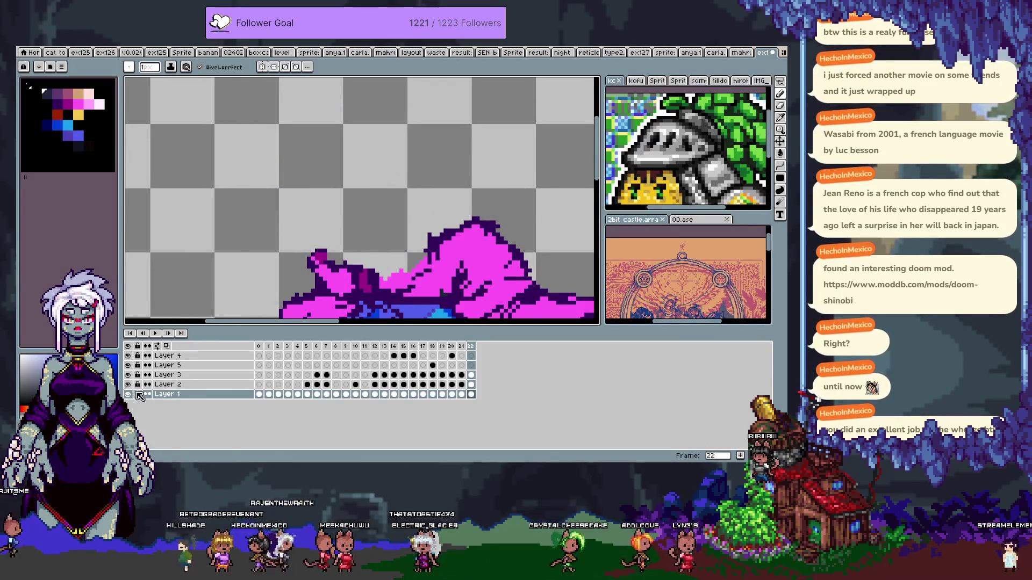
key("Tab")
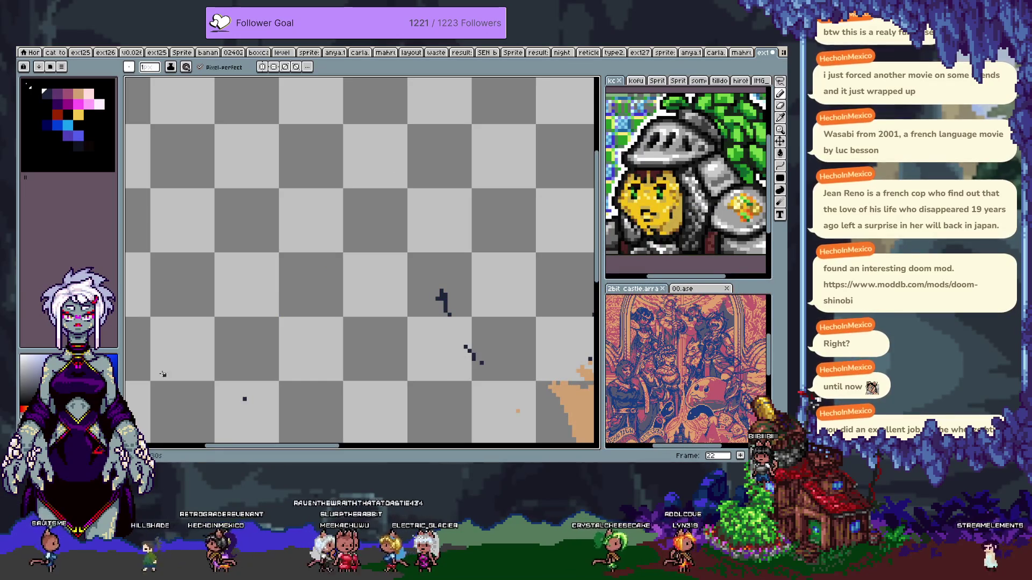
key("Tab")
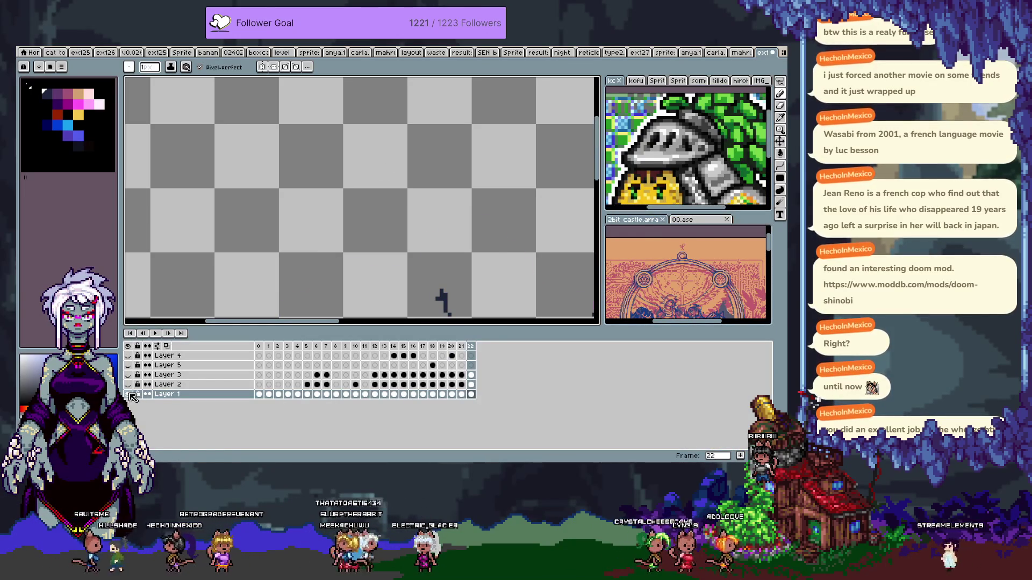
left_click(129, 395)
key("Tab")
- Draw a curved head-outline stroke and shift it down and slightly left
scroll(344, 215, "up", 2)
left_click_drag(337, 143, 322, 300)
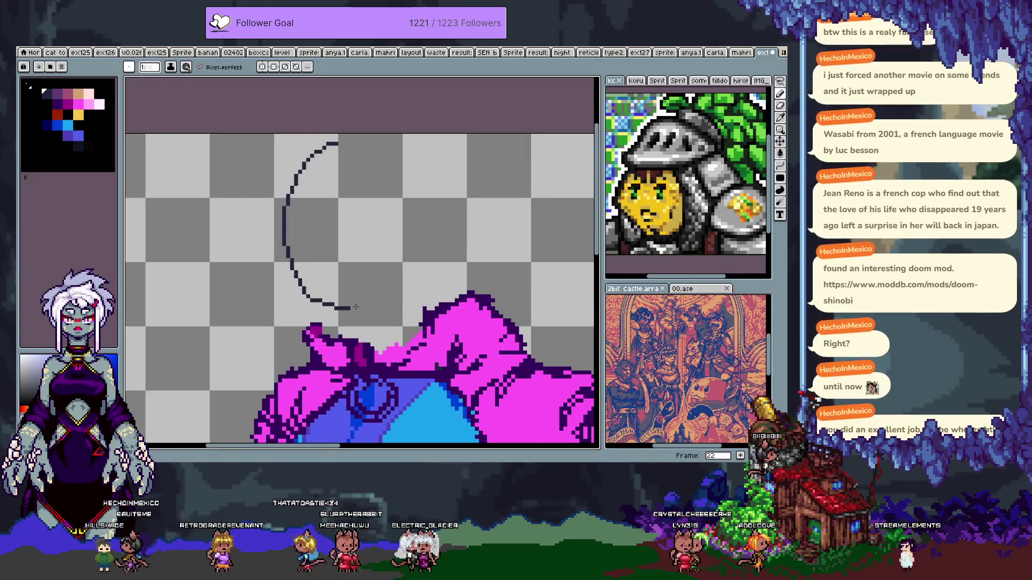
key("ctrl+z")
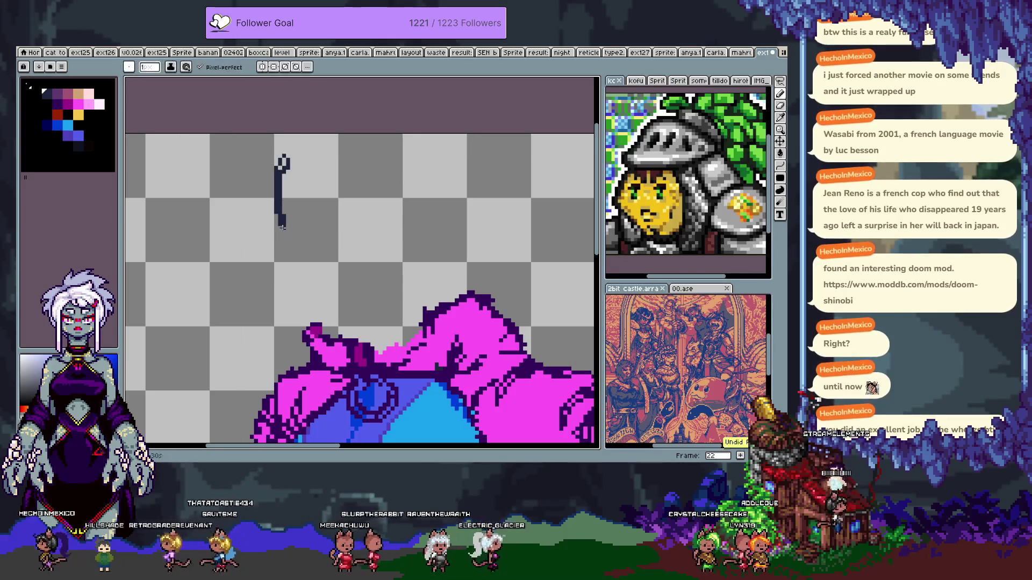
key("ctrl+z")
key("v")
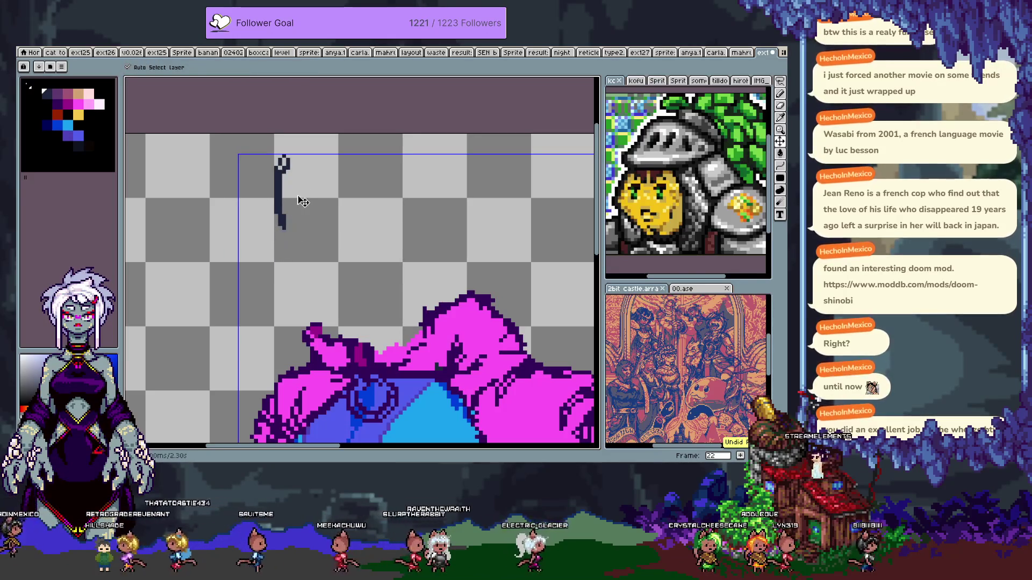
left_click_drag(306, 144, 297, 223)
key("b")
key("ctrl+z")
- Draw a curved line down to the hoodie with a forked extension, then undo both
left_click_drag(268, 260, 315, 327)
left_click_drag(272, 259, 292, 230)
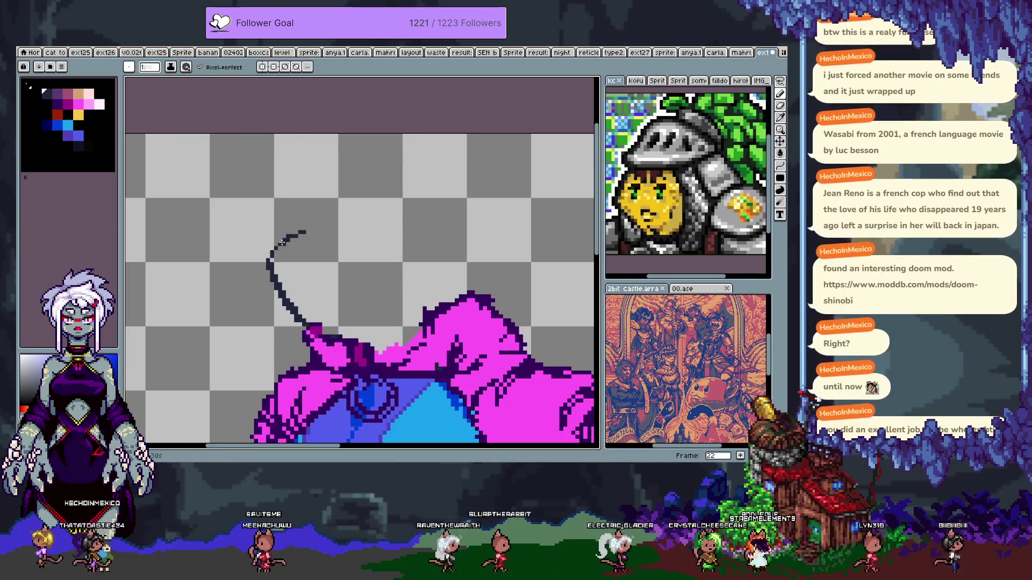
key("ctrl+z")
key("v")
key("ctrl+z")
key("ctrl+z")
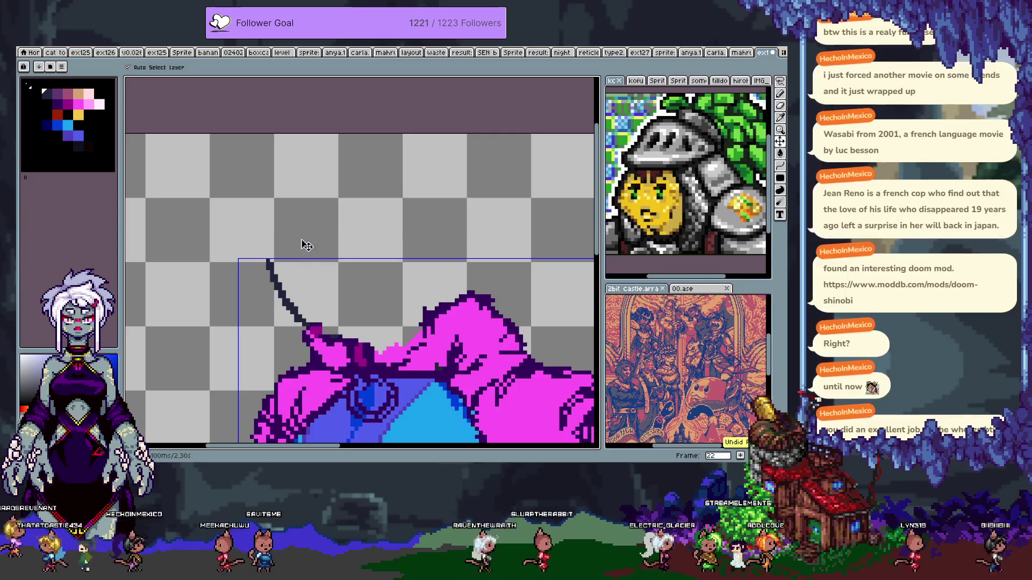
key("ctrl+z")
key("b")
- Draw a dark line down to the collar, extend it upward, then undo it
left_click_drag(280, 235, 318, 321)
left_click_drag(283, 235, 277, 175)
key("ctrl+z")
key("v")
key("ctrl+z")
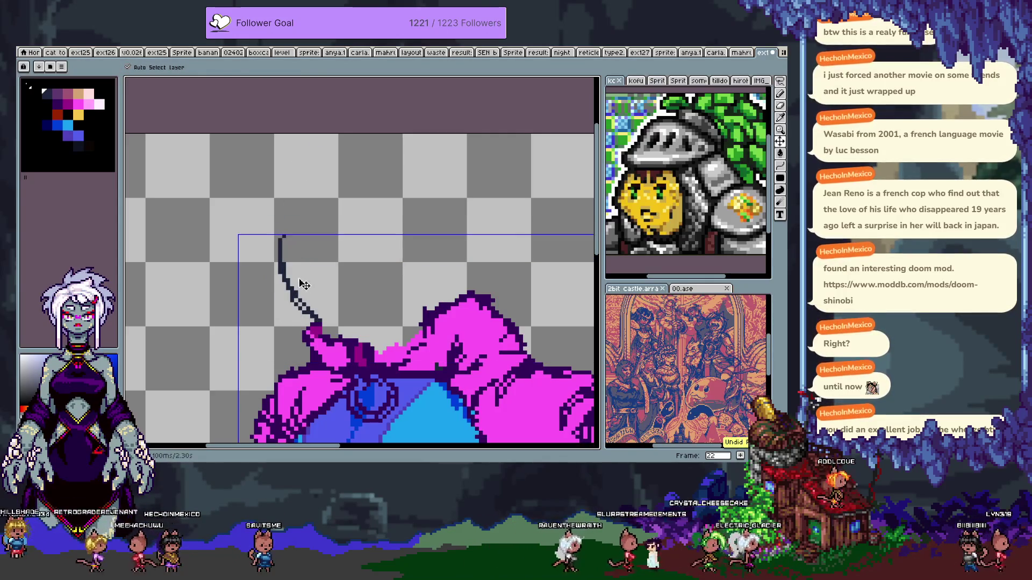
key("ctrl+z")
key("b")
key("ctrl+y")
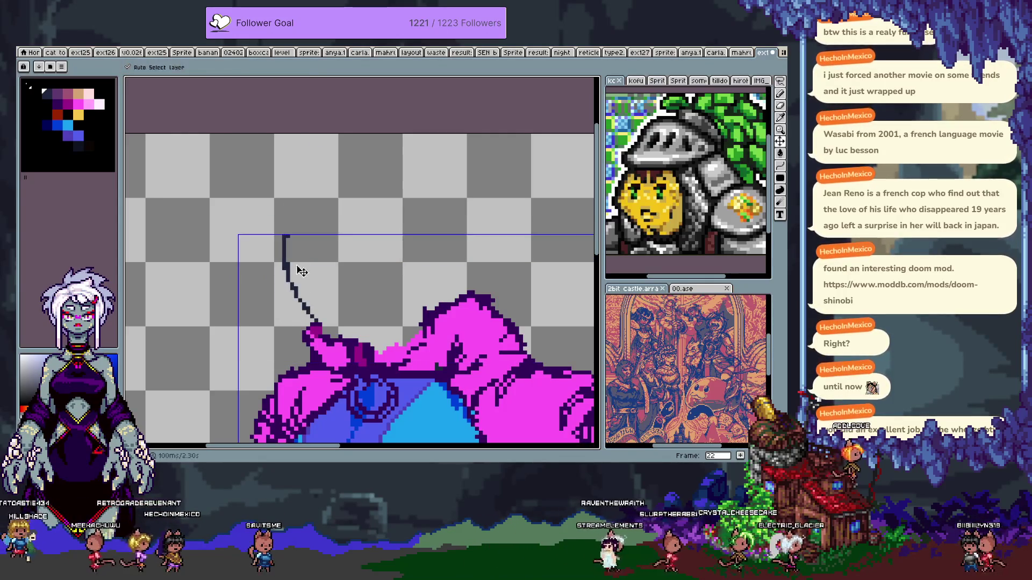
key("ctrl+z")
- Sketch short diagonal and vertical strokes above the collar, undoing each
left_click_drag(288, 235, 295, 269)
key("ctrl+z")
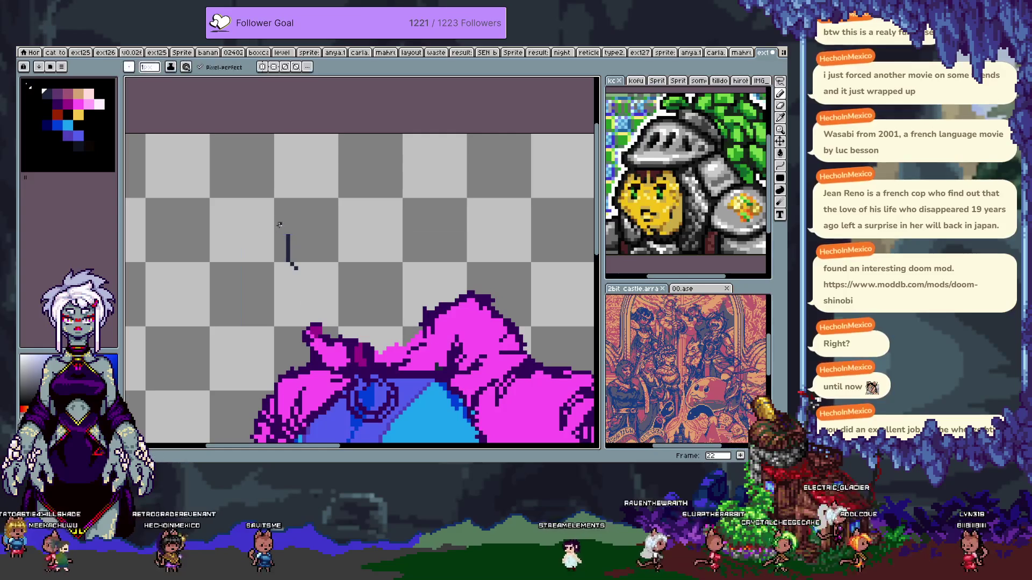
left_click_drag(284, 223, 283, 280)
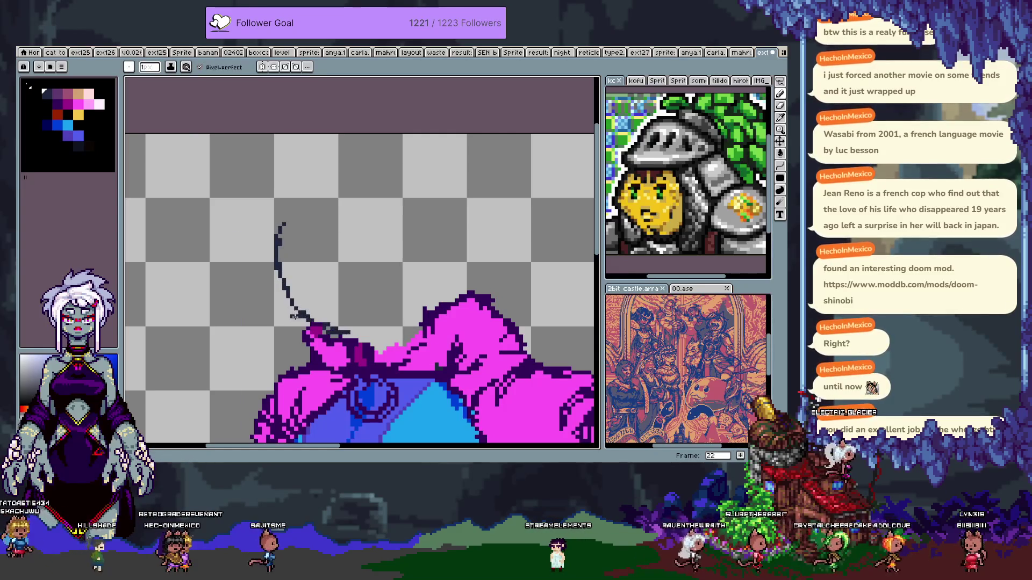
key("ctrl+z")
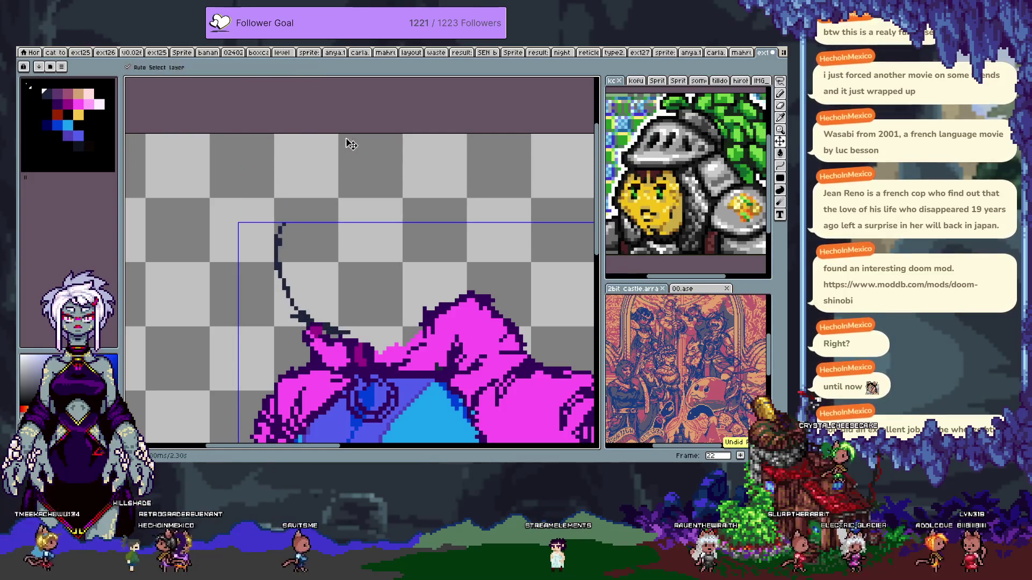
- Draw a round dark-line circle for the head above the hoodie, with an arc along its top
key("ctrl+z")
left_click_drag(345, 139, 407, 260)
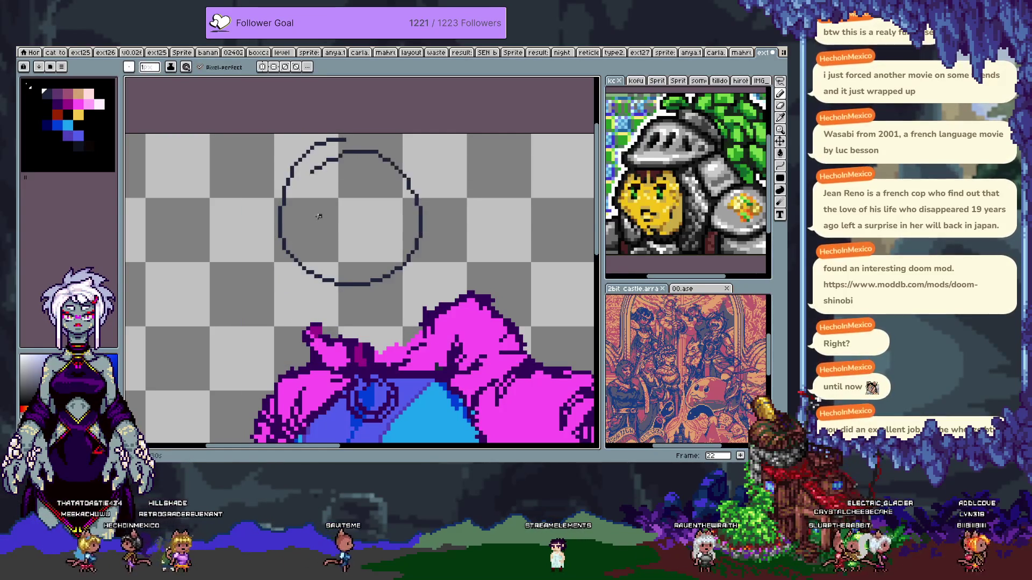
key("ctrl+z")
left_click_drag(349, 135, 278, 180)
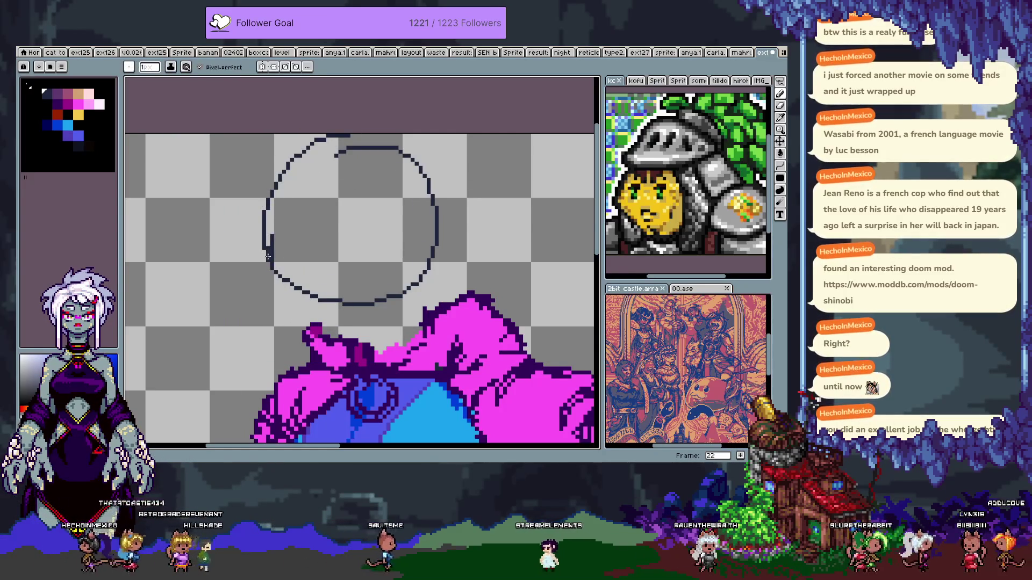
key("ctrl+z")
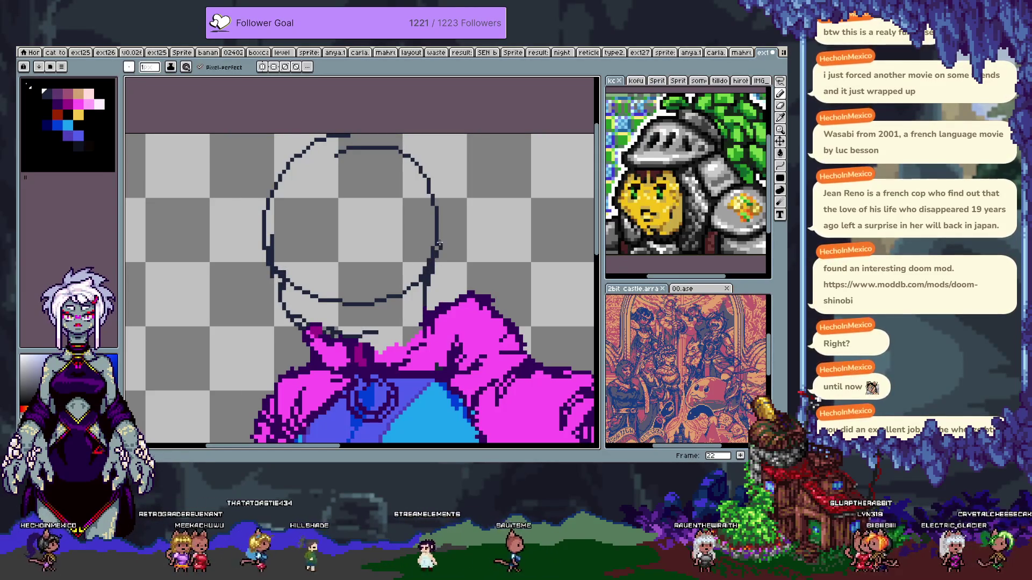
- Erase part of the circle's lower arc with the 6px eraser
key("e")
mouse_move(333, 332)
left_mouse_down()
mouse_move(350, 307)
mouse_move(307, 279)
mouse_move(270, 280)
mouse_move(268, 215)
mouse_move(277, 273)
mouse_move(269, 307)
left_mouse_up()
key("b")
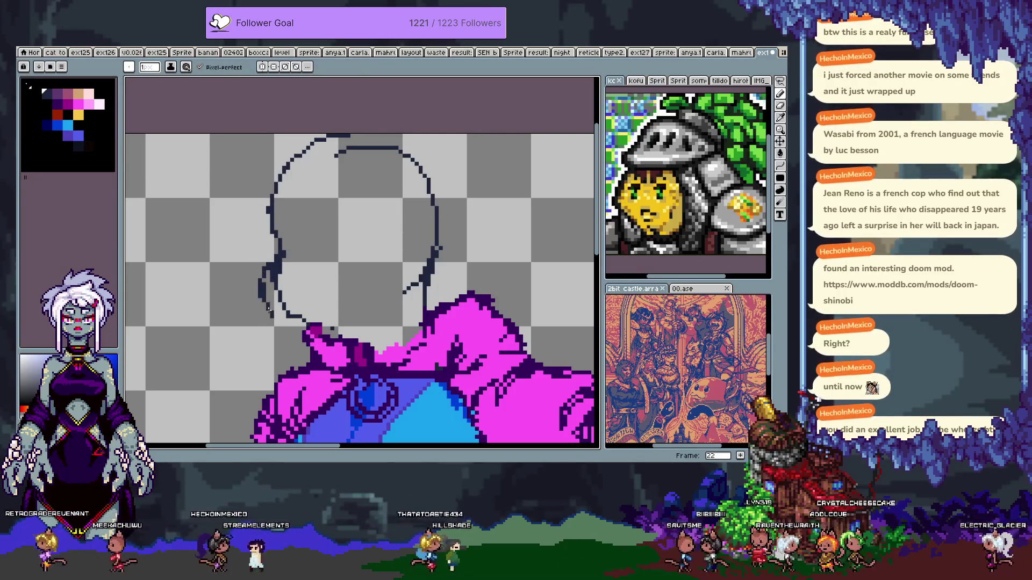
key("e")
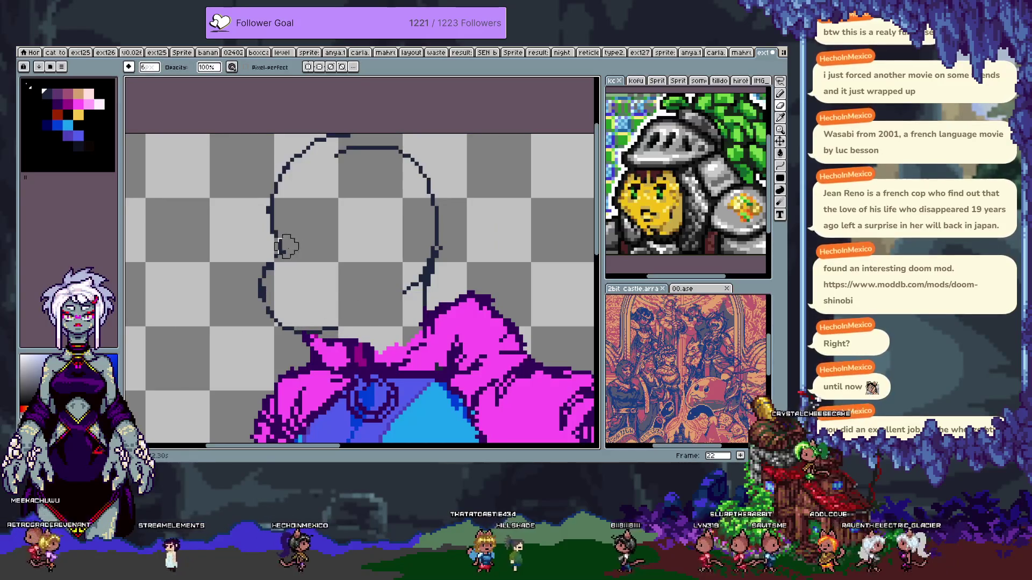
key("b")
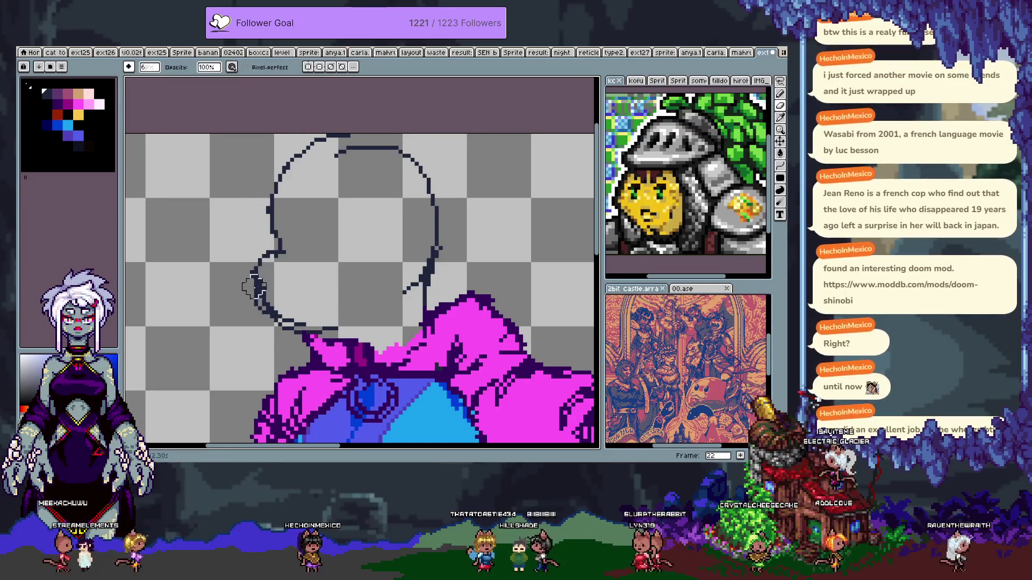
key("b")
- Redraw the head's lower-left outline with the 1px pencil and close the lower half
left_click_drag(257, 278, 261, 260)
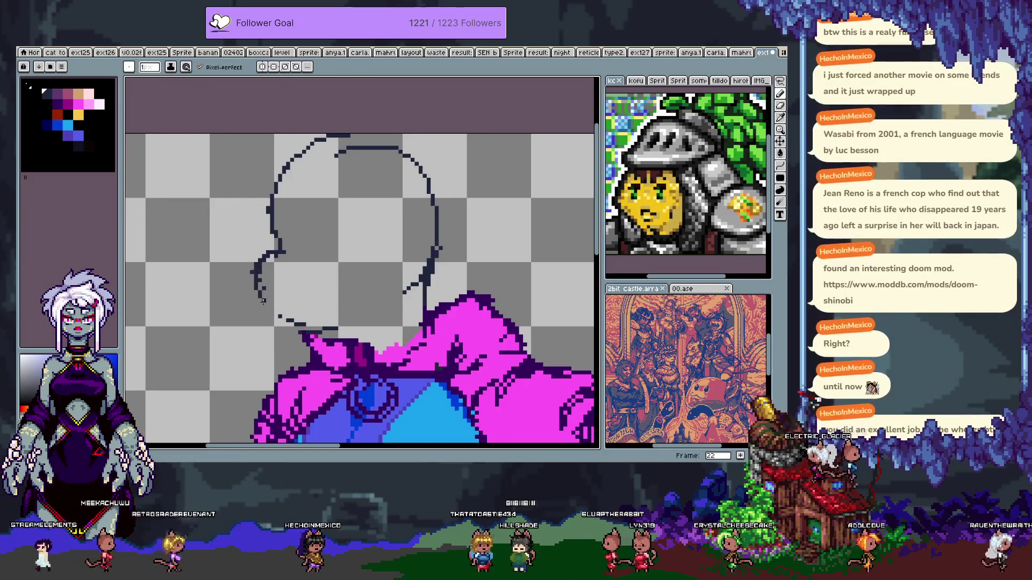
left_click_drag(271, 316, 267, 301)
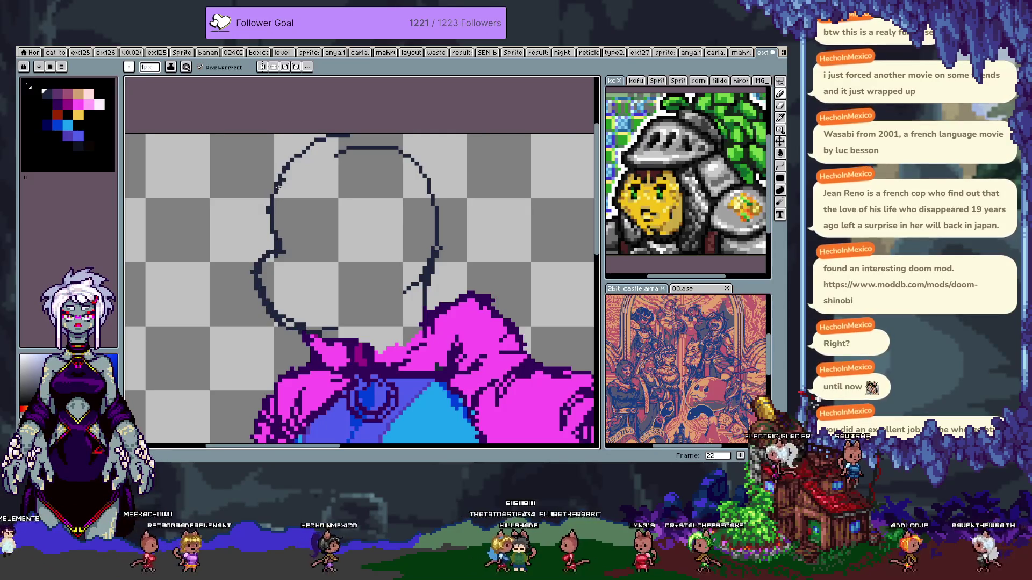
key("ctrl+z")
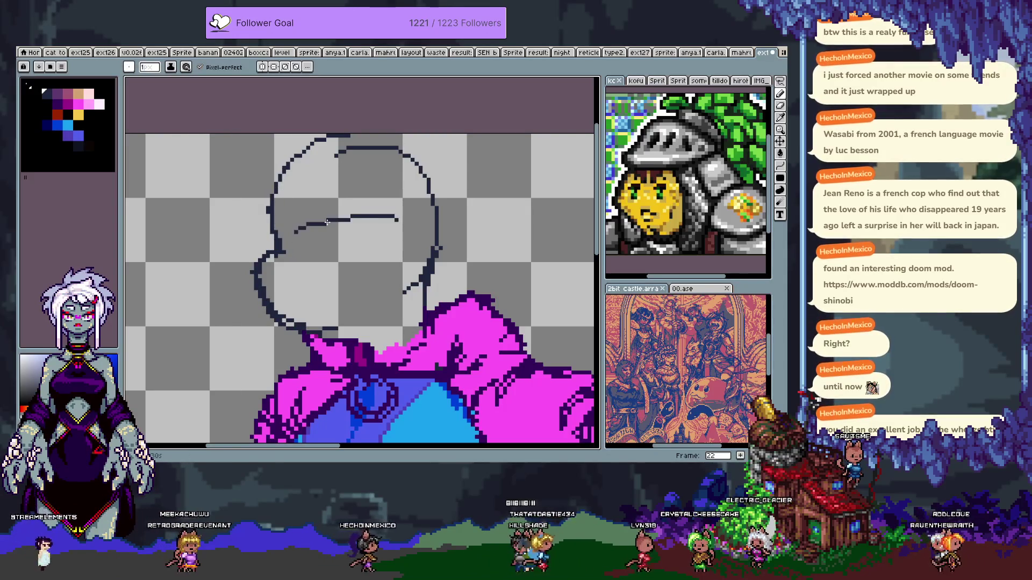
key("ctrl+z")
key("e")
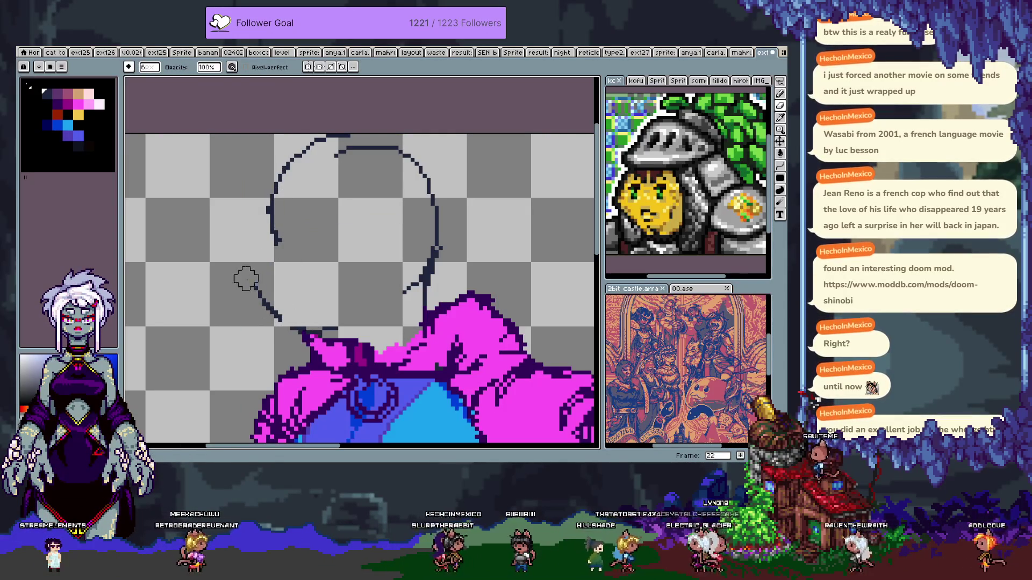
key("b")
mouse_move(268, 274)
left_mouse_down()
mouse_move(279, 314)
mouse_move(322, 331)
mouse_move(414, 280)
left_mouse_up()
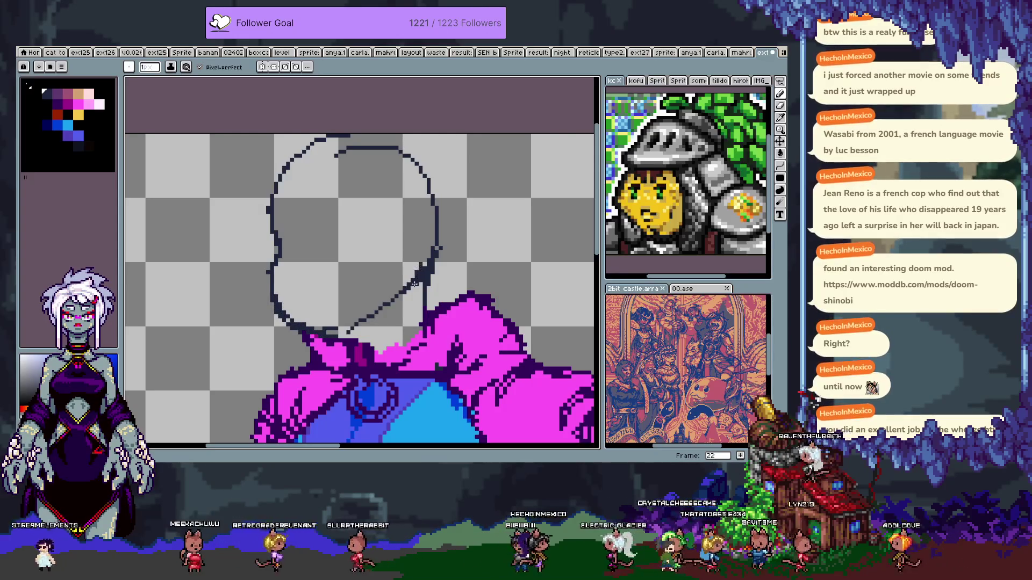
- Draw the jaw line down toward the collar and extend the head's top arc rightward
key("e")
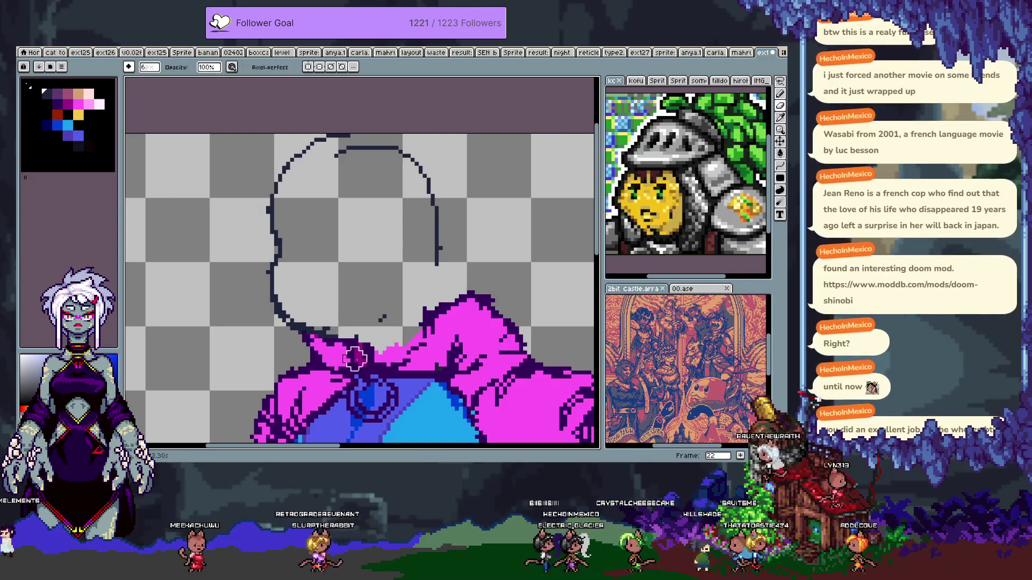
key("b")
left_click_drag(359, 332, 380, 321)
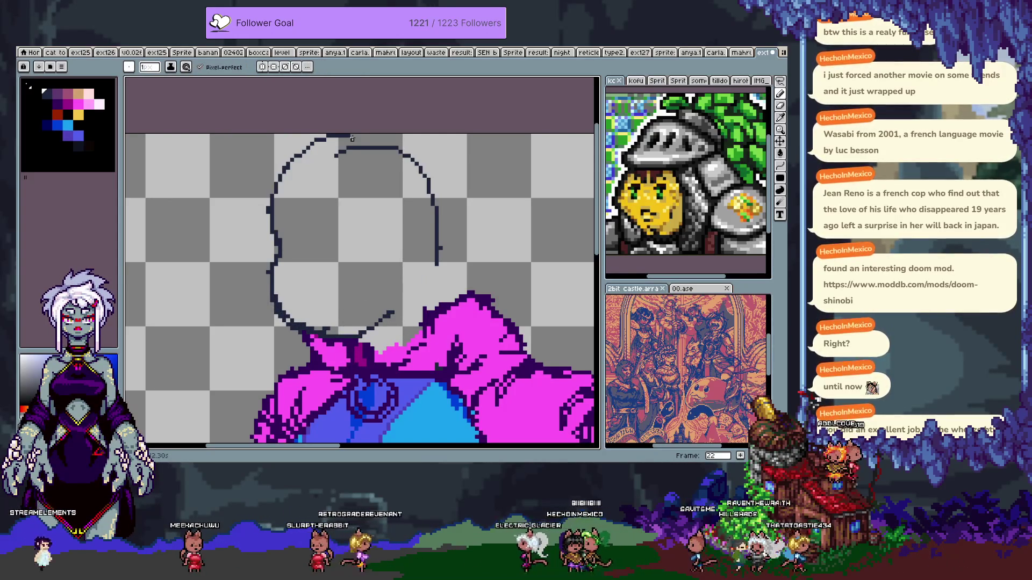
left_click_drag(350, 136, 379, 141)
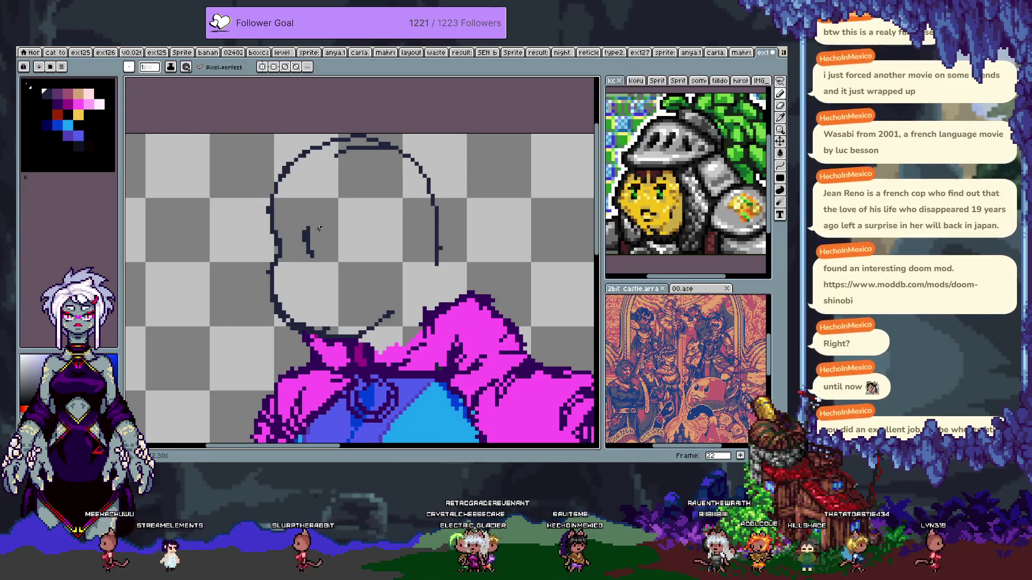
key("ctrl+z")
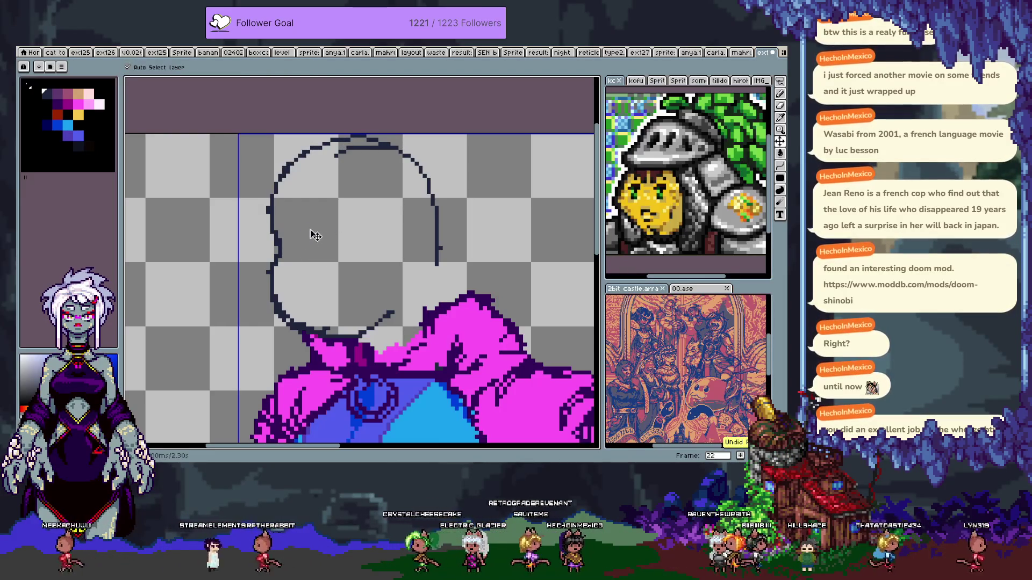
- Draw a short eye stroke, nudge it up and right, deselect, and hide the side panels
left_click_drag(310, 248, 307, 221)
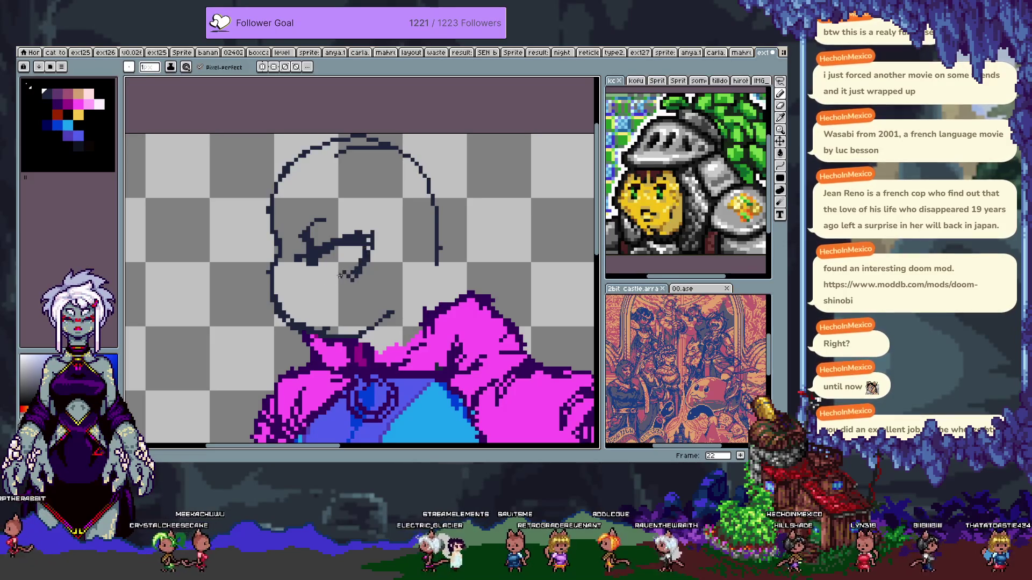
key("ctrl+z")
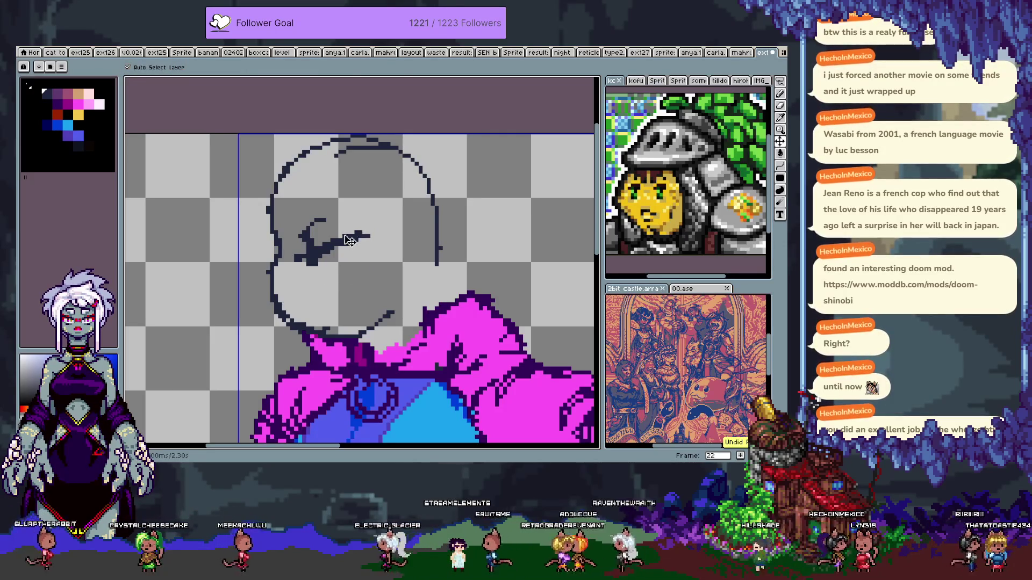
key("Right")
key("Right")
key("Right")
key("Up")
key("Up")
key("Up")
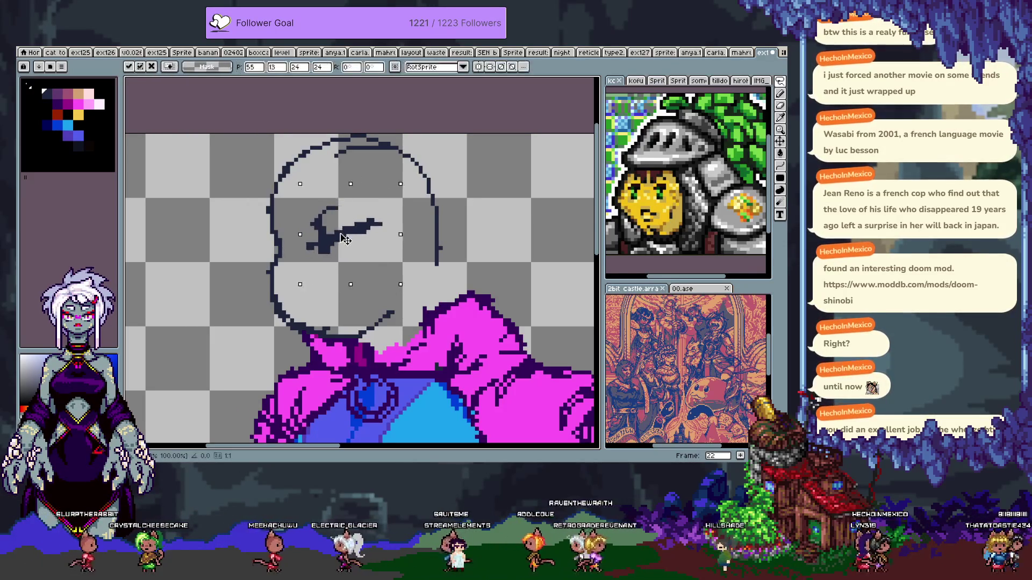
key("Down")
key("ctrl+f")
key("ctrl+d")
key("b")
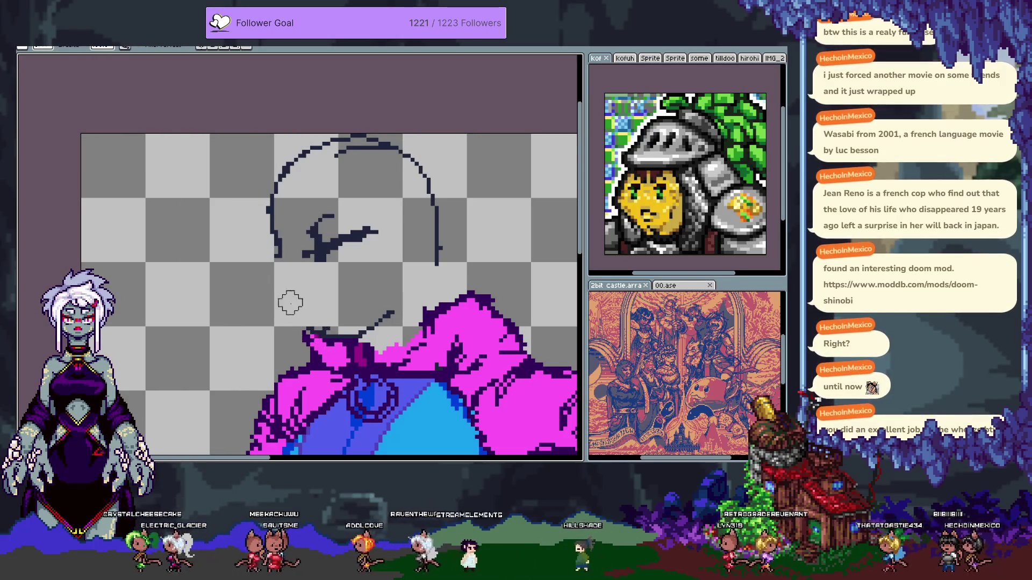
- Redraw the head's lower-left outline downward and place a copied stroke near the chin
left_click_drag(277, 259, 279, 287)
key("ctrl+z")
key("ctrl+z")
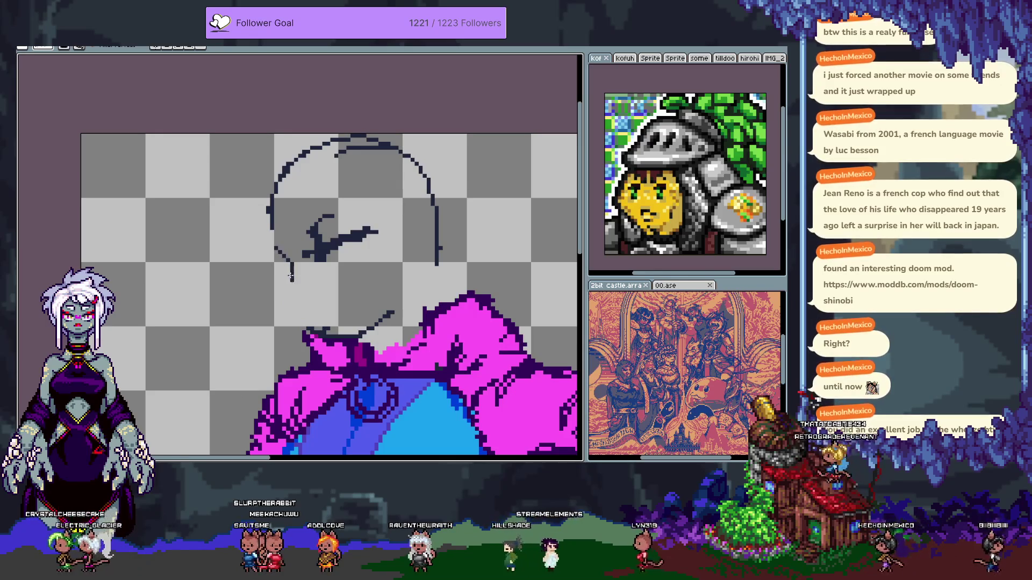
left_click_drag(288, 274, 295, 308)
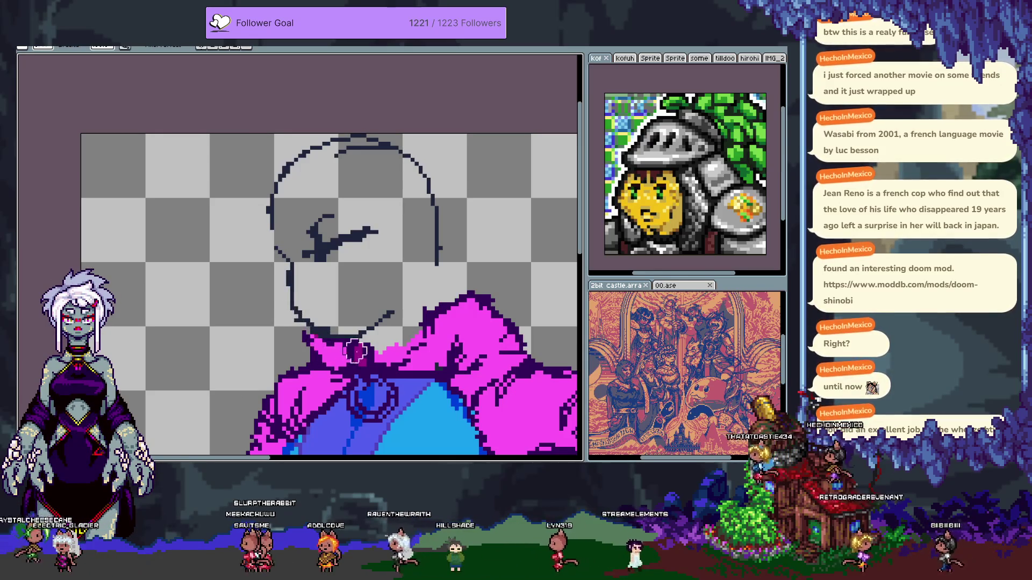
key("ctrl+v")
key("Return")
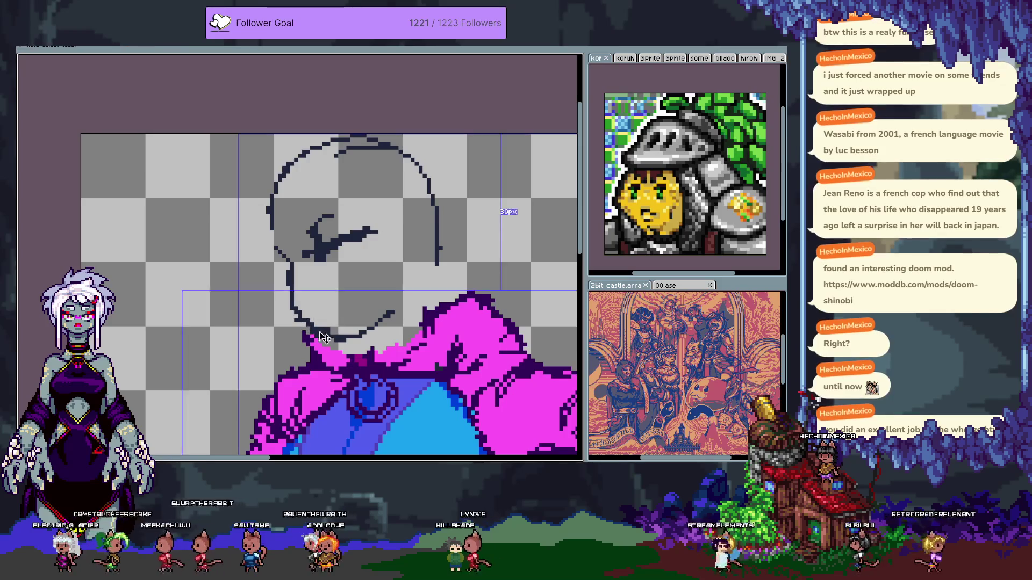
- Rework the chin line, extending it up and to the right
key("m")
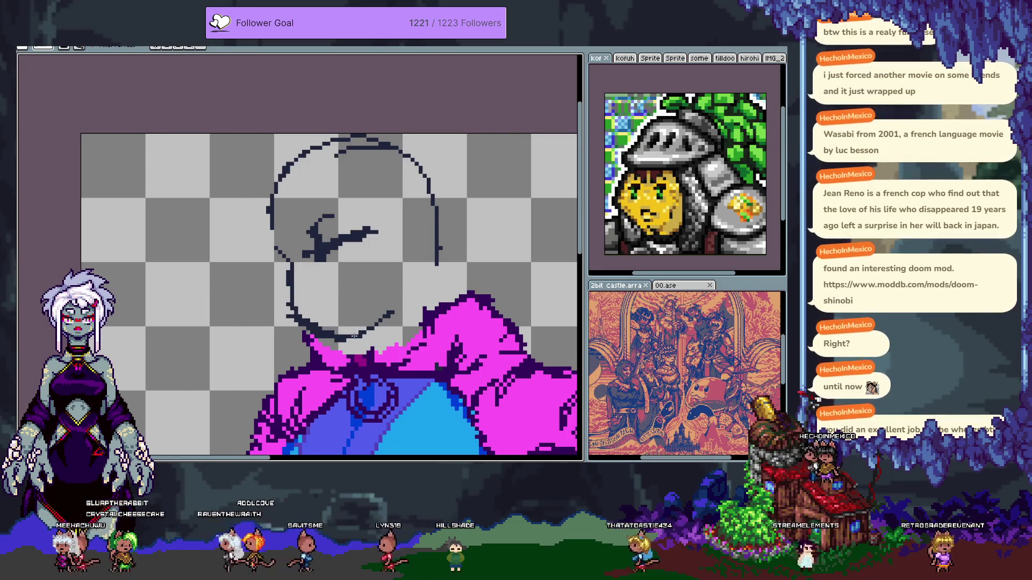
key("e")
left_click_drag(349, 338, 379, 319)
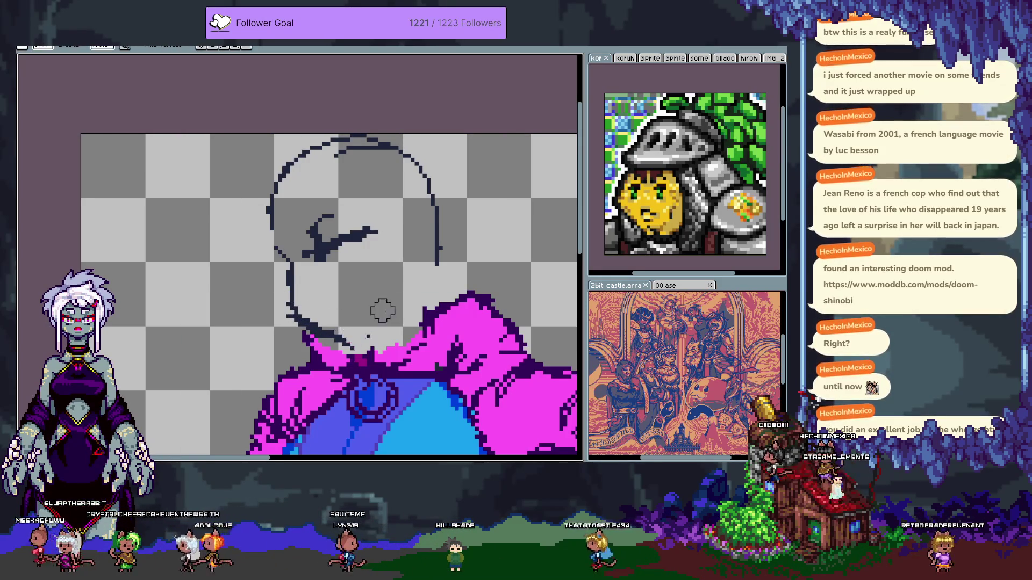
key("b")
key("ctrl+z")
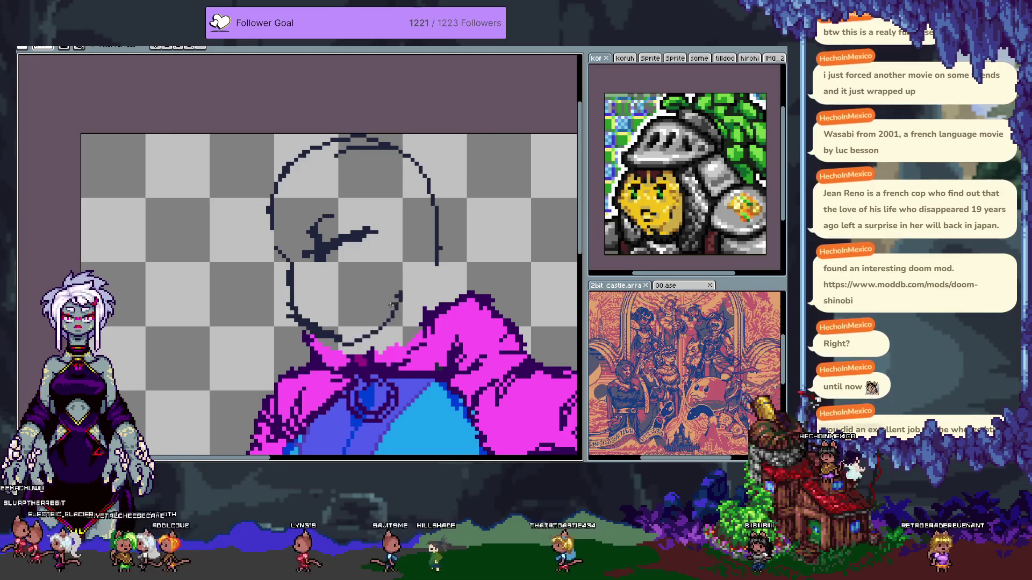
left_click_drag(345, 340, 397, 312)
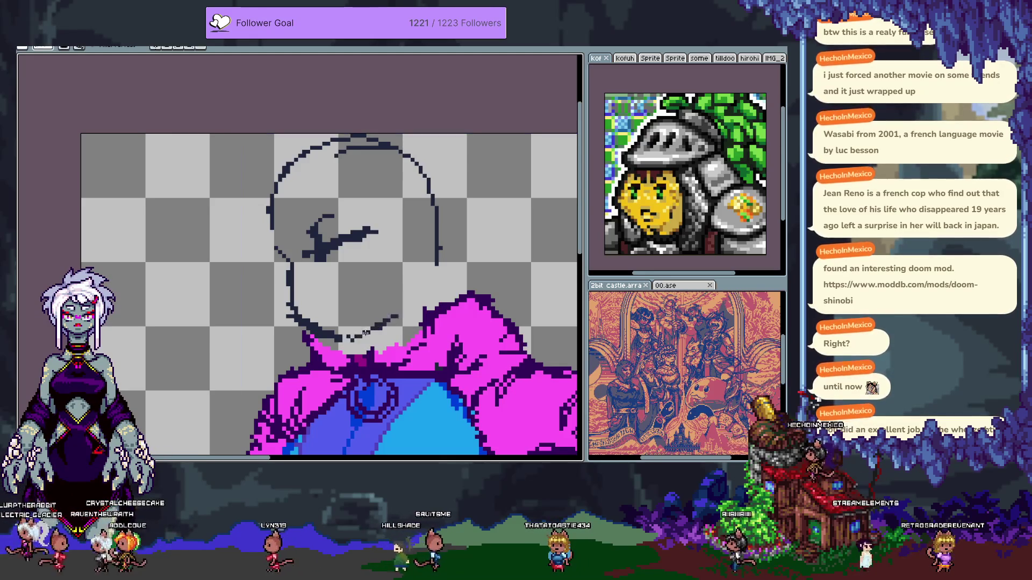
- Erase the scribble inside the head and remove the eye marks
key("e")
left_click_drag(301, 242, 370, 224)
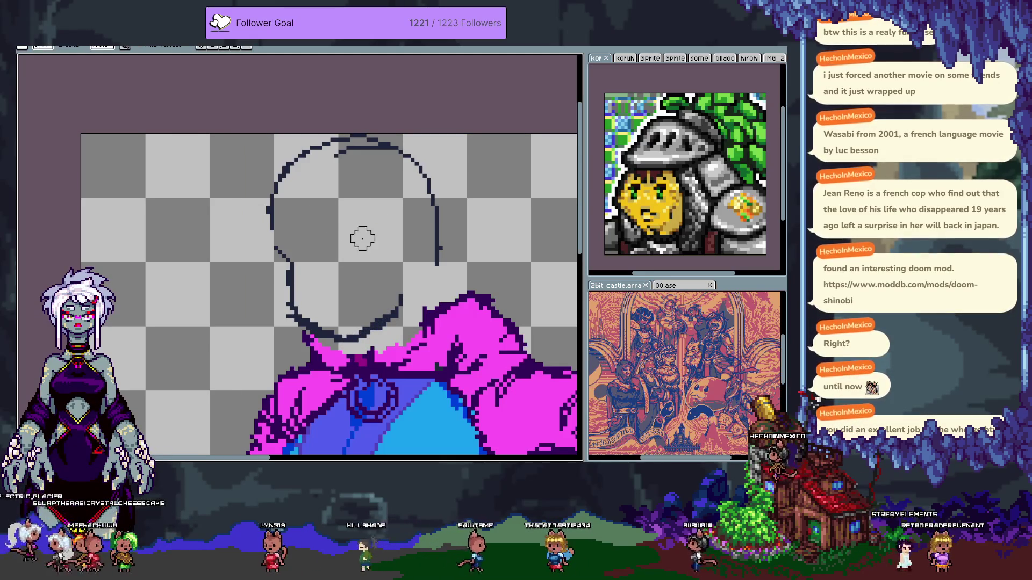
key("b")
mouse_move(310, 243)
left_mouse_down()
mouse_move(327, 260)
mouse_move(345, 231)
left_mouse_up()
key("ctrl+z")
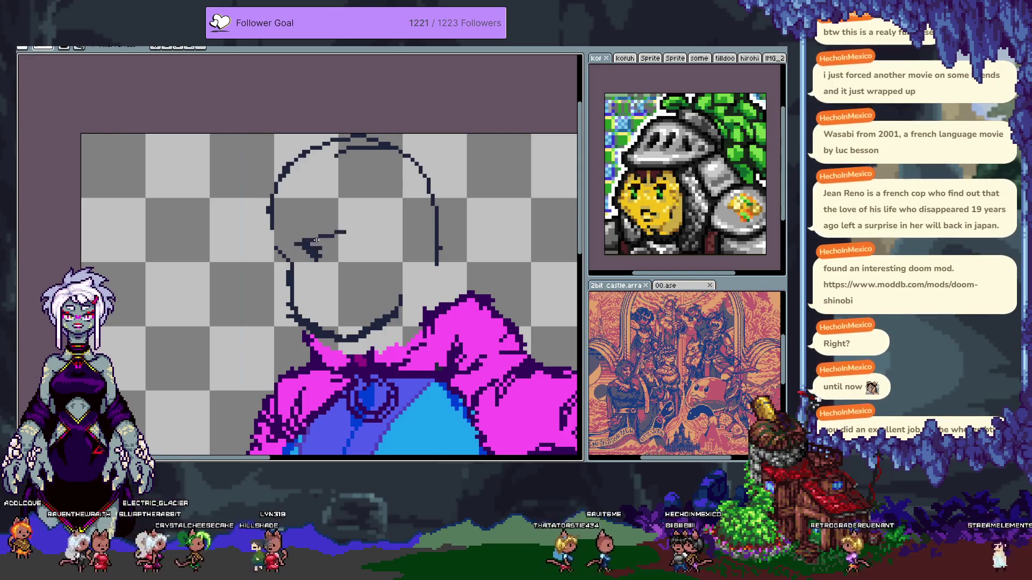
key("ctrl+z")
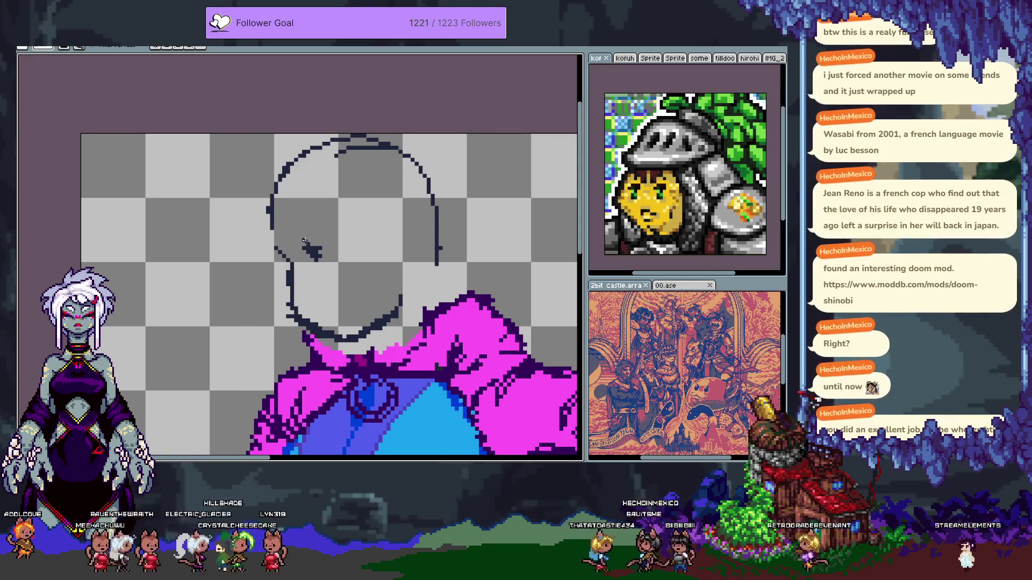
key("ctrl+z")
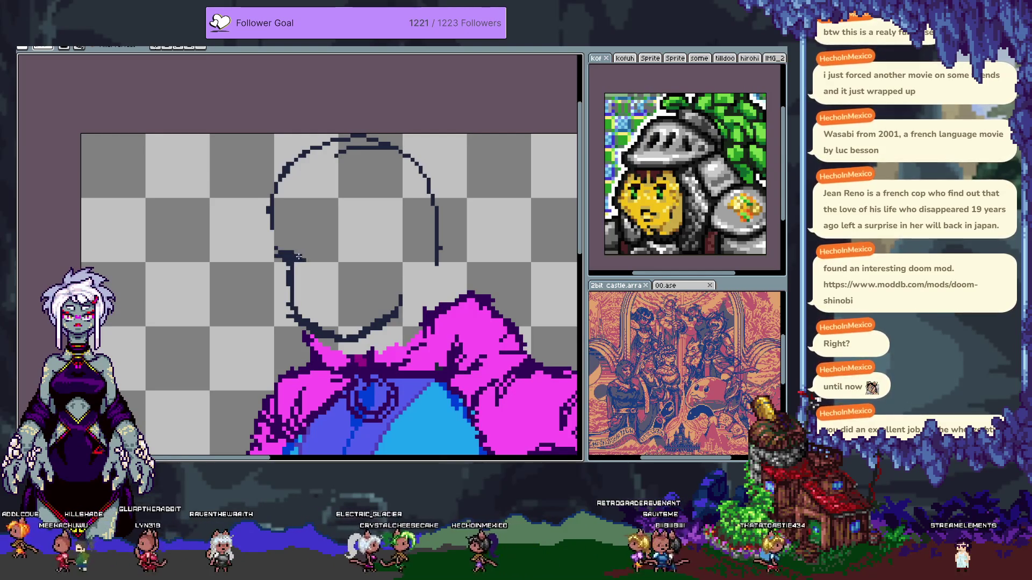
- Draw the jaw line and a thicker neck line running along the magenta collar
mouse_move(295, 256)
left_mouse_down()
mouse_move(316, 278)
mouse_move(295, 322)
left_mouse_up()
key("e")
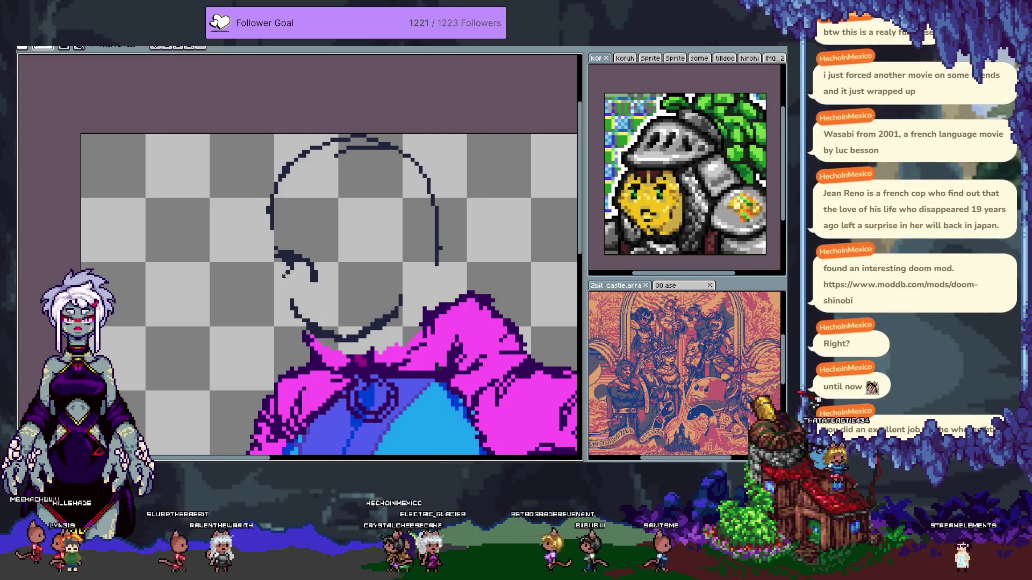
key("ctrl+z")
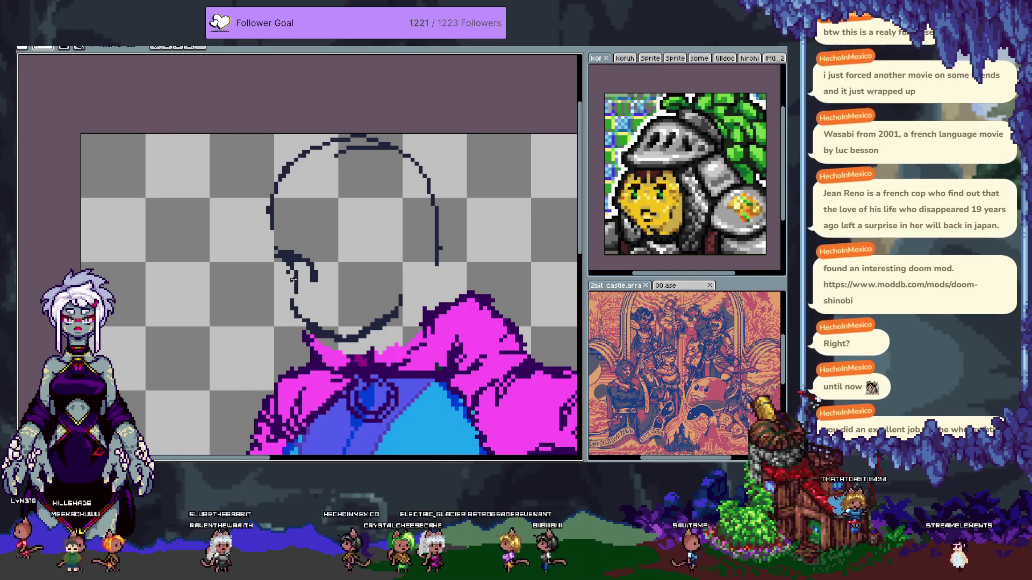
key("ctrl+z")
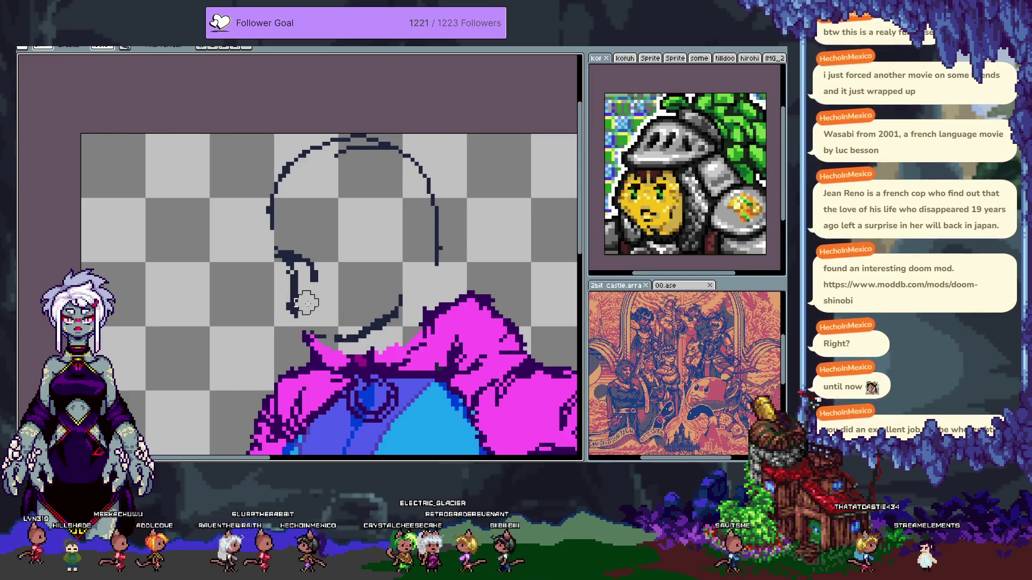
left_click_drag(354, 338, 382, 307)
key("b")
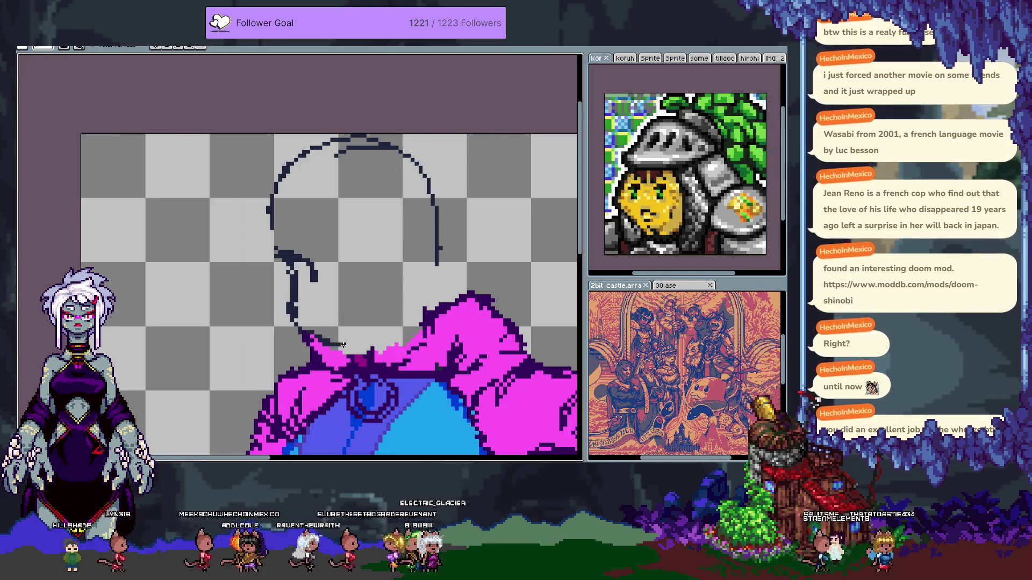
left_click_drag(338, 344, 374, 341)
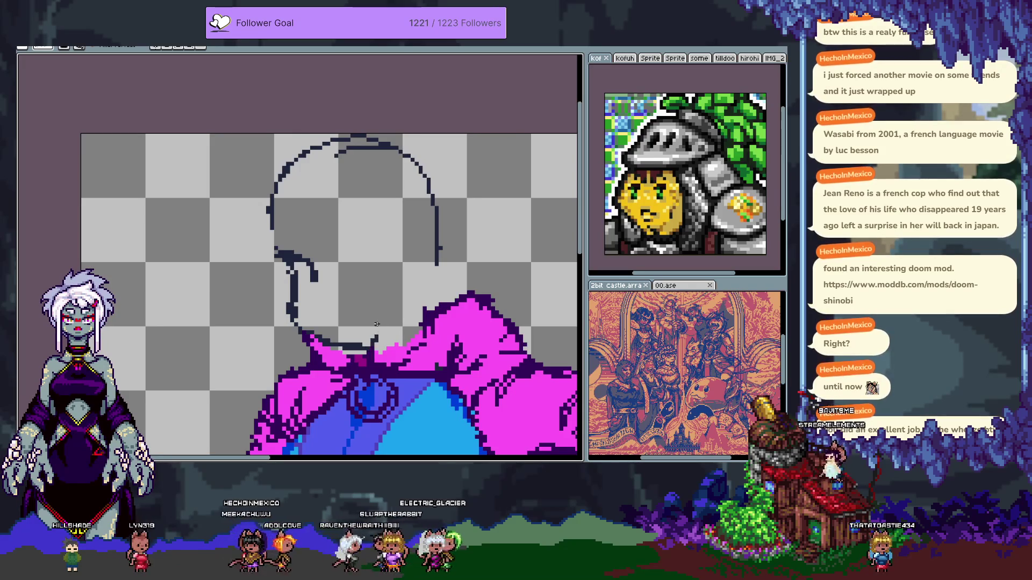
key("ctrl+d")
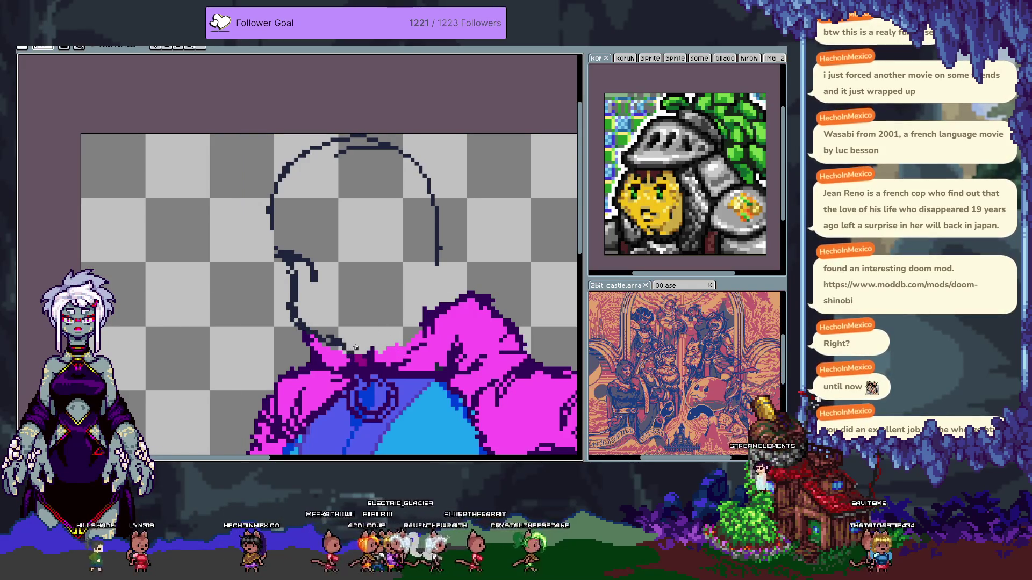
left_click_drag(368, 341, 425, 293)
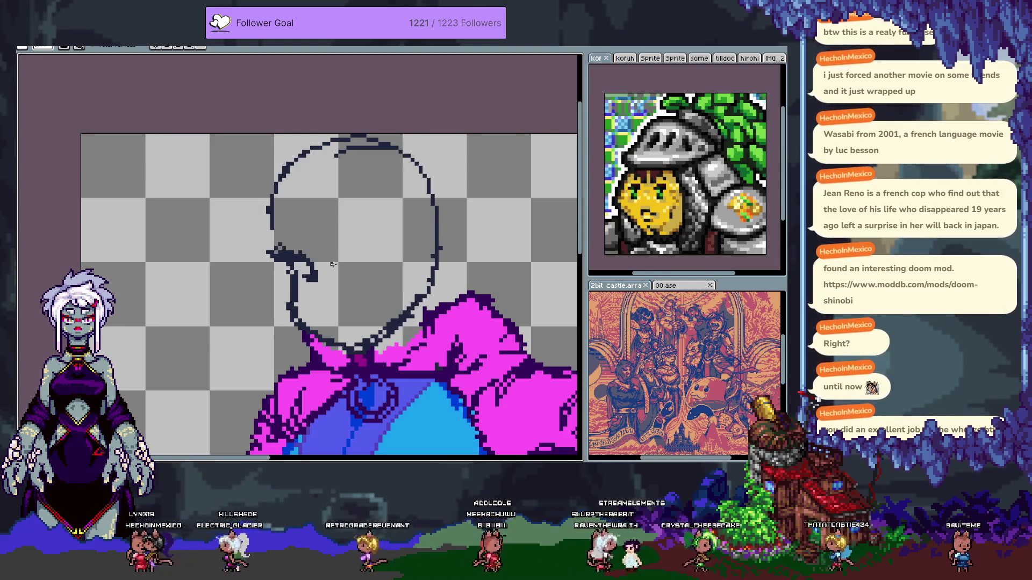
- Lasso-select the ear squiggle left of the face and move it down and left
key("q")
mouse_move(295, 231)
left_mouse_down()
mouse_move(317, 290)
mouse_move(285, 232)
left_mouse_up()
left_click_drag(288, 273, 284, 281)
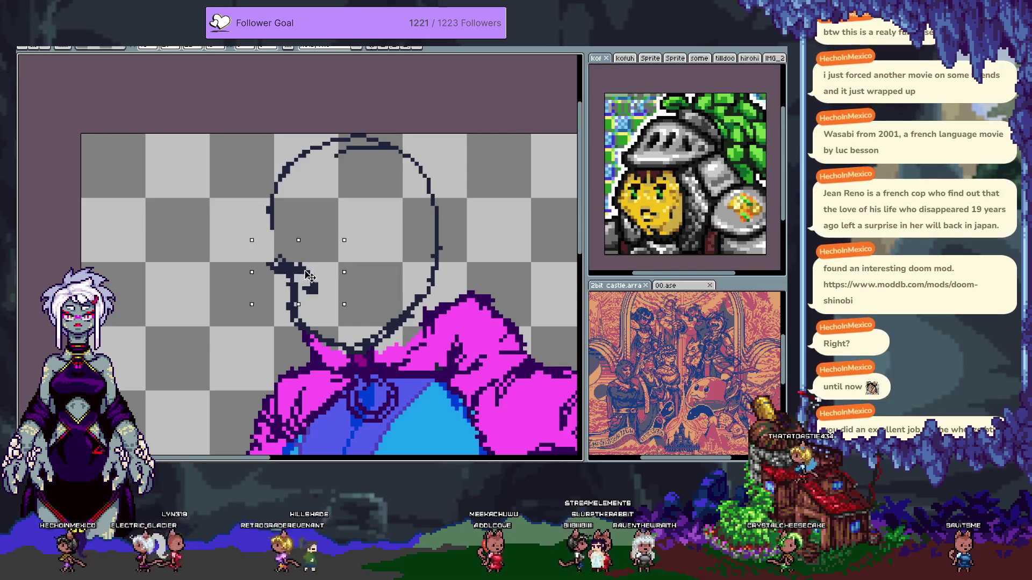
key("b")
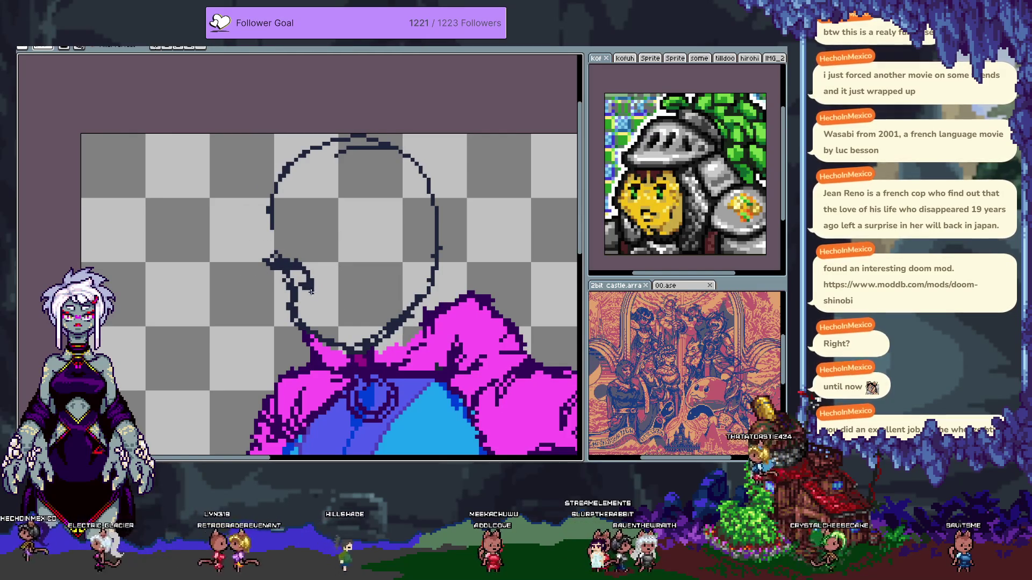
- Sketch curved spiky eye strokes inside the head and fill the left outline gap
mouse_move(345, 273)
left_mouse_down()
mouse_move(346, 246)
mouse_move(395, 228)
left_mouse_up()
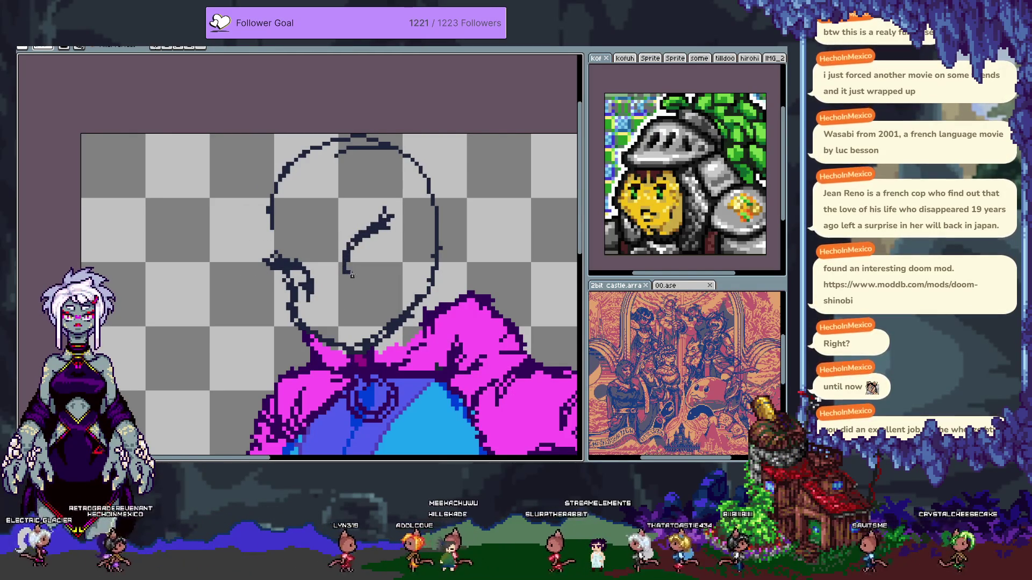
left_click_drag(398, 228, 410, 220)
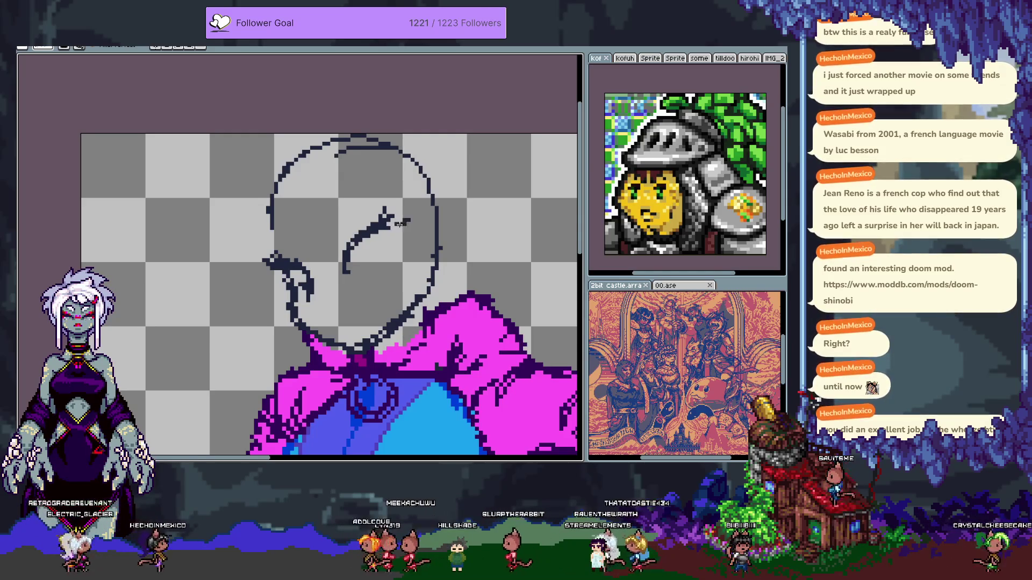
left_click_drag(282, 282, 279, 286)
key("ctrl+alt+c")
key("Escape")
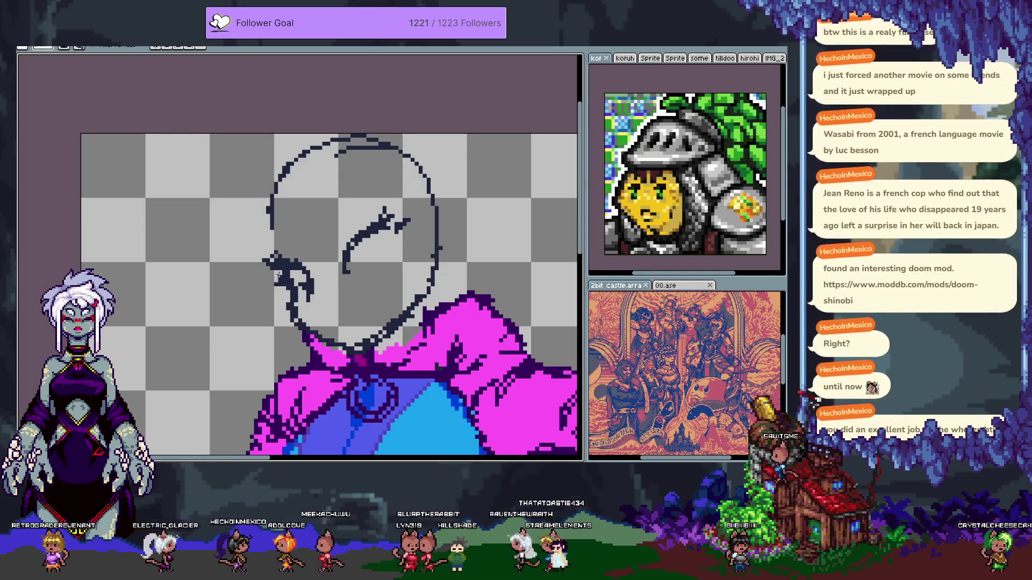
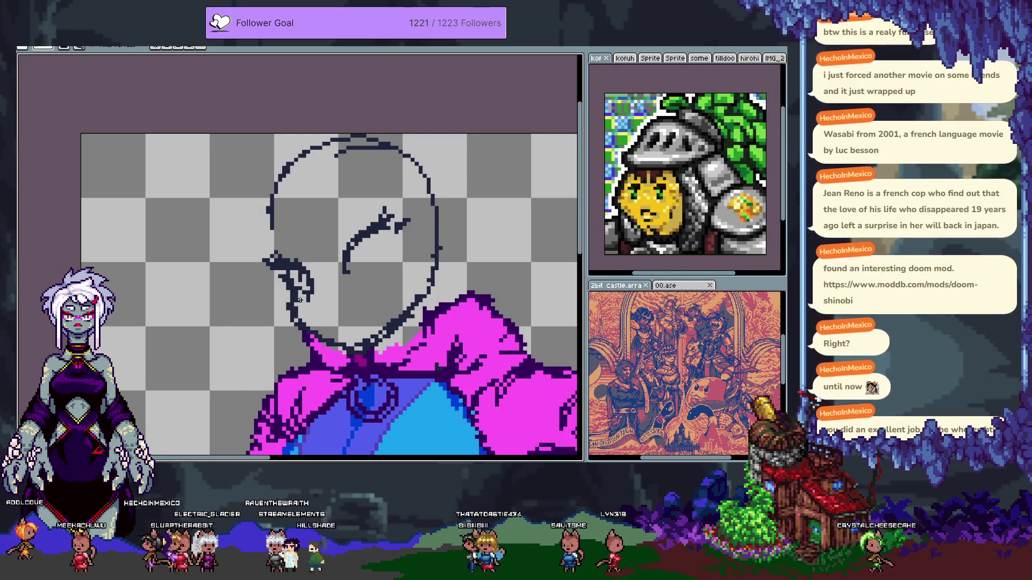
- Redraw the eye's upper lid as a sharper stroke placed further up and to the right
left_click_drag(359, 285, 404, 238)
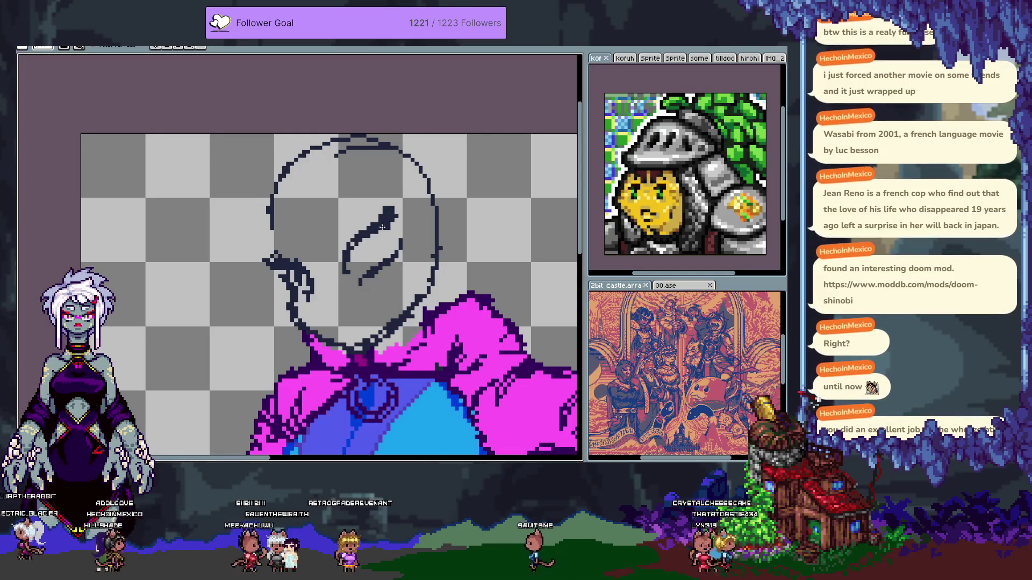
left_click_drag(388, 210, 394, 257)
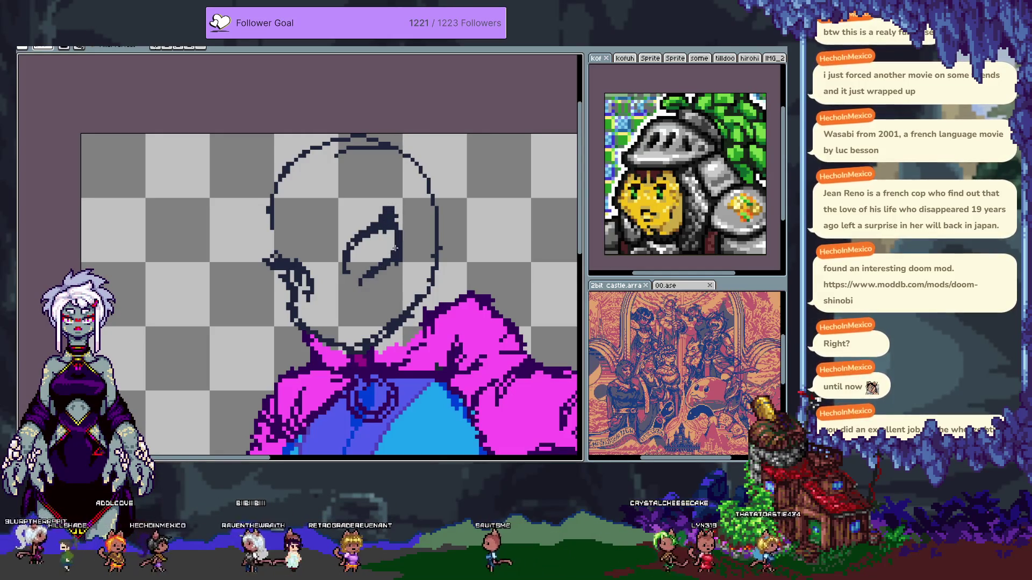
left_click_drag(400, 241, 376, 231)
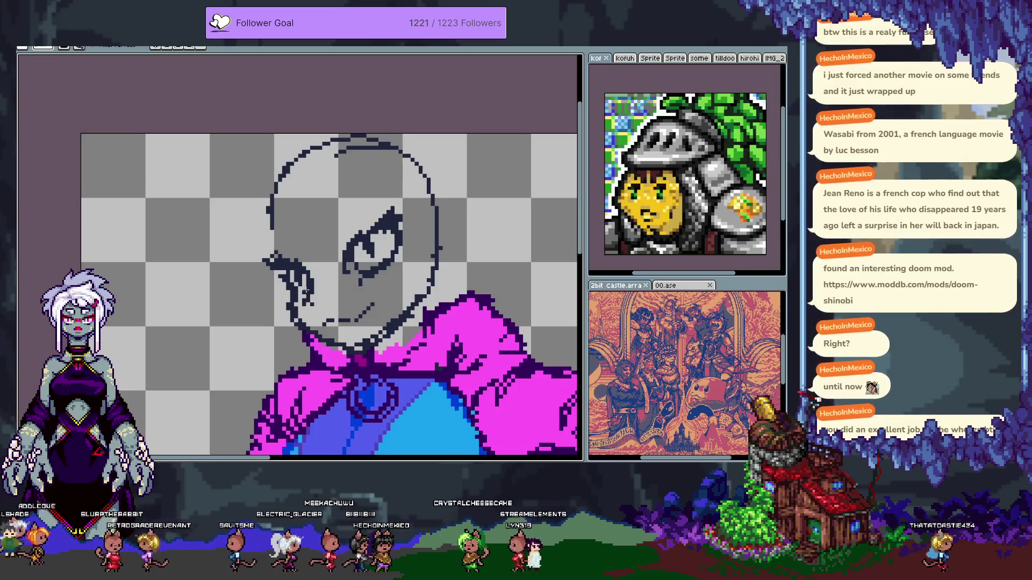
- Erase part of the head's left outline and zoom out to see the whole figure
left_click_drag(273, 251, 282, 175)
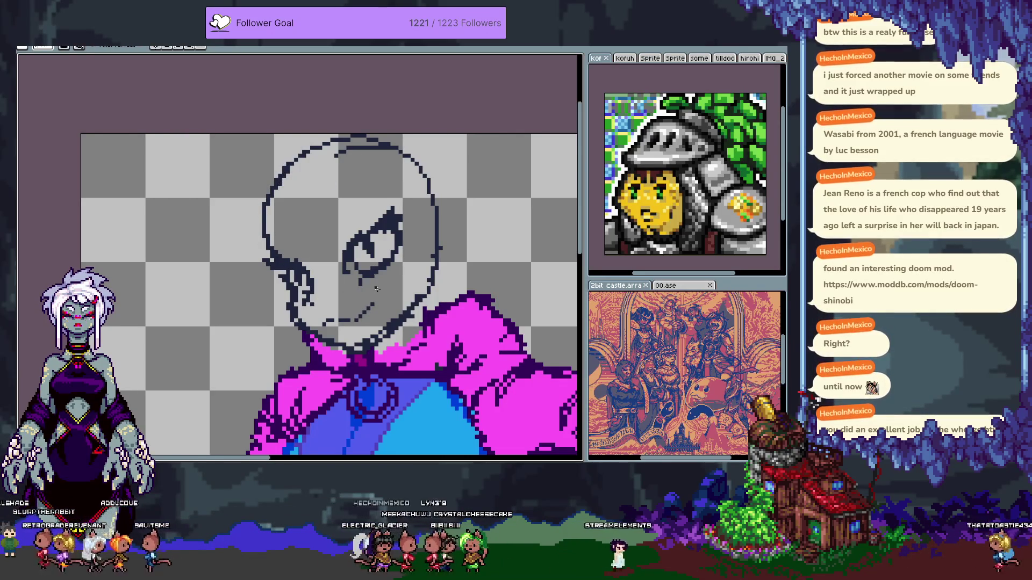
scroll(376, 289, "down", 3)
mouse_move(392, 317)
left_mouse_down()
mouse_move(279, 195)
mouse_move(301, 239)
mouse_move(356, 281)
left_mouse_up()
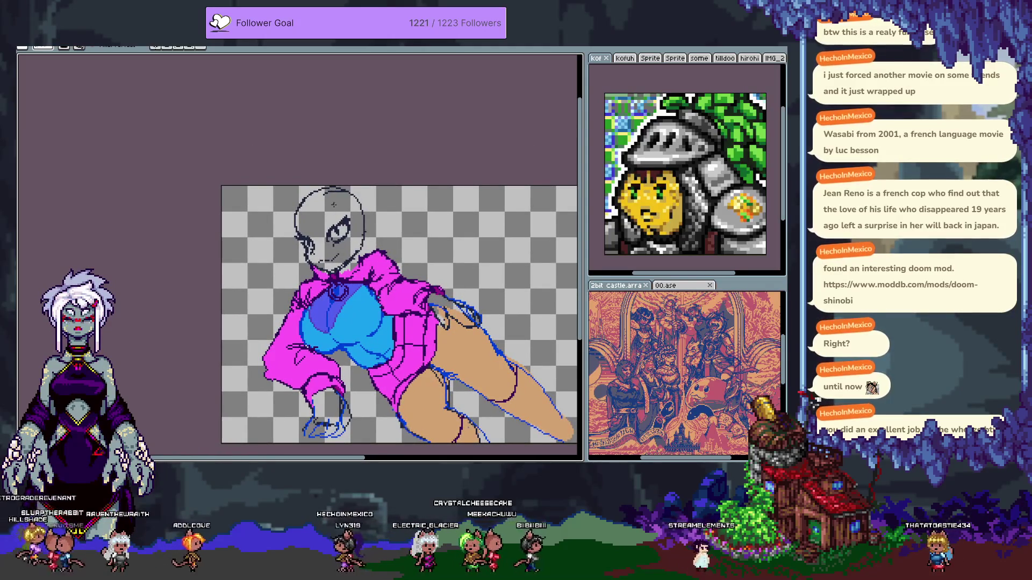
- Select the bottom three layers at frame 22, try shifting them, then revert the stretch
key("ctrl+alt+c")
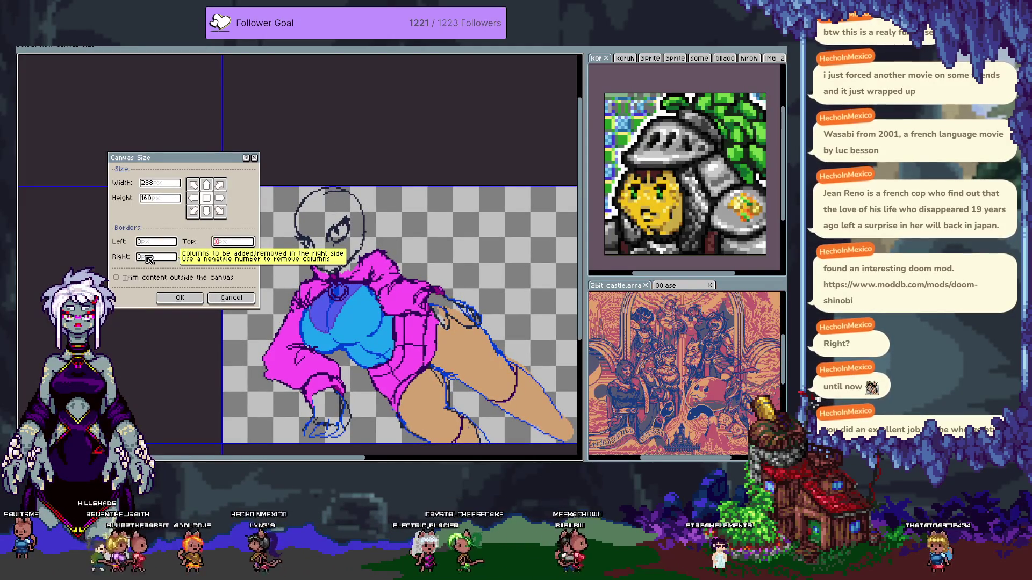
key("Escape")
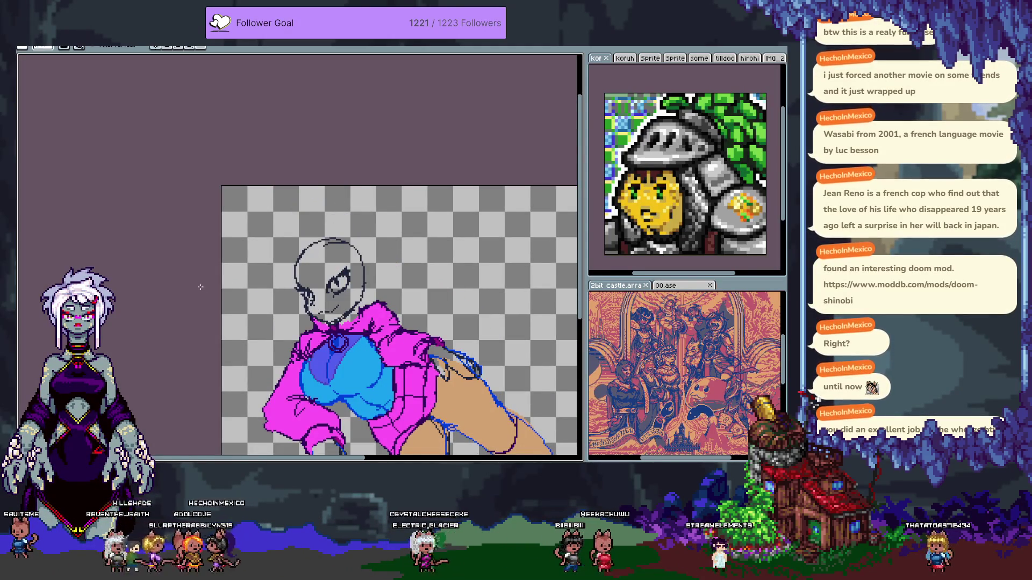
left_click_drag(365, 292, 275, 201)
key("Tab")
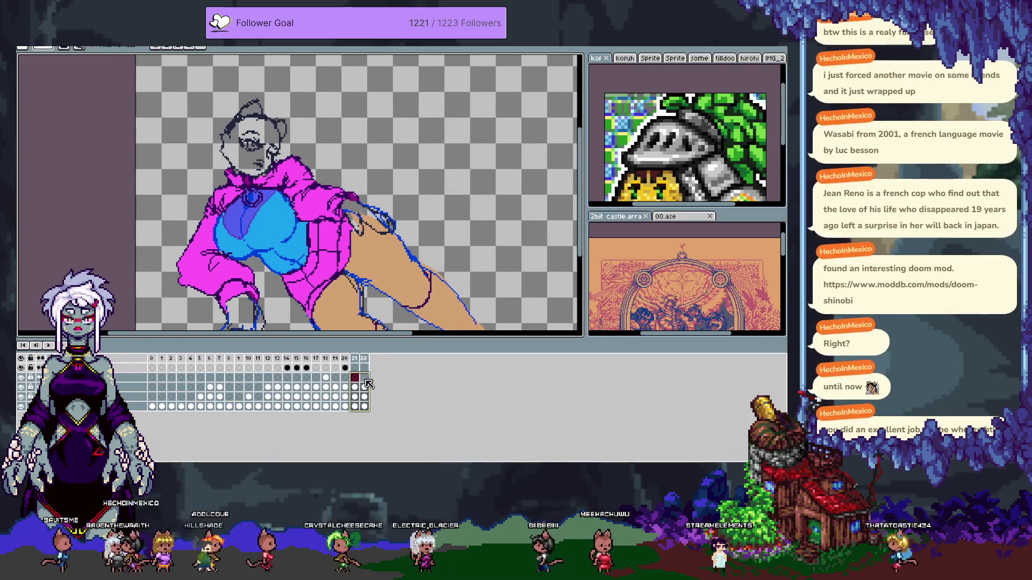
key("ctrl+z")
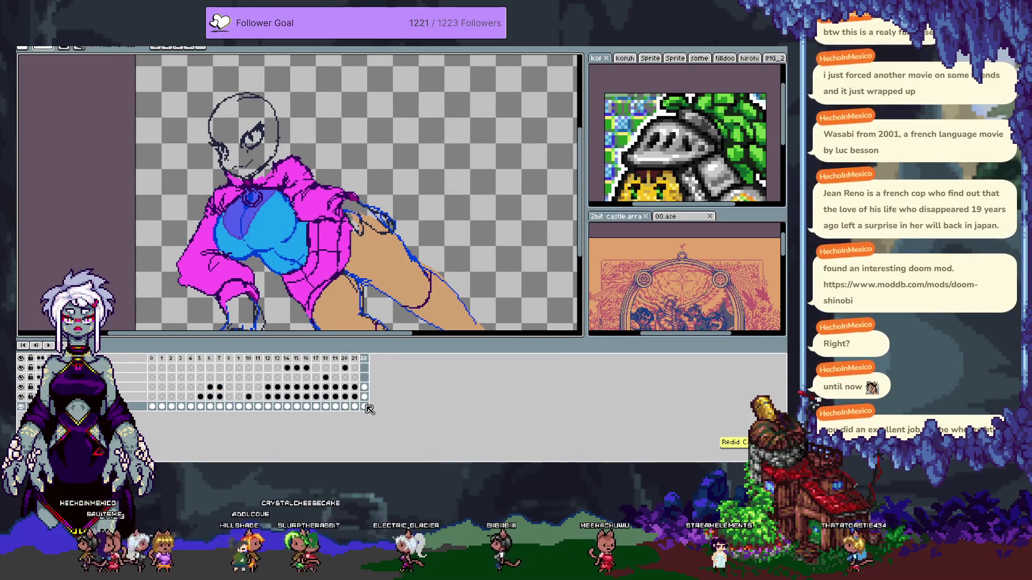
left_click_drag(365, 407, 364, 387)
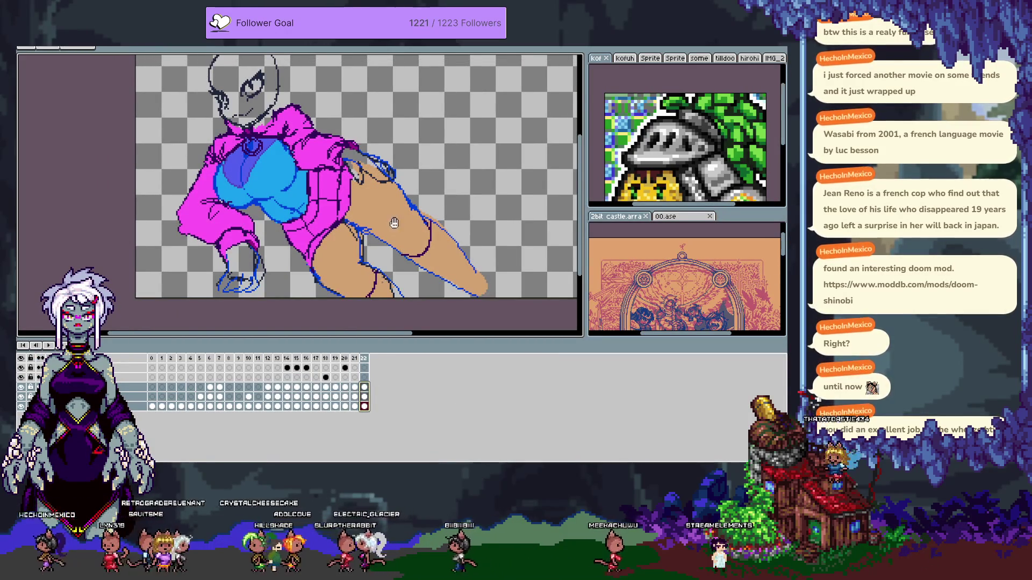
key("Tab")
left_click_drag(398, 237, 432, 269)
key("ctrl+z")
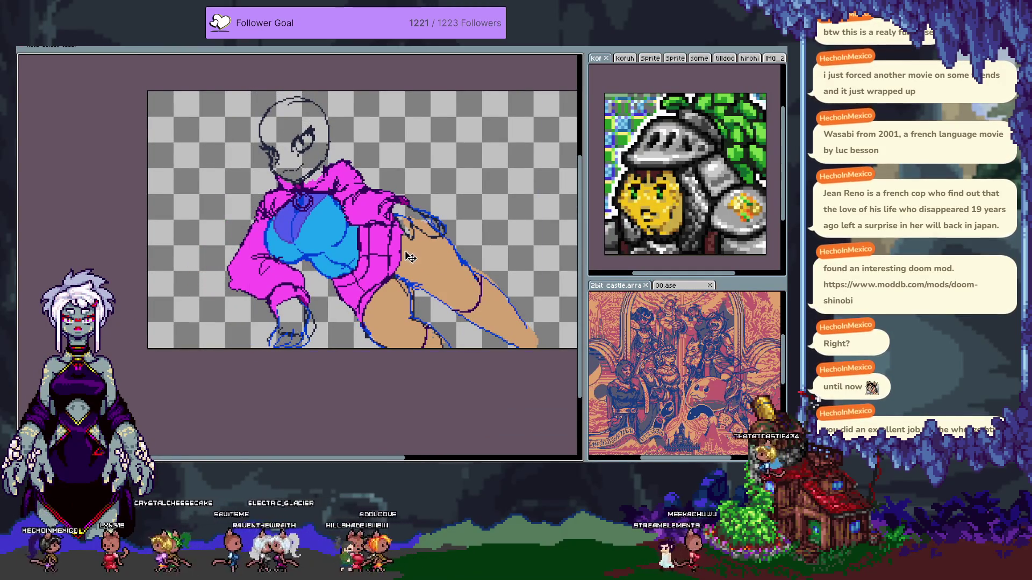
key("ctrl+y")
key("Tab")
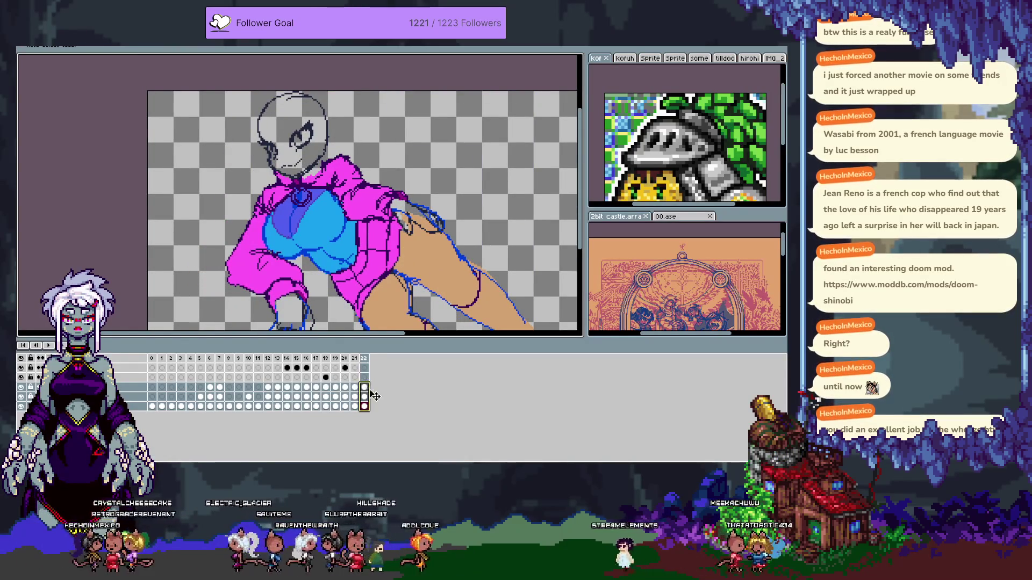
- From the frame 22 cel, give the canvas a 32-pixel Top border in Canvas Size
left_click(364, 387)
key("ctrl+alt+c")
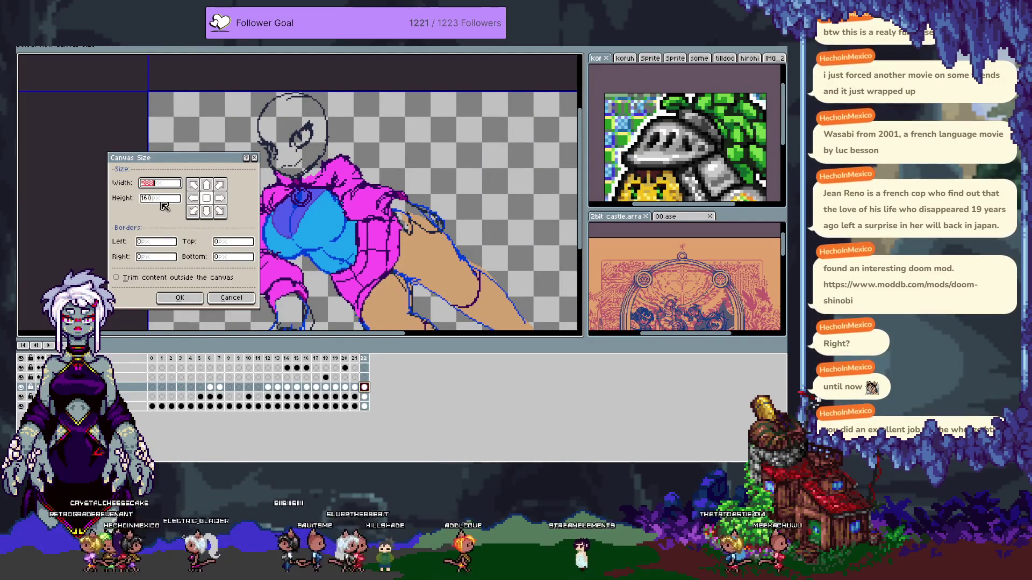
left_click(137, 241)
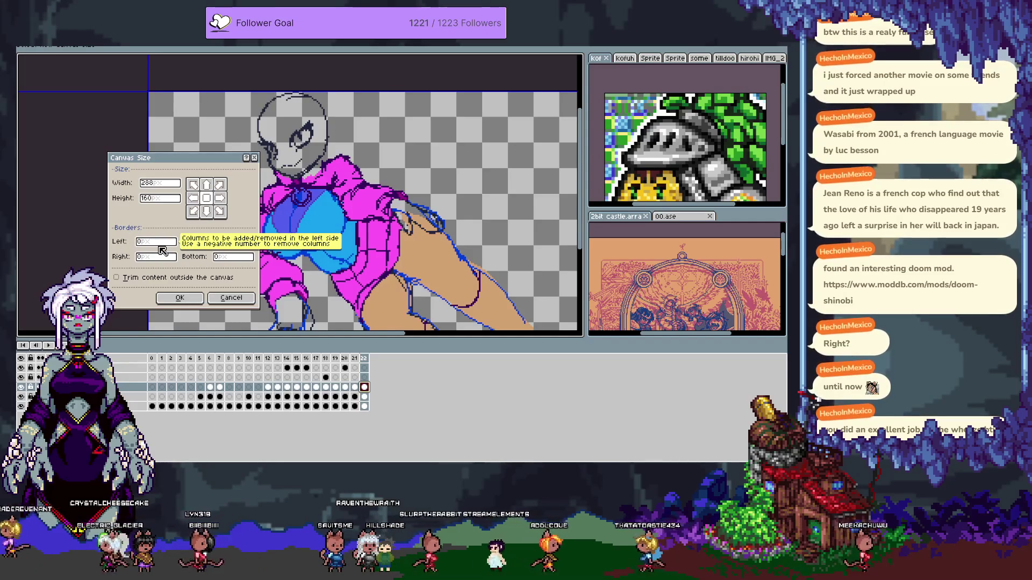
key("Tab")
type("32")
key("Return")
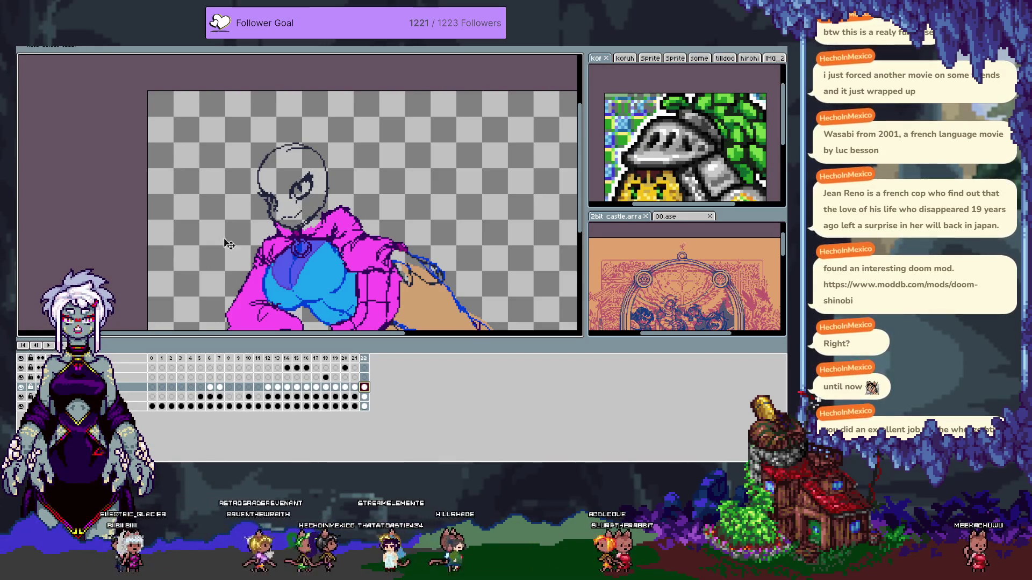
- Move the magenta cloak and blue collar up toward the chin
scroll(301, 217, "up", 2)
left_click_drag(383, 269, 389, 260)
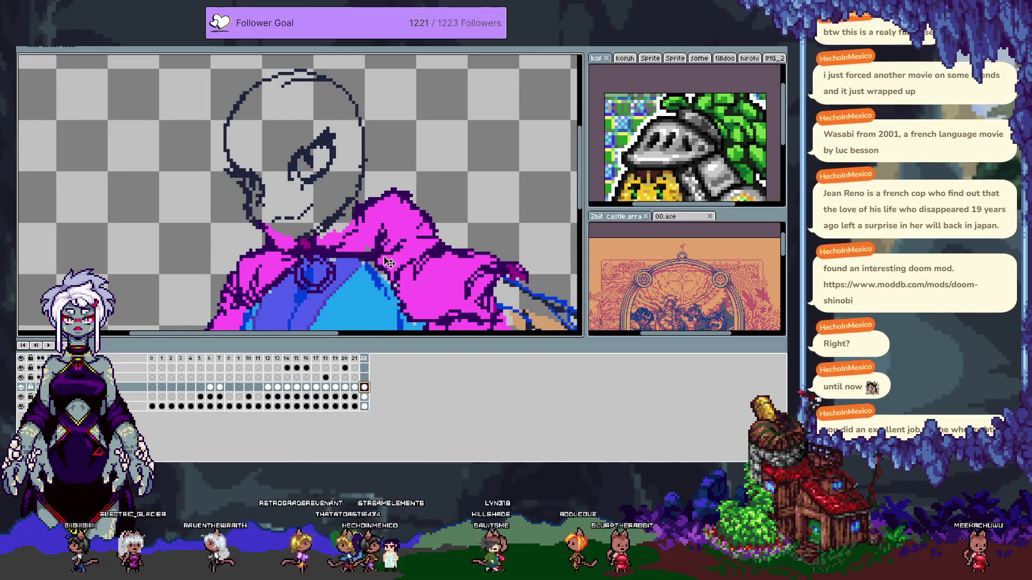
key("Tab")
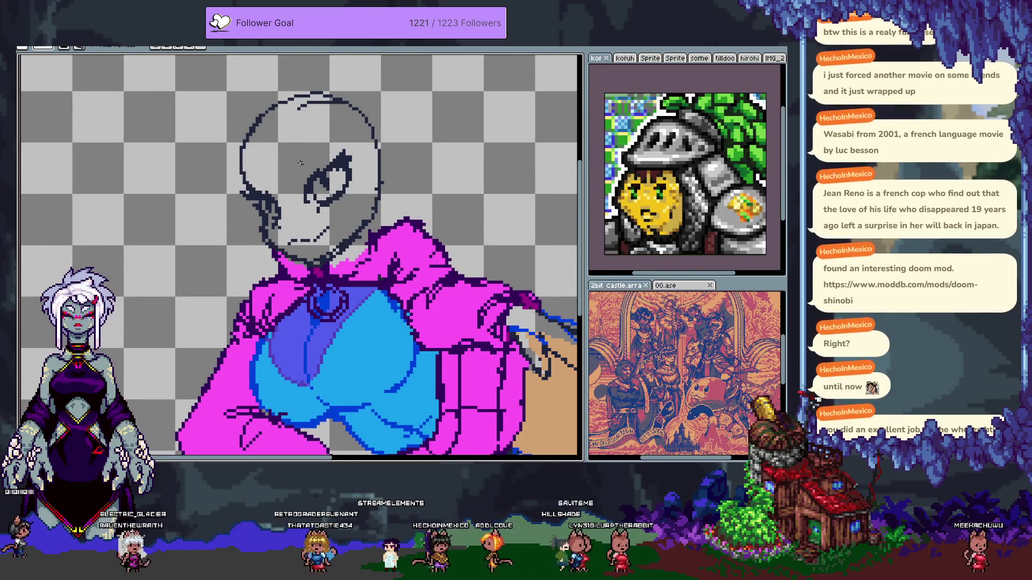
- Try dark brow strokes left of the eye, undoing each attempt and the eye's upper outline
left_click_drag(283, 174, 291, 172)
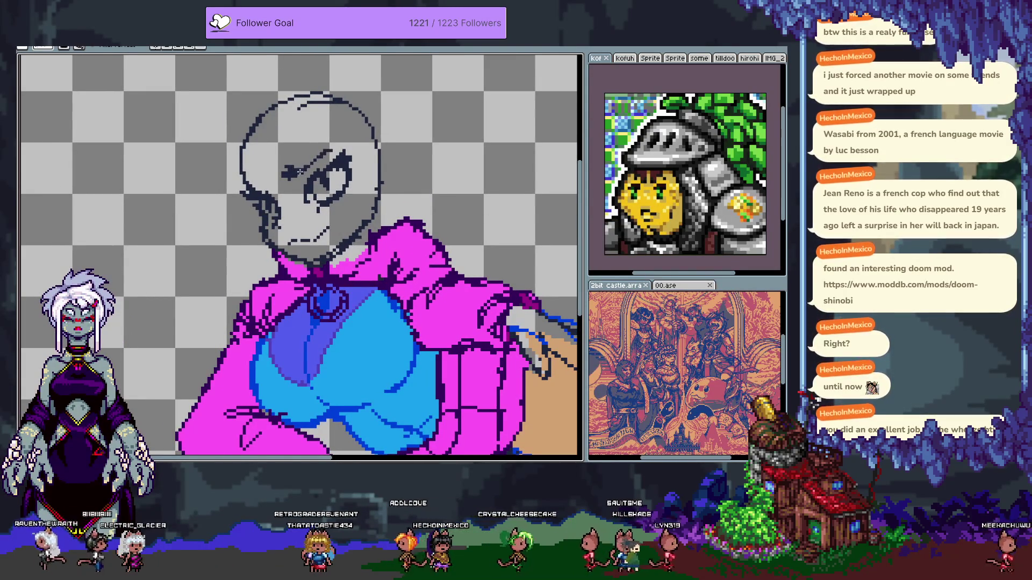
key("ctrl+z")
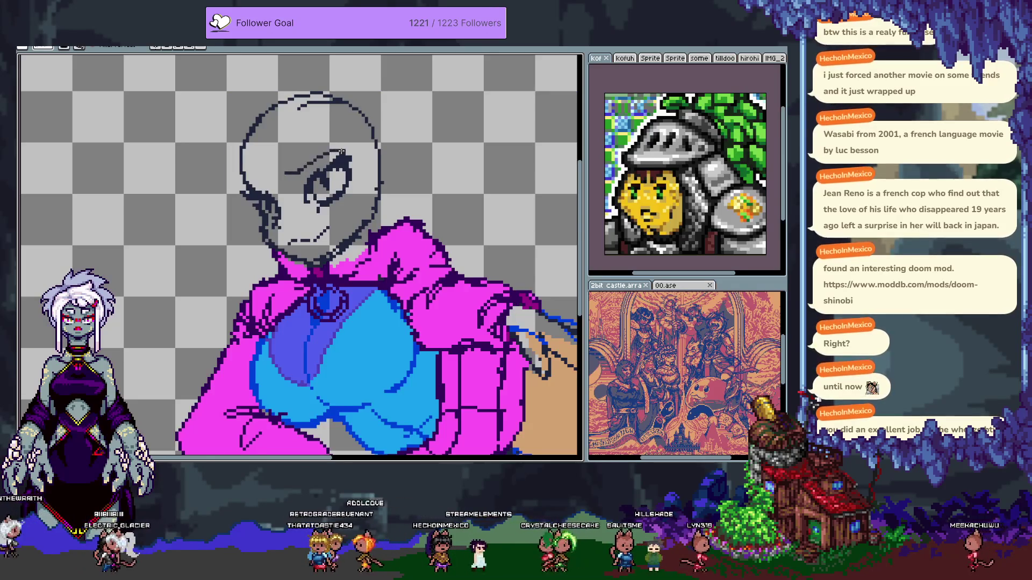
key("ctrl+z")
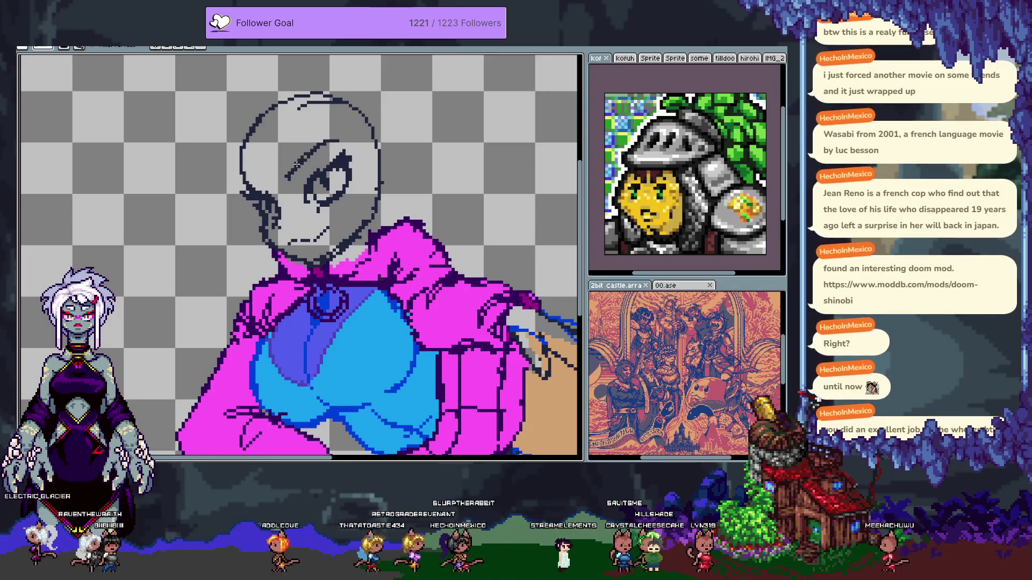
left_click_drag(298, 162, 282, 177)
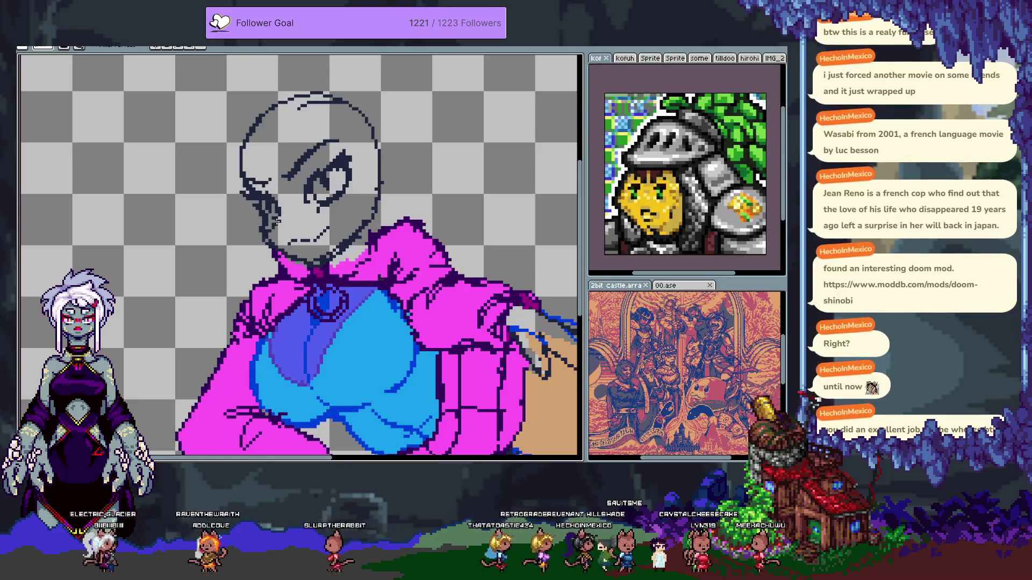
key("ctrl+z")
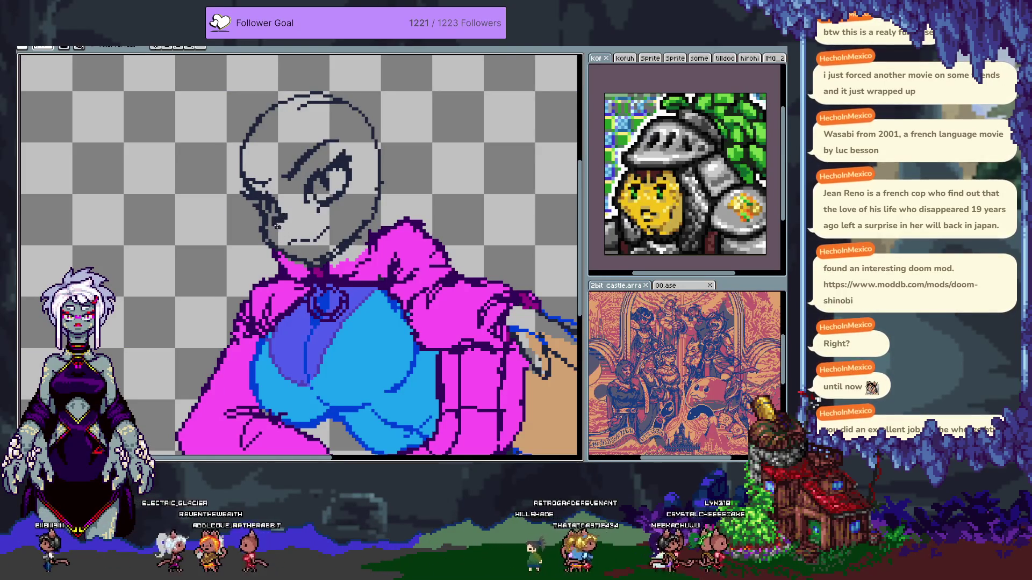
scroll(287, 225, "up", 5)
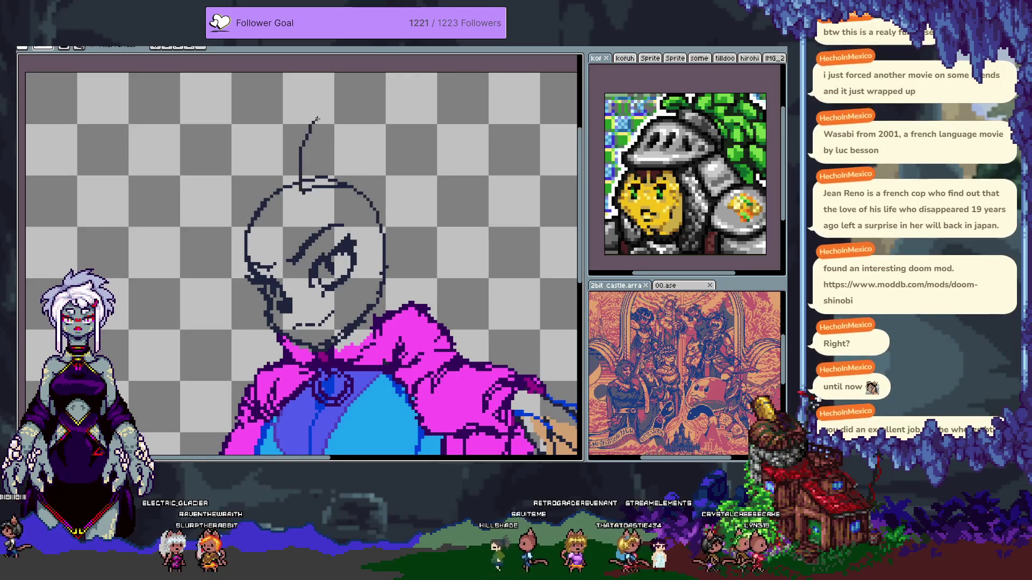
- Undo the old hood outline, diagonal and vertical strokes above the skull
key("ctrl+z")
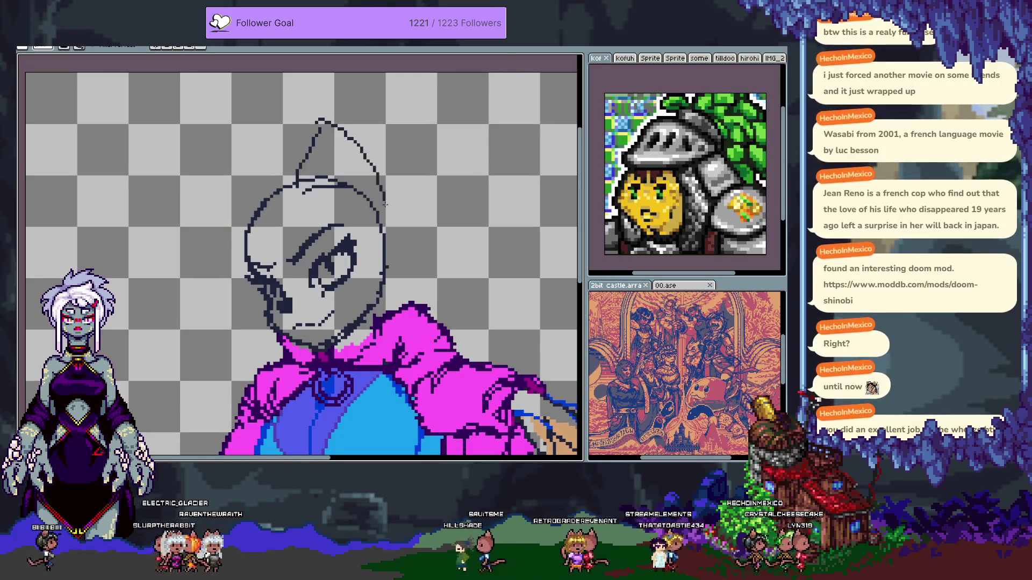
key("ctrl+z")
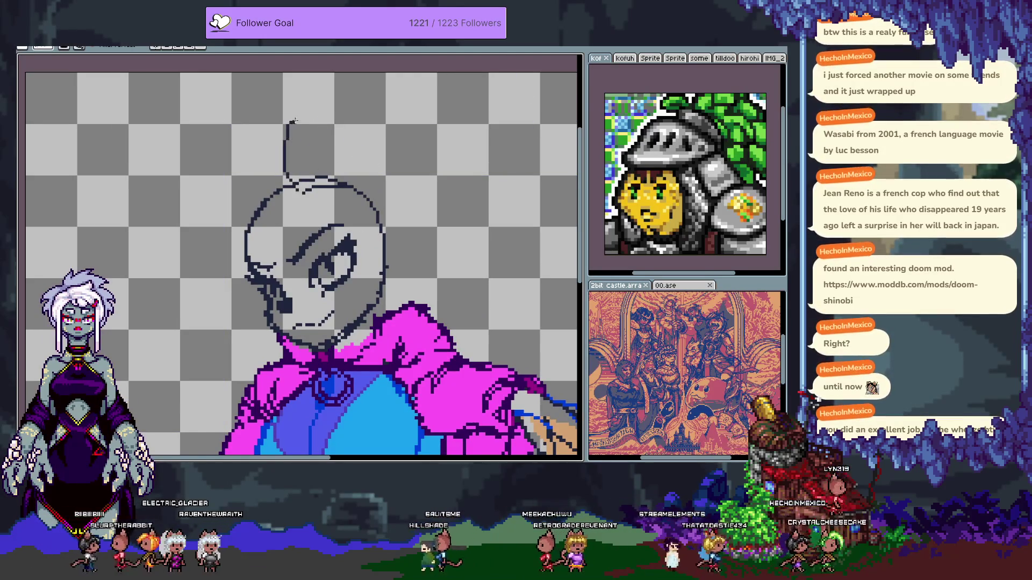
key("ctrl+z")
- Draw a curved ear line rising from the head, then undo it and change drawing tools
mouse_move(294, 177)
left_mouse_down()
mouse_move(305, 123)
mouse_move(381, 215)
left_mouse_up()
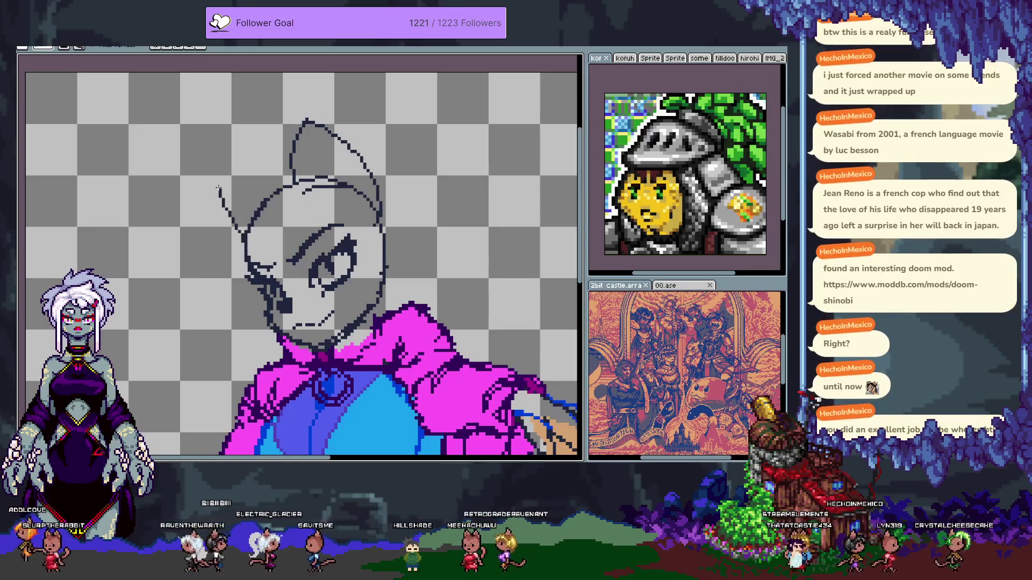
key("ctrl+z")
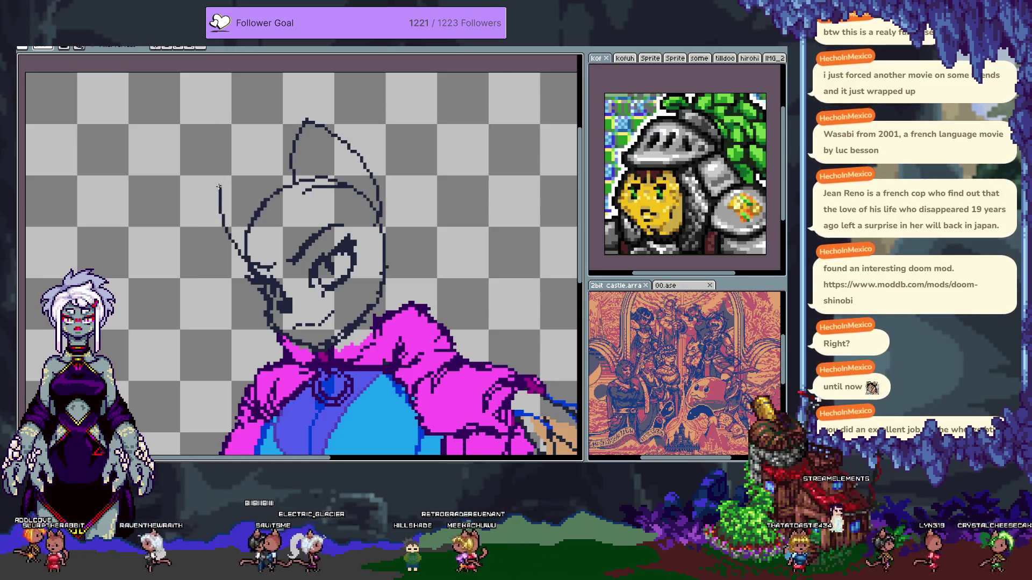
key("ctrl+z")
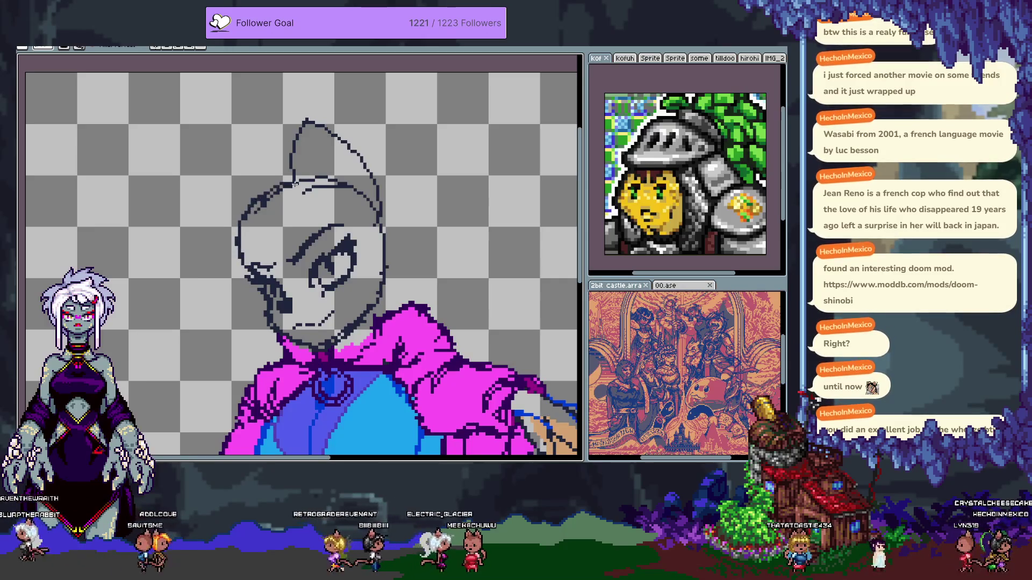
key("b")
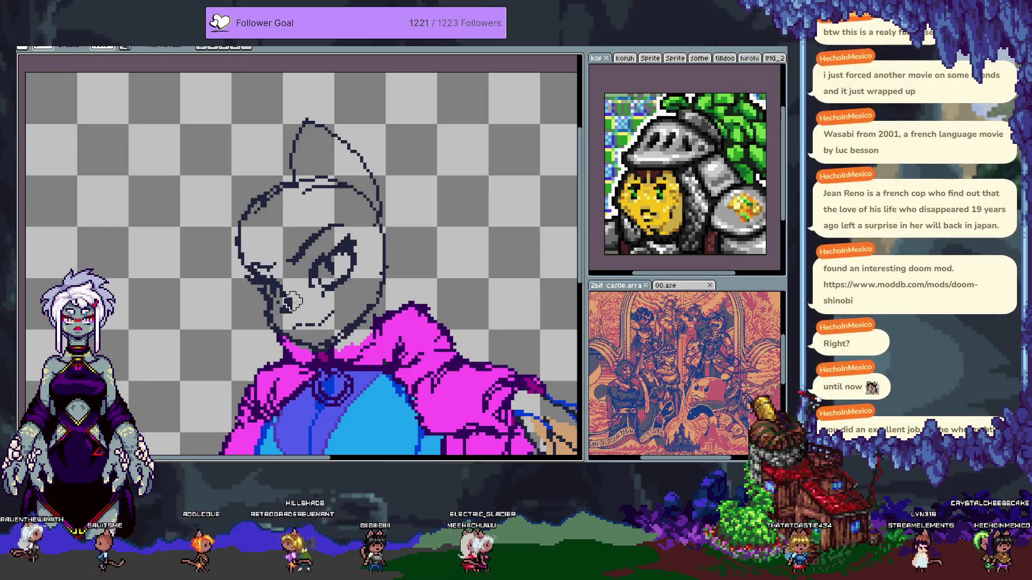
key("m")
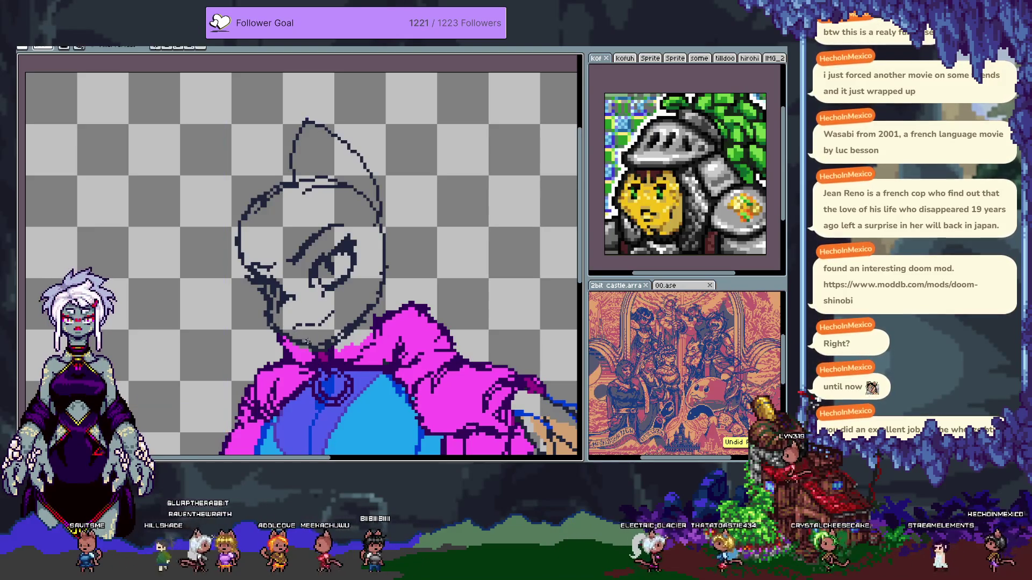
- Lasso and delete the chin line, then redraw it shorter and further left
left_click_drag(302, 339, 309, 237)
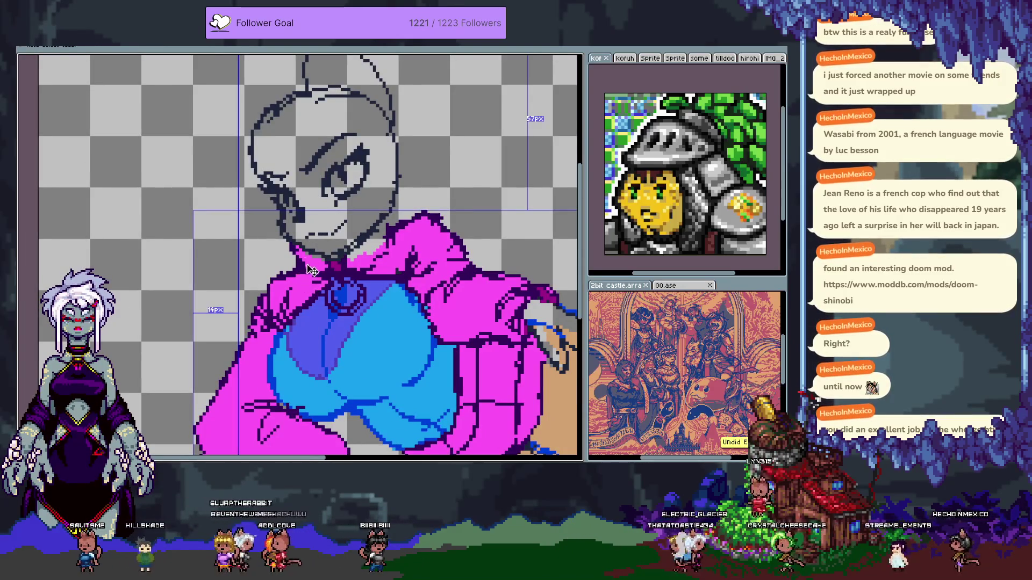
key("ctrl+y")
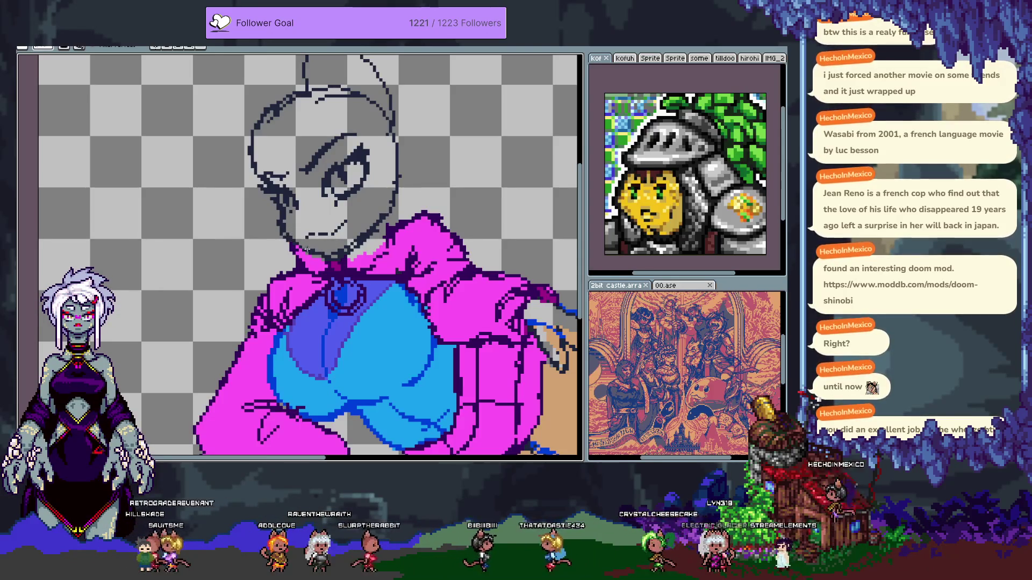
key("q")
mouse_move(298, 242)
left_mouse_down()
mouse_move(316, 217)
mouse_move(334, 247)
left_mouse_up()
key("Delete")
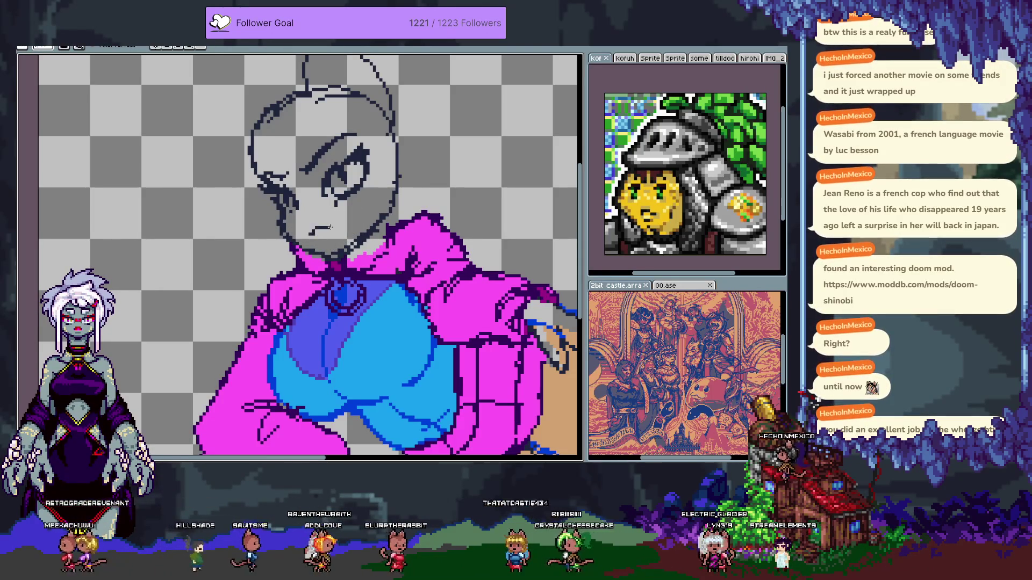
left_click_drag(303, 235, 330, 228)
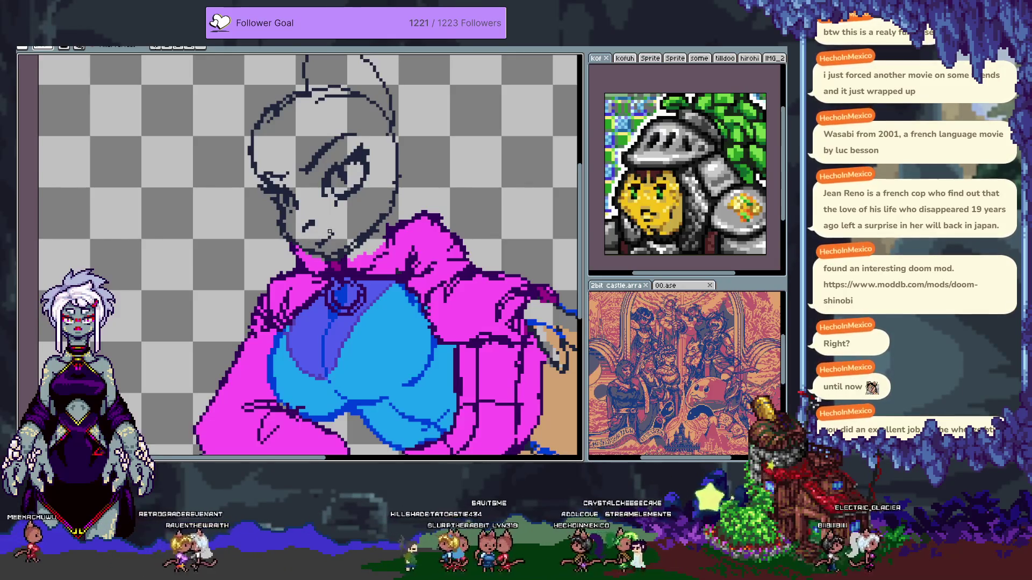
left_click_drag(321, 229, 328, 226)
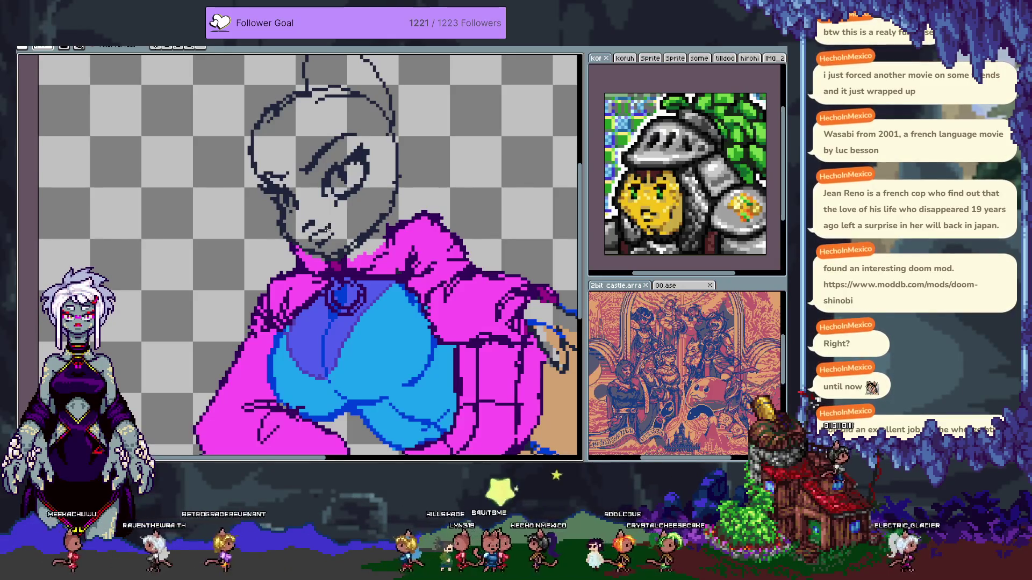
- Try dark mouth marks and new mouth lines on the face, undoing them
key("ctrl")
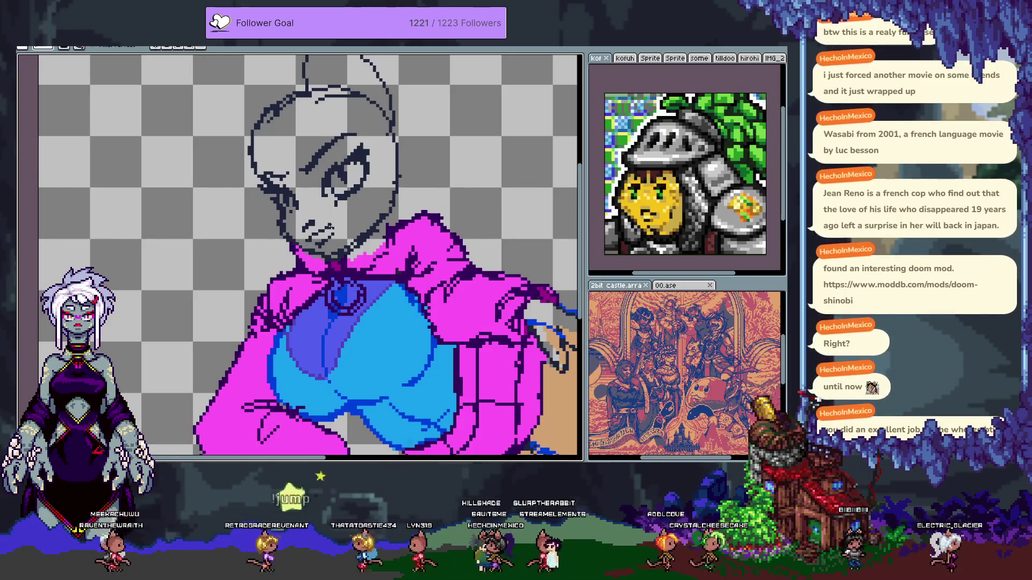
key("b")
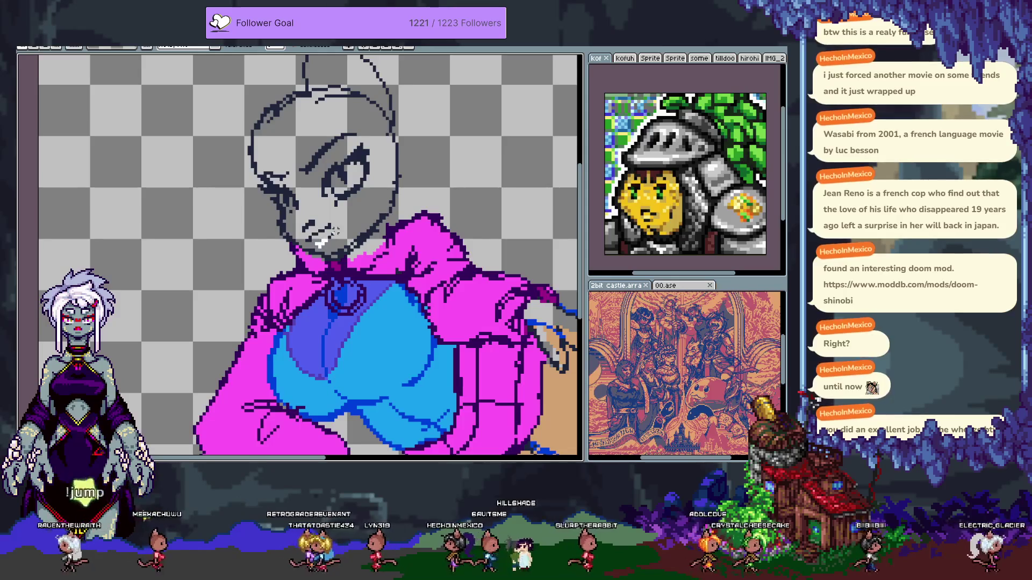
key("ctrl")
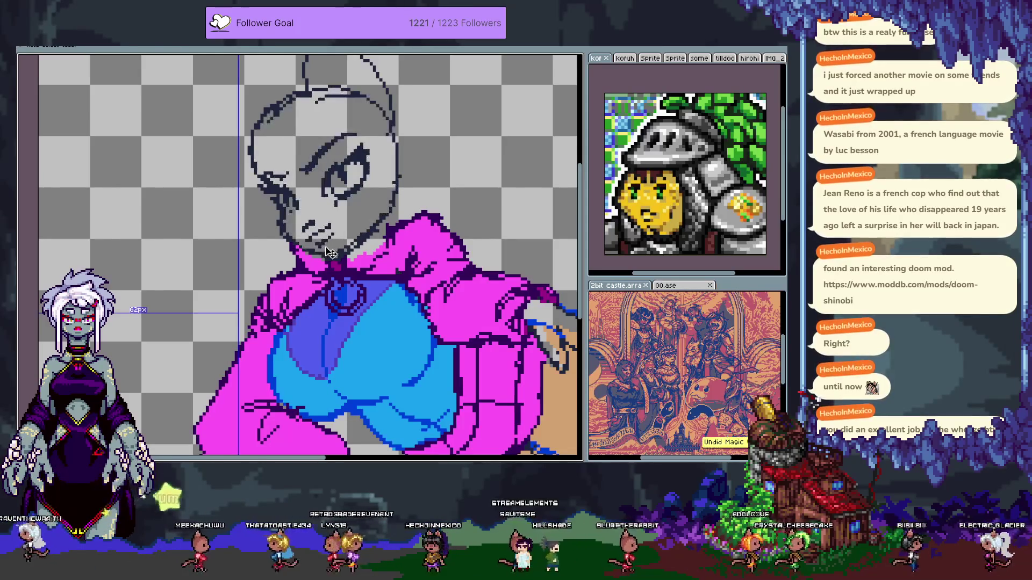
left_click(318, 220, "ctrl")
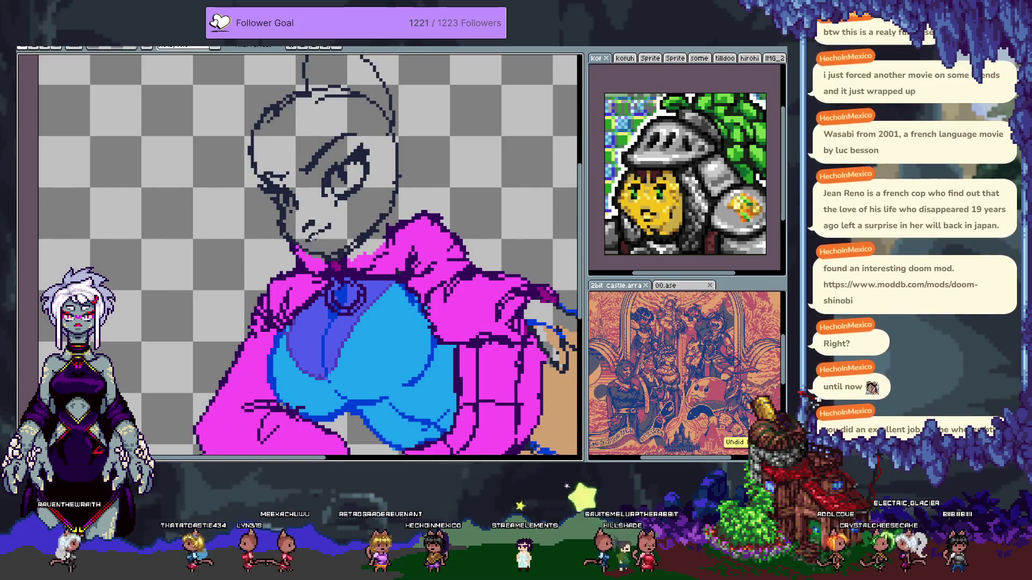
key("ctrl+z")
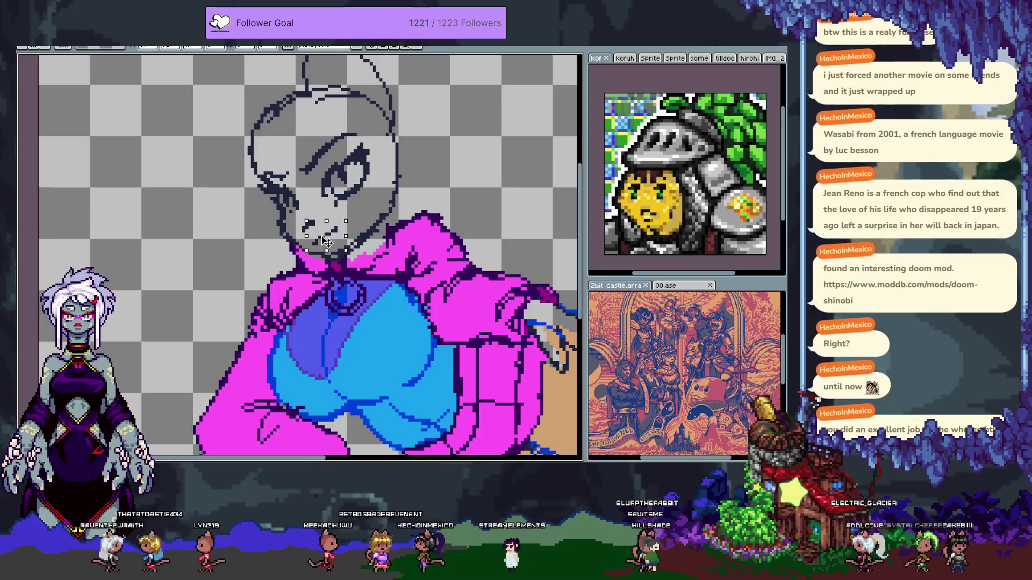
left_click_drag(327, 234, 323, 247)
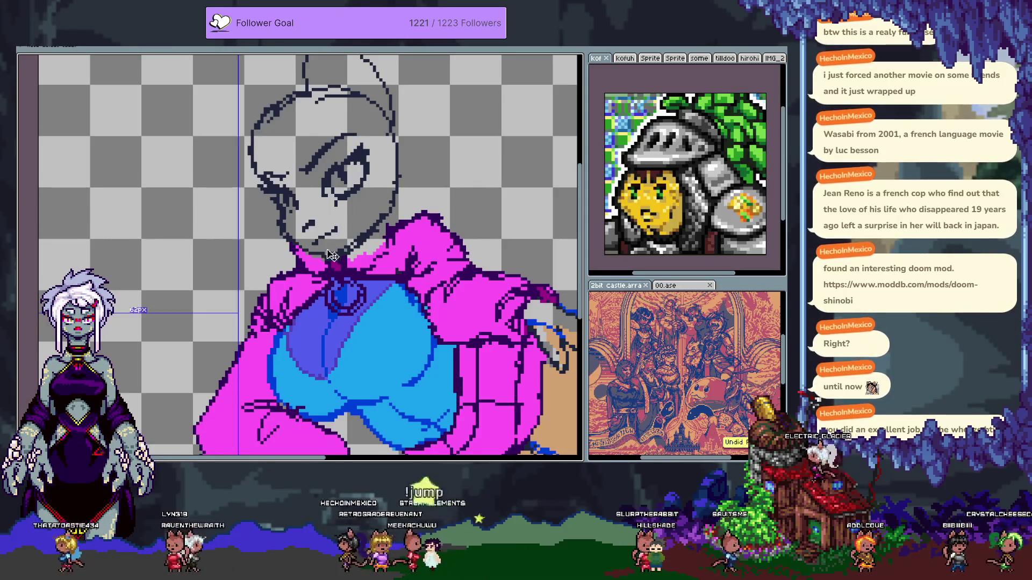
key("ctrl+z")
- Try several short and longer diagonal mouth strokes under the face, undoing each
key("e")
key("b")
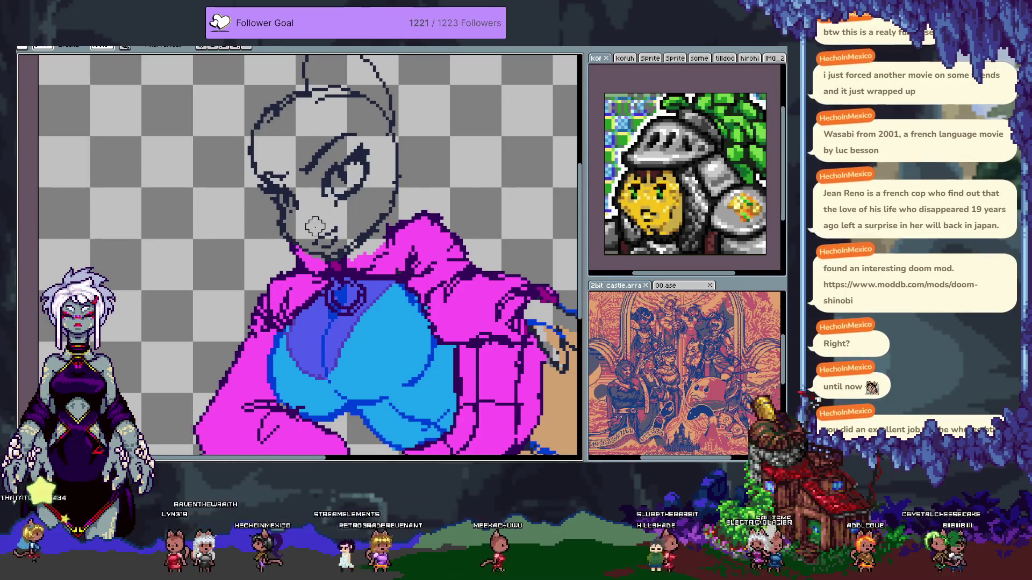
left_click_drag(312, 232, 332, 231)
key("ctrl+z")
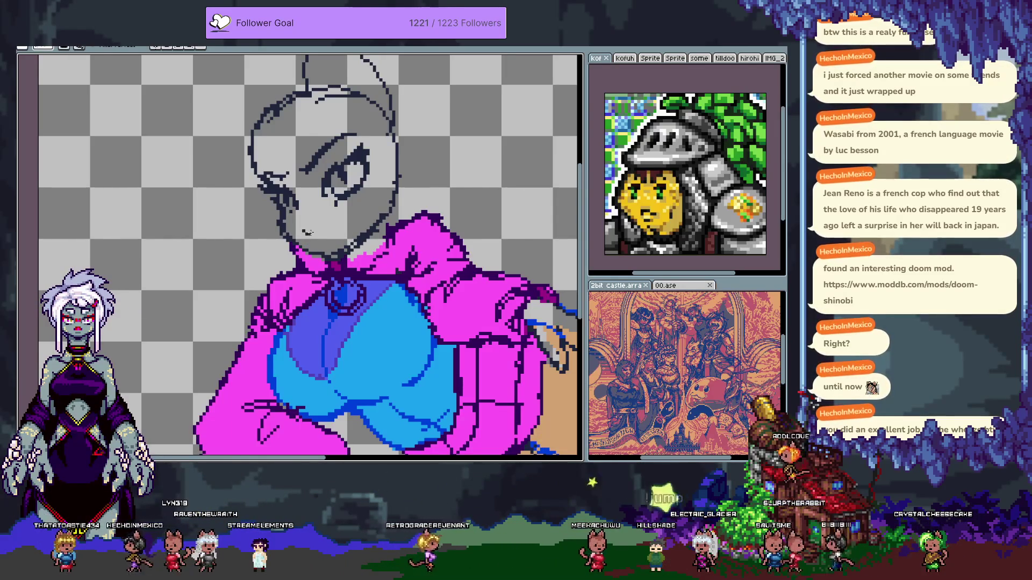
left_click_drag(310, 233, 319, 227)
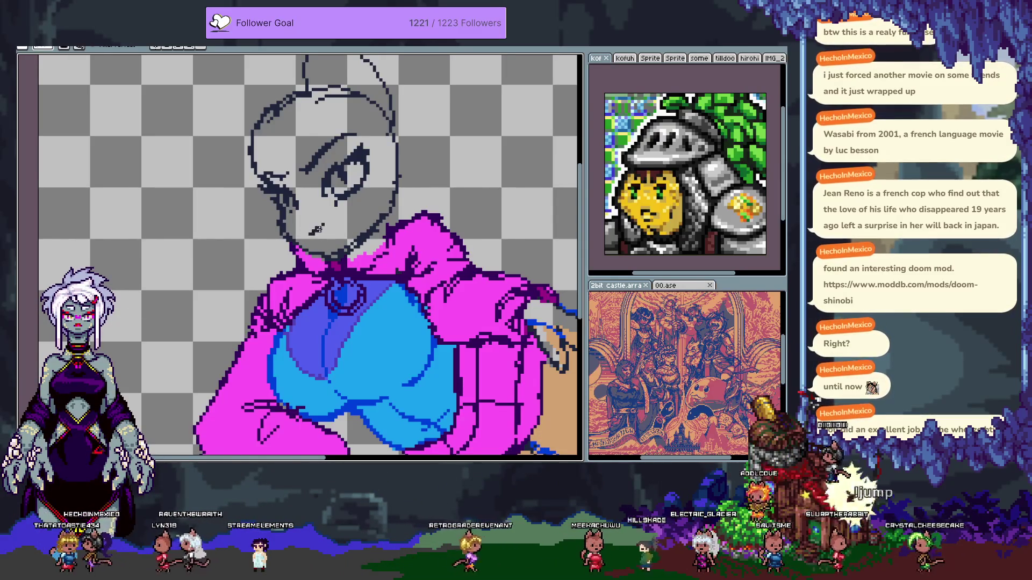
key("ctrl+z")
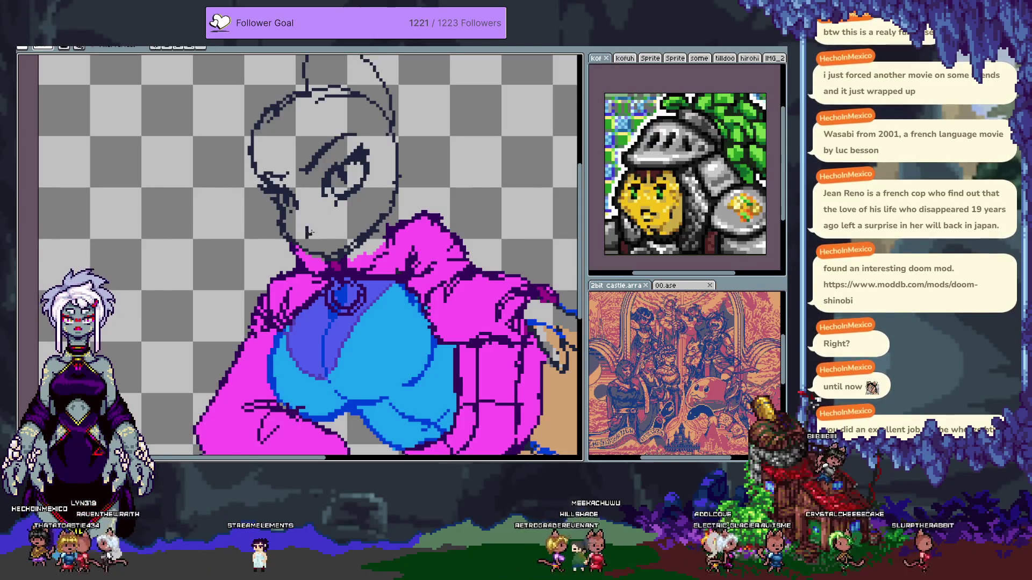
key("ctrl+z")
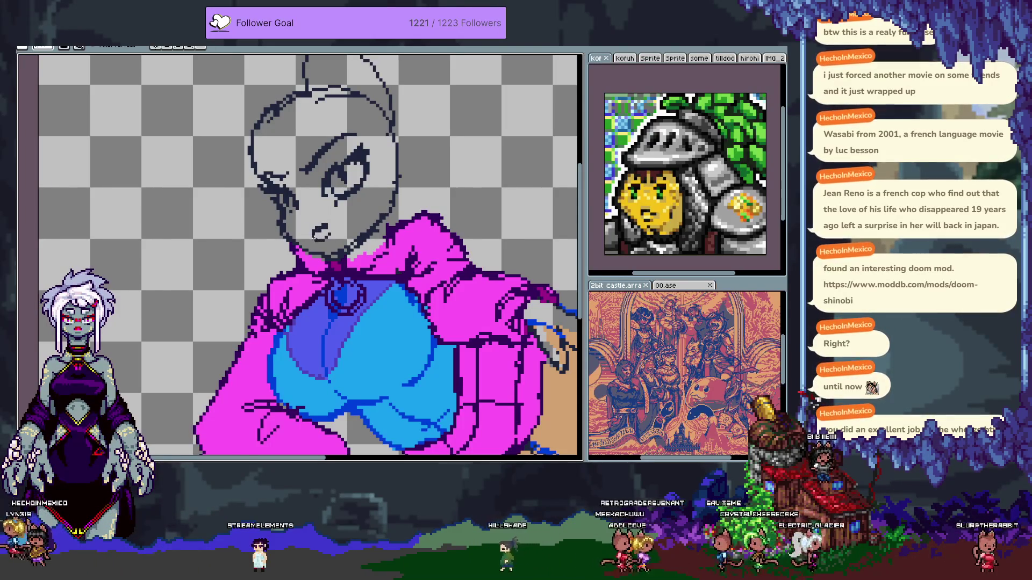
left_click_drag(325, 226, 312, 235)
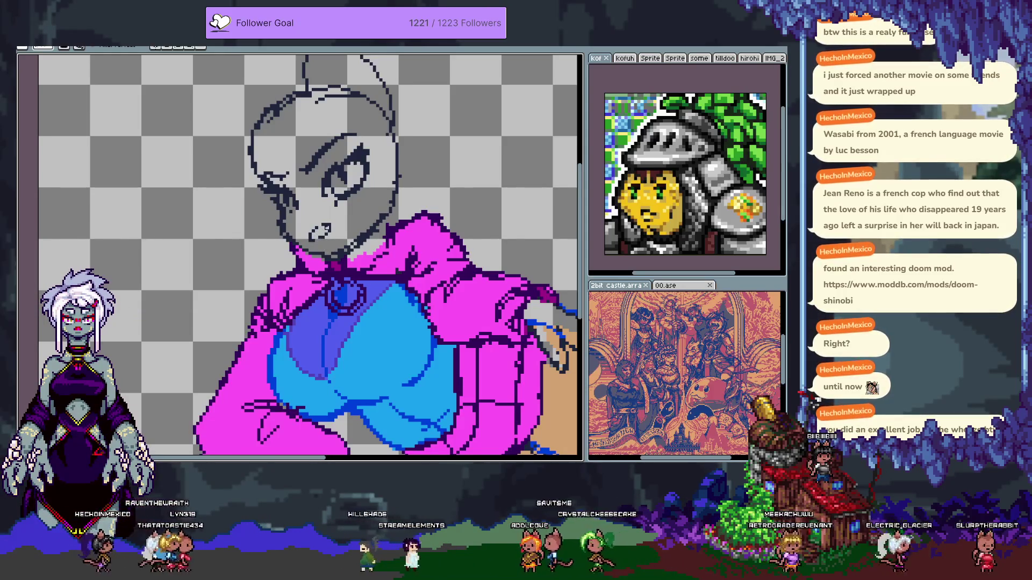
key("ctrl+z")
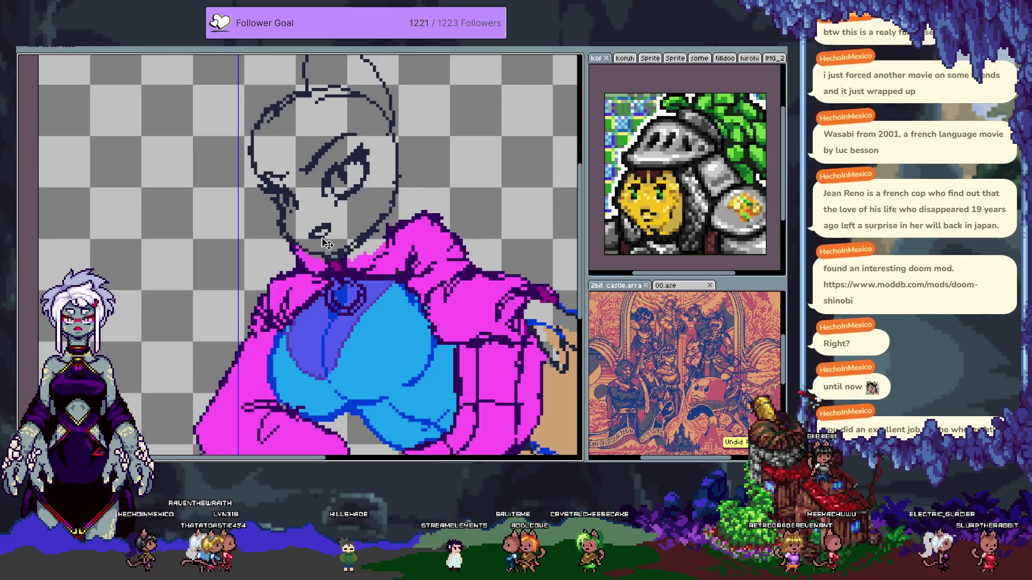
- Zoom in on the mouth and undo the two latest mouth edits
scroll(338, 224, "up", 2)
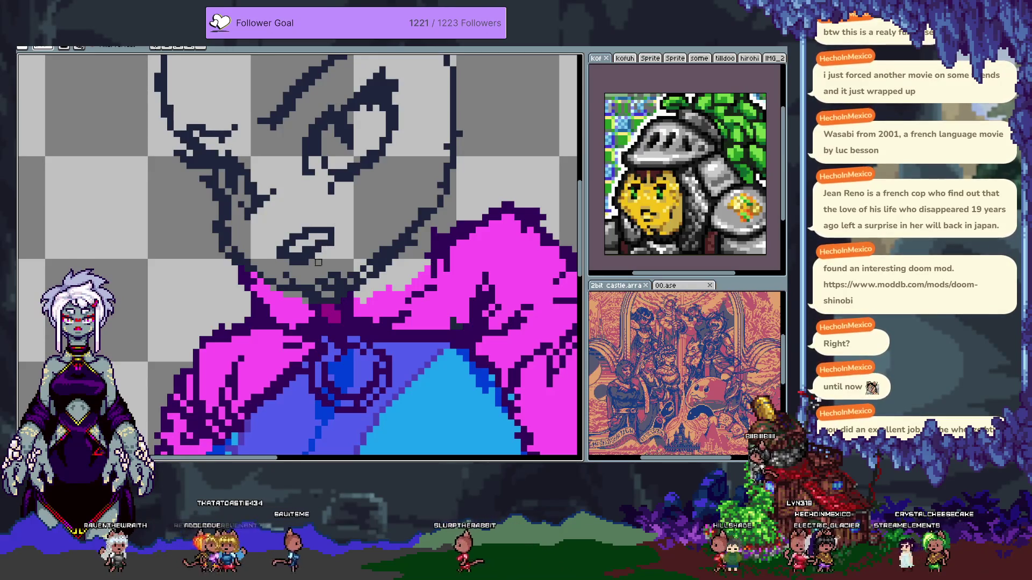
key("ctrl+z")
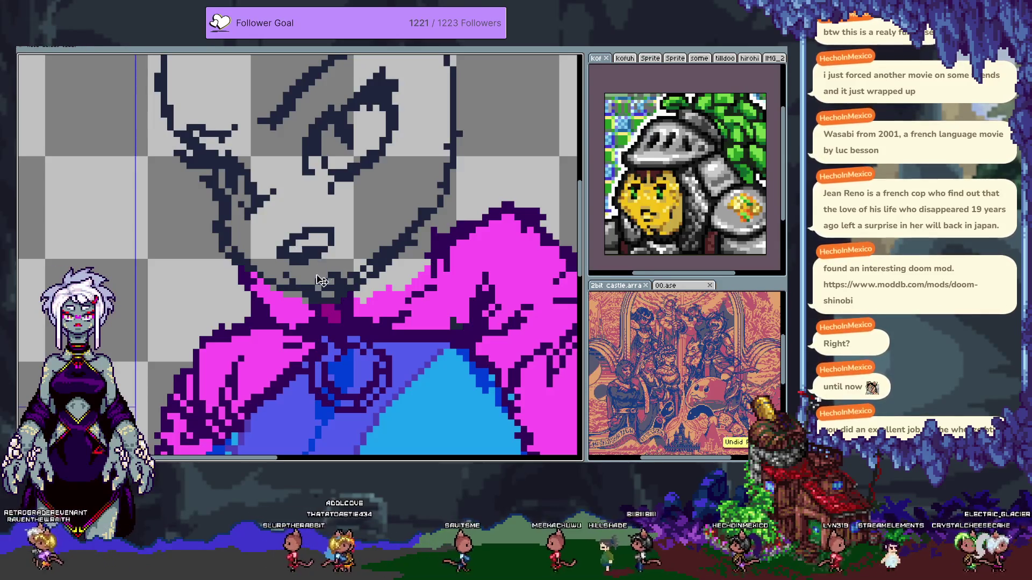
scroll(352, 289, "down", 1)
key("ctrl+z")
scroll(357, 257, "up", 1)
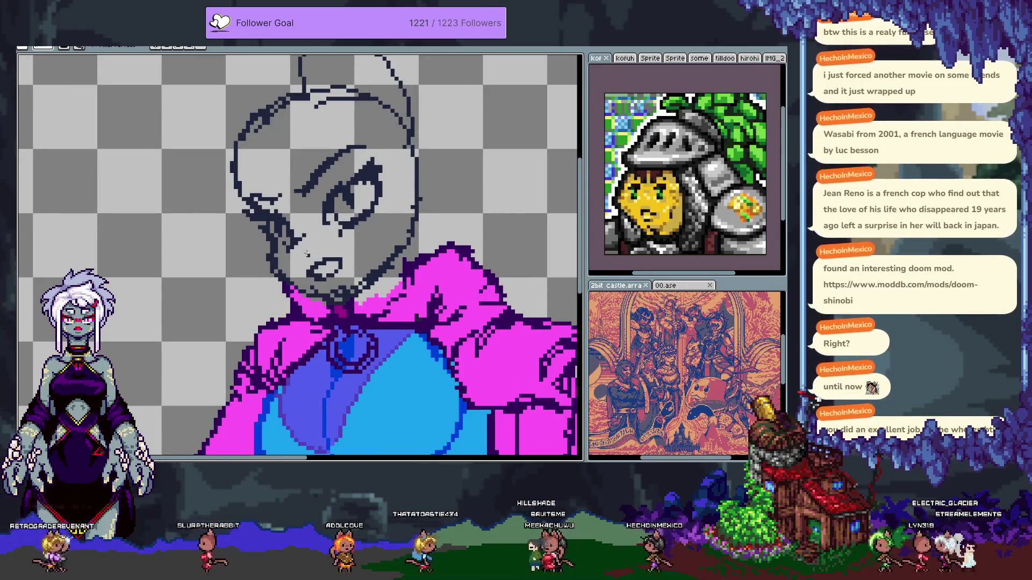
- Try dark pixels on the chin, then undo to remove the chin and neck pixels
key("m")
left_click(287, 242)
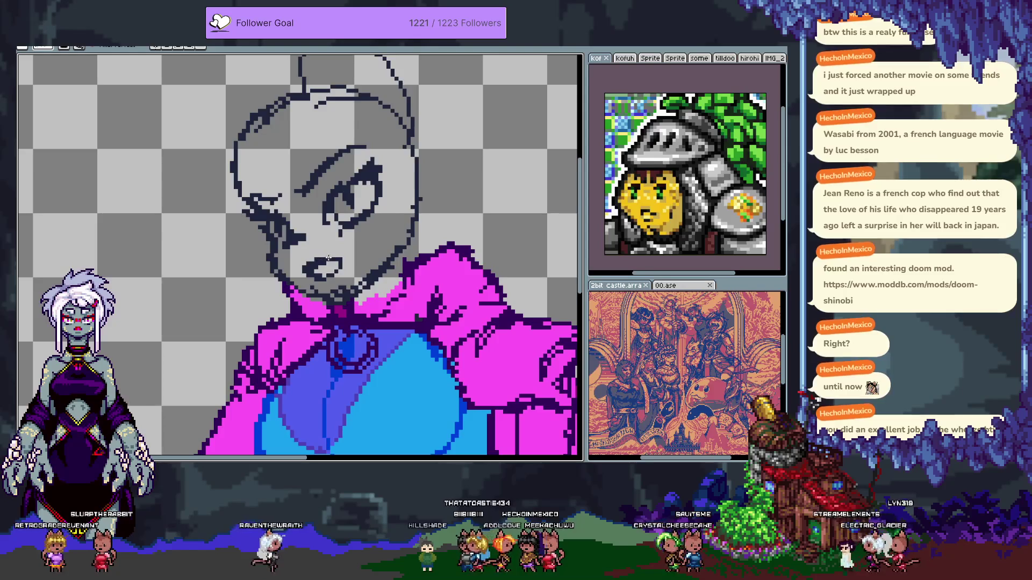
key("ctrl+z")
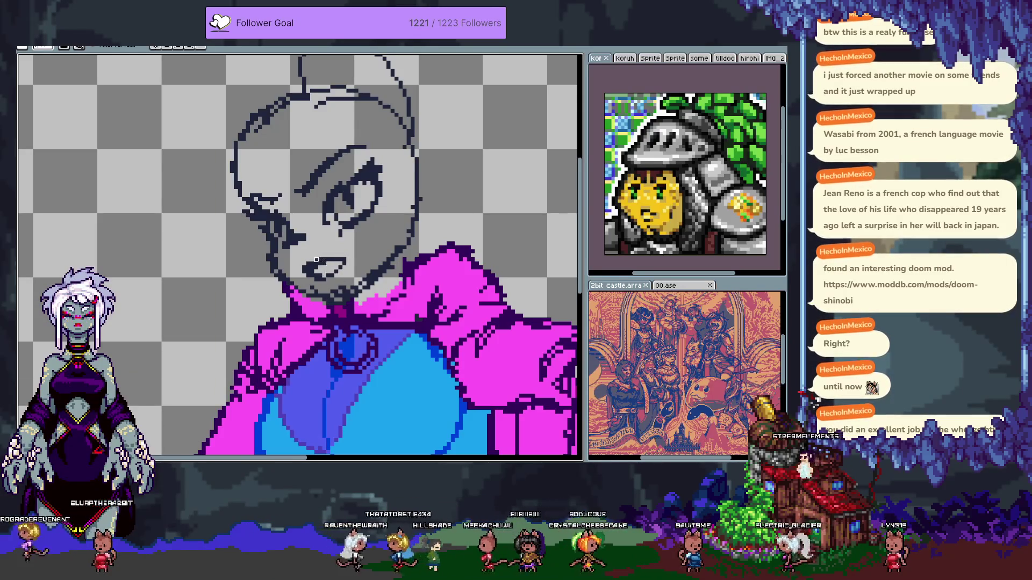
key("m")
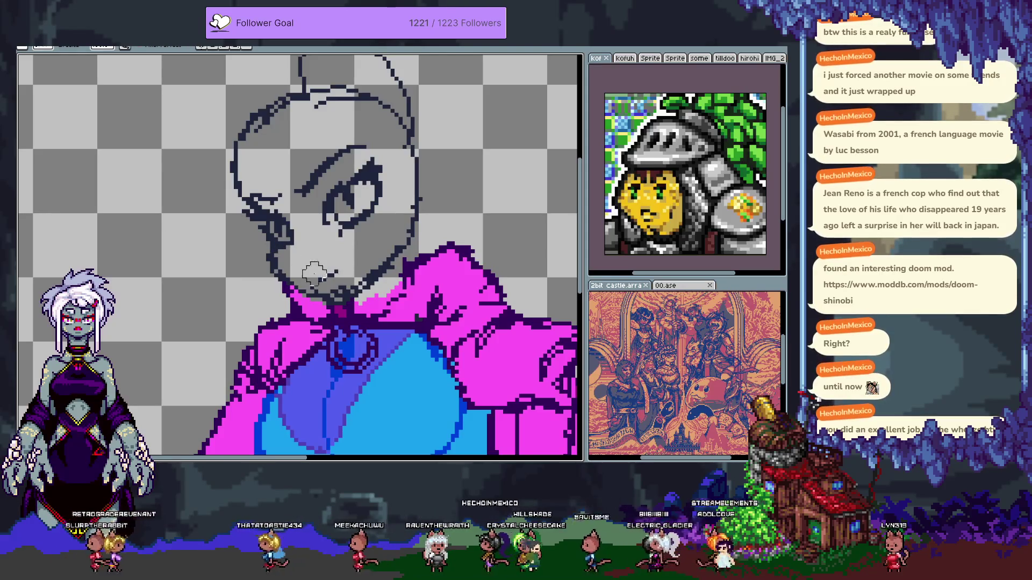
key("ctrl+z")
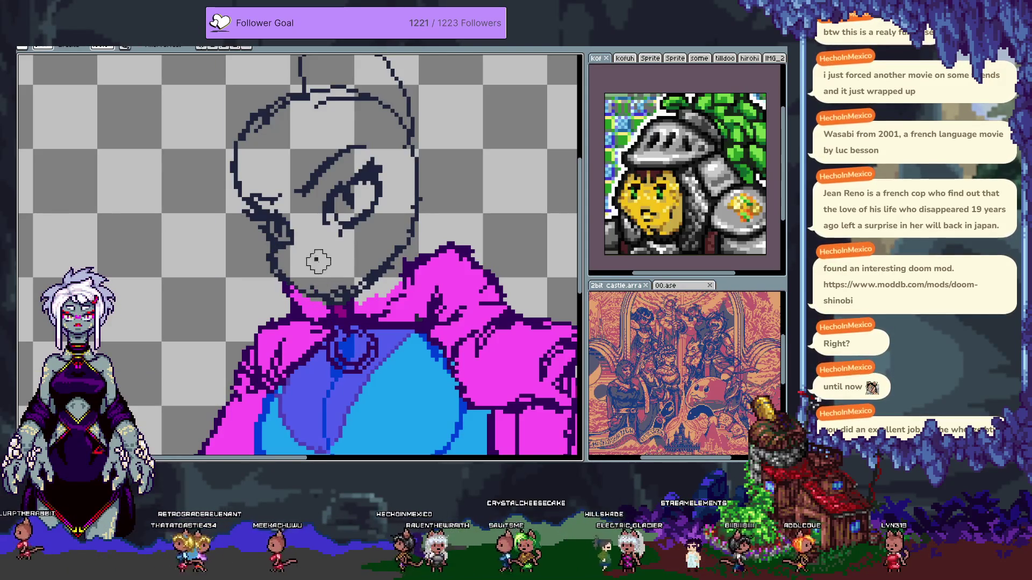
key("ctrl+z")
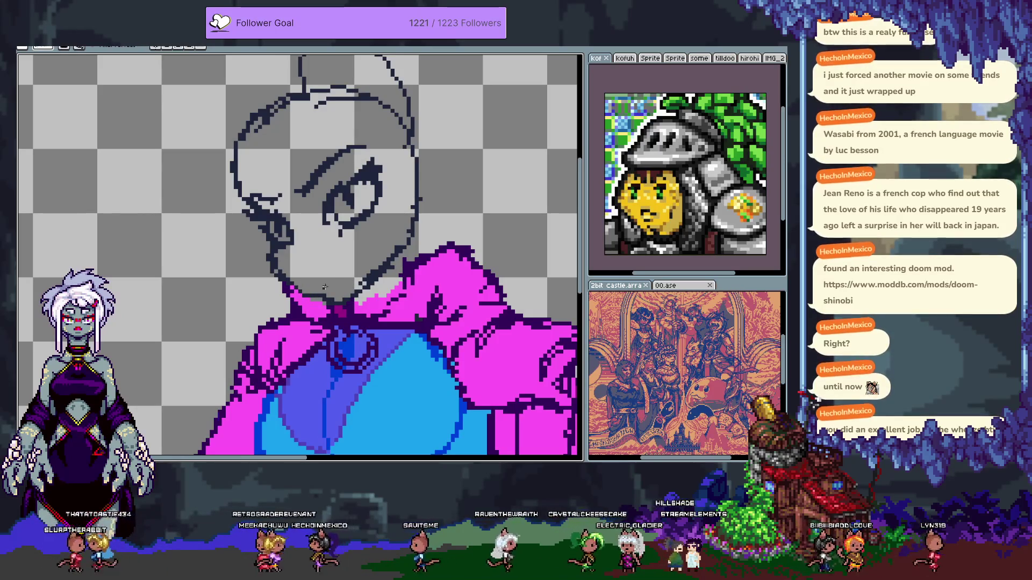
- Switch tools and lasso-select the eye to prepare moving it
key("b")
key("m")
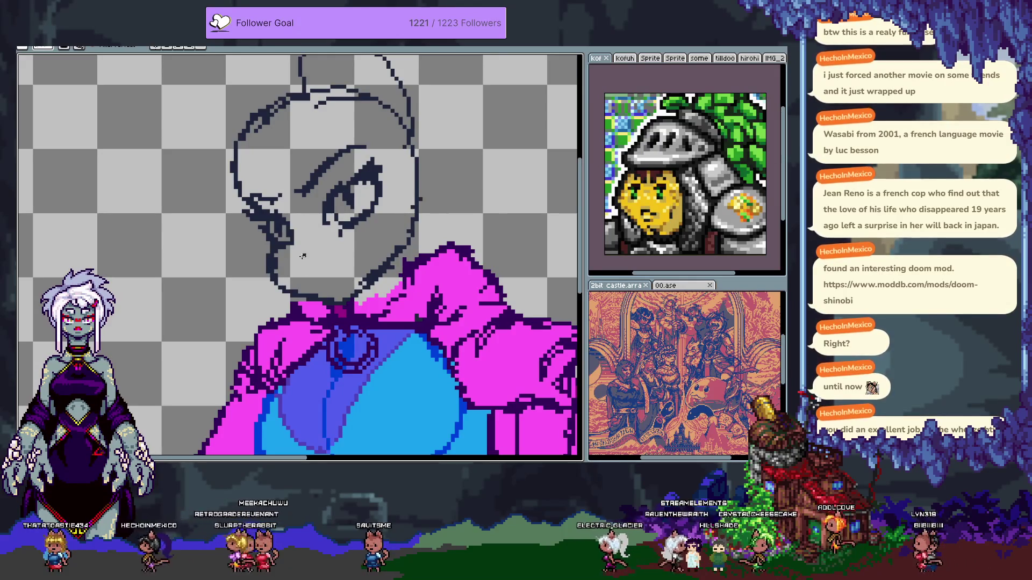
key("b")
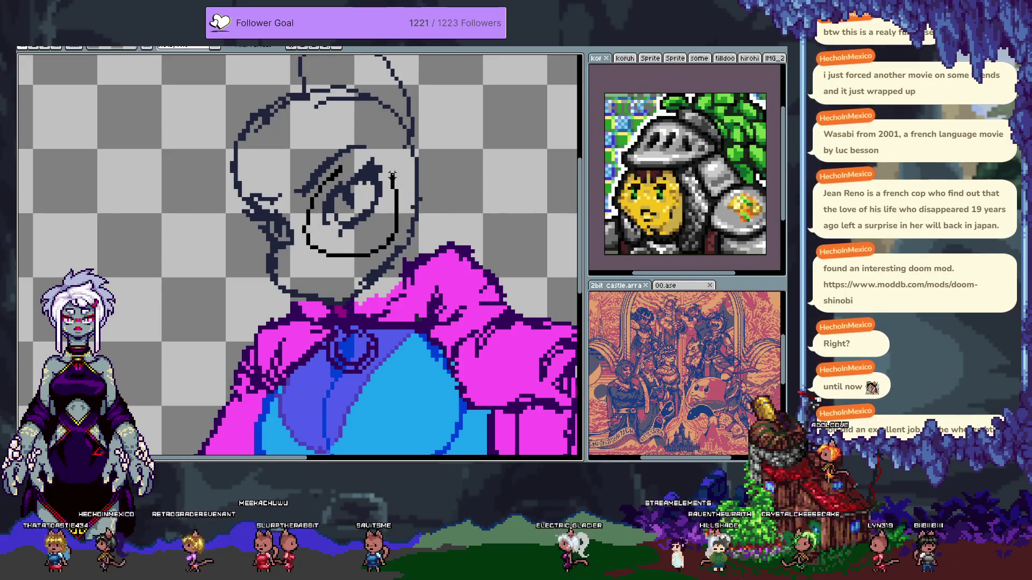
left_click_drag(370, 155, 364, 208)
- Move the selected eye up and to the right and commit its new position
left_click_drag(273, 235, 287, 217)
key("Return")
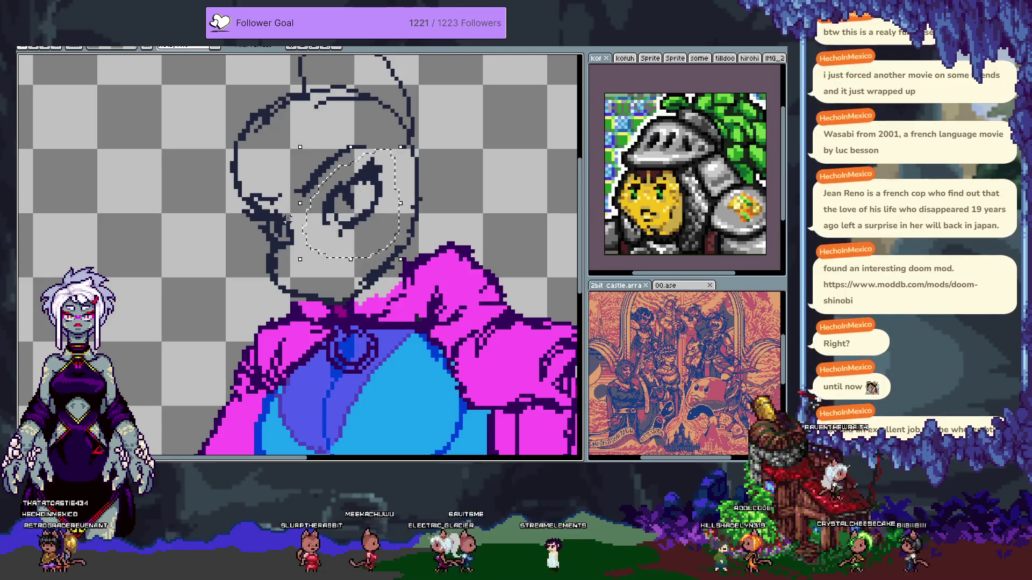
key("b")
key("e")
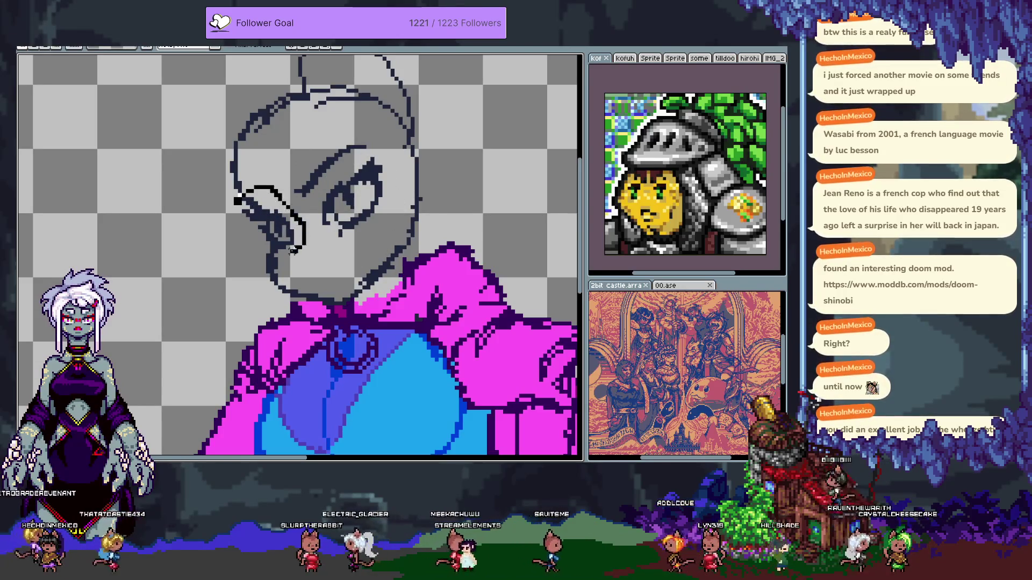
- Loop a selection around the eye, cut and restore its pixels, and bring up Canvas Size
left_click_drag(216, 216, 218, 213)
key("Delete")
key("ctrl+z")
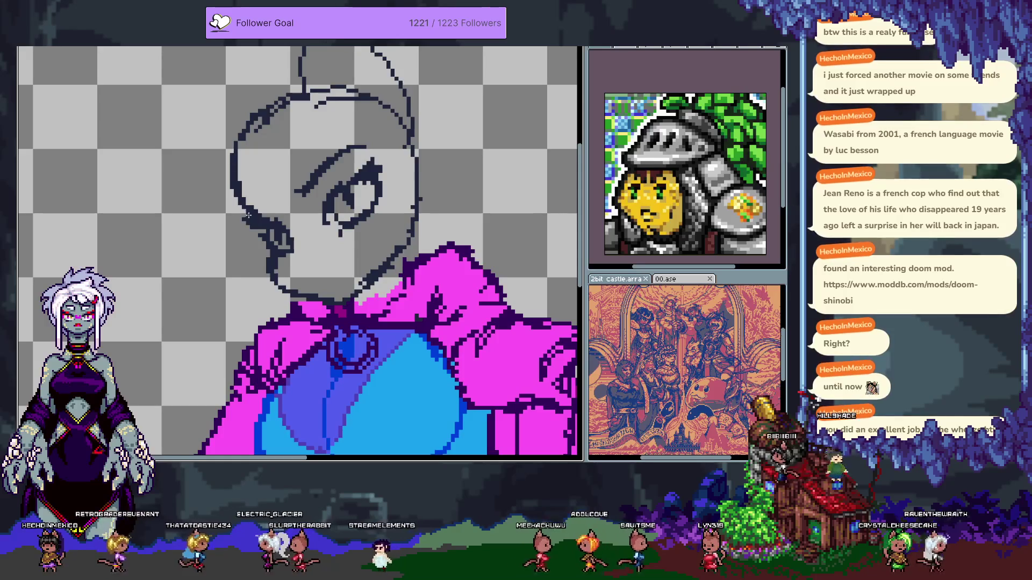
key("ctrl+alt+c")
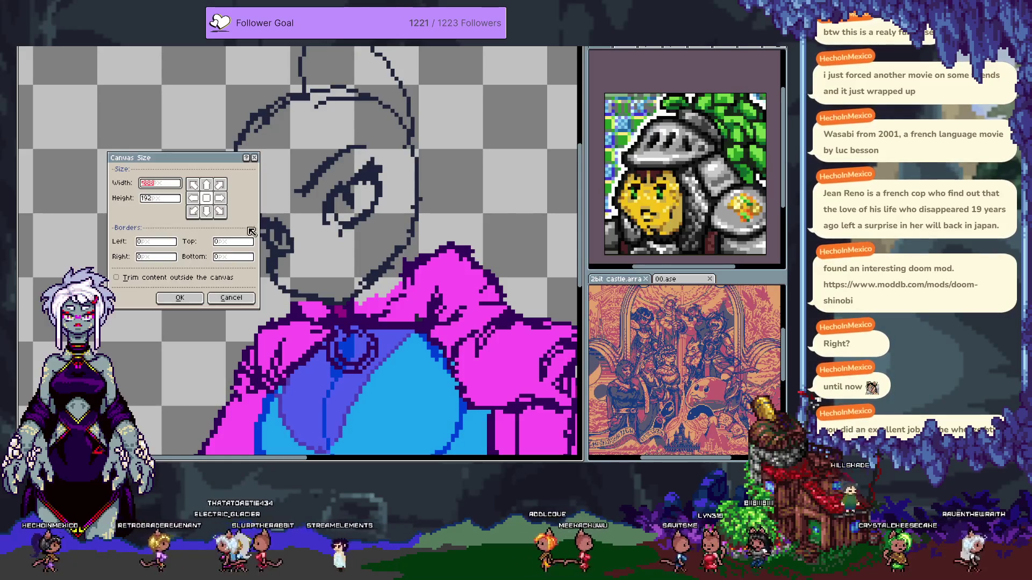
- Dismiss Canvas Size unchanged, then draw the mouth and redraw it with a lower lip
key("Escape")
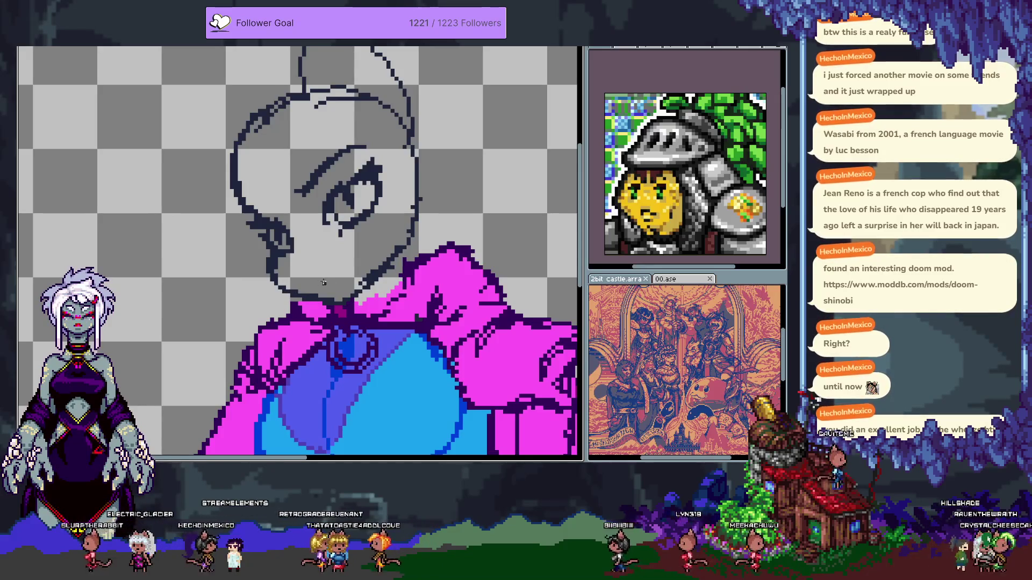
mouse_move(314, 279)
left_mouse_down()
mouse_move(330, 273)
mouse_move(310, 282)
left_mouse_up()
key("ctrl+z")
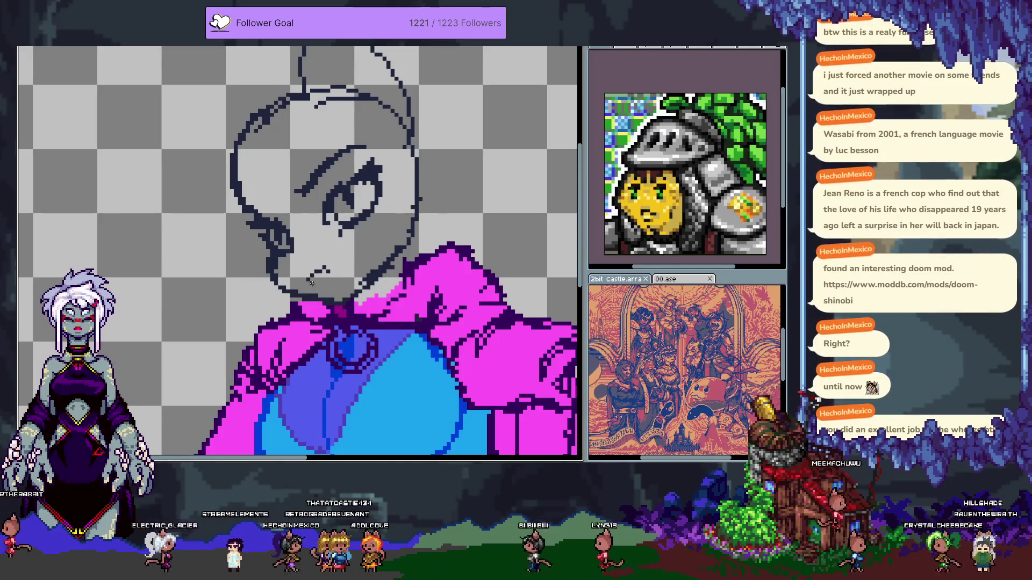
key("ctrl+z")
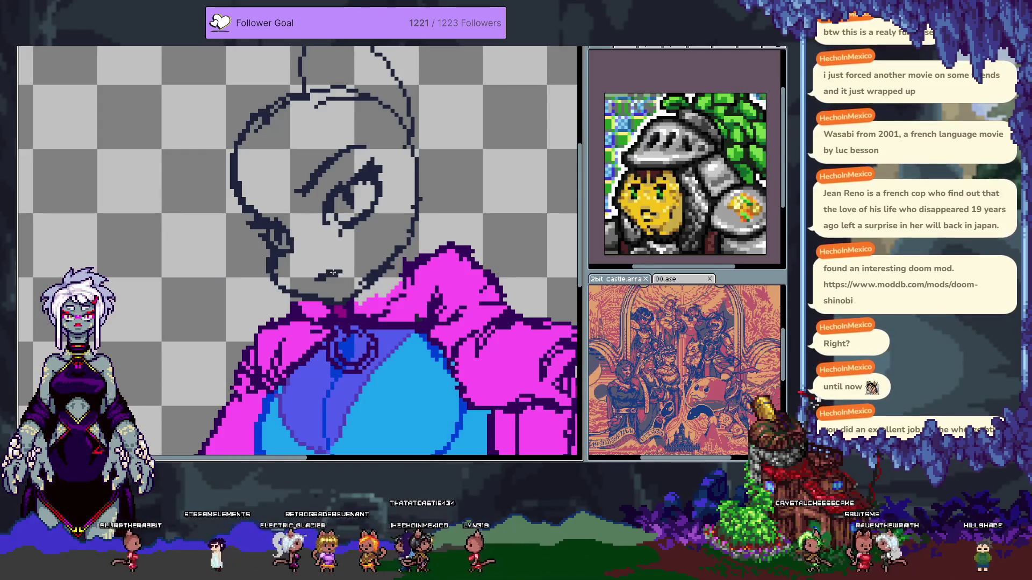
left_click_drag(317, 284, 332, 282)
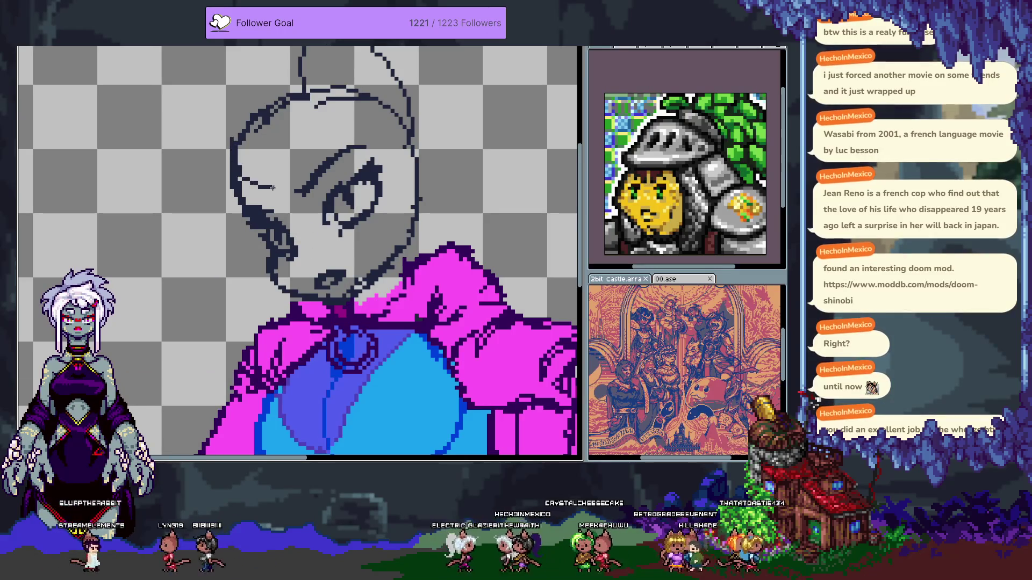
- Sketch short strokes and an ear outline at the head's left edge
key("ctrl+z")
key("ctrl+z")
left_click_drag(284, 110, 277, 180)
left_click_drag(248, 143, 254, 177)
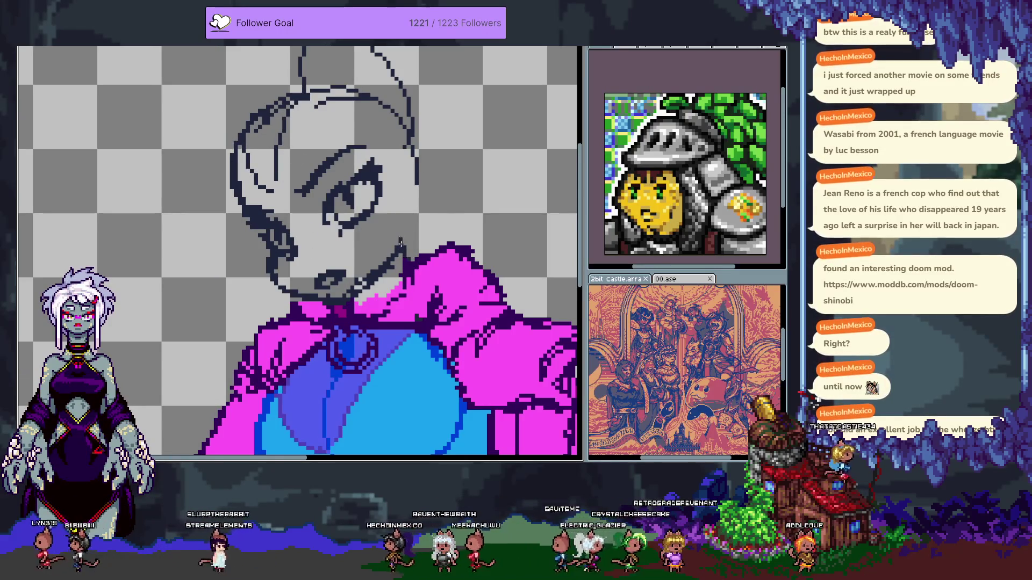
left_click_drag(413, 182, 464, 242)
left_click_drag(306, 178, 297, 256)
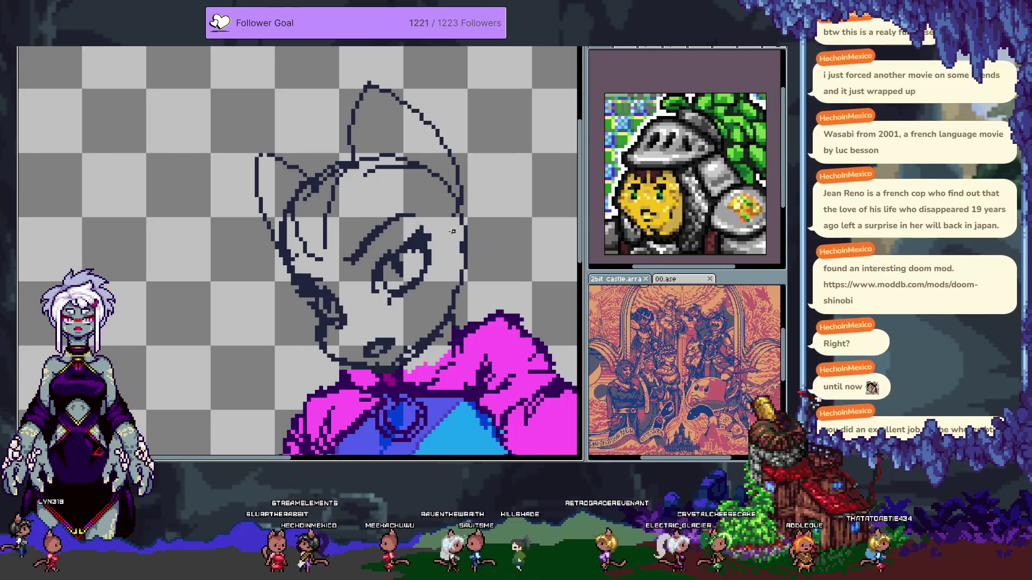
- Lasso the whole head and try nudging it left, then cancel the move and deselect
left_click_drag(466, 265, 438, 244)
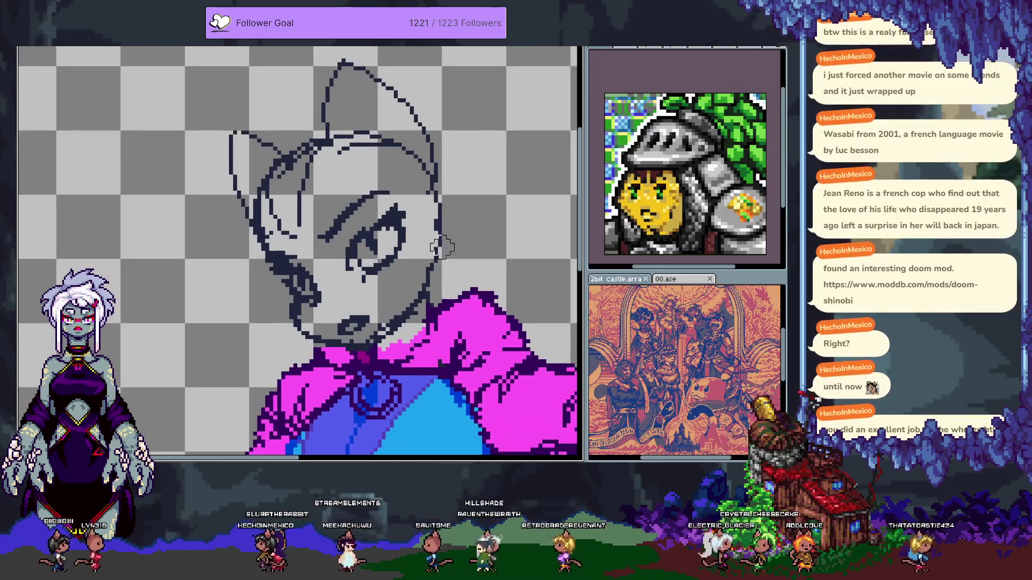
mouse_move(427, 304)
left_mouse_down()
mouse_move(441, 231)
mouse_move(438, 86)
mouse_move(293, 65)
mouse_move(214, 320)
left_mouse_up()
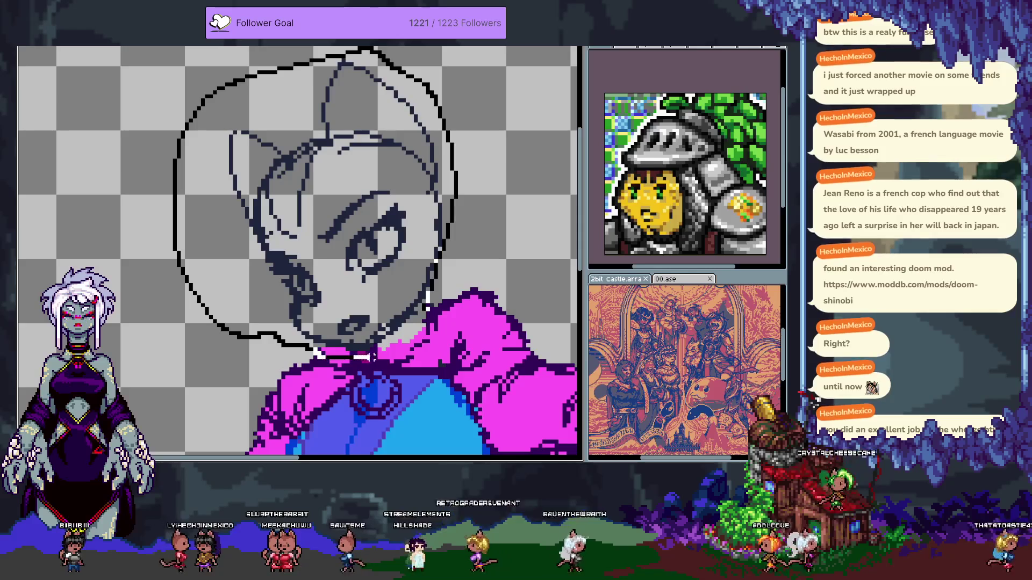
left_click_drag(366, 358, 366, 357)
left_click_drag(406, 314, 379, 317)
left_click_drag(378, 317, 373, 320)
key("Escape")
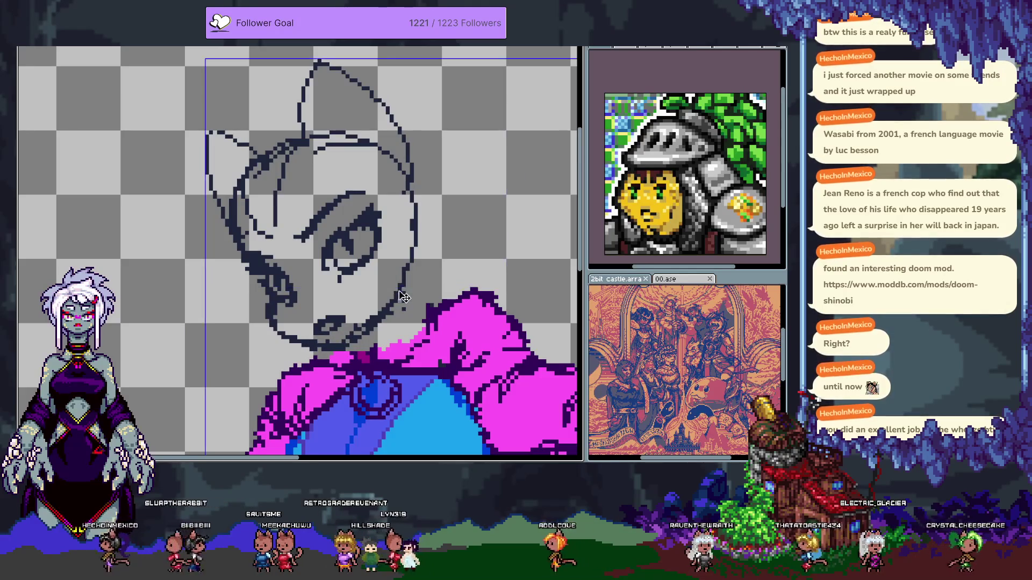
key("ctrl+d")
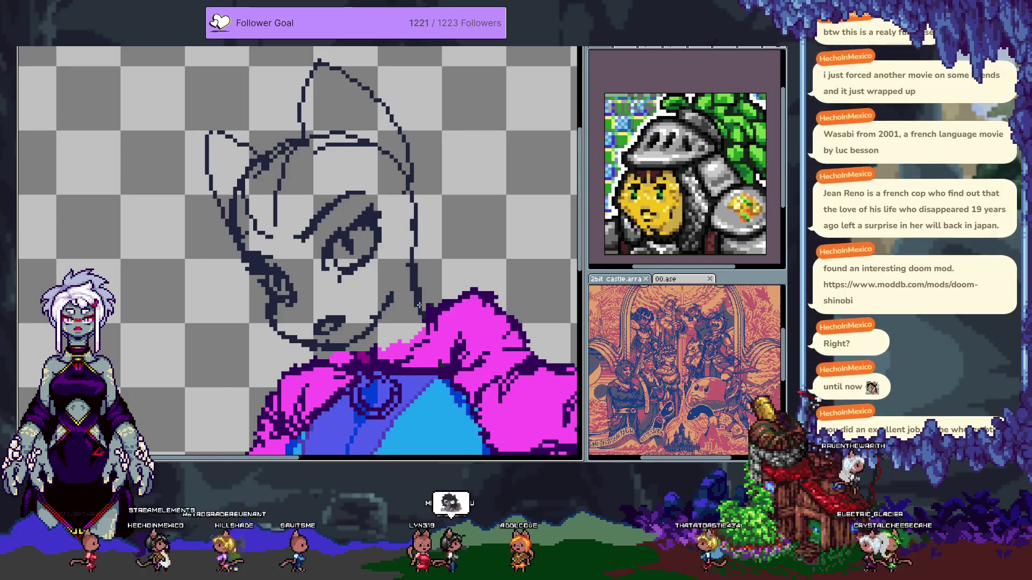
- Lasso the sketched head, tilt it more upright and shift it left above the hoodie
scroll(425, 319, "down", 1)
left_click_drag(412, 298, 407, 285)
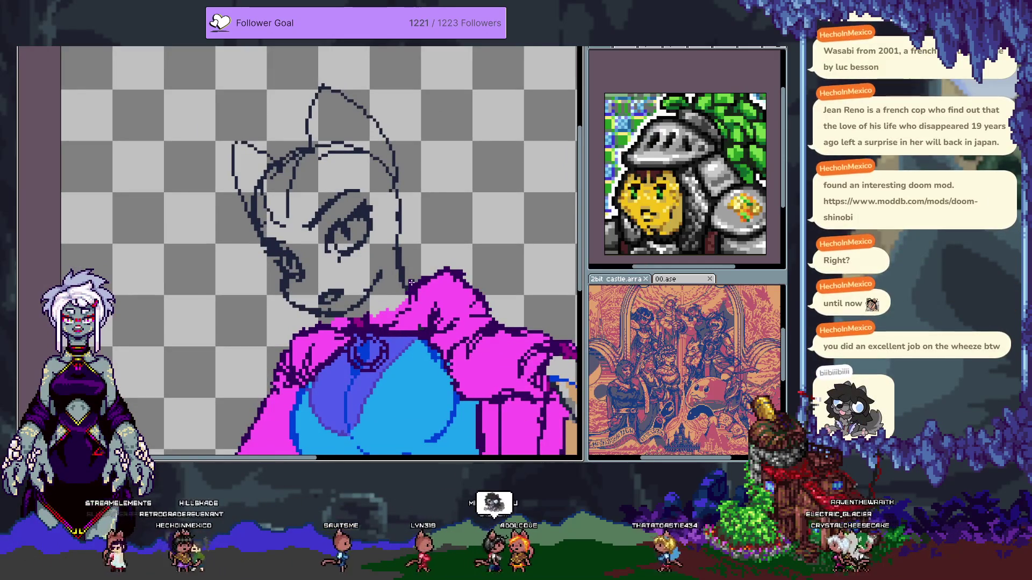
scroll(413, 275, "down", 1)
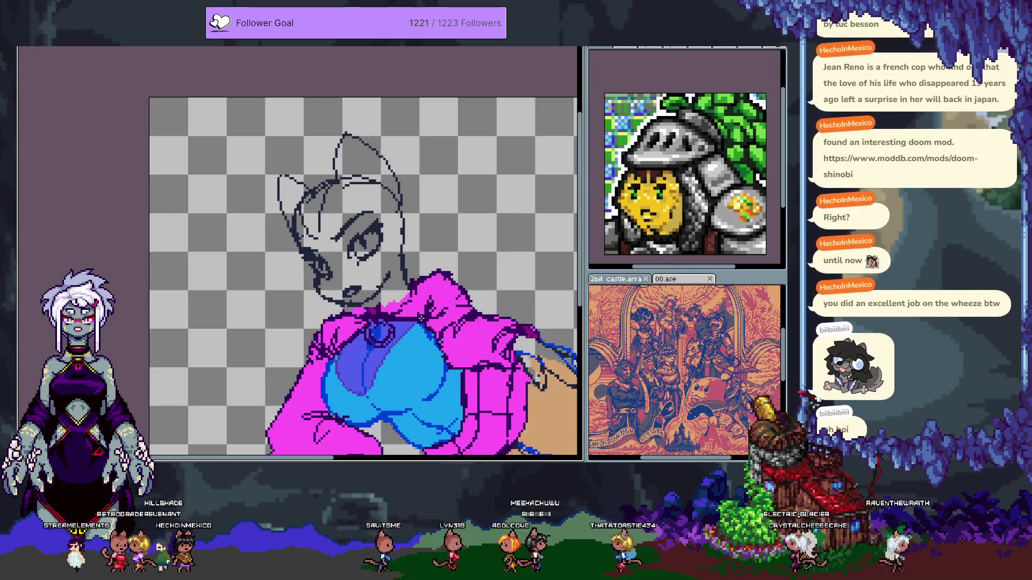
mouse_move(413, 274)
left_mouse_down()
mouse_move(355, 239)
mouse_move(339, 245)
left_mouse_up()
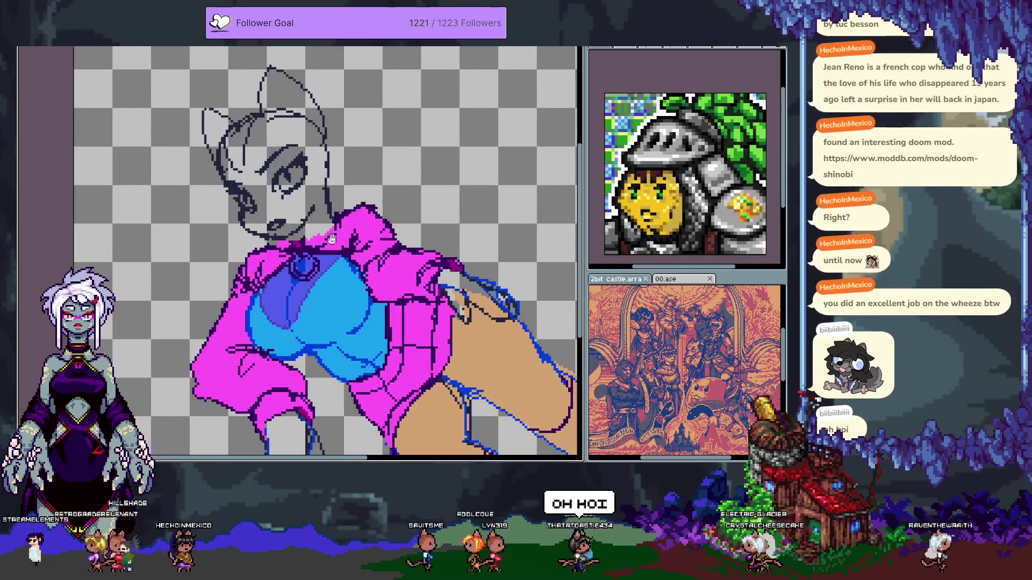
scroll(338, 157, "up", 1)
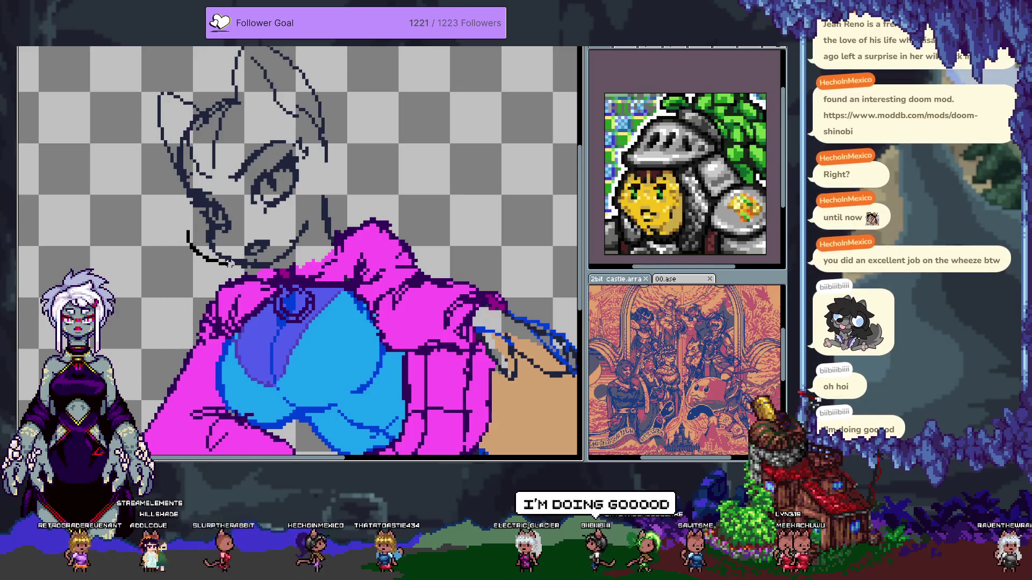
mouse_move(241, 269)
left_mouse_down()
mouse_move(309, 247)
mouse_move(309, 188)
mouse_move(360, 129)
mouse_move(325, 51)
mouse_move(115, 51)
mouse_move(134, 161)
mouse_move(244, 301)
left_mouse_up()
left_click_drag(292, 190, 271, 178)
key("Return")
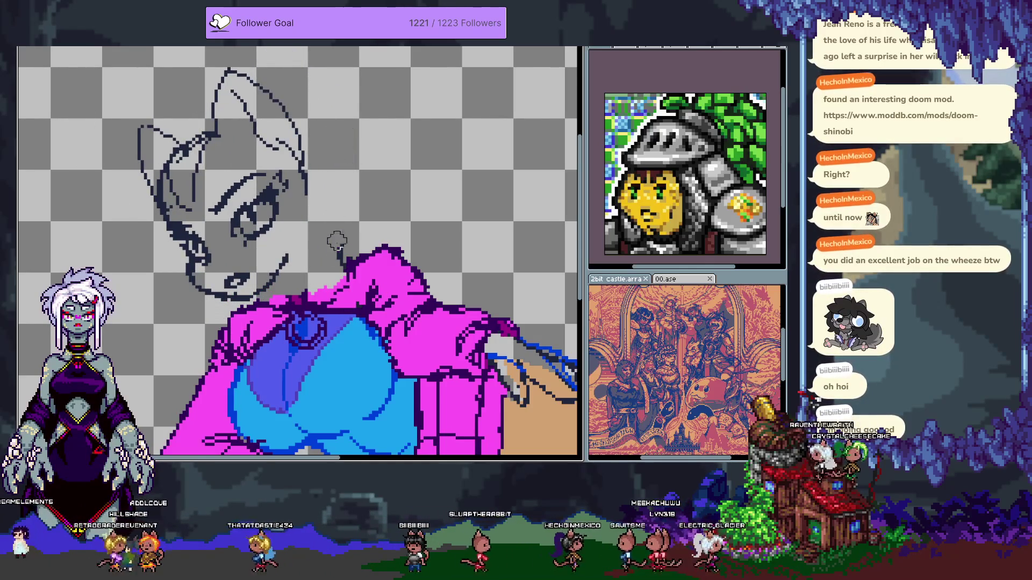
- Undo the stray diagonal line from the face edge and restore the full editor interface
left_click(344, 249, "shift")
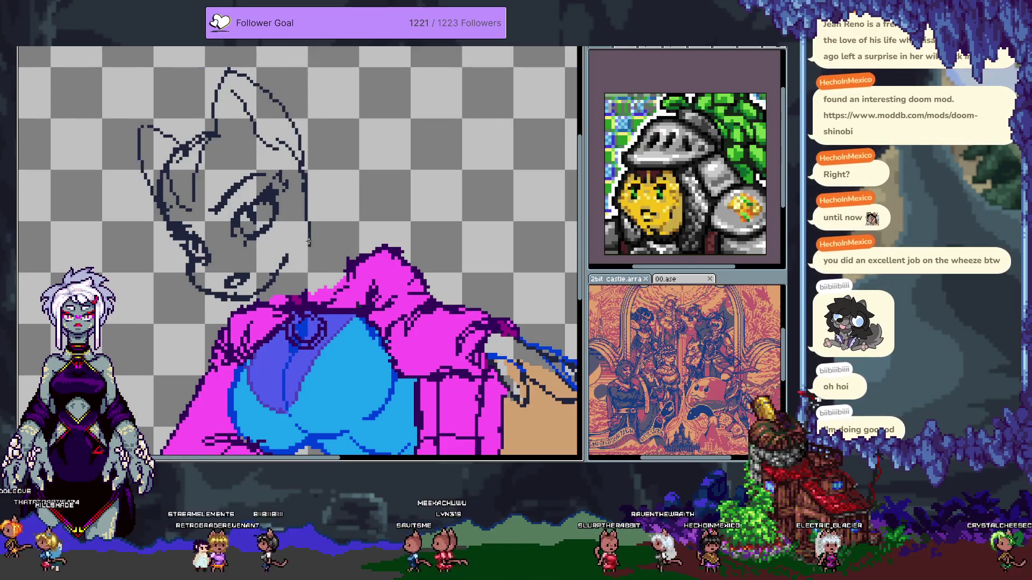
mouse_move(306, 300)
left_mouse_down()
mouse_move(325, 245)
mouse_move(362, 267)
left_mouse_up()
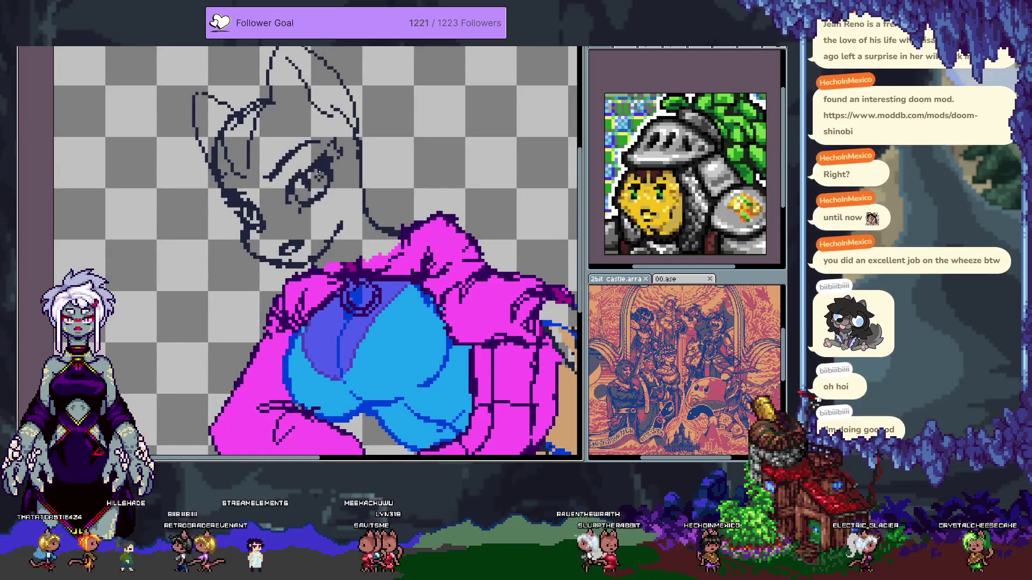
key("ctrl+z")
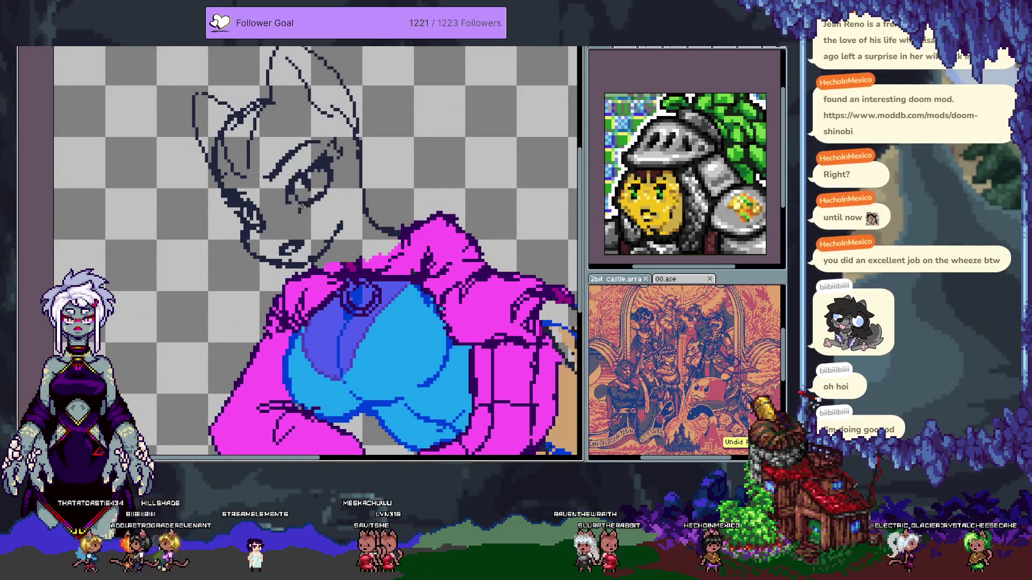
key("ctrl+f")
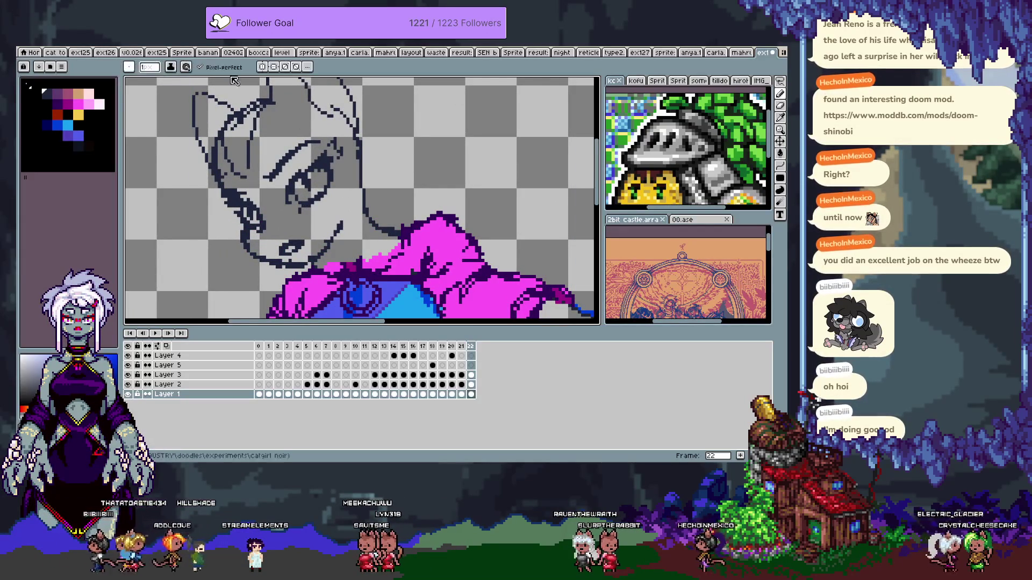
- Hide the timeline with Tab so the face and cloak fill more of the canvas
key("Tab")
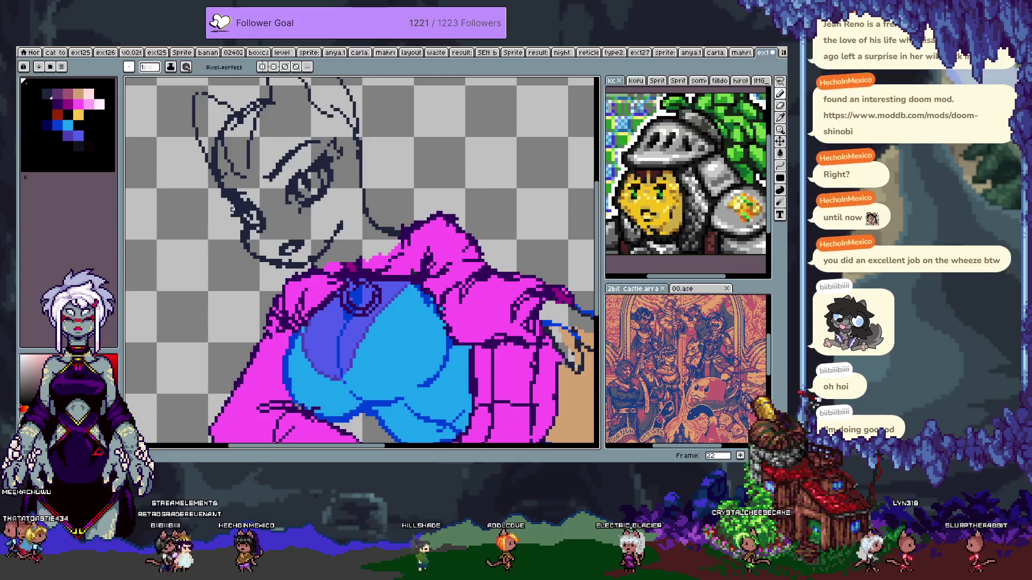
- Swap the drawing colour to blue and back, then undo the last edit
key("x")
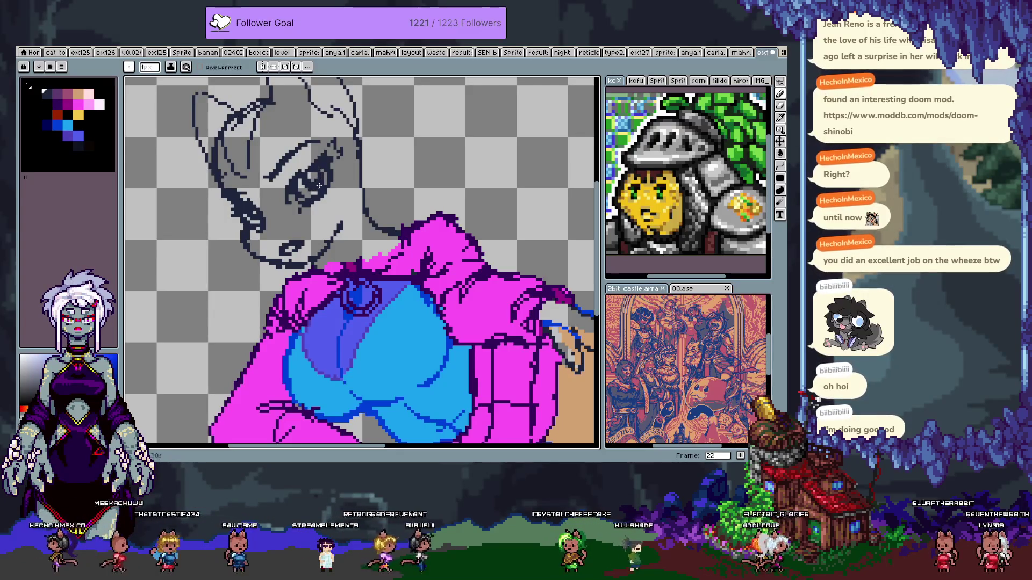
key("x")
key("x")
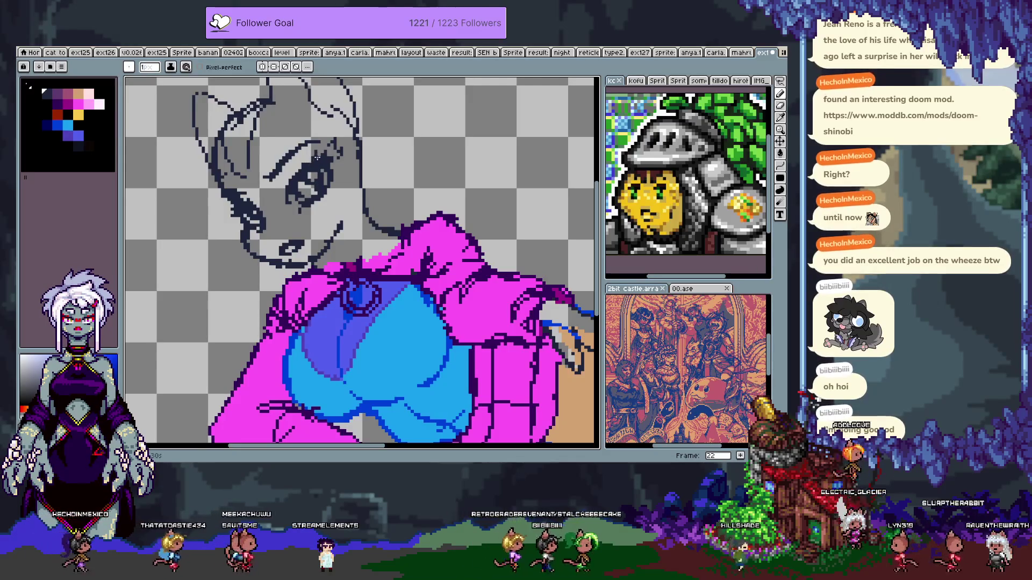
key("ctrl+z")
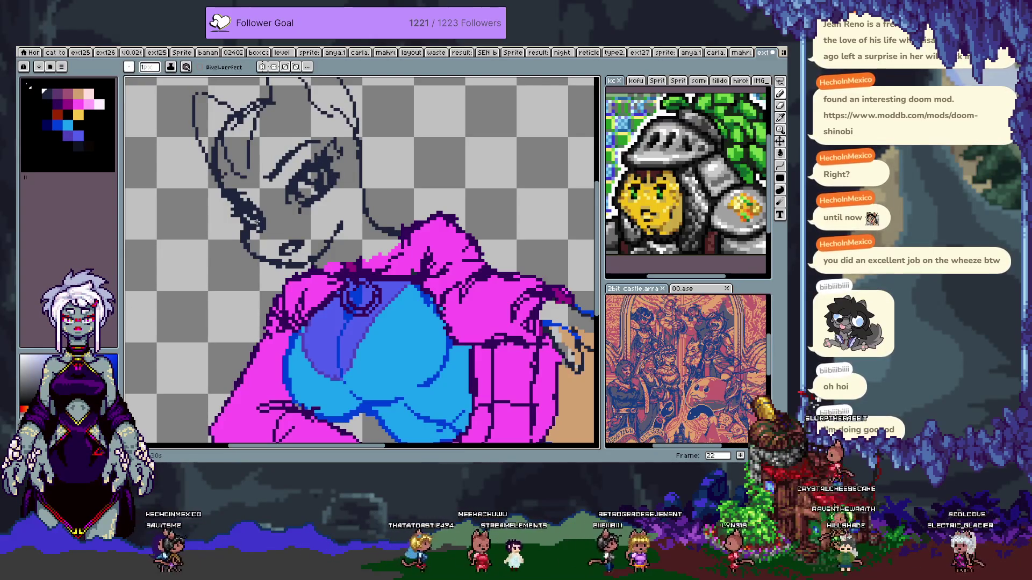
- Pick the dark outline colour from the palette and undo the mouth stroke
left_click(50, 96)
left_click(44, 92)
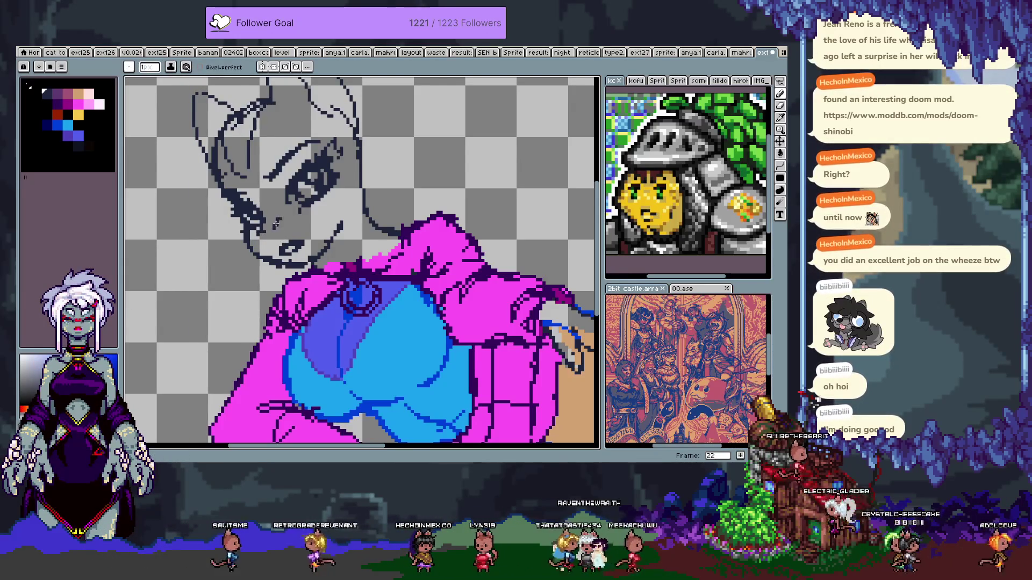
key("ctrl+z")
- Redo the mouth stroke, then undo it again
key("v")
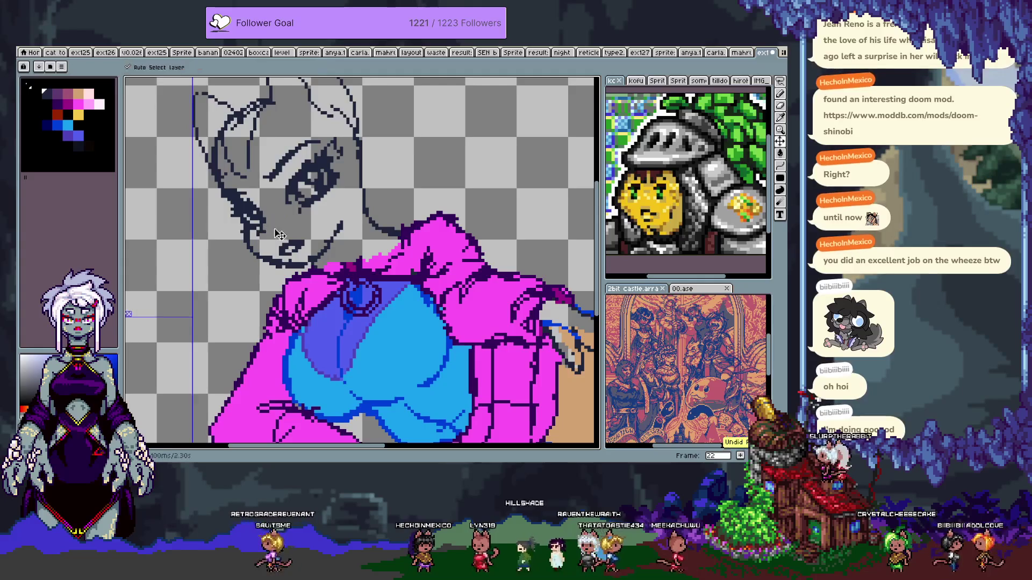
key("ctrl+y")
key("b")
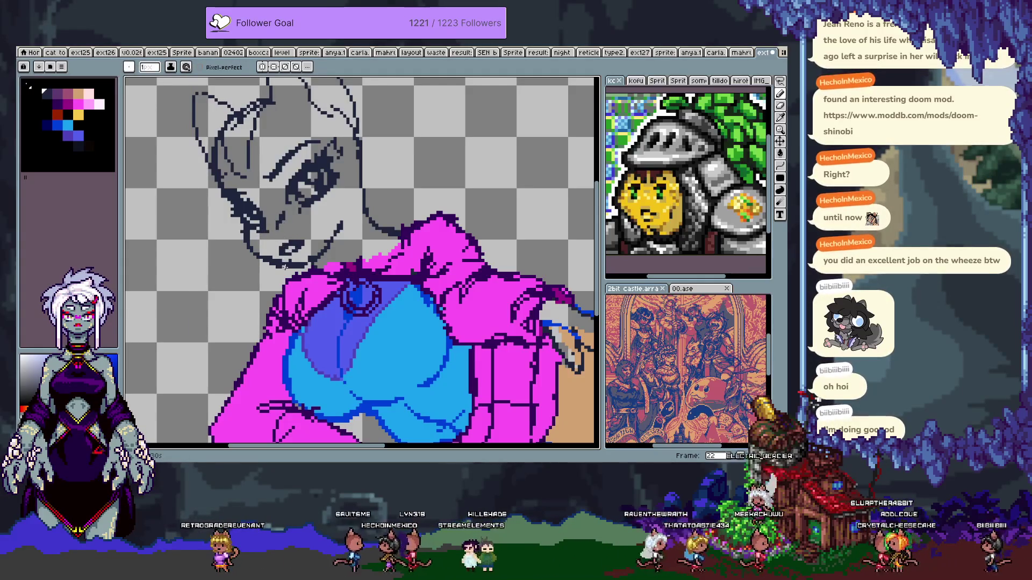
key("ctrl+z")
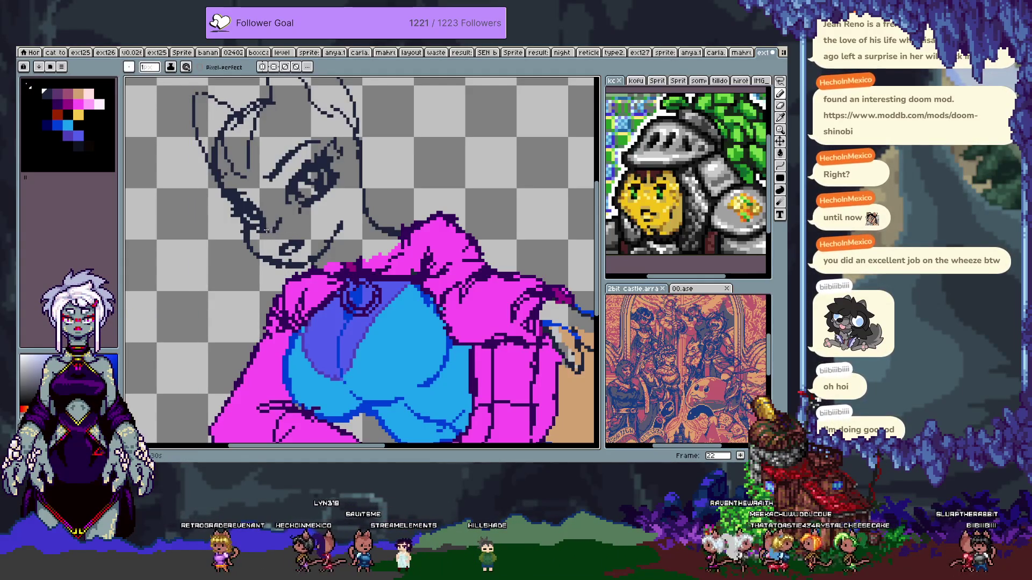
- Settle on the 1px pencil after trying the 6px eraser, and undo the last stroke
key("e")
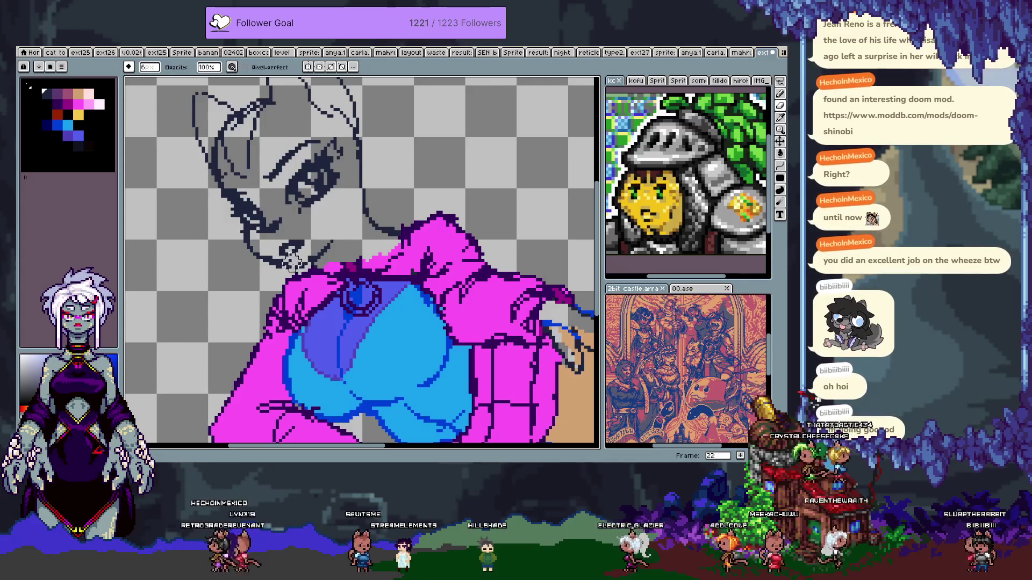
key("b")
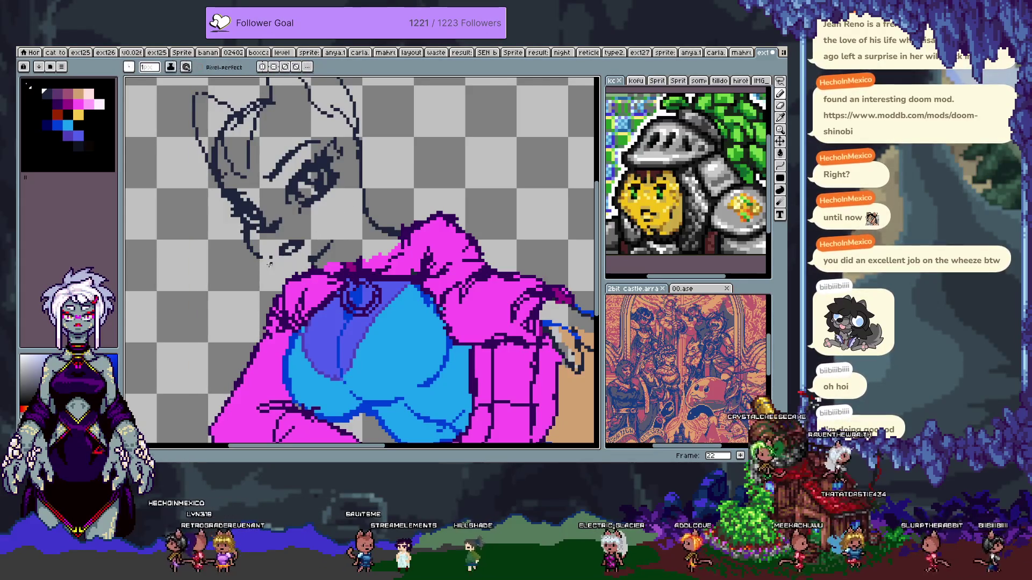
key("v")
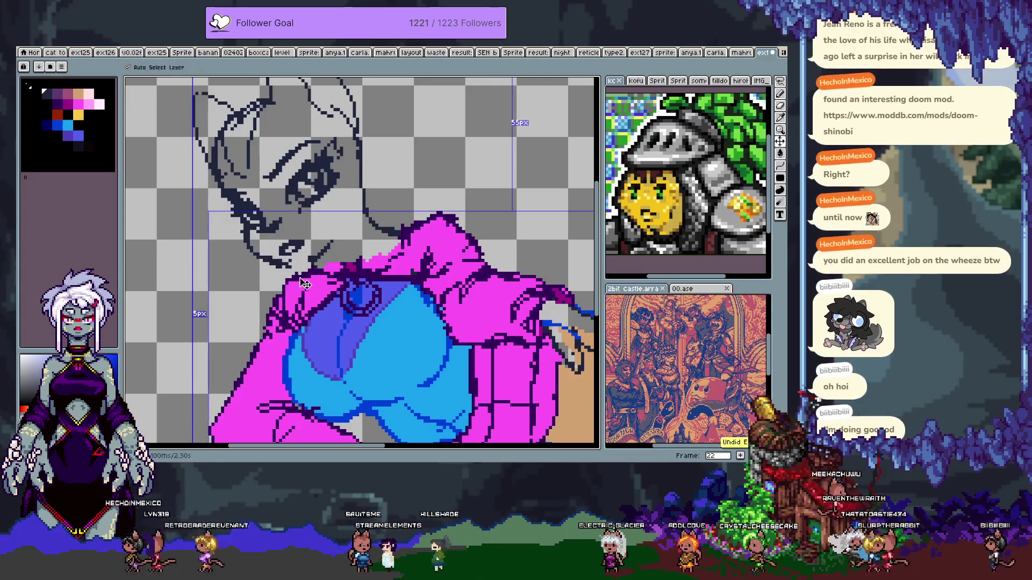
key("e")
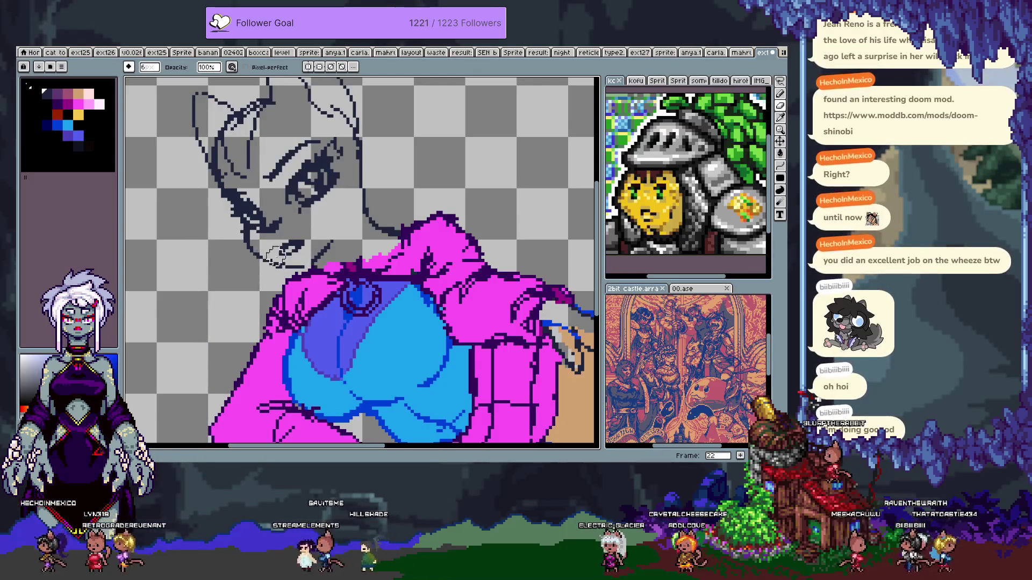
key("b")
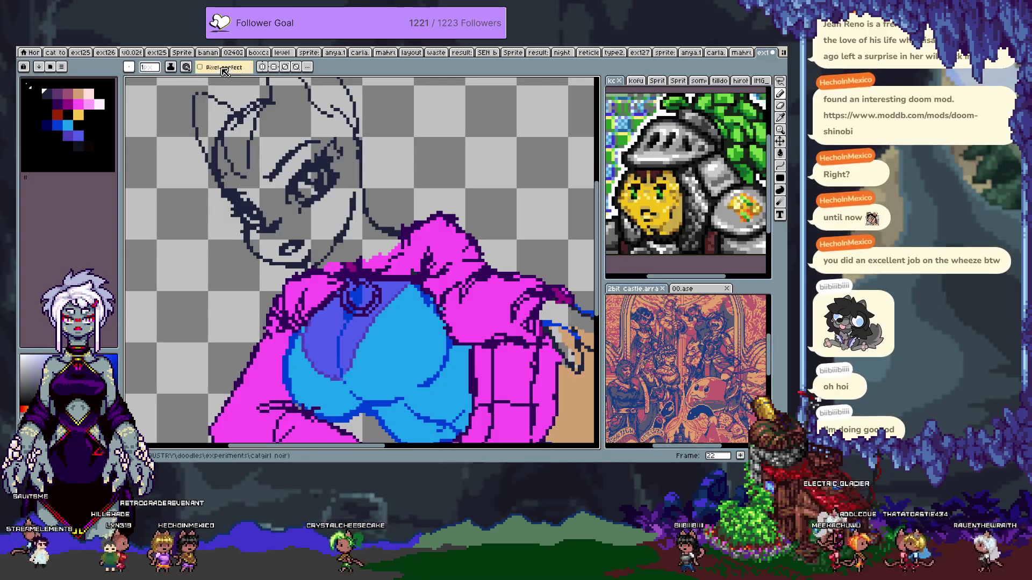
key("ctrl+z")
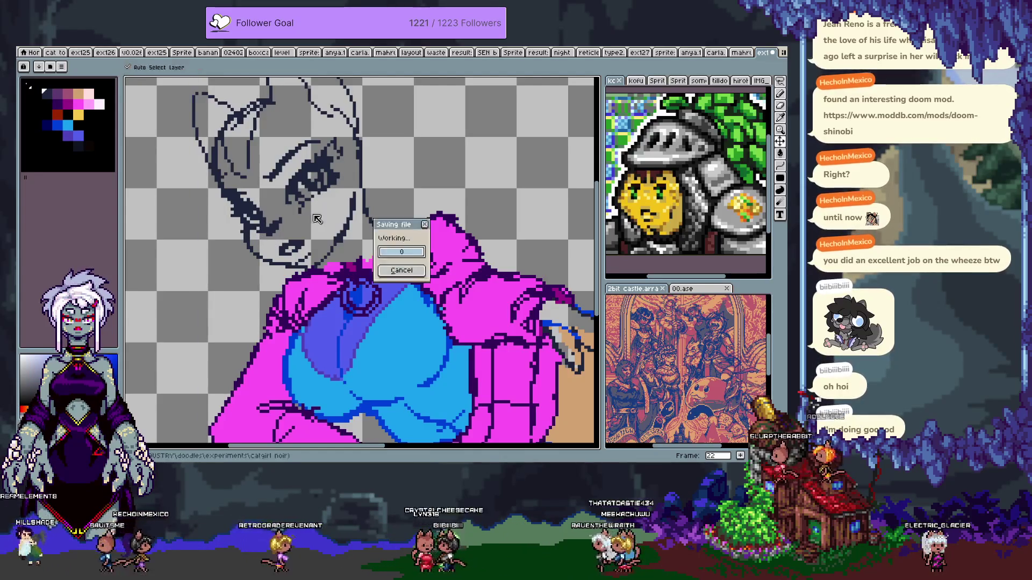
- Zoom out to show the whole reclining figure and step back to frame 21
left_click_drag(296, 200, 304, 239)
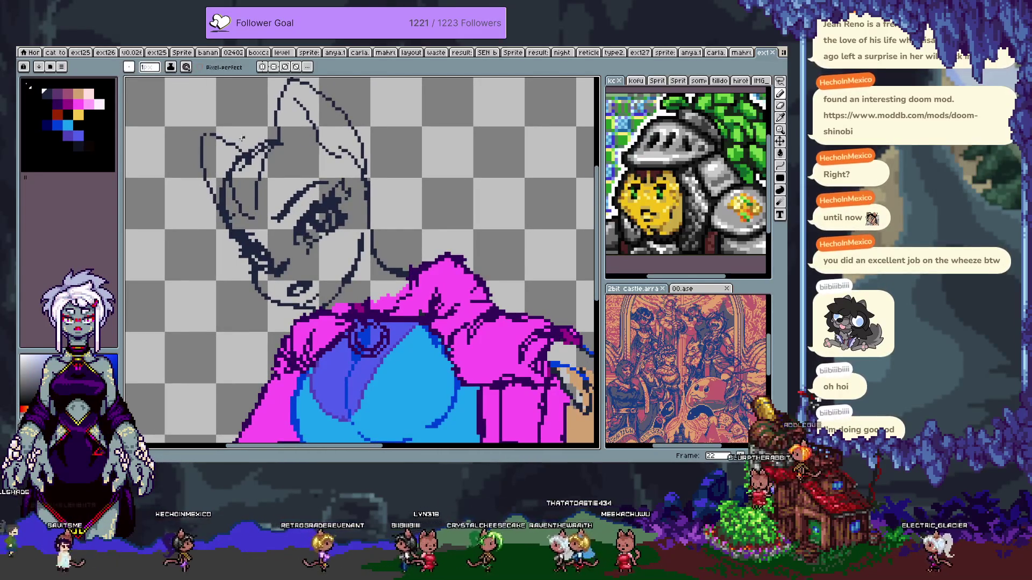
scroll(309, 182, "down", 1)
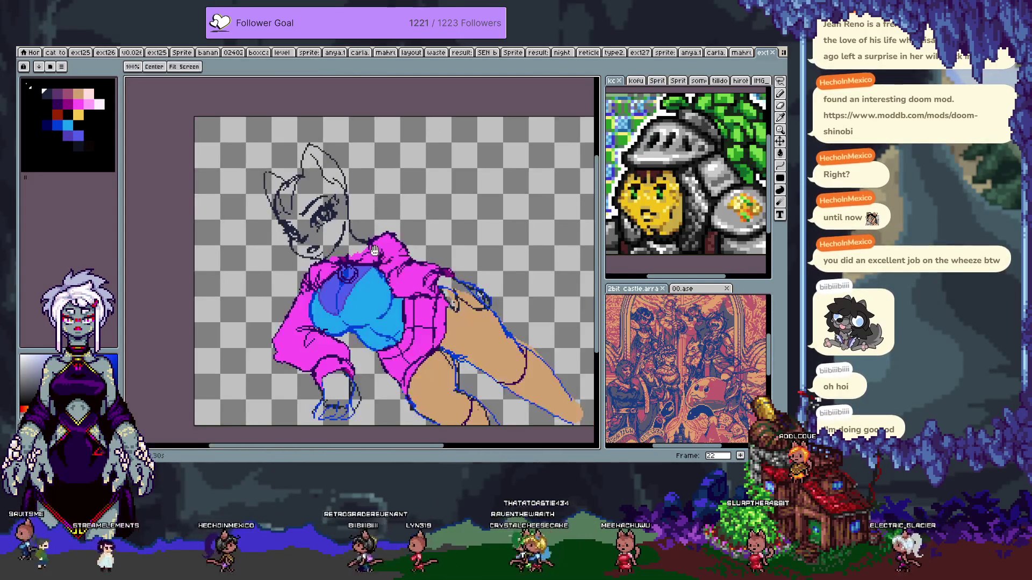
key("Tab")
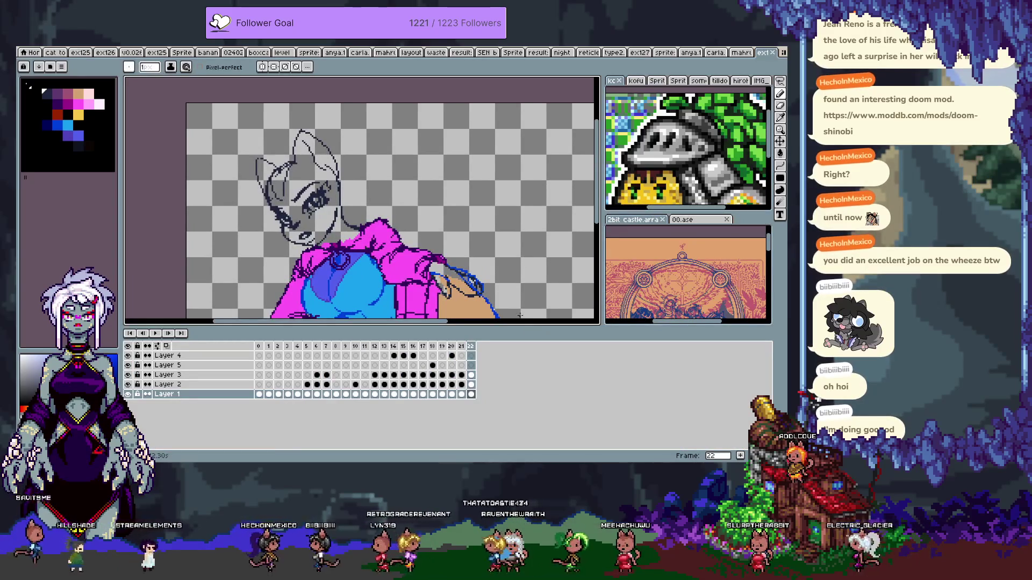
key("Left")
key("Tab")
- Flip between frames 21 and 22 to compare, ending on frame 21 with the timeline shown
key("Right")
key("Left")
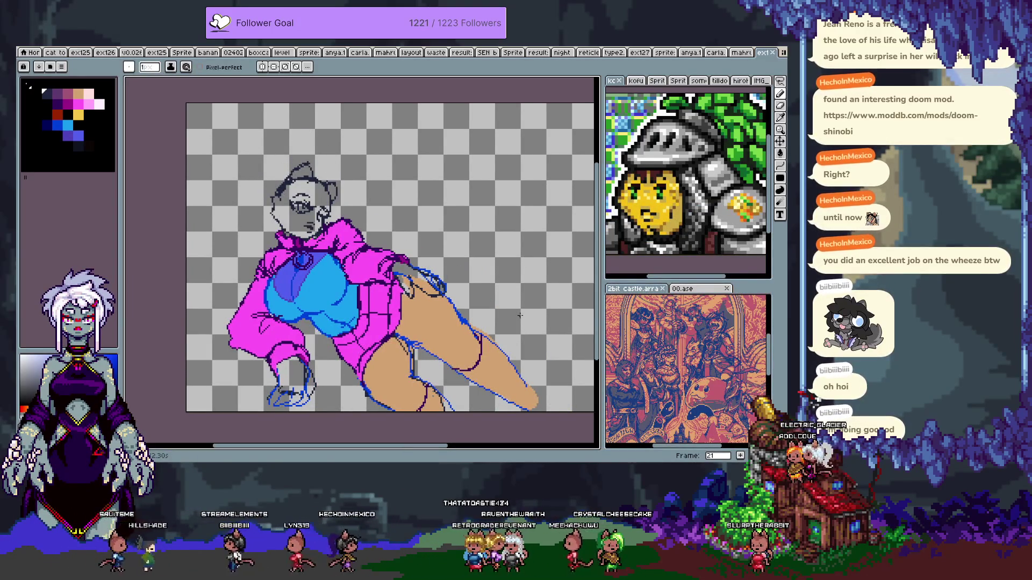
key("Right")
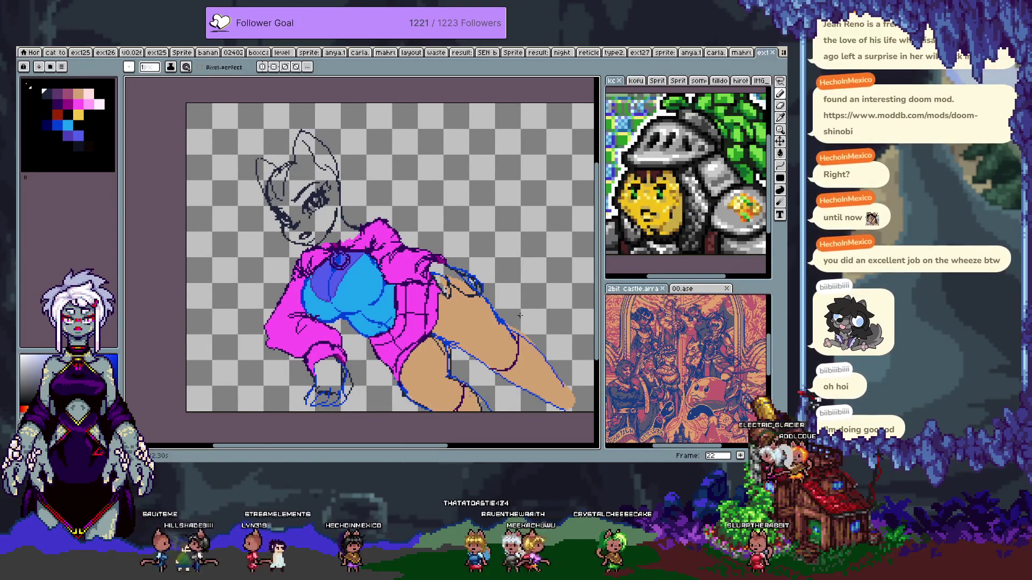
key("Left")
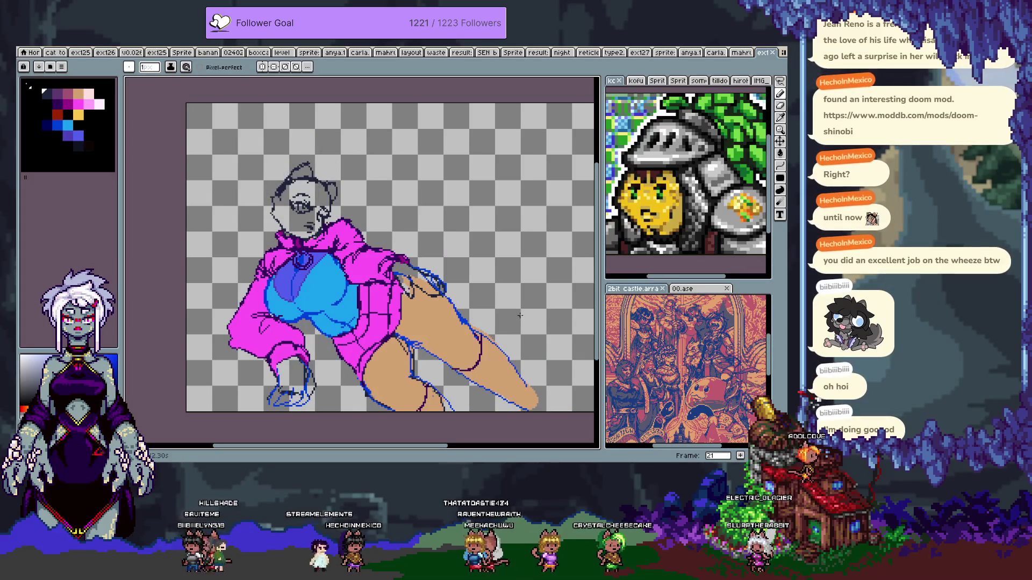
key("Tab")
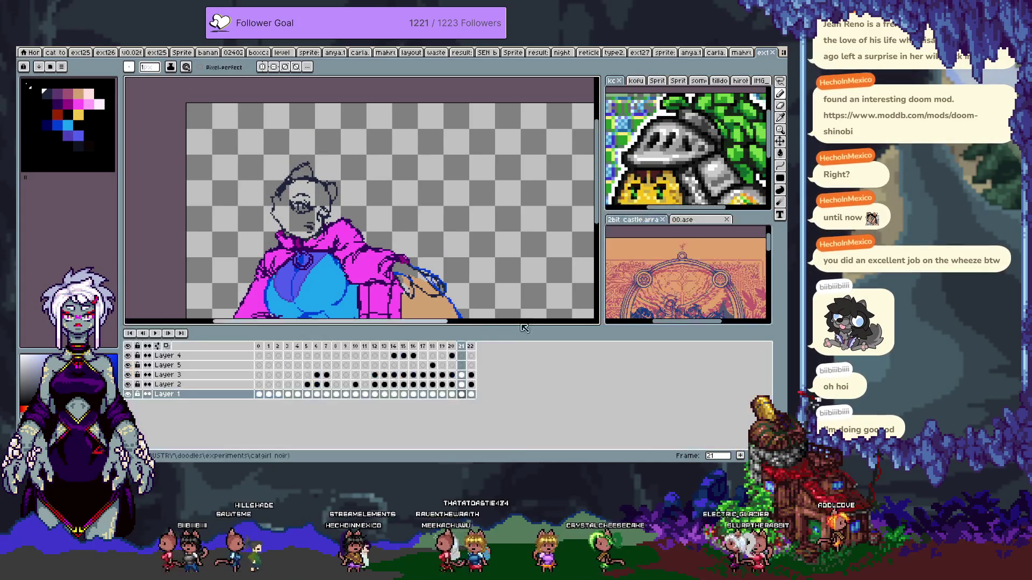
- Select Layer 4's cel and advance to frame 22
left_click(454, 355)
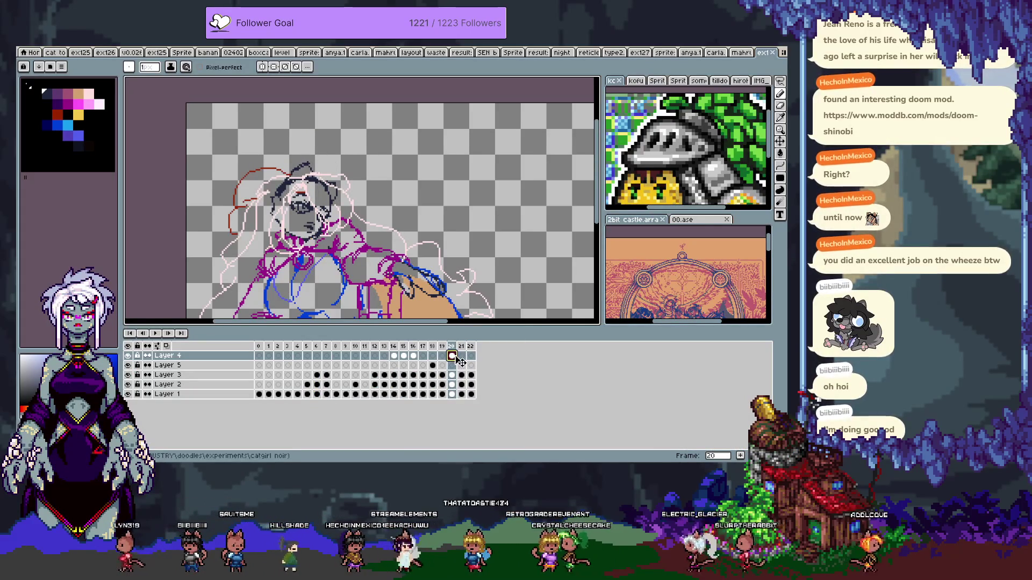
key("Right")
key("Tab")
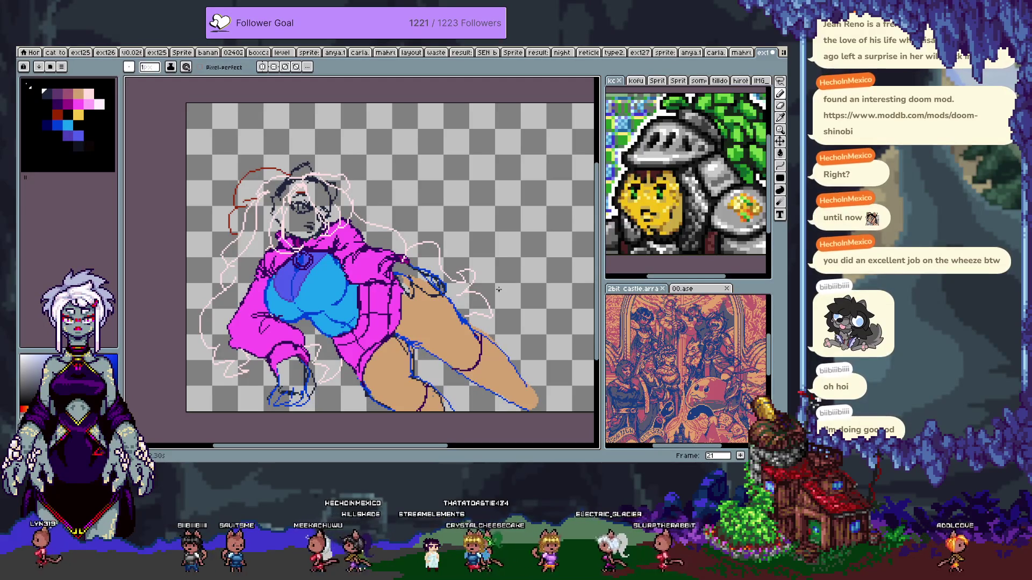
scroll(332, 181, "up", 3)
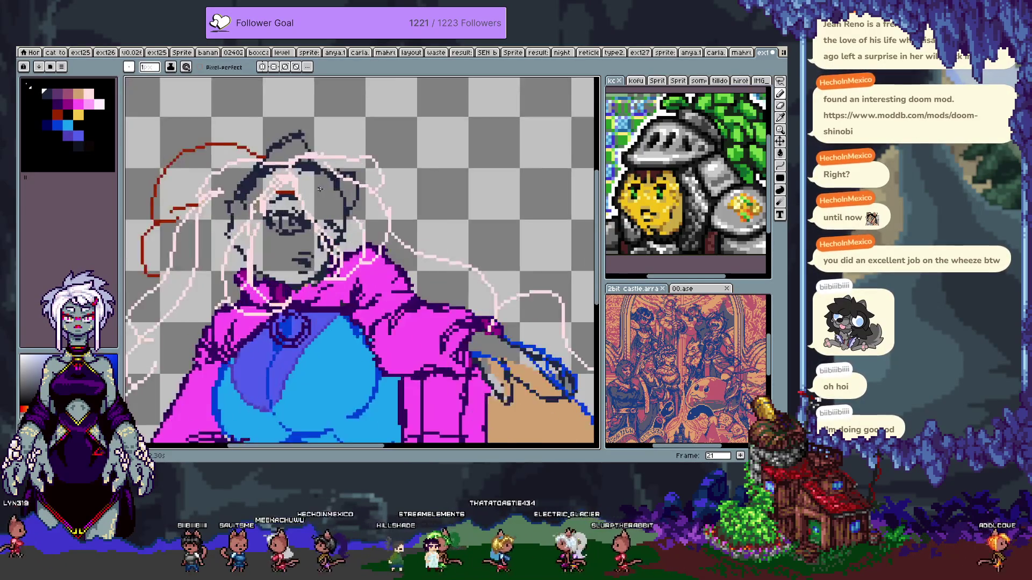
key("i")
key("Right")
key("Tab")
key("Tab")
key("b")
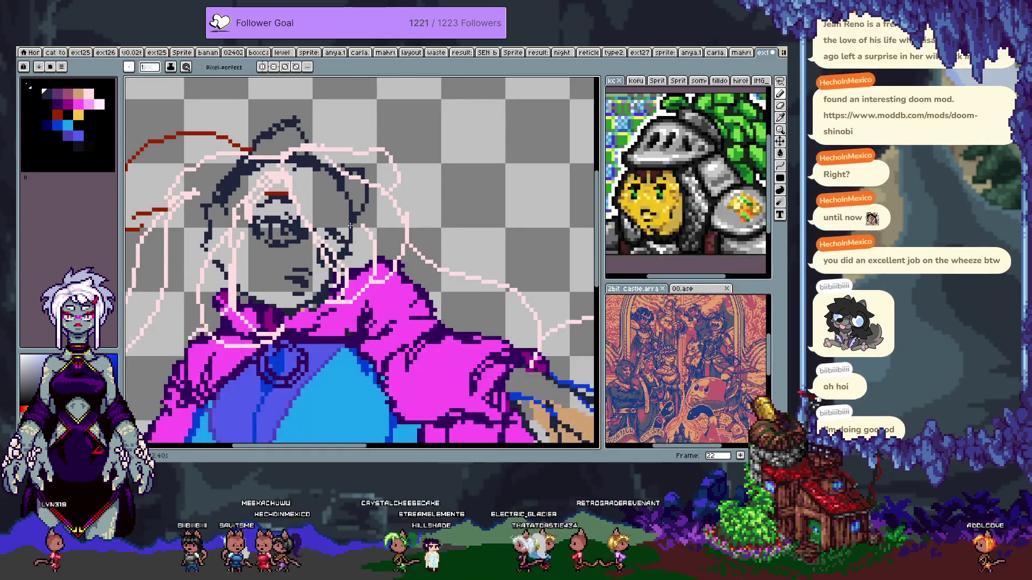
scroll(425, 280, "down", 1)
scroll(425, 280, "down", 1)
- Move the pale pink and red hair sketch slightly up and right
key("v")
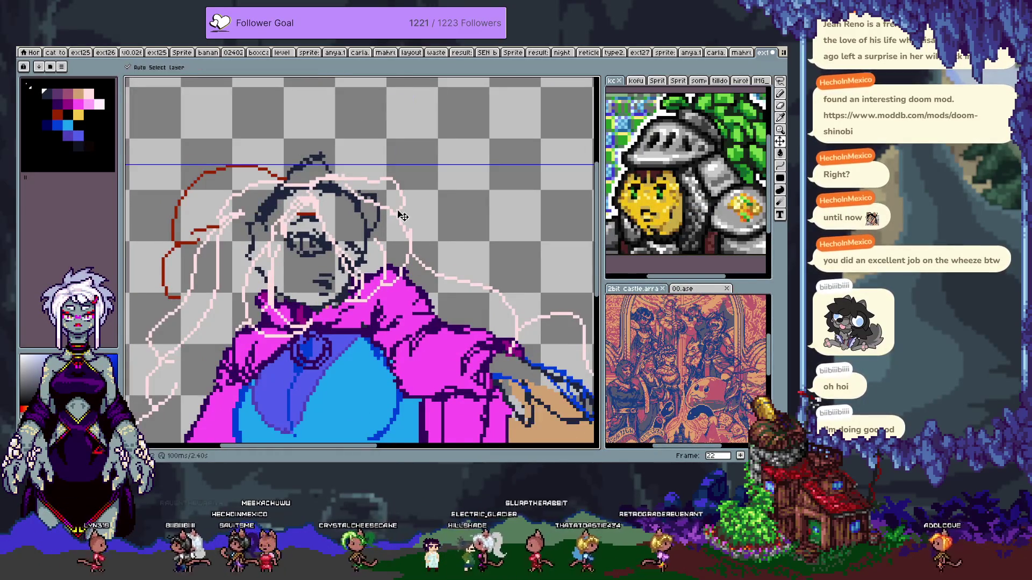
left_click_drag(397, 217, 400, 210)
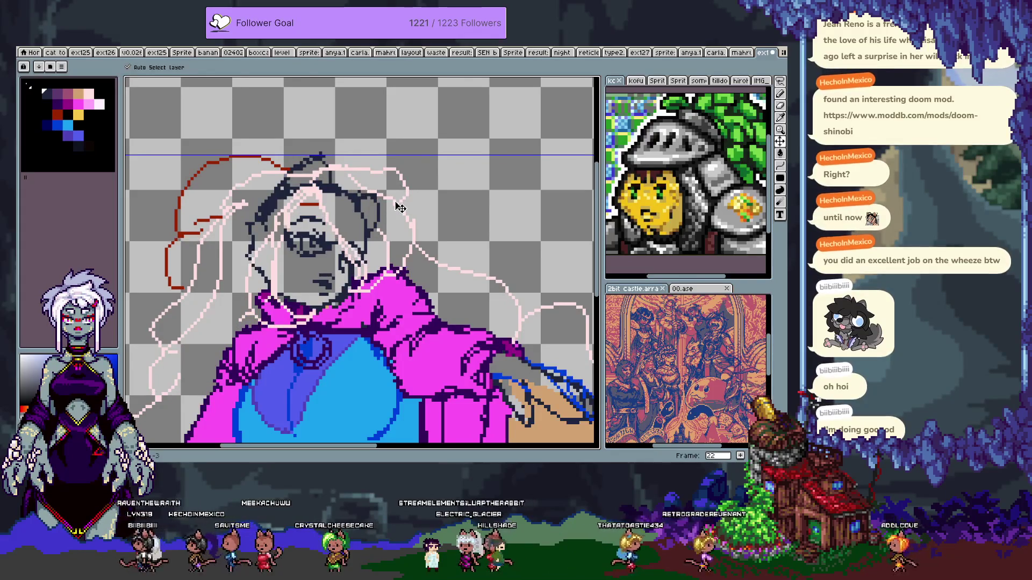
key("b")
key("Tab")
scroll(418, 244, "down", 2)
key("Tab")
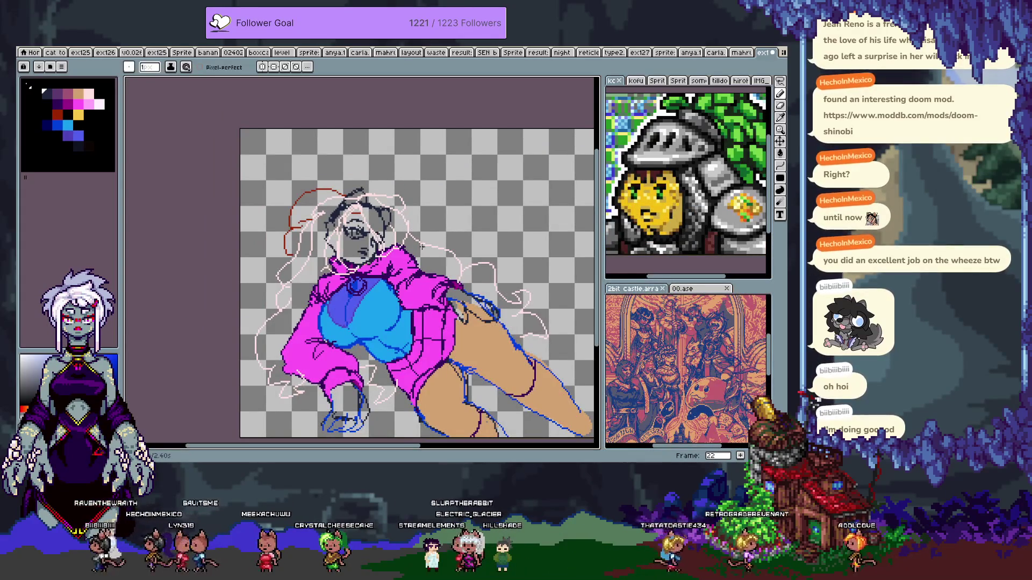
- Flip between frames 22 and 23 to check the shifted hair
key("period")
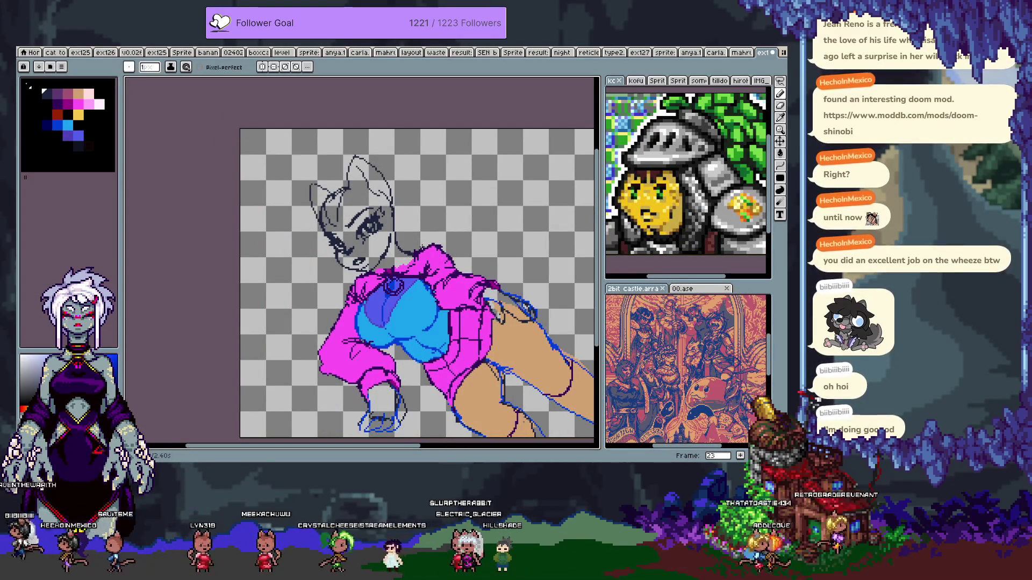
key("comma")
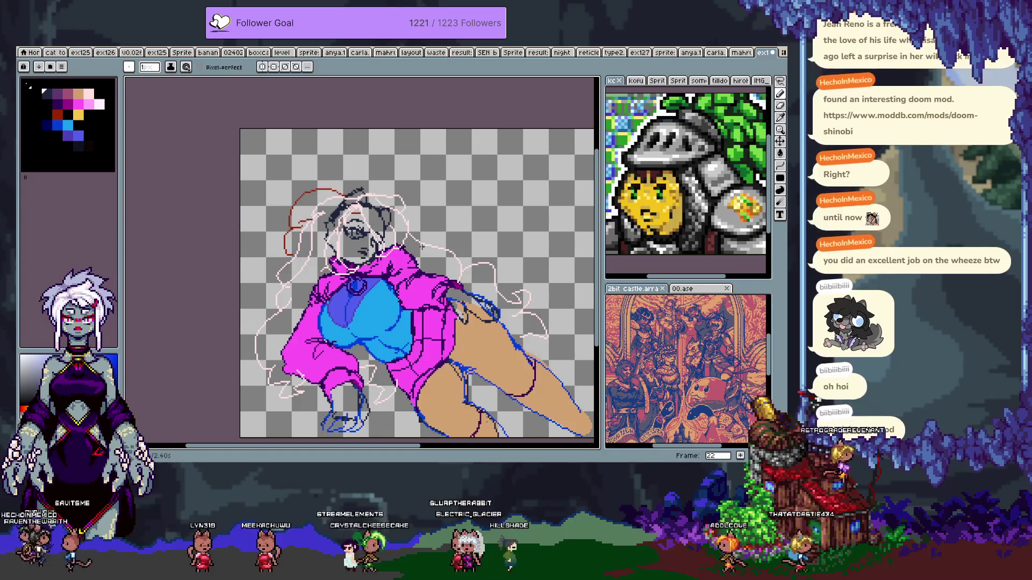
key("Tab")
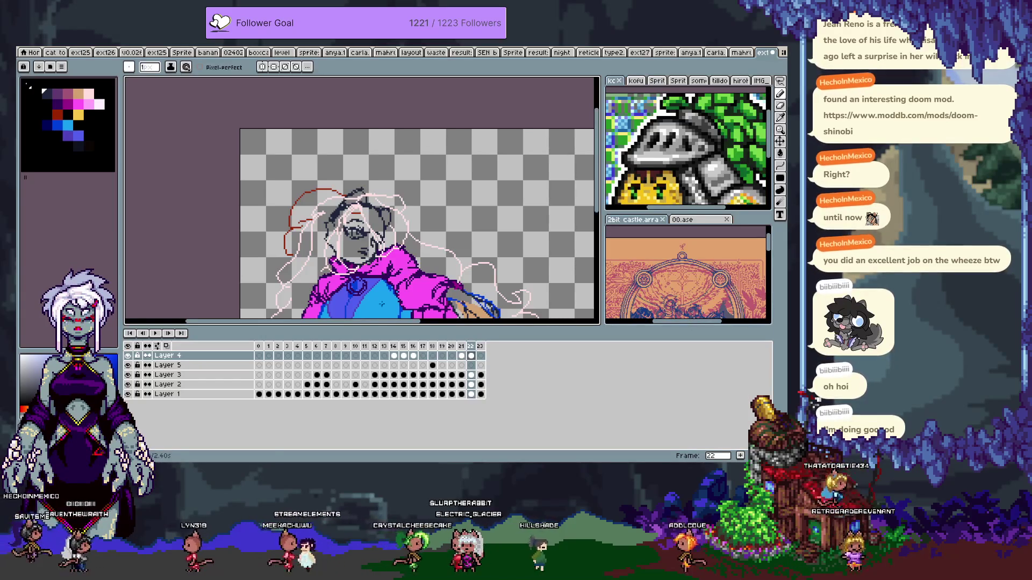
left_click(473, 352)
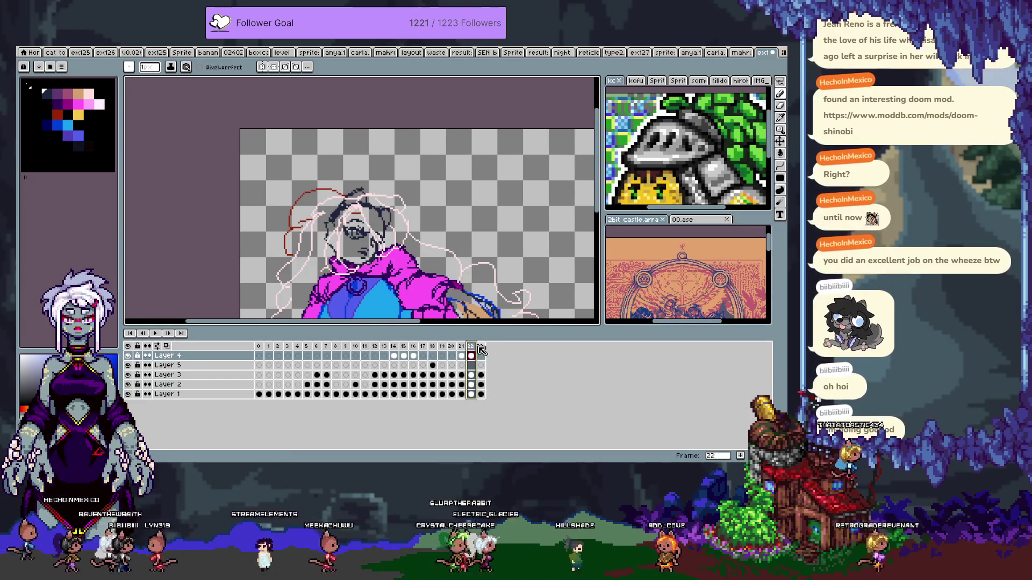
key("Tab")
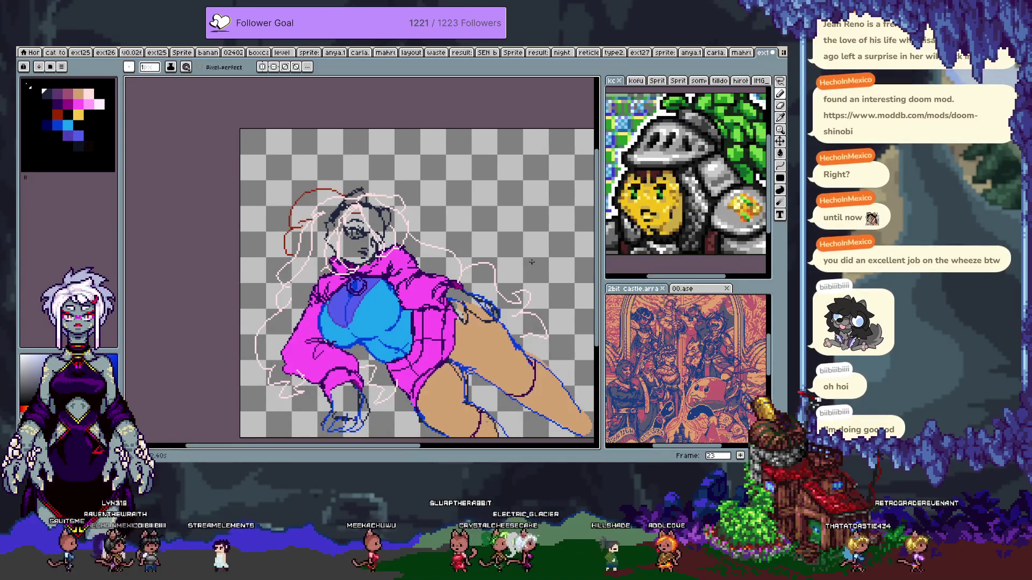
key("comma")
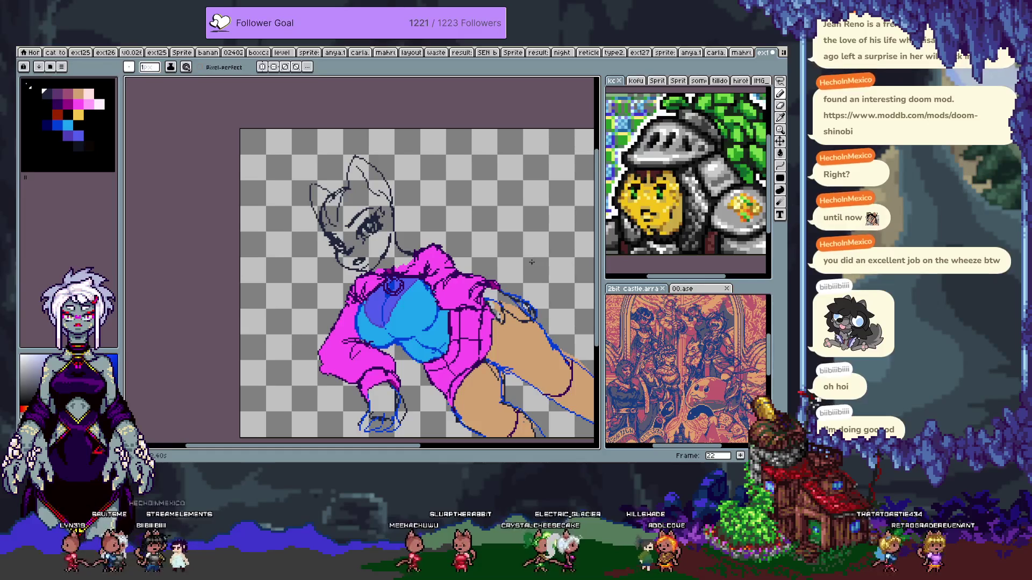
key("period")
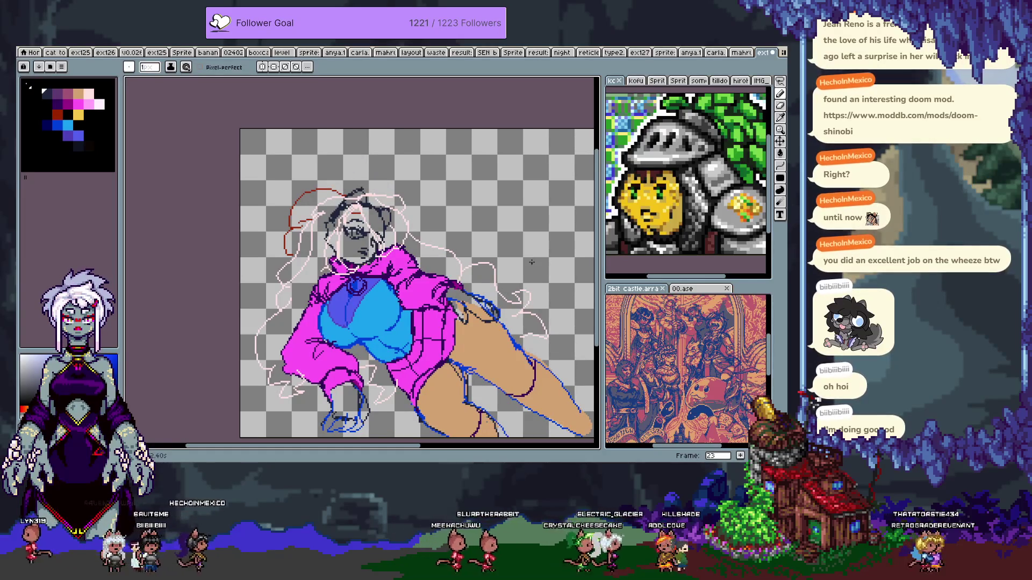
key("Tab")
key("Tab")
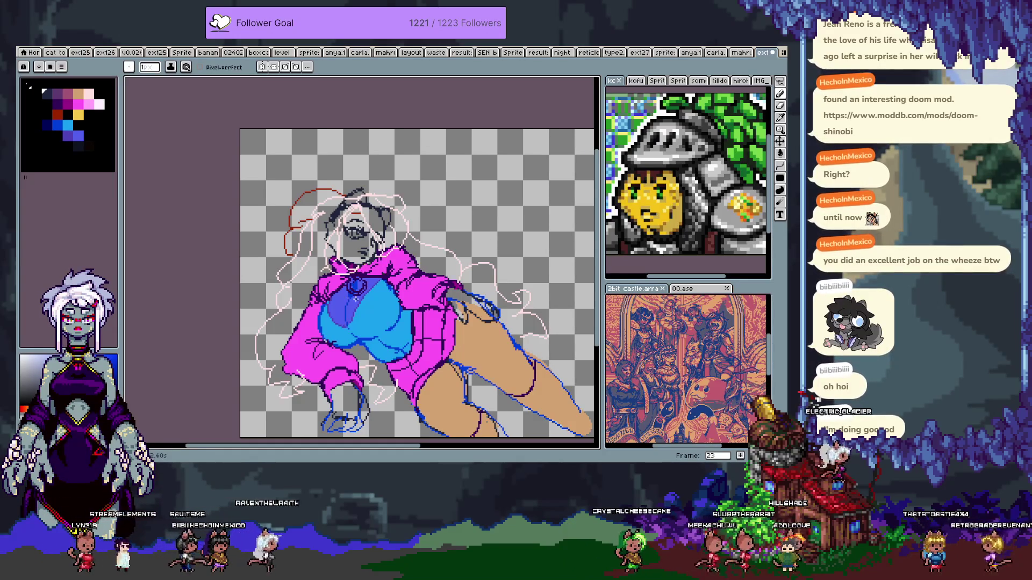
- Bucket-fill the light-blue top and its bright-blue outline with dark navy
scroll(350, 294, "up", 1)
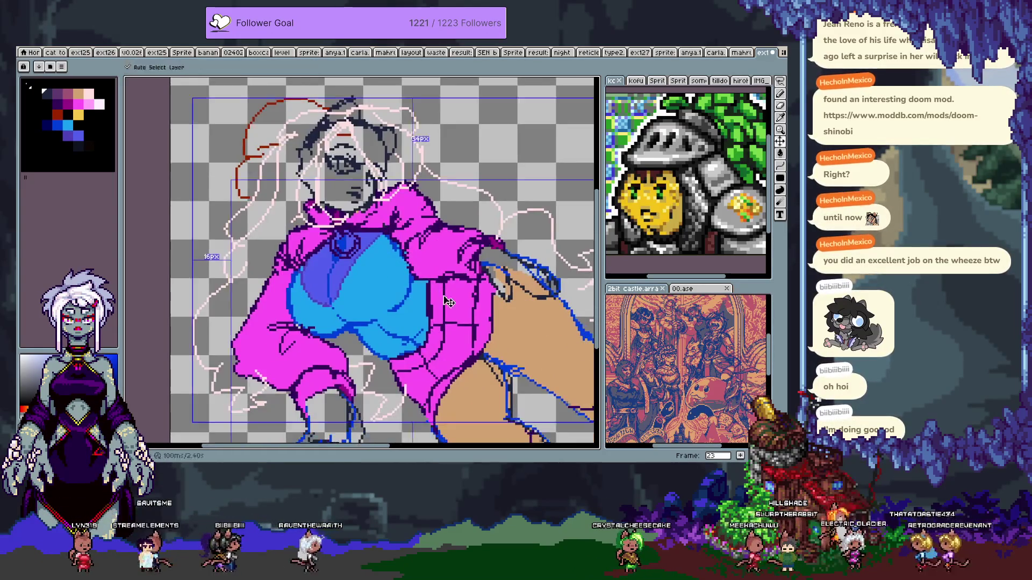
key("Tab")
key("Tab")
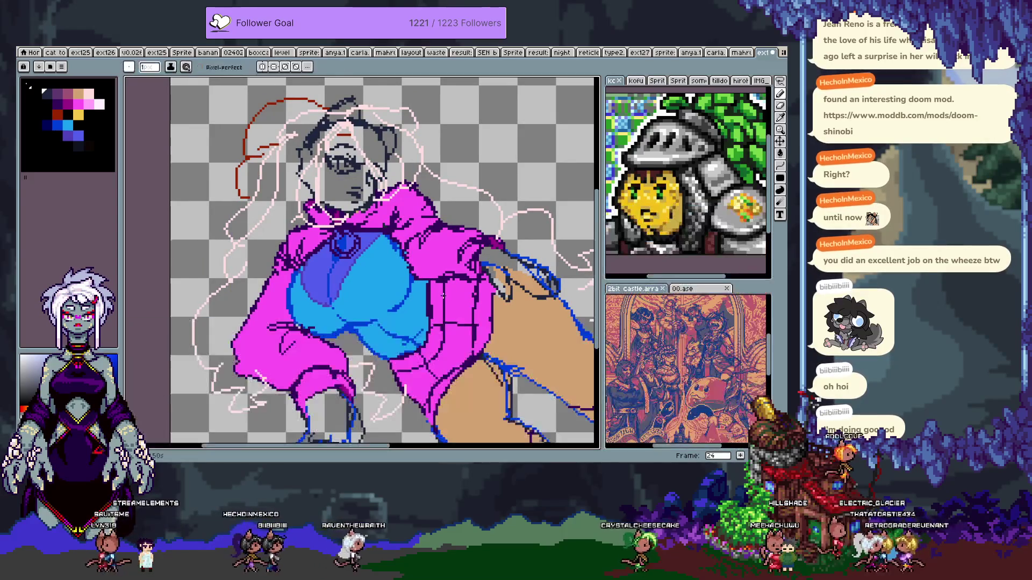
left_click_drag(342, 292, 338, 282)
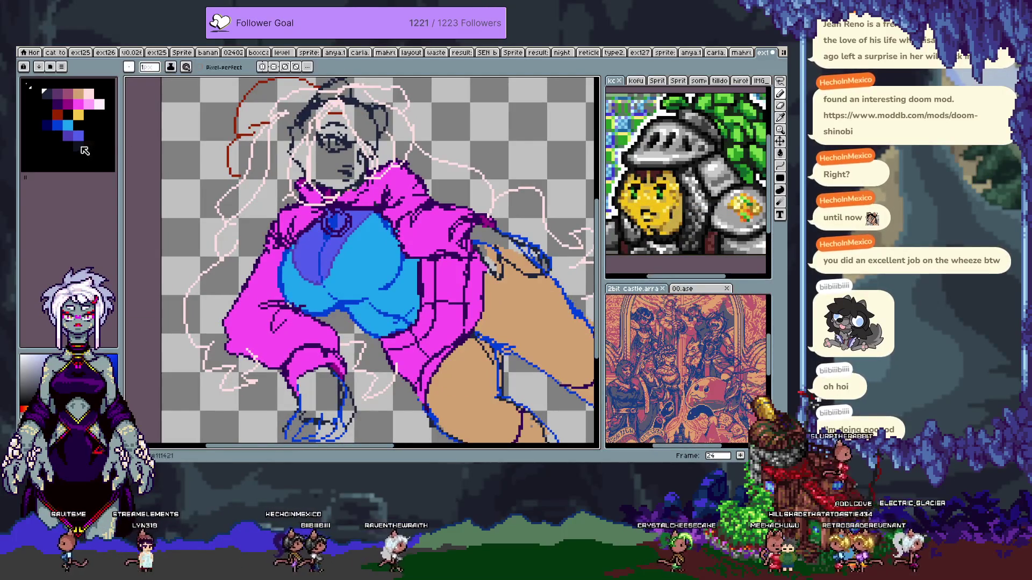
key("g")
left_click(376, 249)
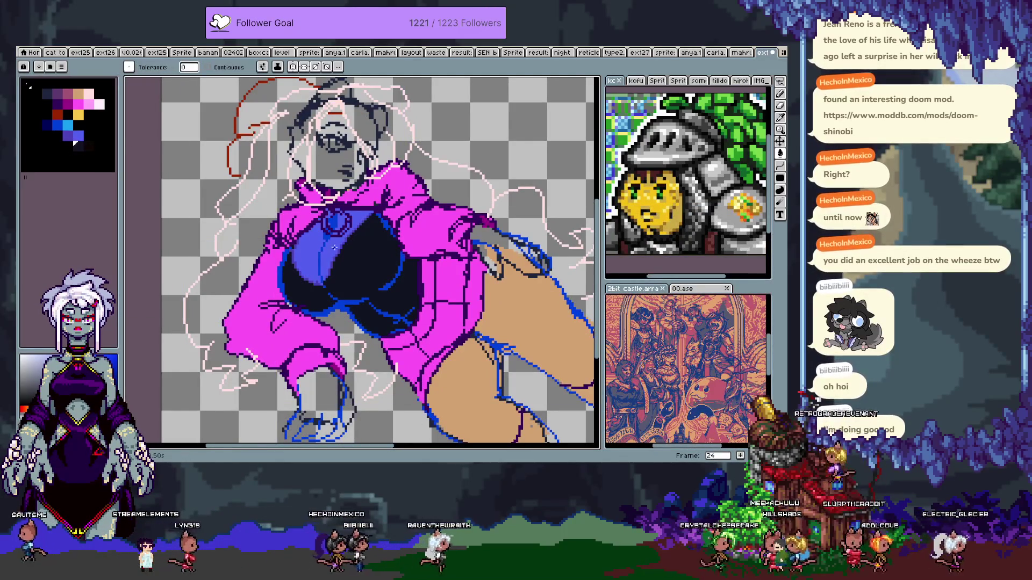
key("alt")
scroll(387, 269, "up", 1)
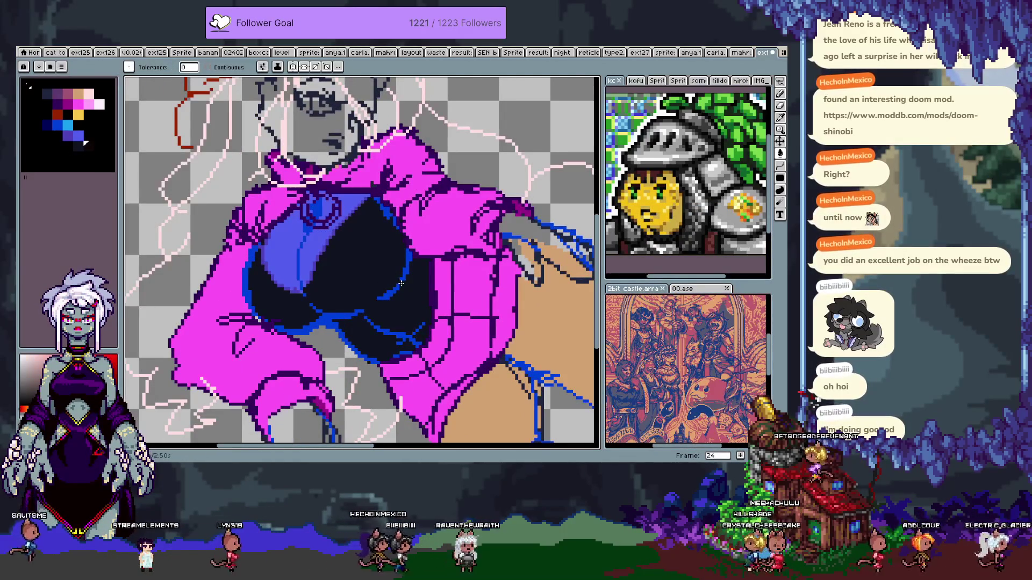
left_click(401, 283)
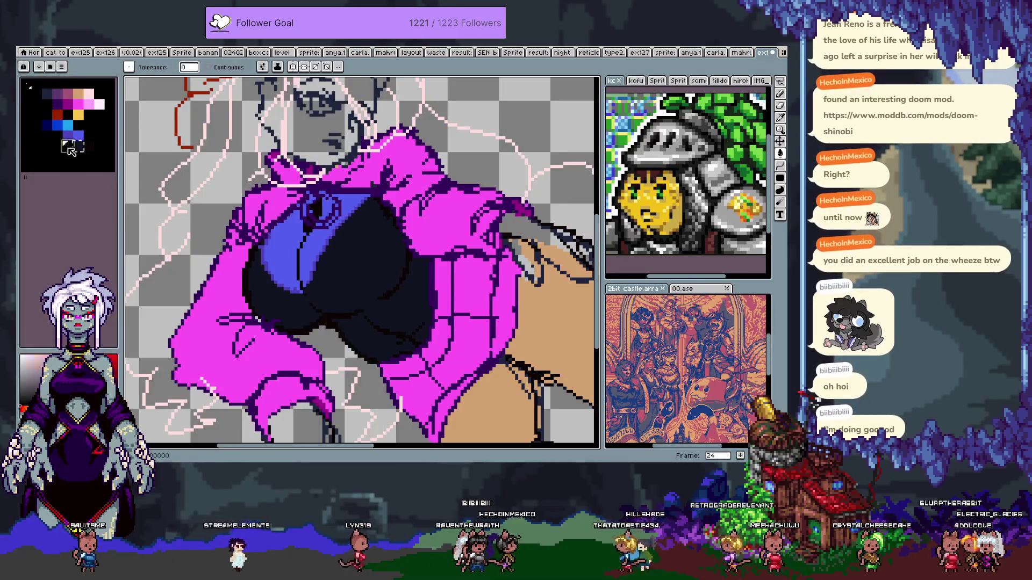
- Edit the dark navy swatch in HSV, trying purple and warm brown hues
left_click_drag(69, 150, 70, 150)
left_click(123, 350)
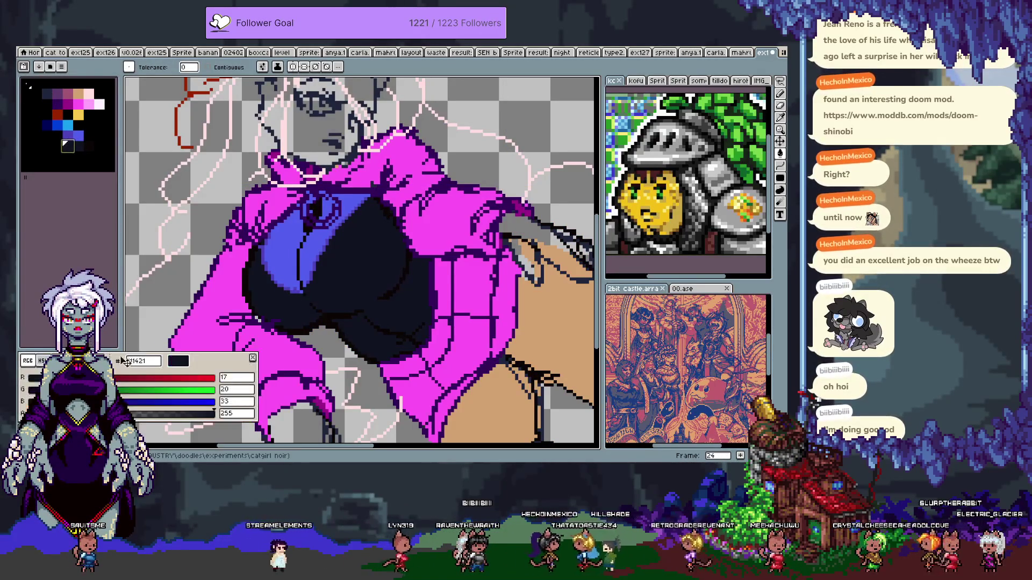
left_click(42, 361)
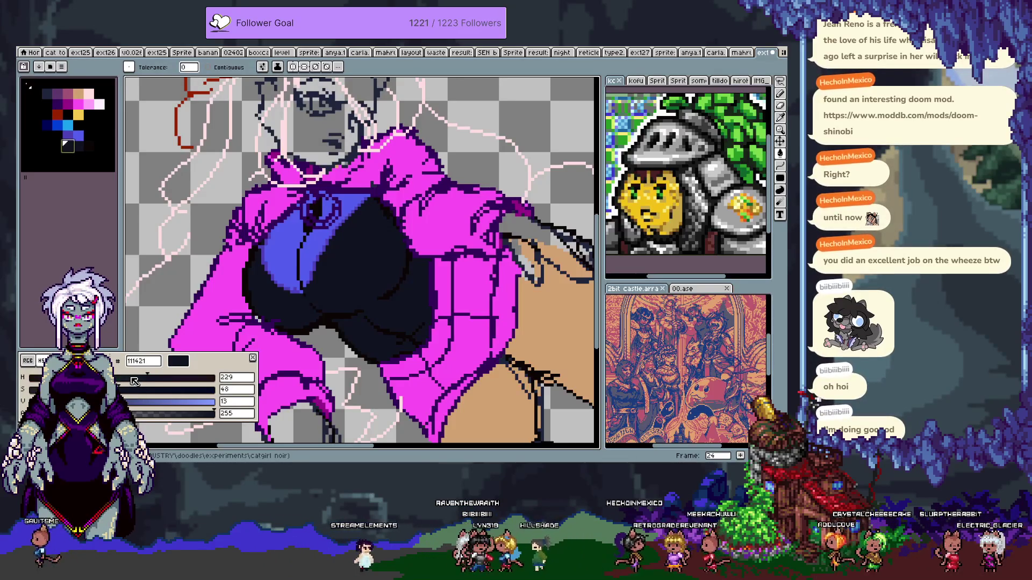
left_click(90, 149)
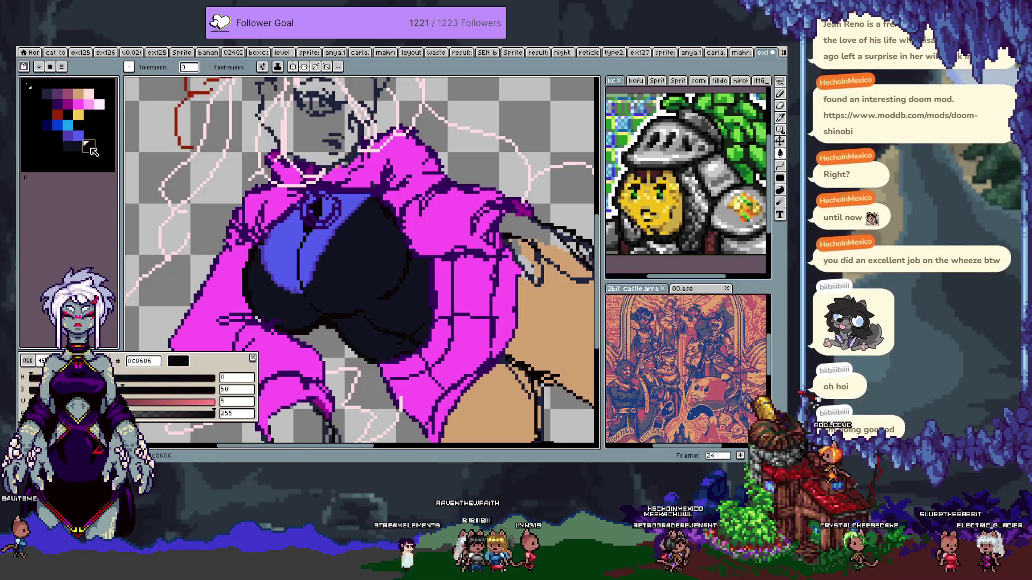
left_click(77, 148)
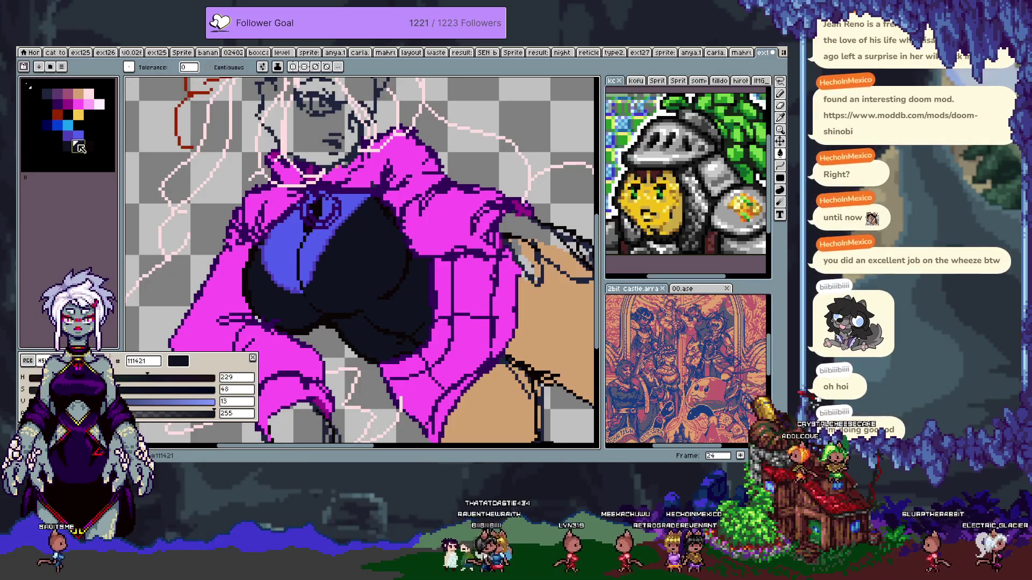
left_click(173, 378)
left_click_drag(176, 381, 48, 378)
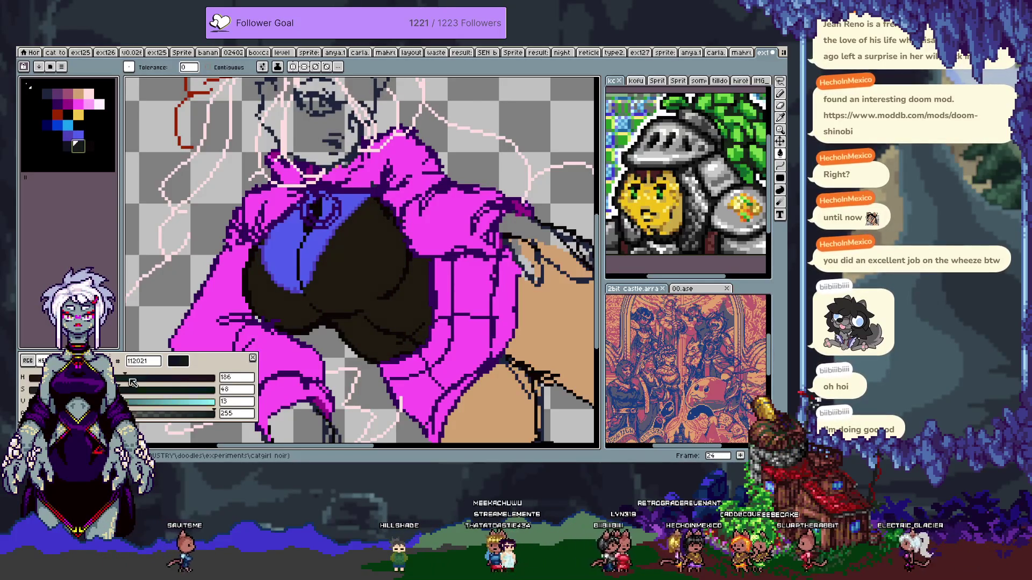
left_click_drag(195, 385, 194, 384)
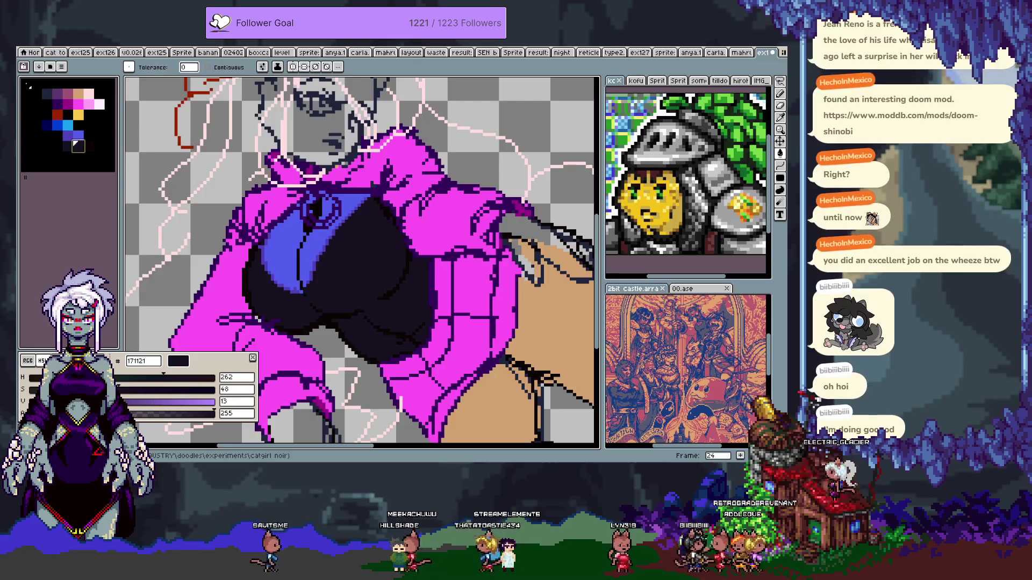
- Revert to navy 111421, lower saturation to 18 and lighten it to #1f2126
left_click(68, 146)
left_click_drag(118, 390, 63, 389)
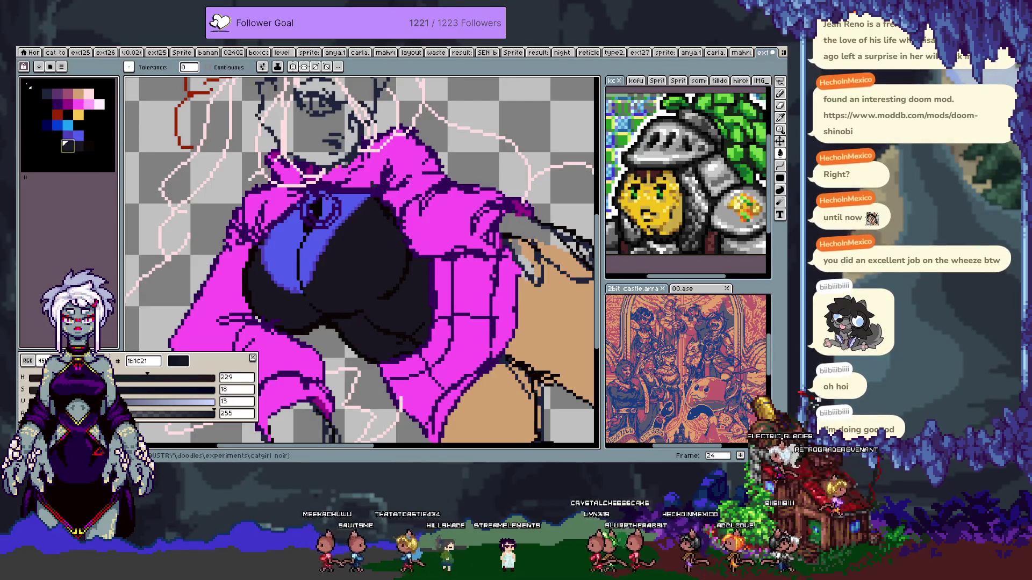
left_click(56, 402)
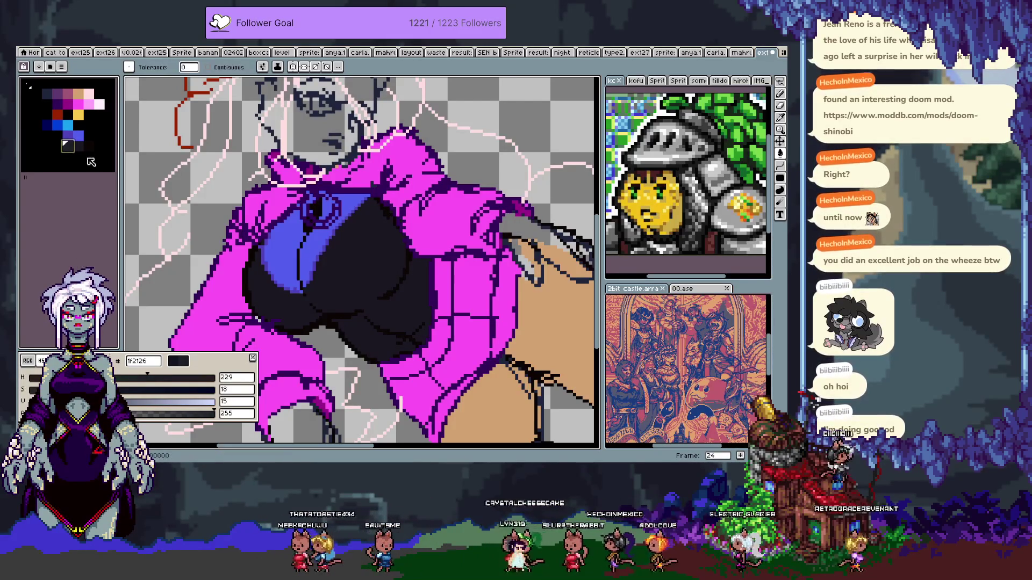
left_click(50, 402)
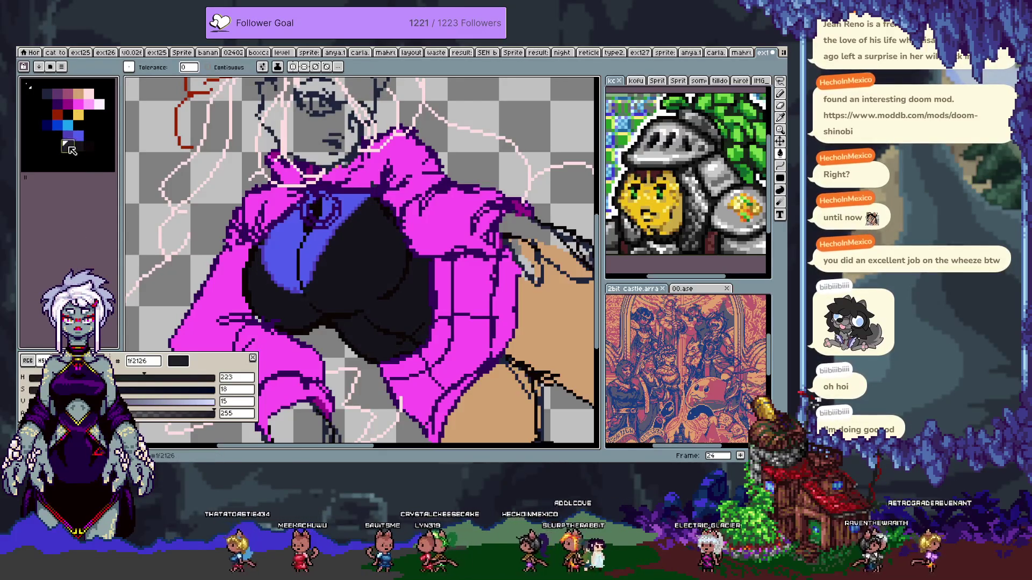
key("bracketleft")
- Fill the blue bra with dark grey and hide the magenta hoodie layer, Layer 2
left_click(297, 192)
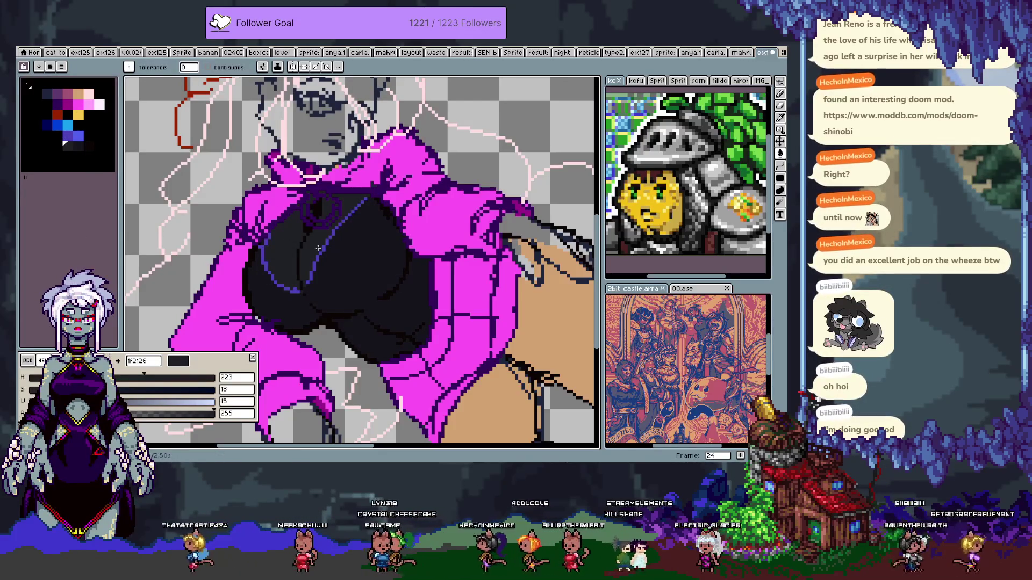
key("Tab")
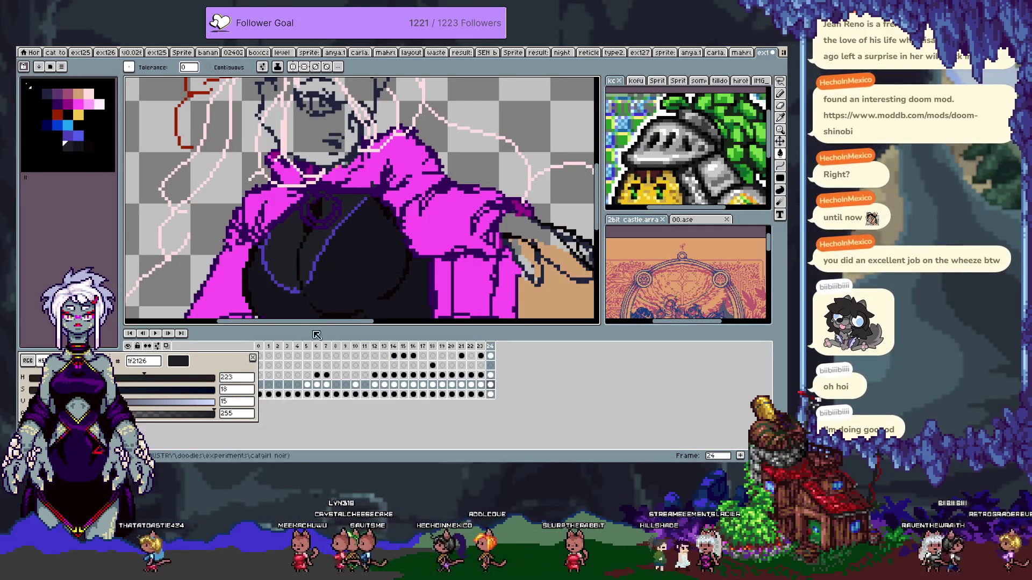
left_click(262, 67)
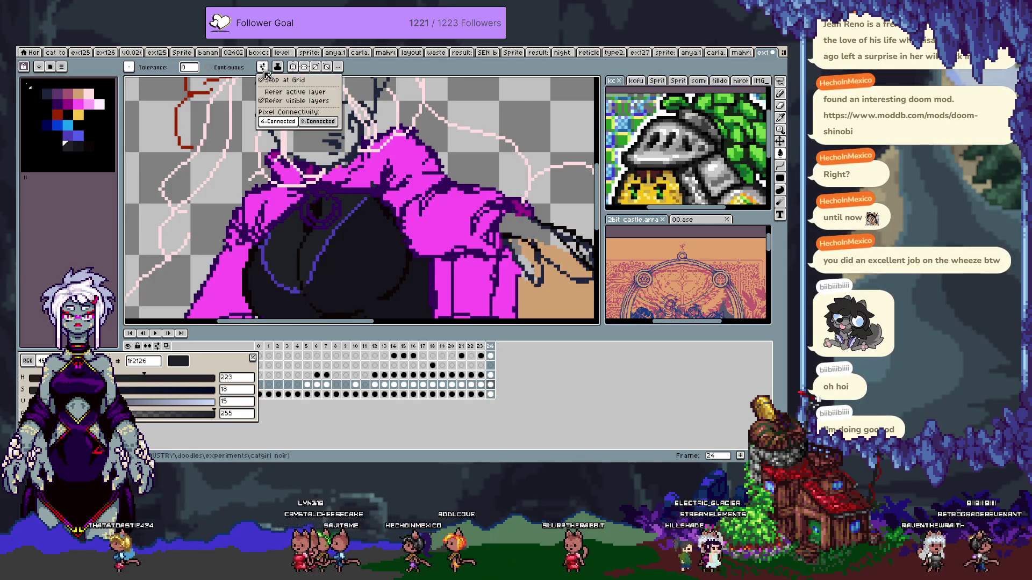
left_click(285, 102)
key("Tab")
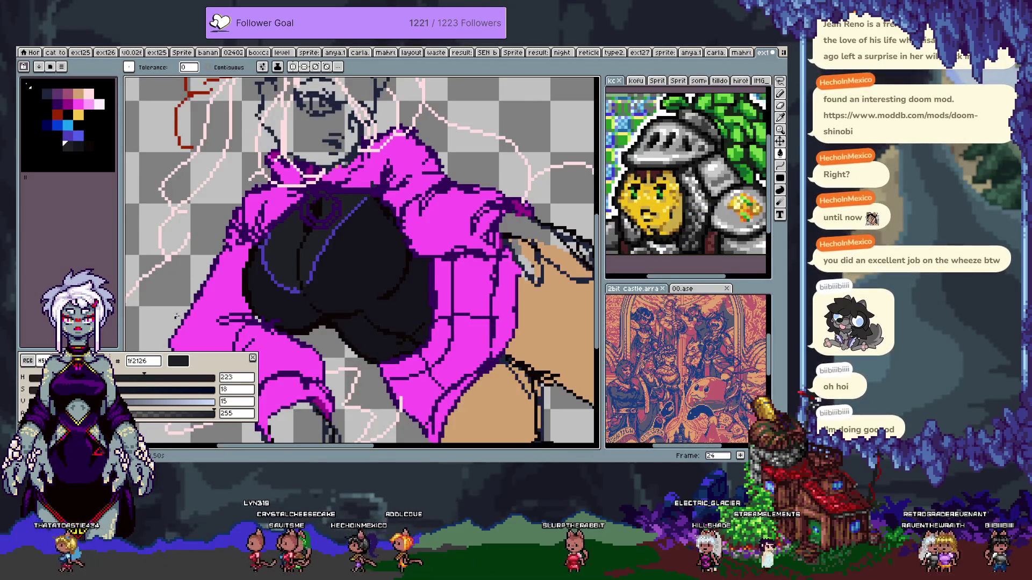
key("Tab")
left_click(128, 384)
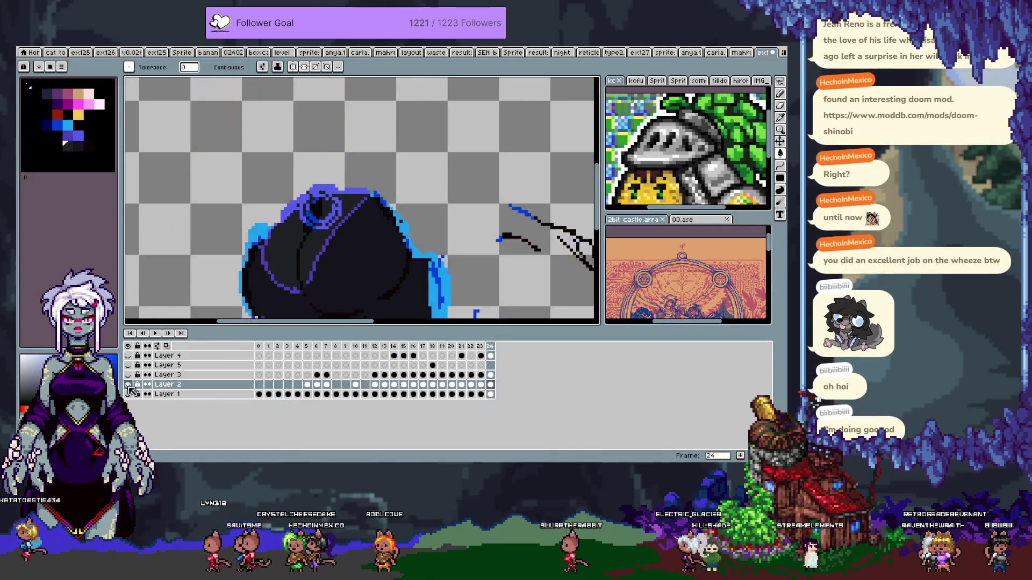
key("Tab")
- Fill the blob's right edge and the blue outline strokes dark
left_click(435, 292)
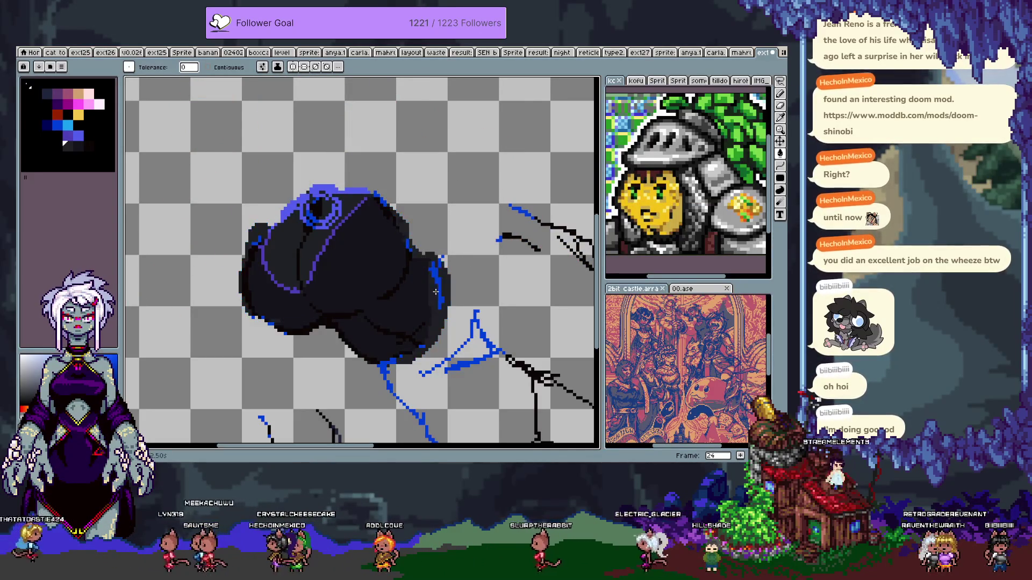
scroll(403, 364, "up", 3)
left_click(362, 370)
scroll(365, 364, "down", 3)
scroll(273, 219, "up", 3)
scroll(258, 219, "down", 2)
- Edit the grey-blue swatch in HSL to hue 197, saturation 17, lightness 24
key("i")
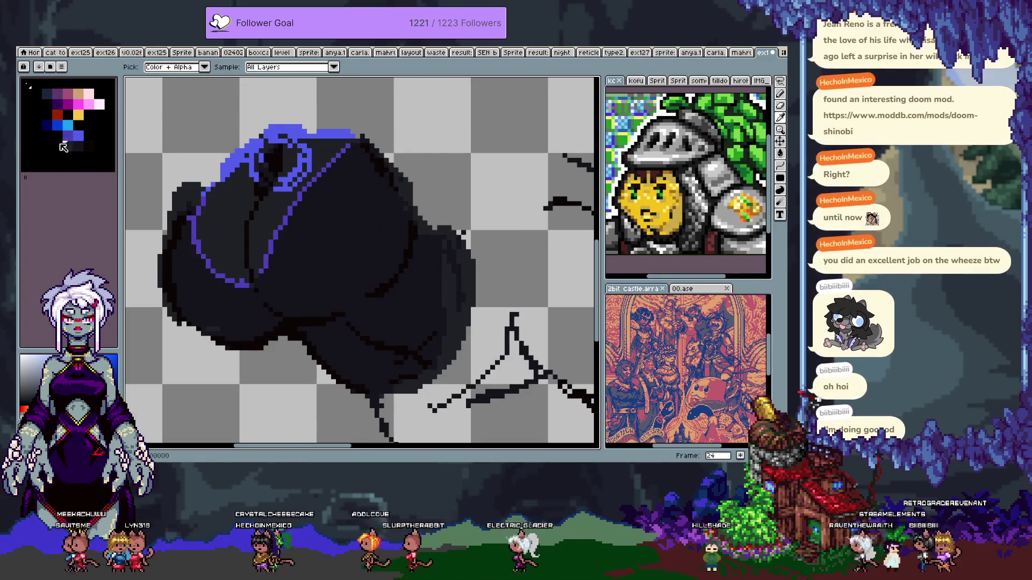
left_click(58, 148)
left_click(43, 429)
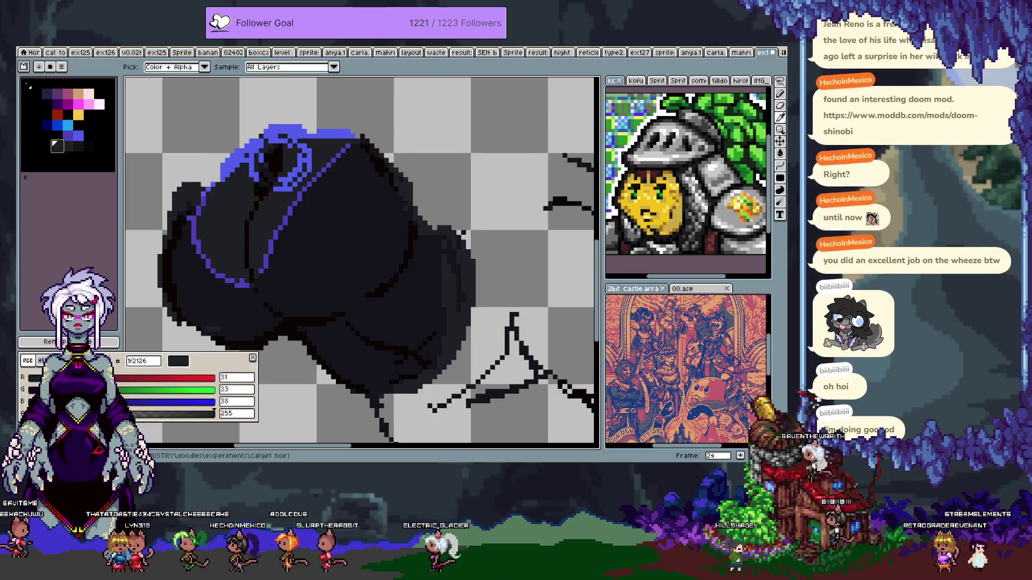
left_click(41, 360)
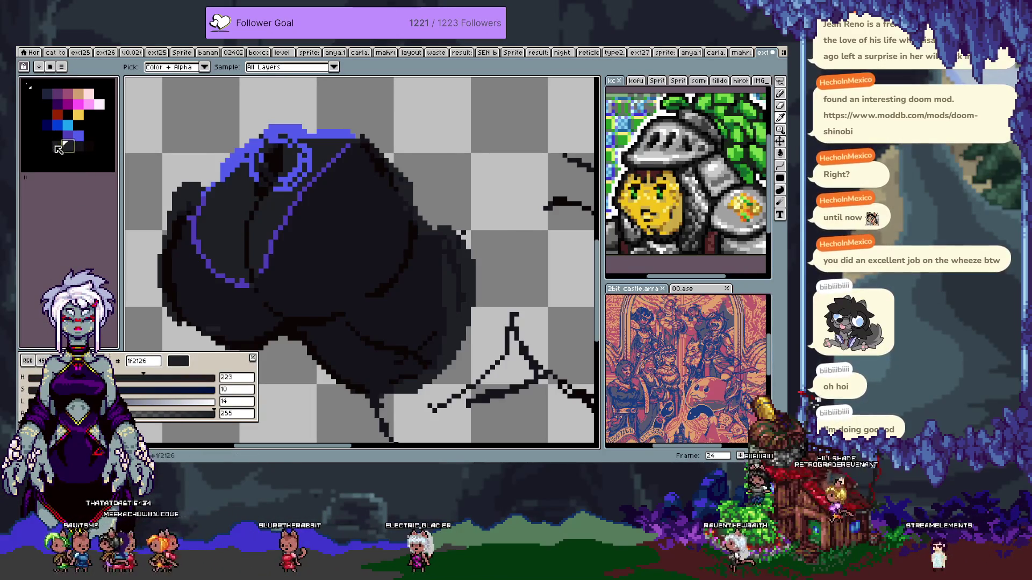
left_click(132, 378)
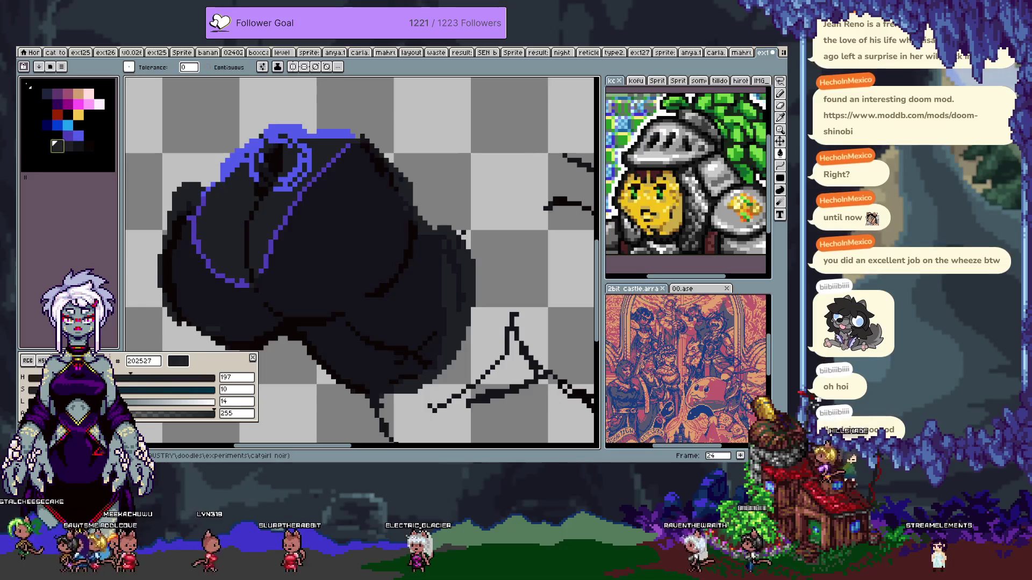
left_click(59, 389)
left_click(73, 401)
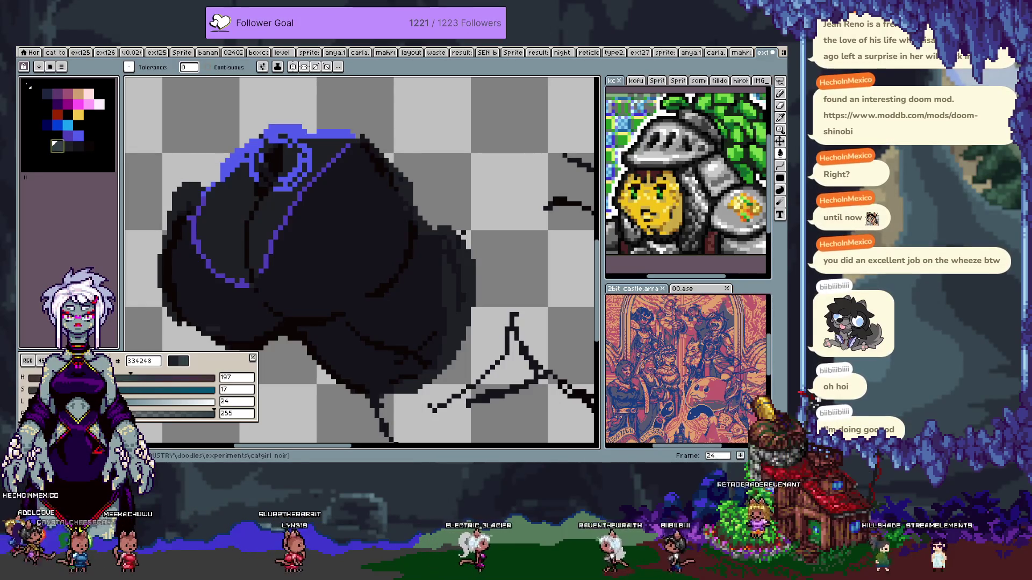
left_click(207, 247)
- Bucket-fill the remaining connected and top blue outlines with the new grey-blue
left_click(207, 247)
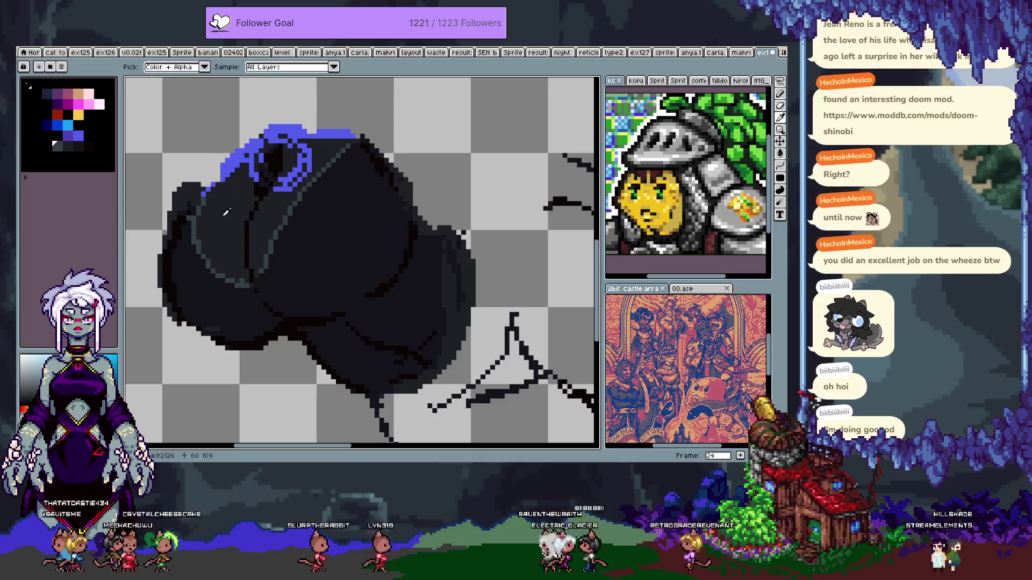
left_click(230, 189)
key("ctrl+z")
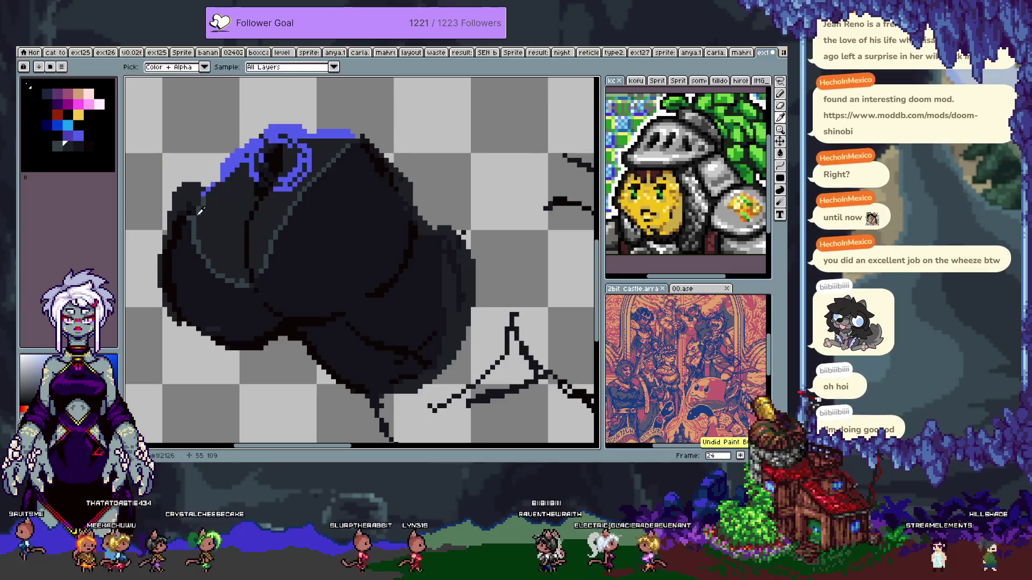
left_click(236, 166)
scroll(236, 166, "down", 1)
scroll(236, 166, "down", 1)
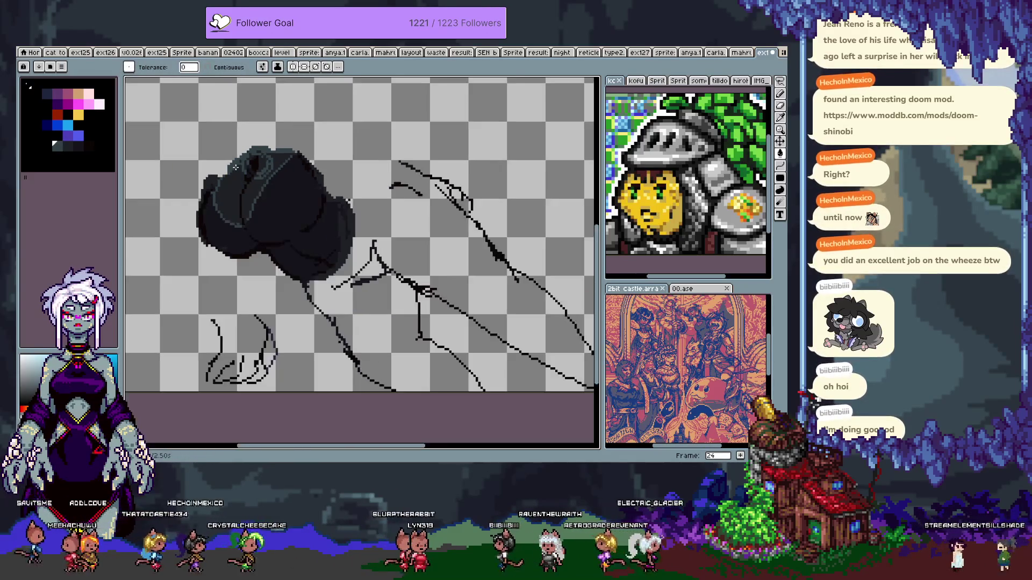
key("Tab")
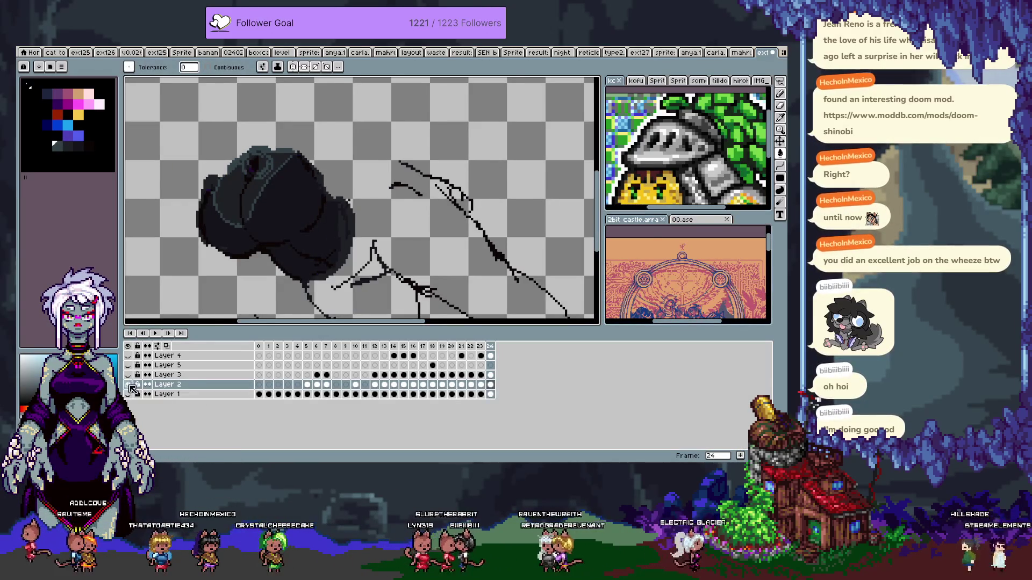
- Show Layer 2 again, make the swatch between red and yellow orange, and fill the hoodie yellow
left_click(129, 385)
key("Tab")
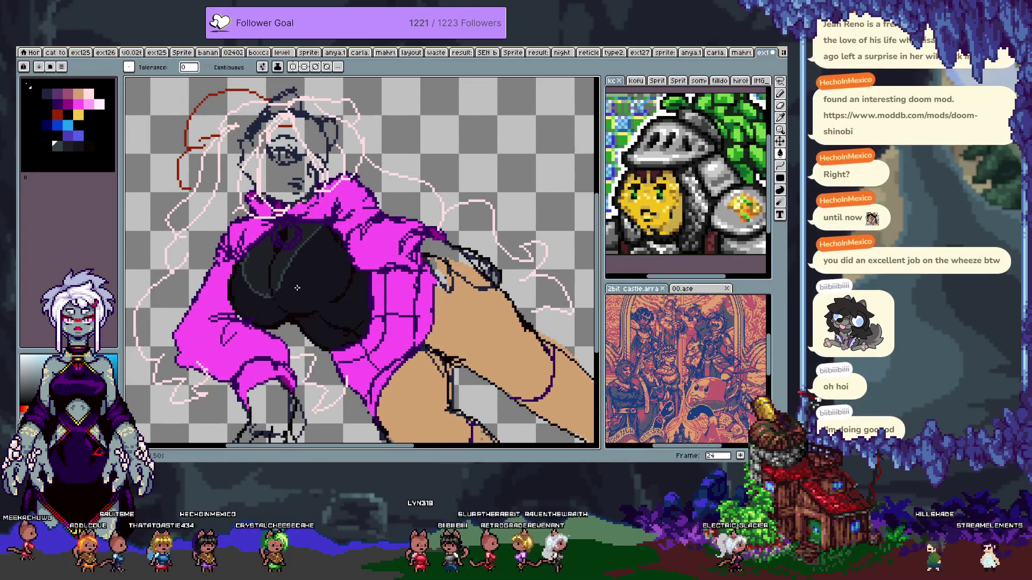
left_click(80, 116)
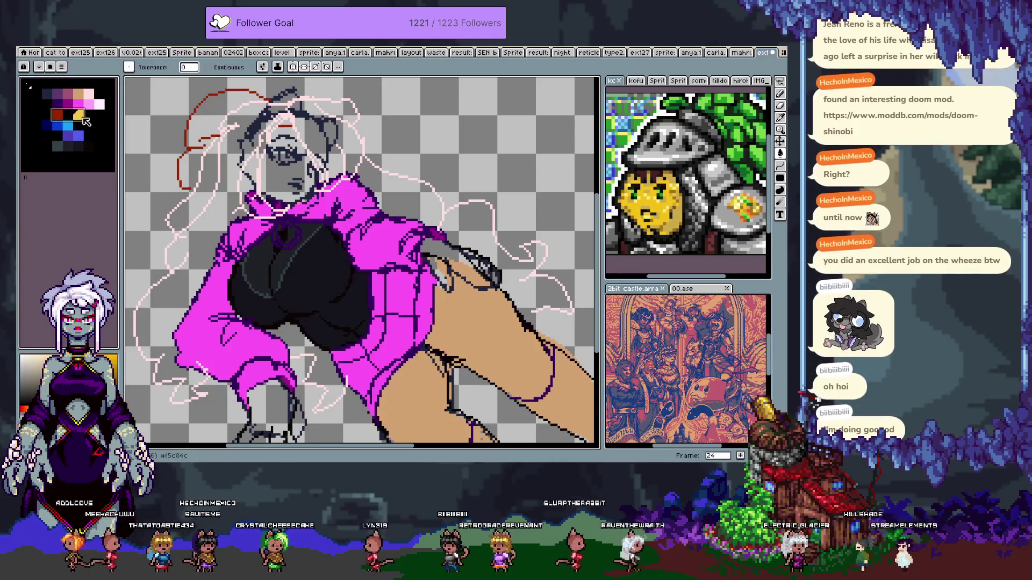
left_click(28, 85)
left_click(54, 156)
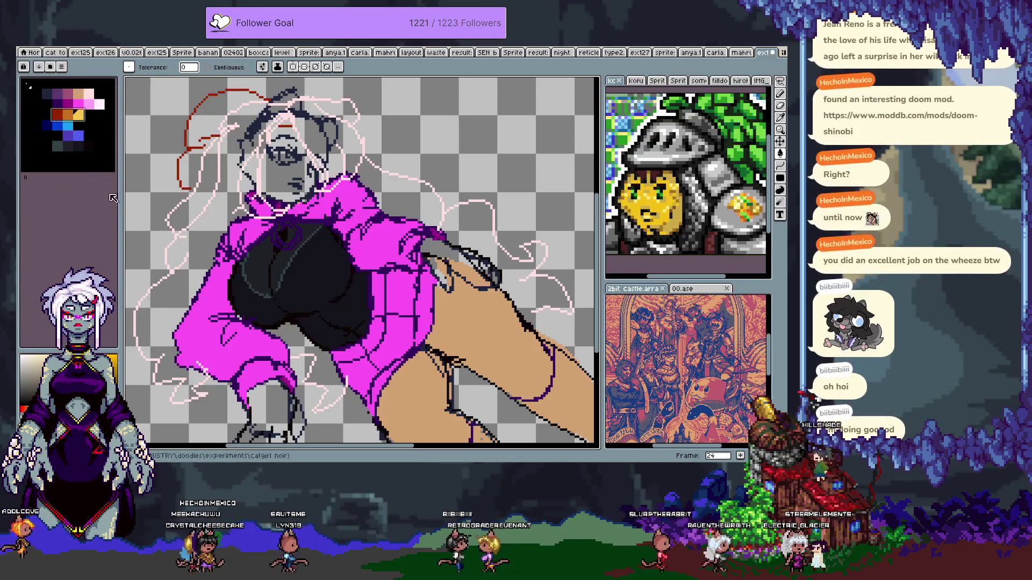
left_click(352, 222)
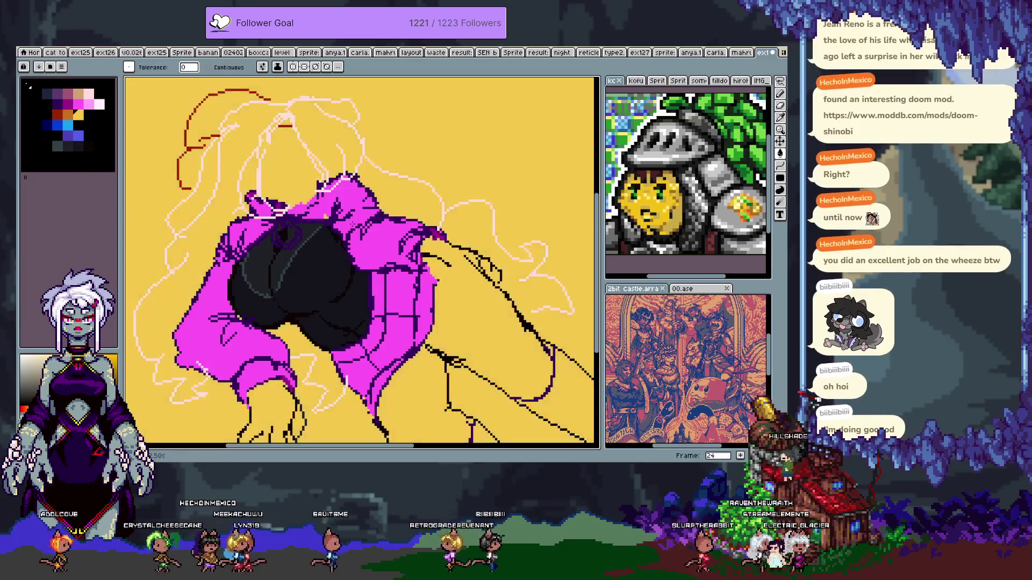
key("ctrl+z")
left_click(350, 222)
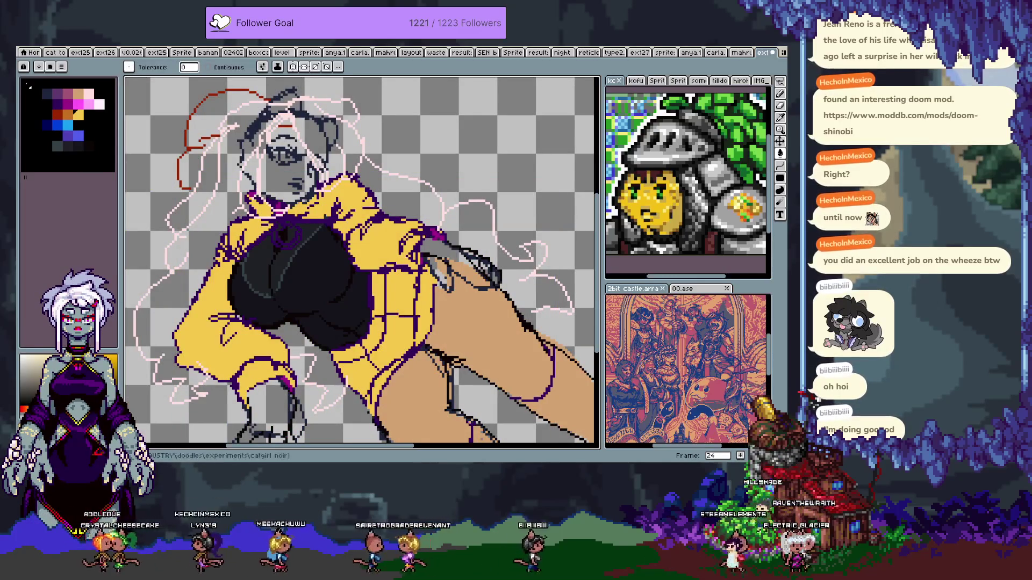
- Recolour the purple hoodie outline red-brown
left_click(73, 115)
scroll(280, 199, "up", 2)
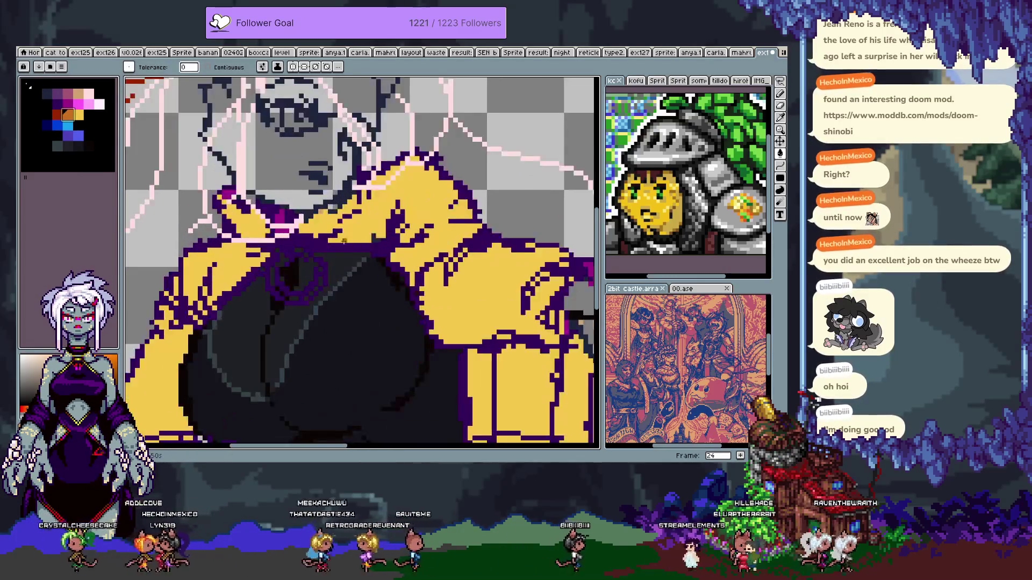
key("i")
left_click(370, 256)
key("g")
left_click(383, 250)
scroll(376, 241, "down", 2)
scroll(368, 231, "up", 1)
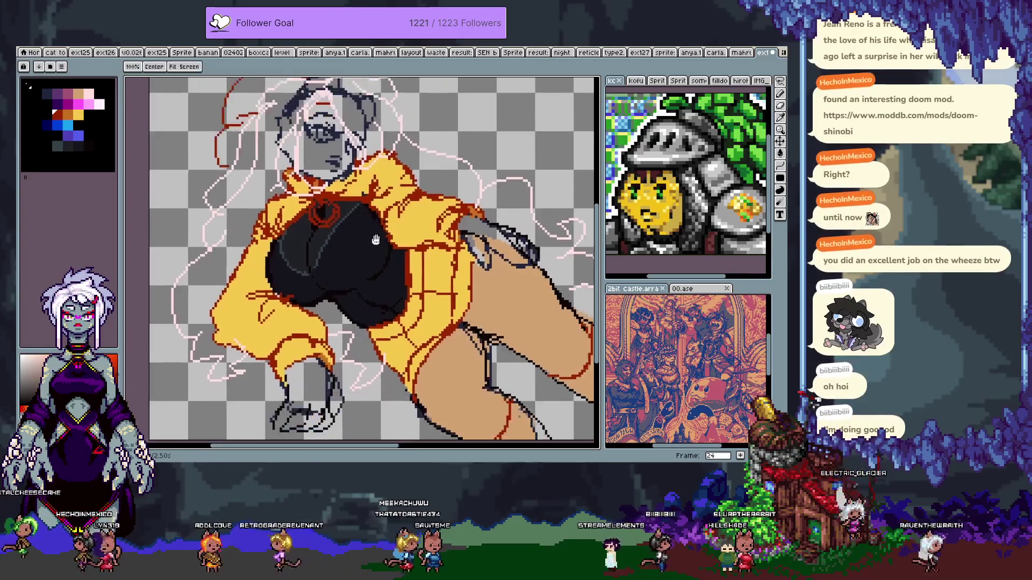
- Move the yellow swatch one slot right, raise its green to 240, then test-fill the jacket and undo
left_click(83, 115)
left_click_drag(92, 115, 101, 115)
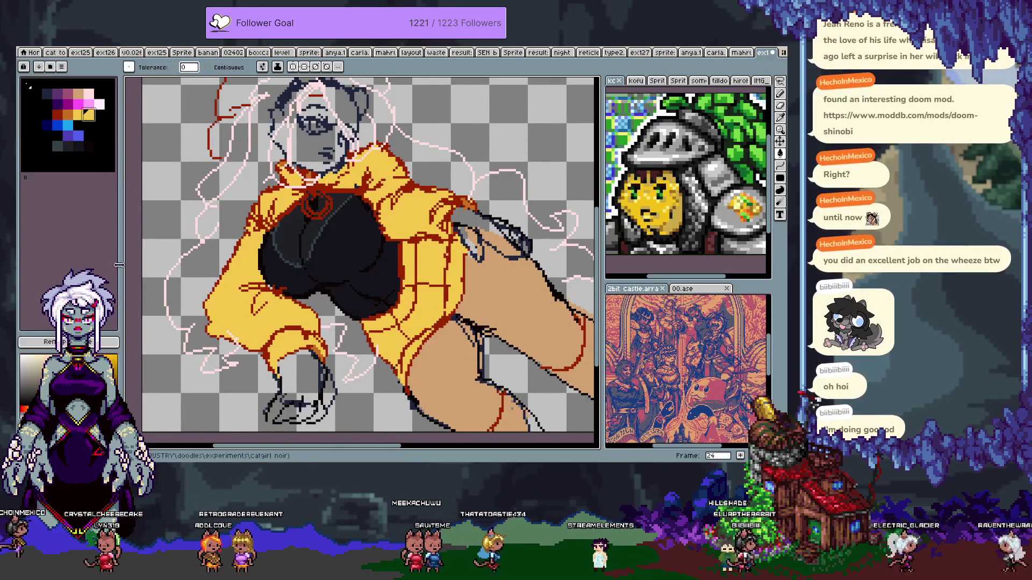
left_click(75, 341)
left_click_drag(174, 390, 204, 391)
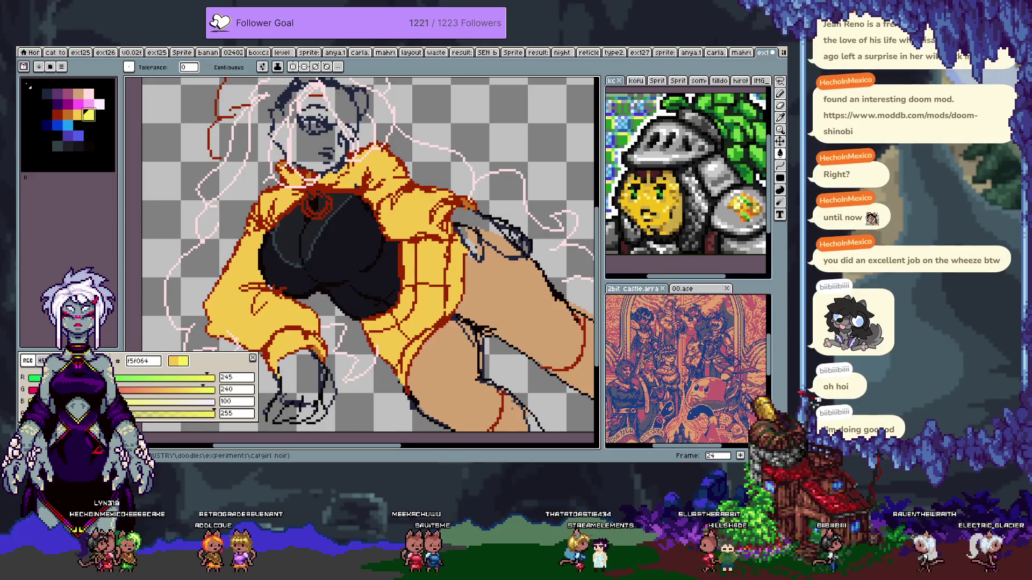
left_click(134, 261)
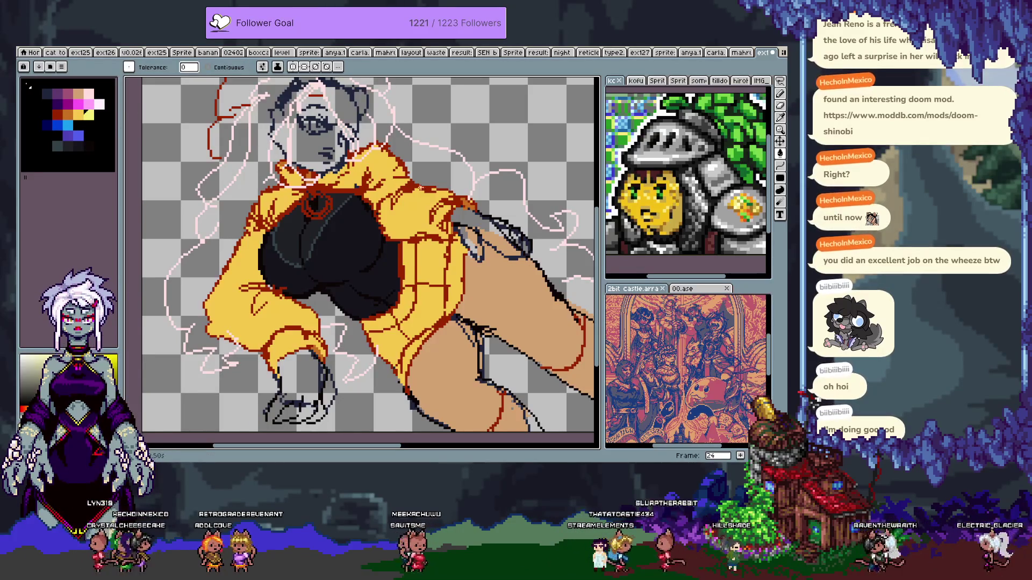
left_click(418, 205)
key("ctrl+z")
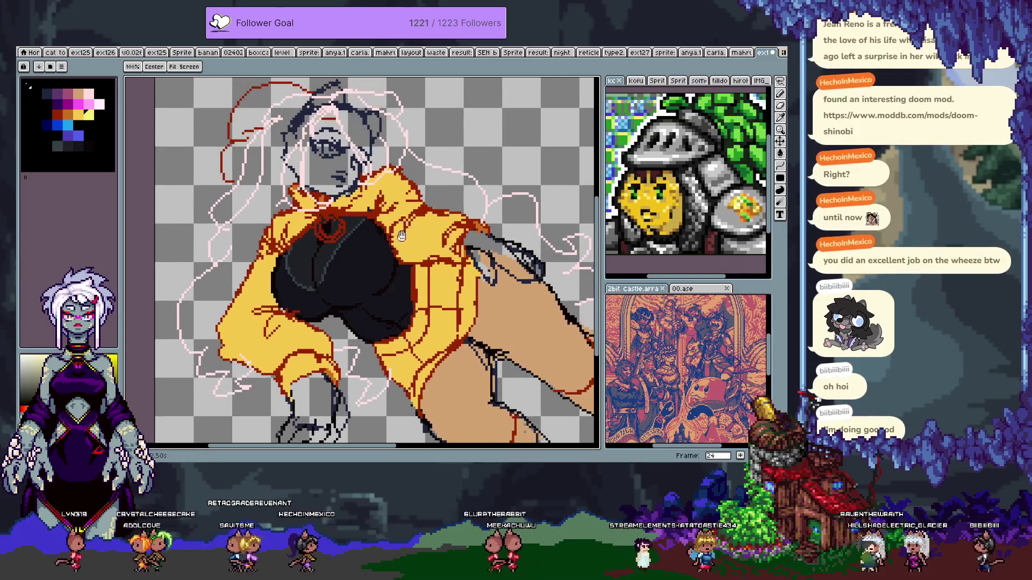
- Pick the tan swatch and zoom into the face on the next frame
left_click(78, 94)
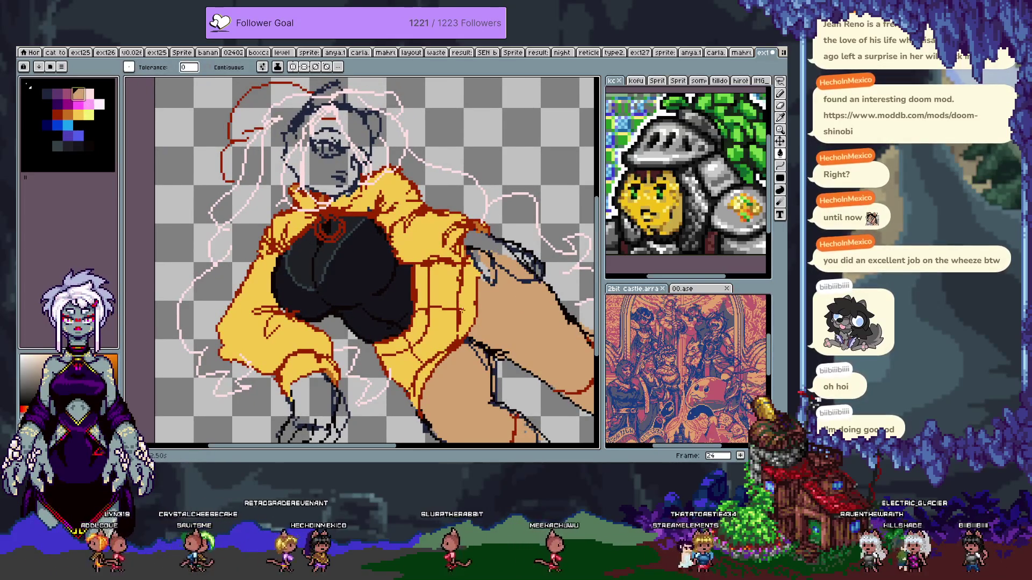
key("i")
key("w")
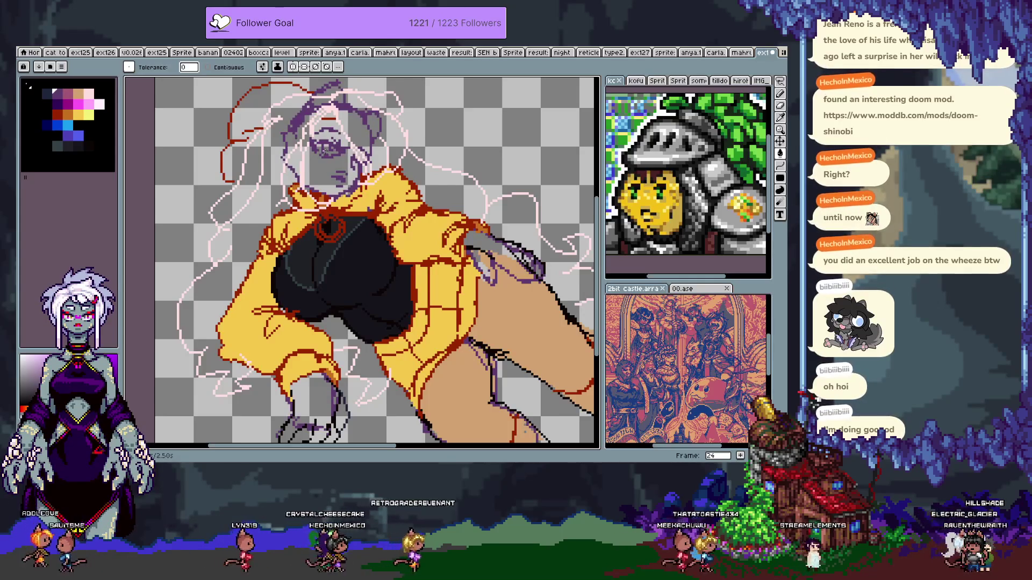
scroll(326, 151, "up", 2)
left_click_drag(325, 143, 325, 211)
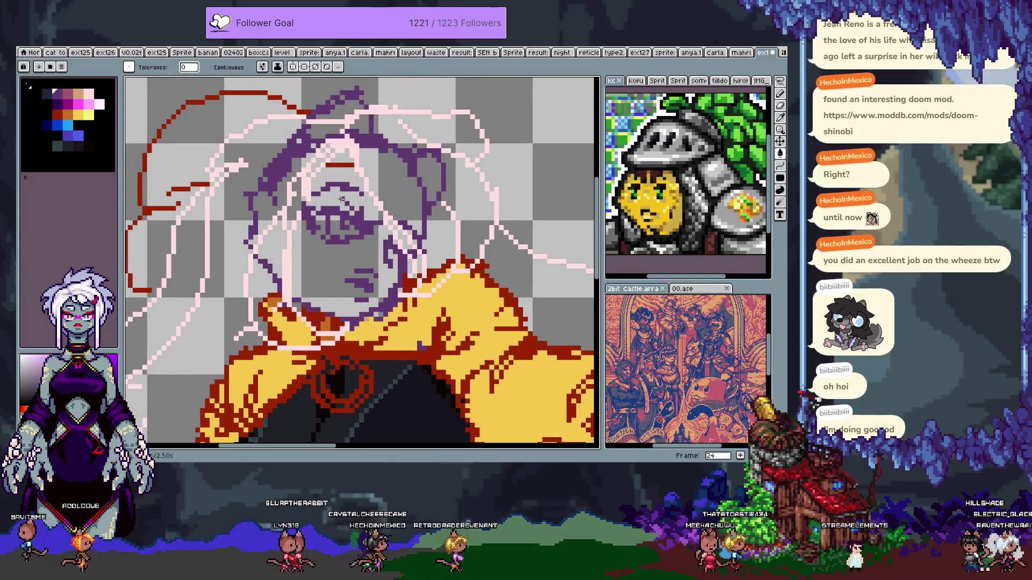
key("Tab")
key("Right")
key("Tab")
scroll(354, 221, "up", 1)
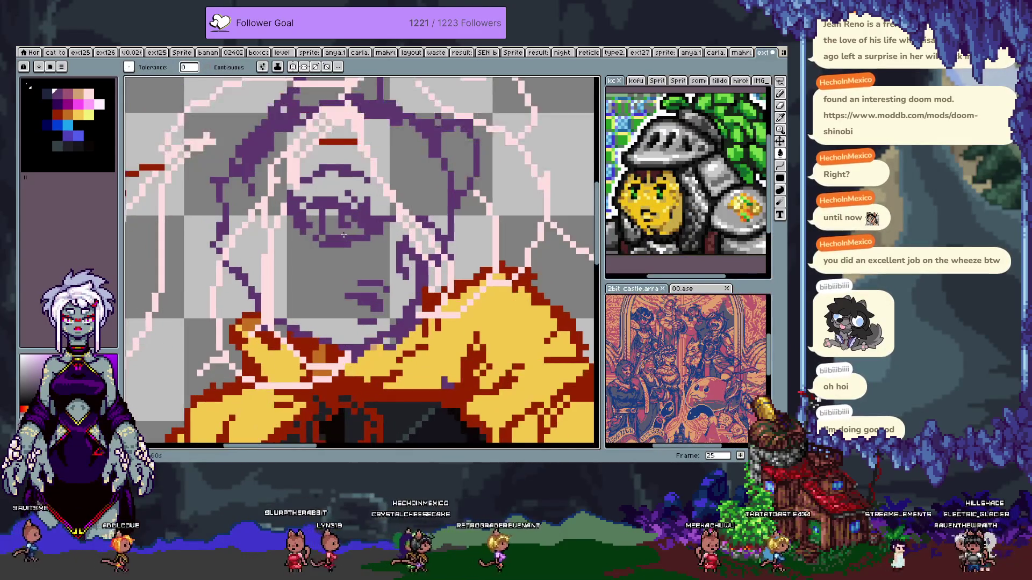
- Choose dark navy and try magic-wand selecting the eye's purple line art
left_click(54, 96)
key("b")
key("w")
left_click(363, 222)
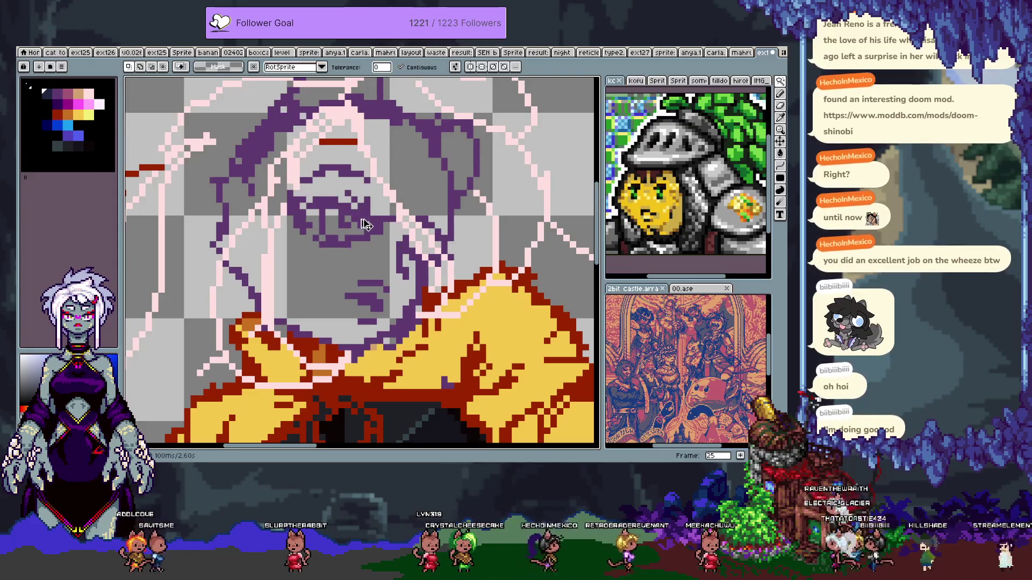
left_click(361, 224)
key("ctrl+d")
- With Contiguous off, select all the purple line art and recolour it dark navy
key("b")
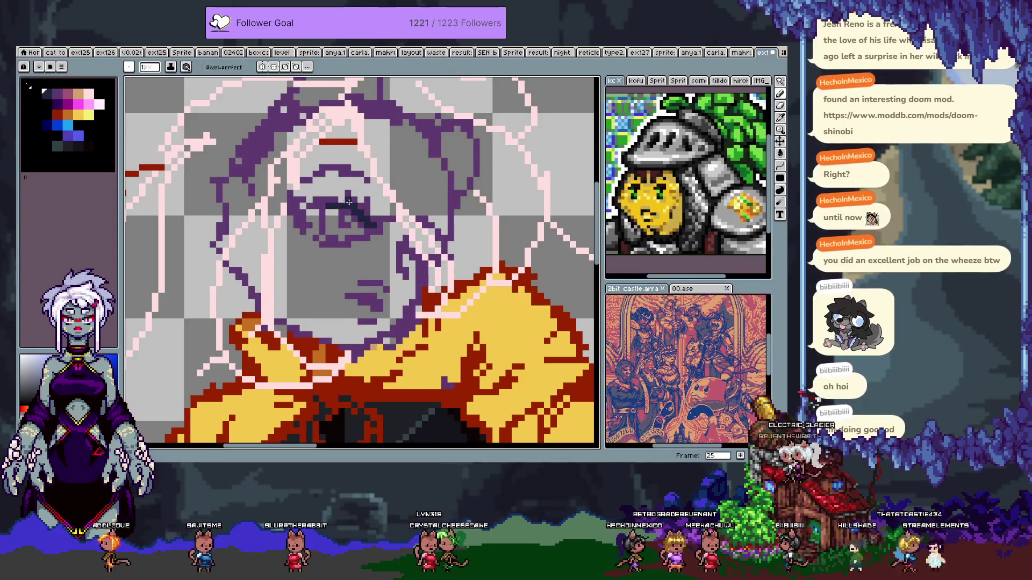
key("w")
left_click(328, 215)
left_click(400, 67)
left_click(328, 218)
key("ctrl+d")
key("b")
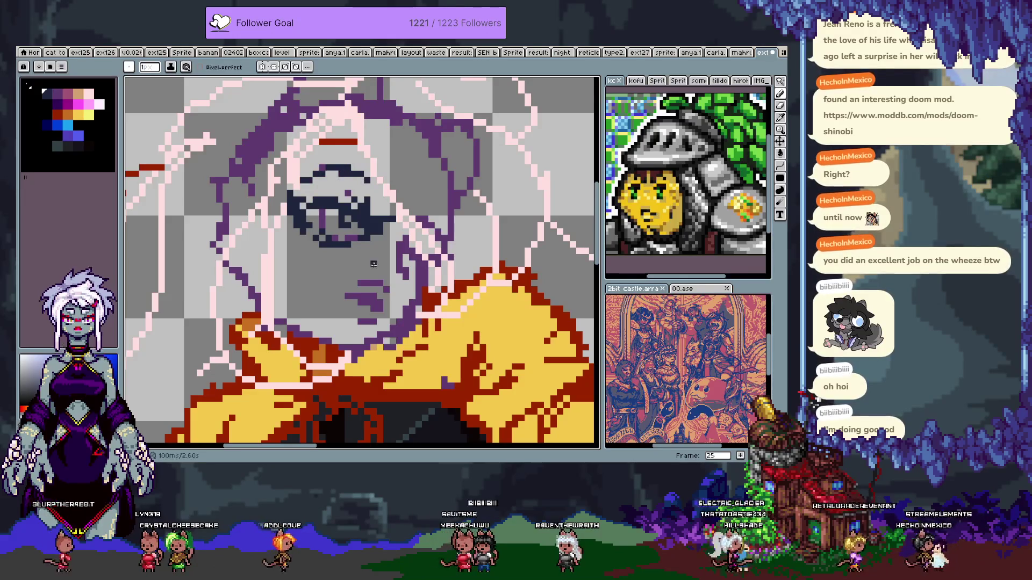
key("ctrl+z")
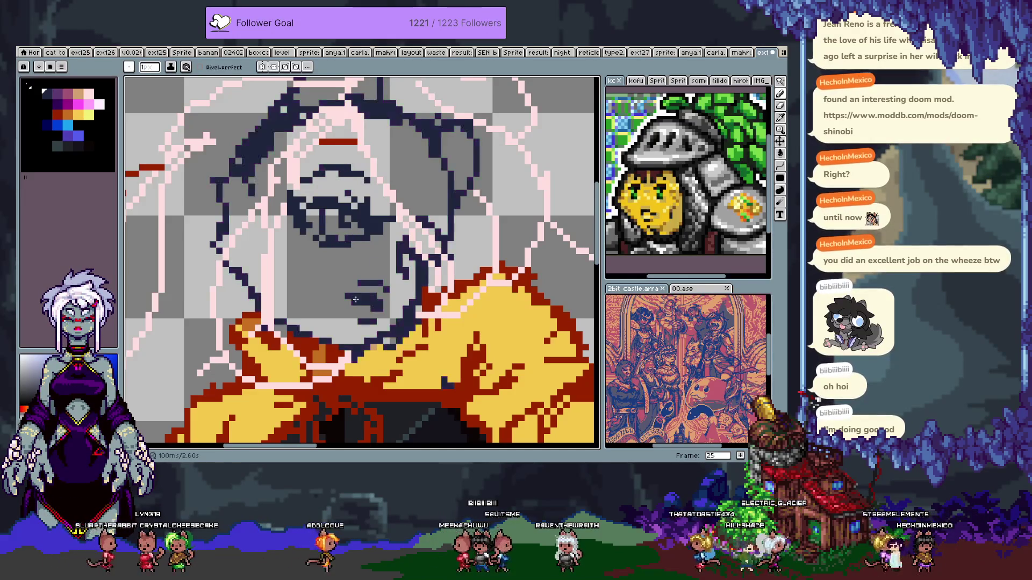
scroll(348, 288, "down", 5)
key("v")
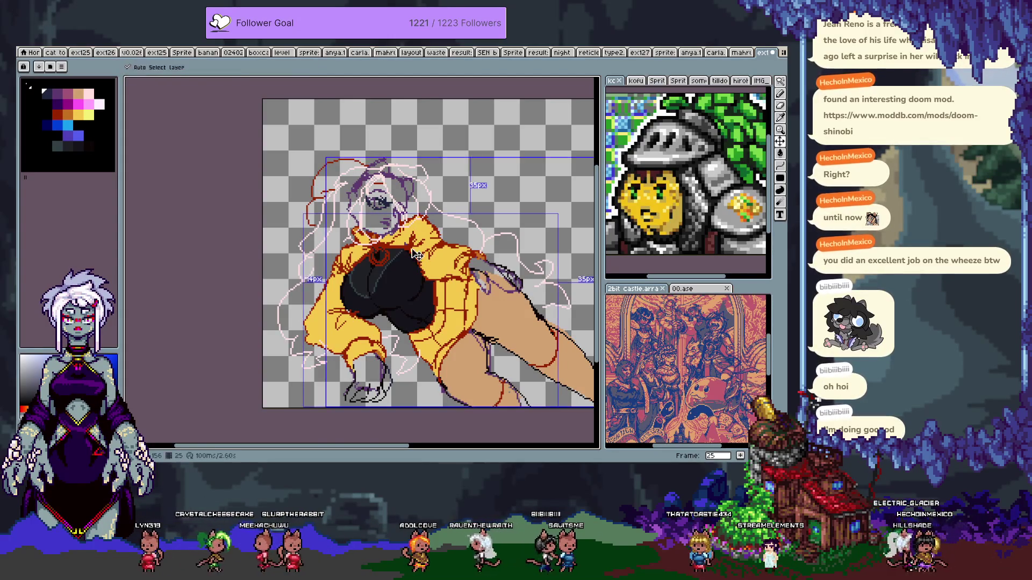
- Hide Layer 1, which holds the hoodie and hair lines
scroll(374, 222, "up", 3)
key("w")
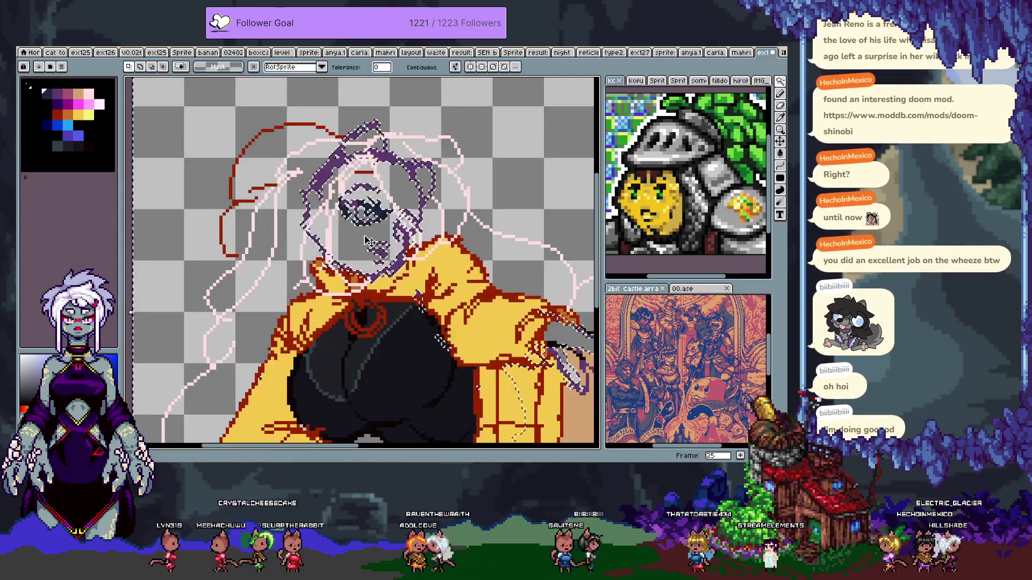
key("Tab")
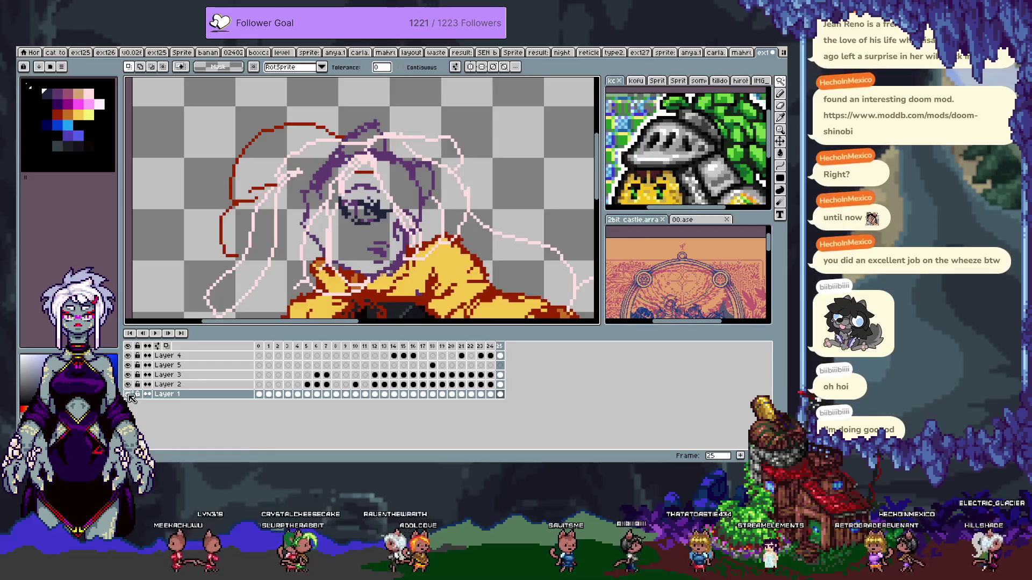
left_click(128, 395)
key("Tab")
- Eyedrop the tan skin colour and bucket-fill the face with it
key("b")
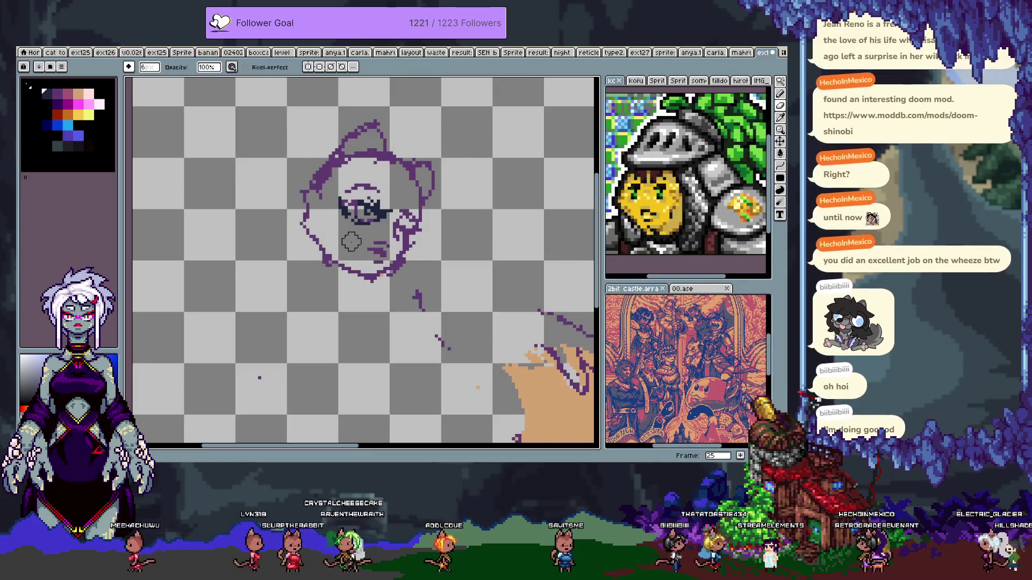
key("i")
key("g")
left_click(324, 222)
key("ctrl+z")
left_click(345, 242)
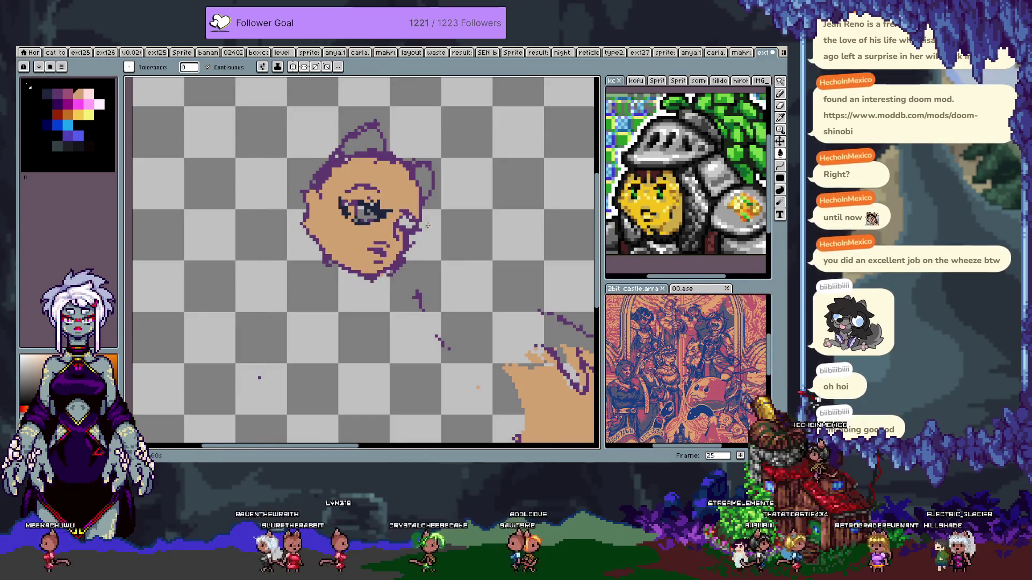
- With a 6px brush, paint grey over the eye and light grey over the ear area
scroll(429, 228, "up", 3)
key("b")
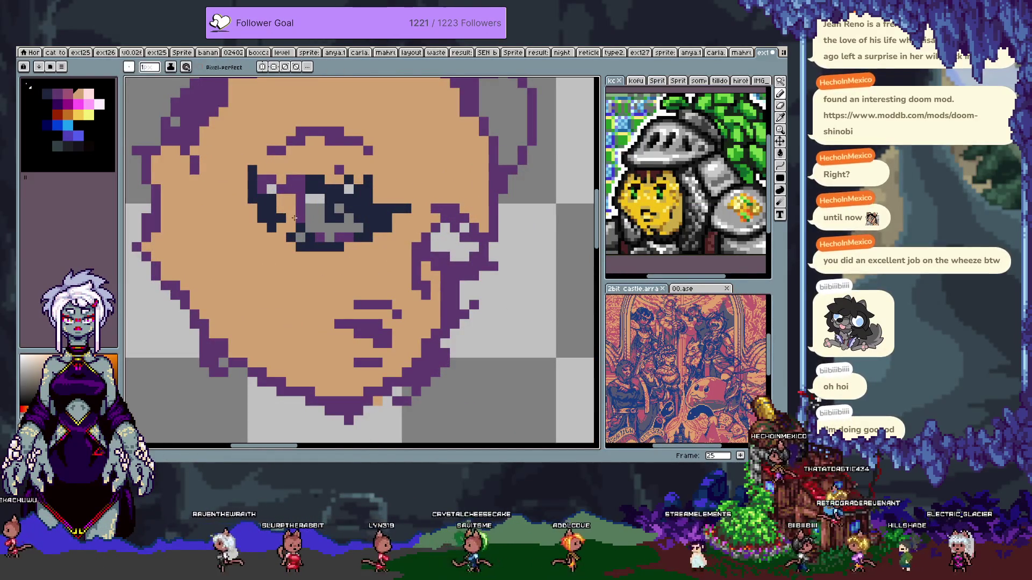
key("plus")
key("plus")
key("plus")
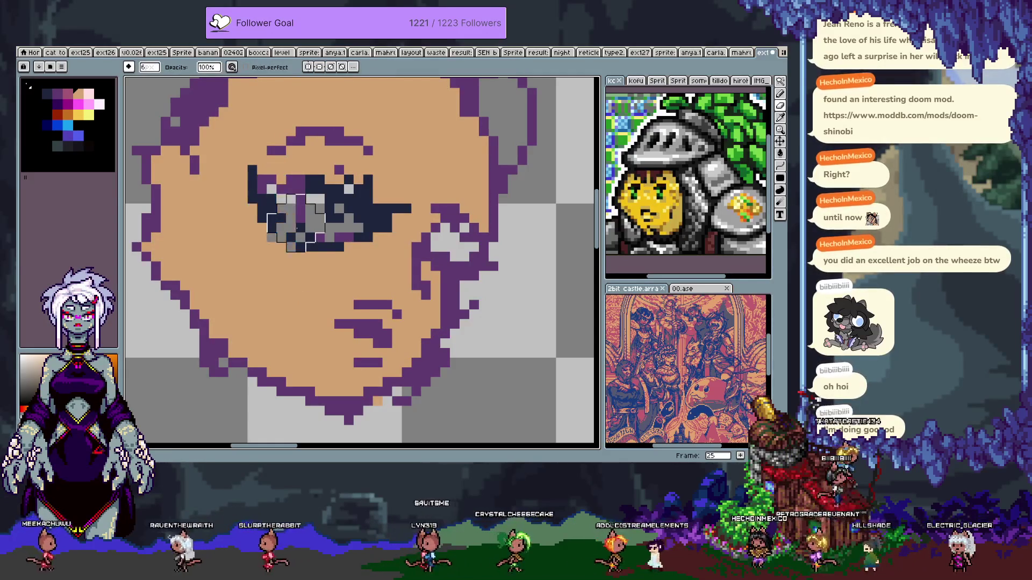
left_click_drag(316, 243, 306, 213)
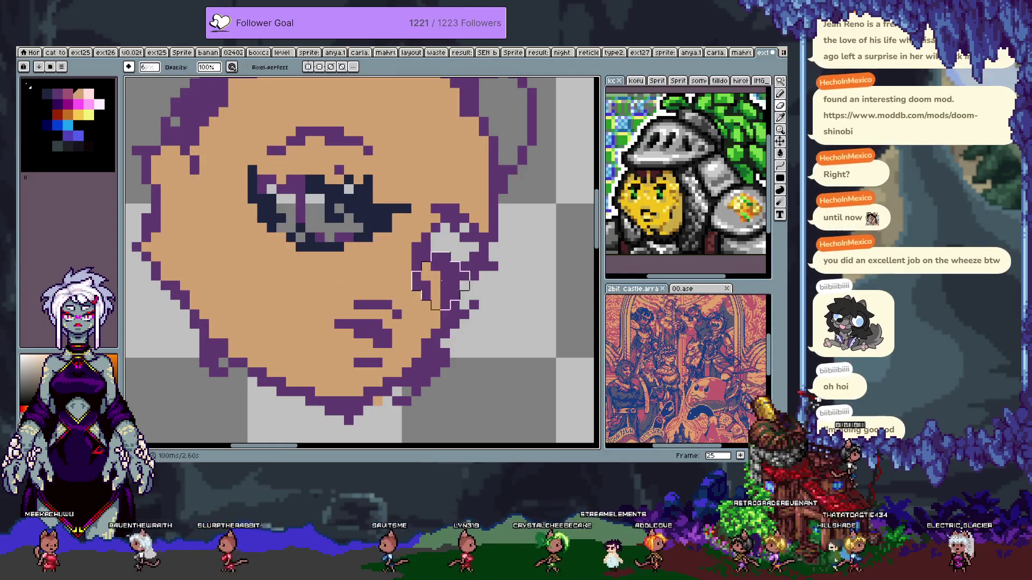
mouse_move(415, 253)
left_mouse_down()
mouse_move(421, 276)
mouse_move(441, 252)
left_mouse_up()
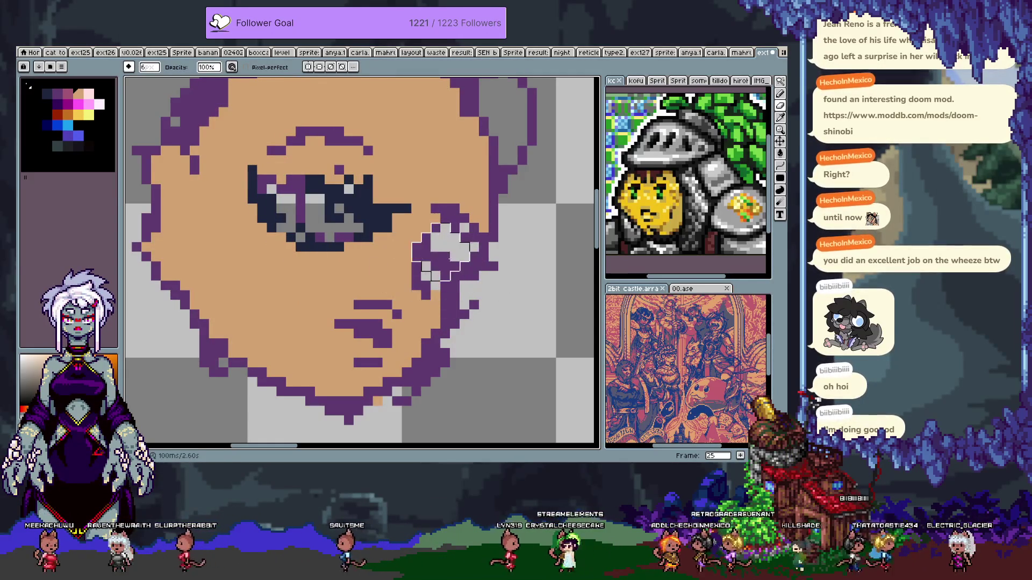
key("minus")
key("minus")
key("minus")
left_click(68, 94)
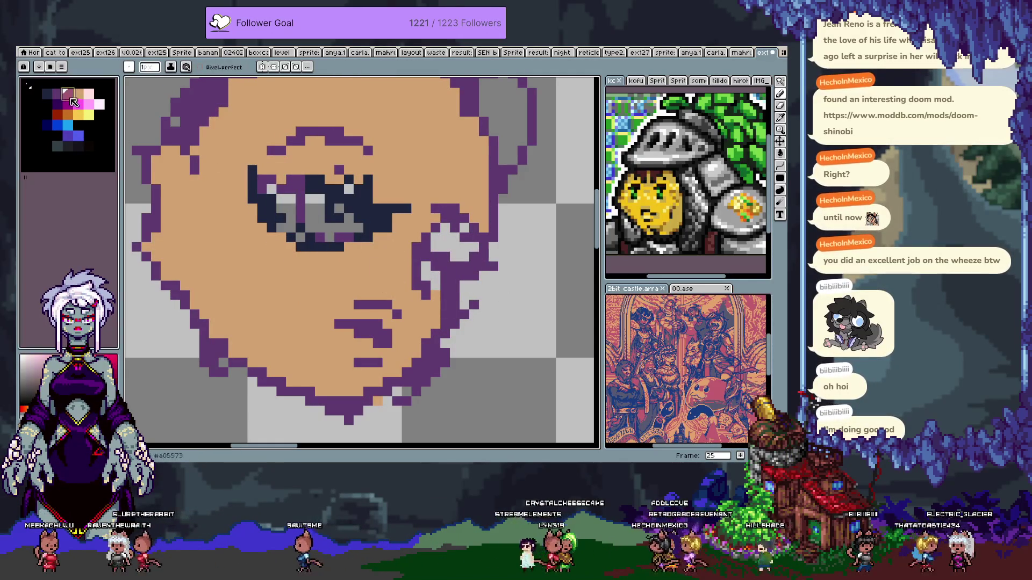
- Paint pink into the ear area and along the upper eyelid, filling above the eye
left_click_drag(456, 258, 469, 247)
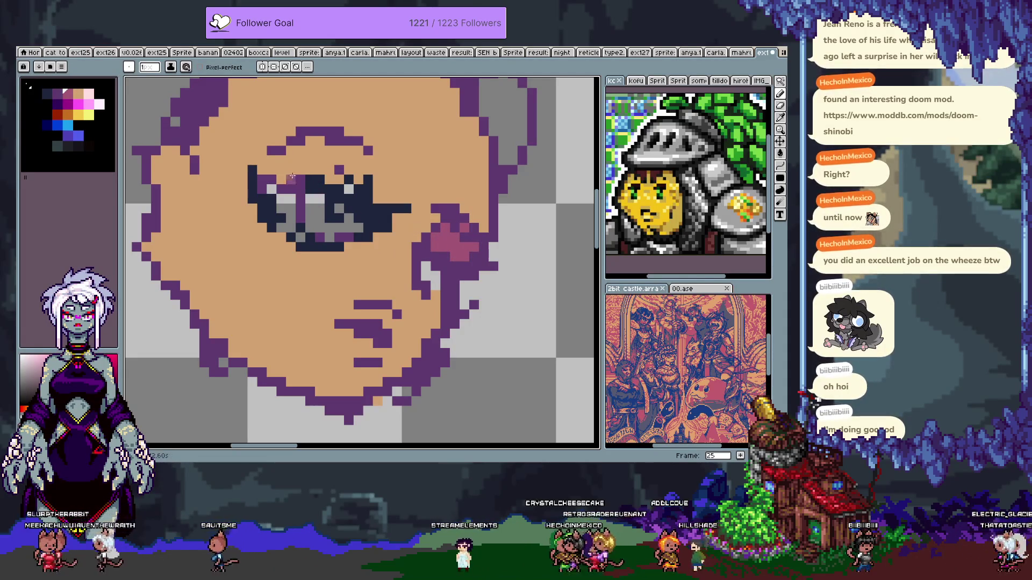
left_click_drag(268, 163, 289, 163)
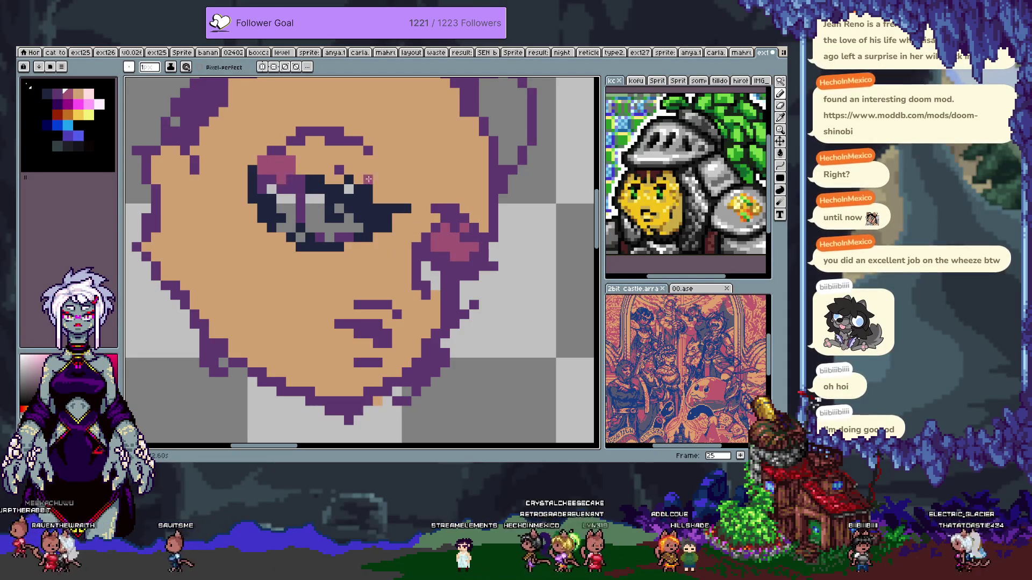
key("g")
left_click(329, 157)
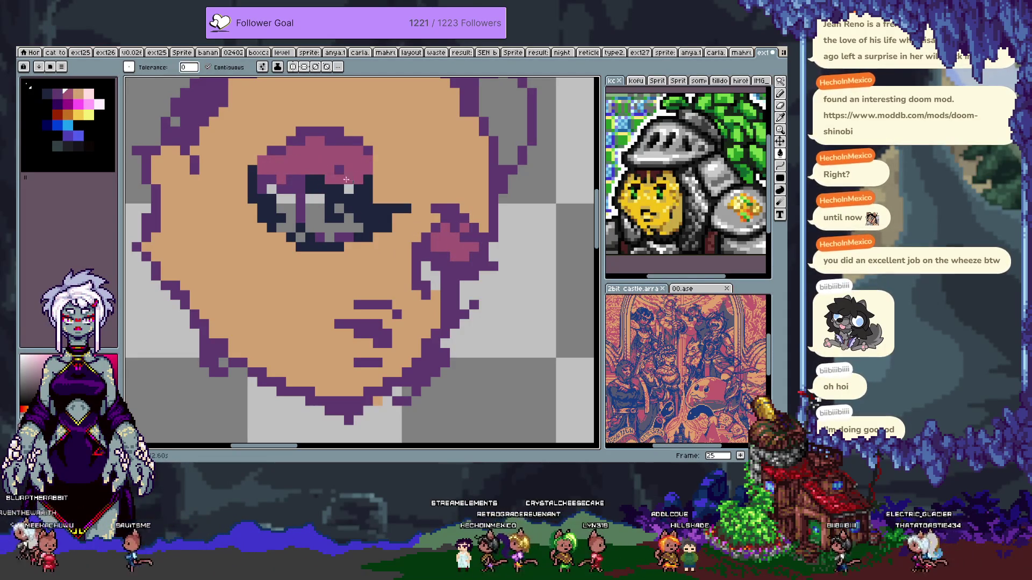
key("b")
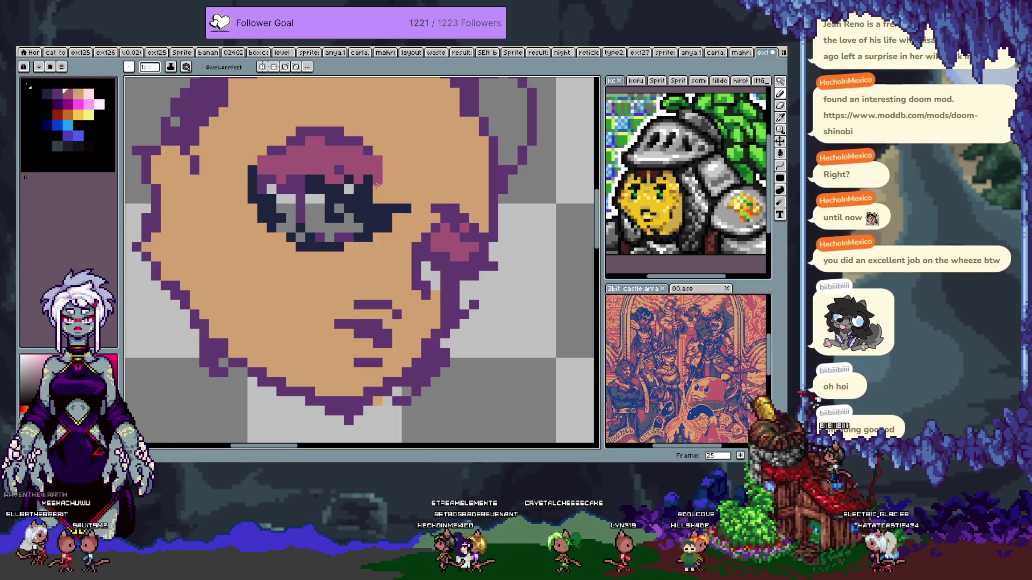
mouse_move(262, 154)
left_mouse_down()
mouse_move(233, 156)
mouse_move(245, 170)
mouse_move(282, 152)
left_mouse_up()
- Add dark navy lashes at the eyelid's outer corner and outline the pink ear corner
left_click(252, 178, "alt")
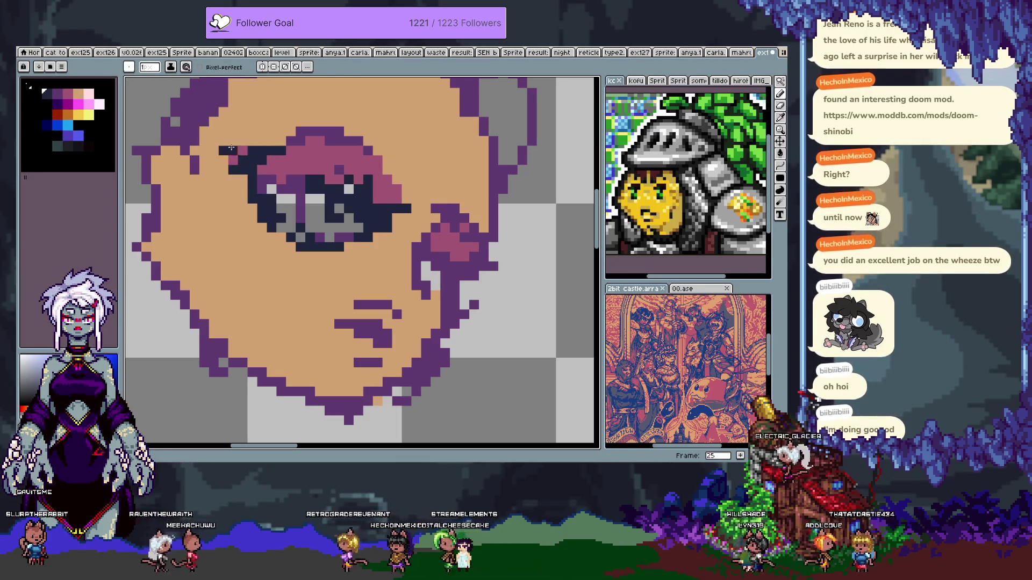
key("v")
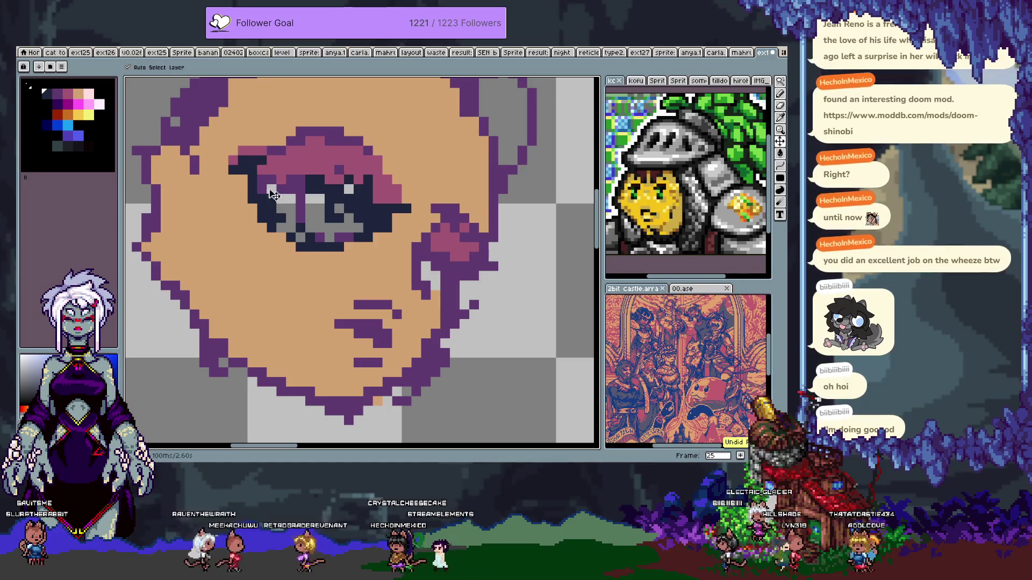
key("b")
mouse_move(232, 141)
left_mouse_down()
mouse_move(247, 178)
mouse_move(310, 141)
left_mouse_up()
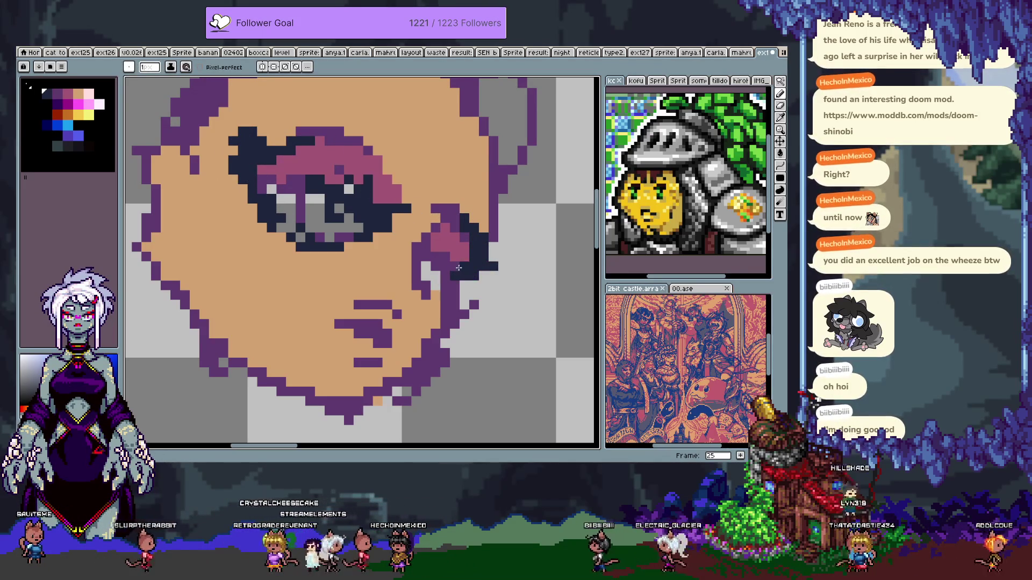
left_click_drag(439, 232, 433, 243)
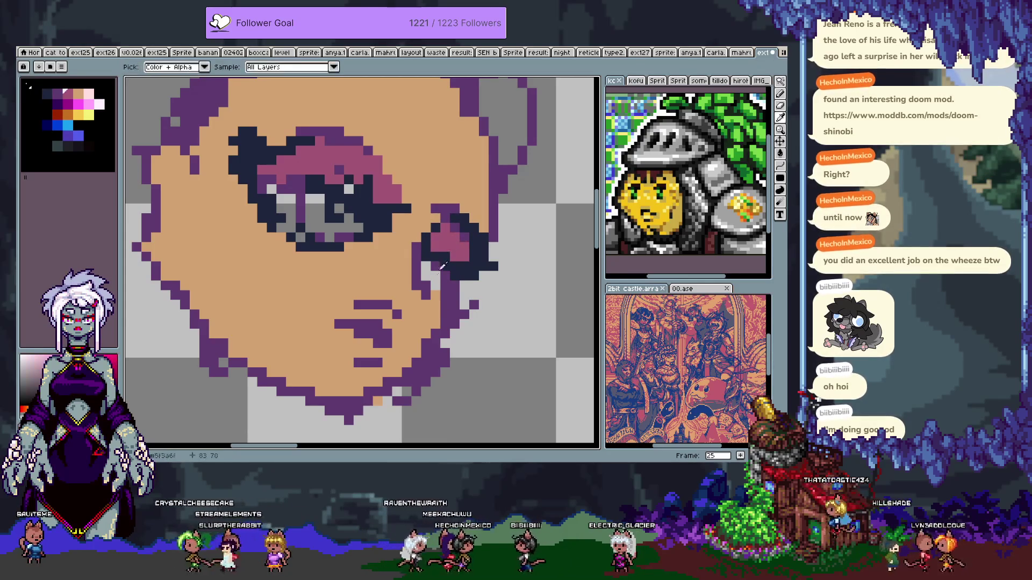
- Try light pink eyelid highlights, undo them, then paint the eye corner pale yellow
left_click(68, 94)
left_click(99, 103)
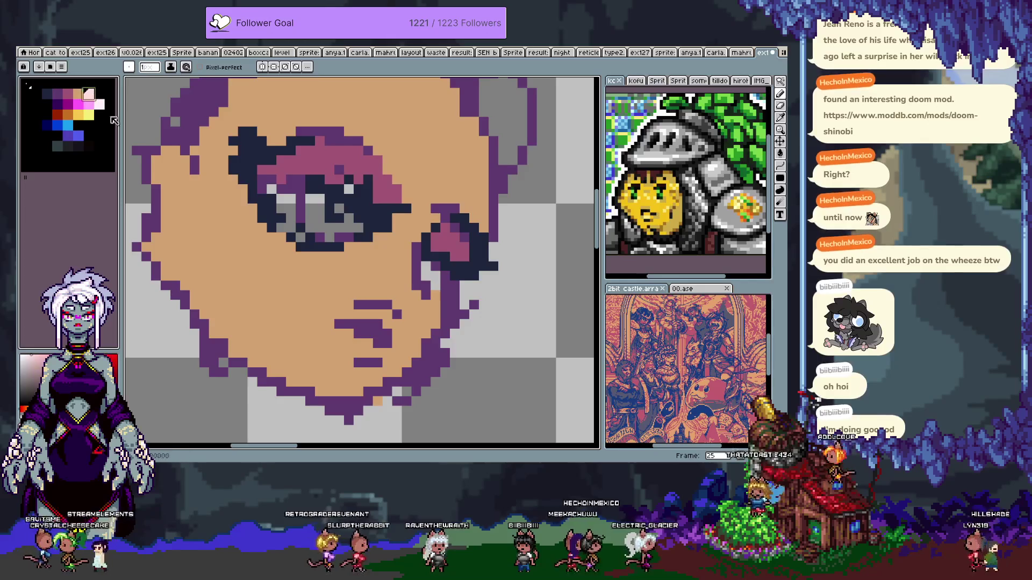
left_click_drag(262, 188, 290, 217)
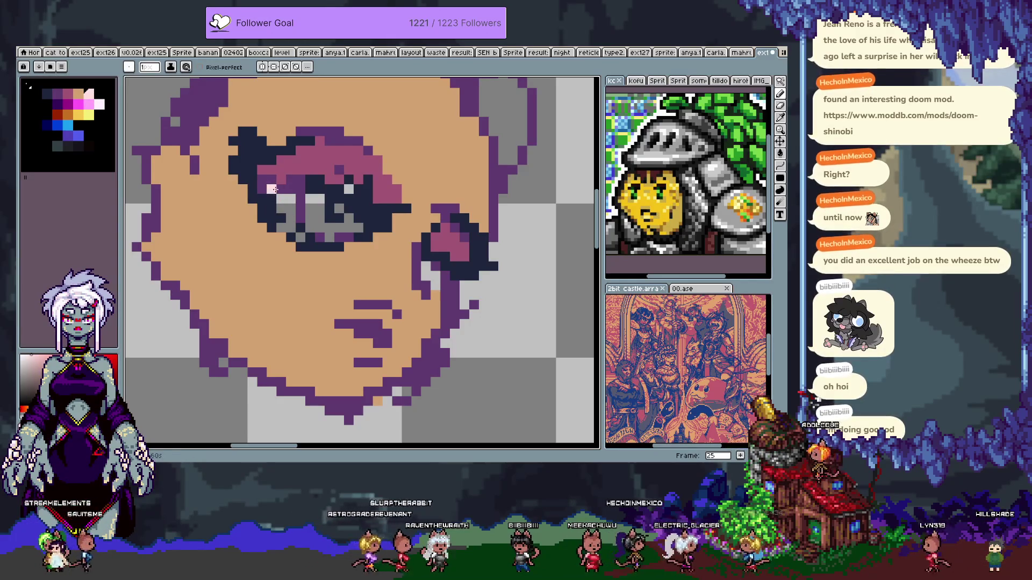
key("ctrl+z")
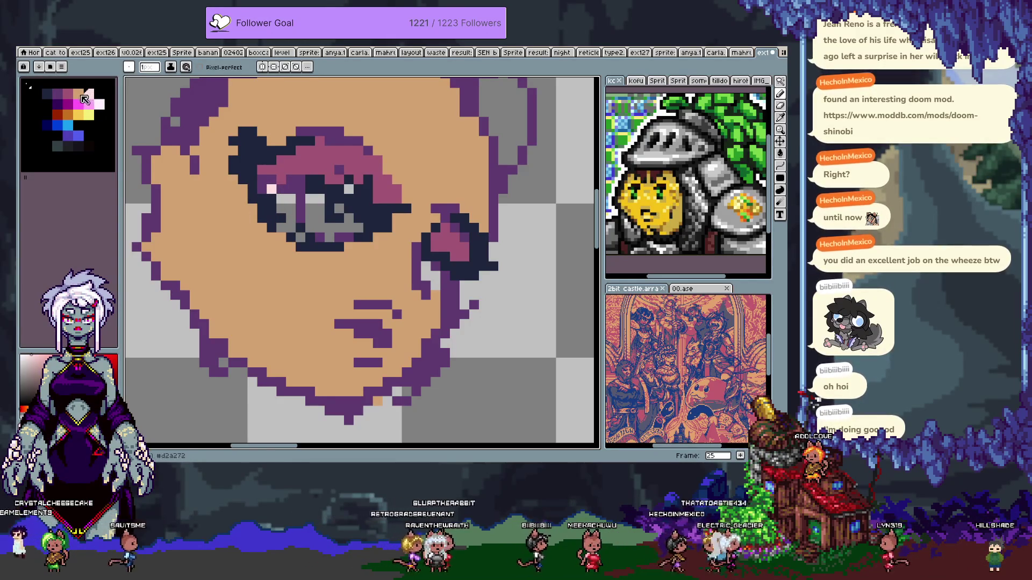
double_click(89, 114)
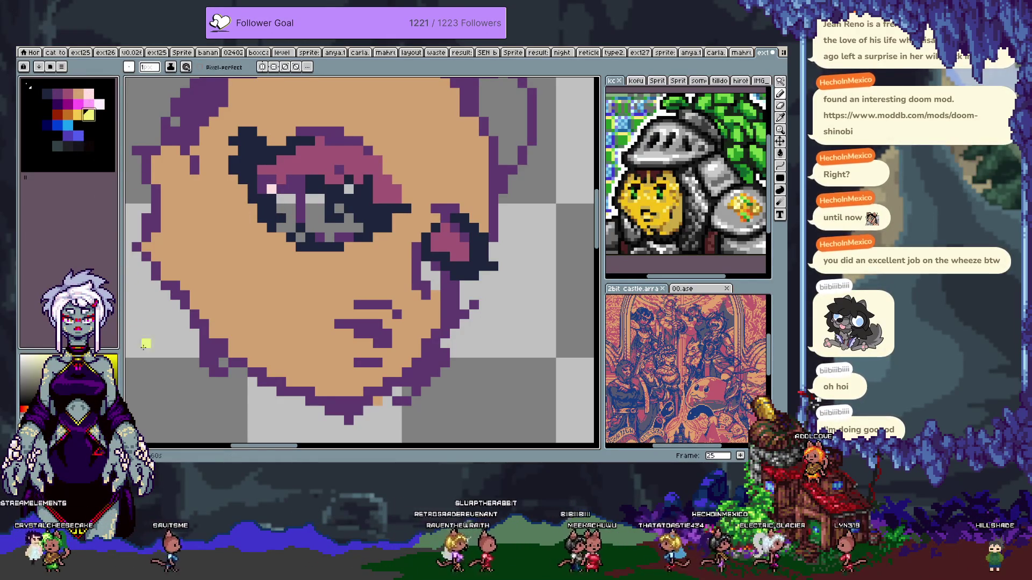
left_click(146, 246)
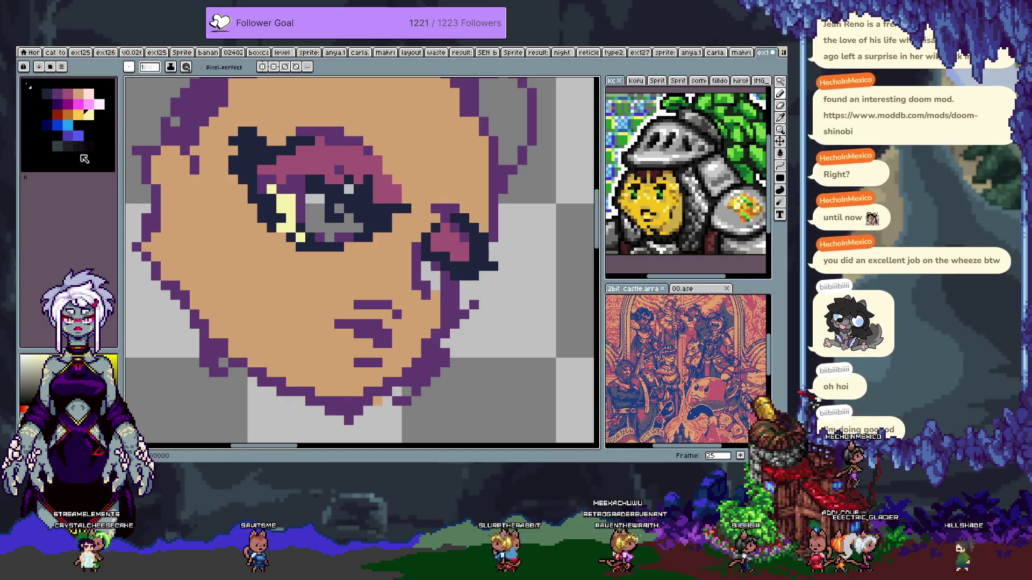
double_click(26, 145)
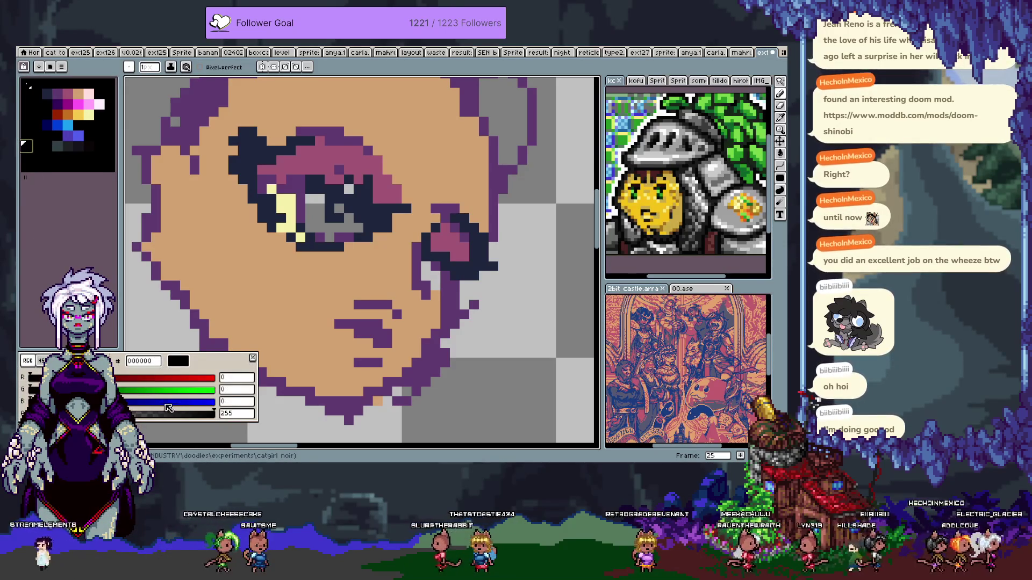
- Sample lavender cecfe6, build a lavender-to-grey palette ramp, and fill the eye corner with it
left_click(127, 280, "alt")
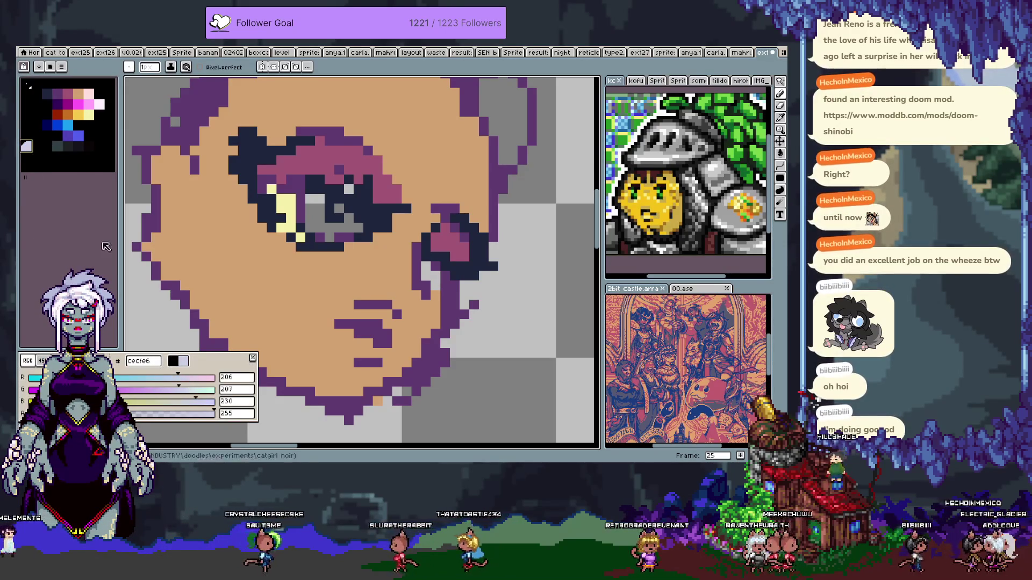
left_click(49, 68)
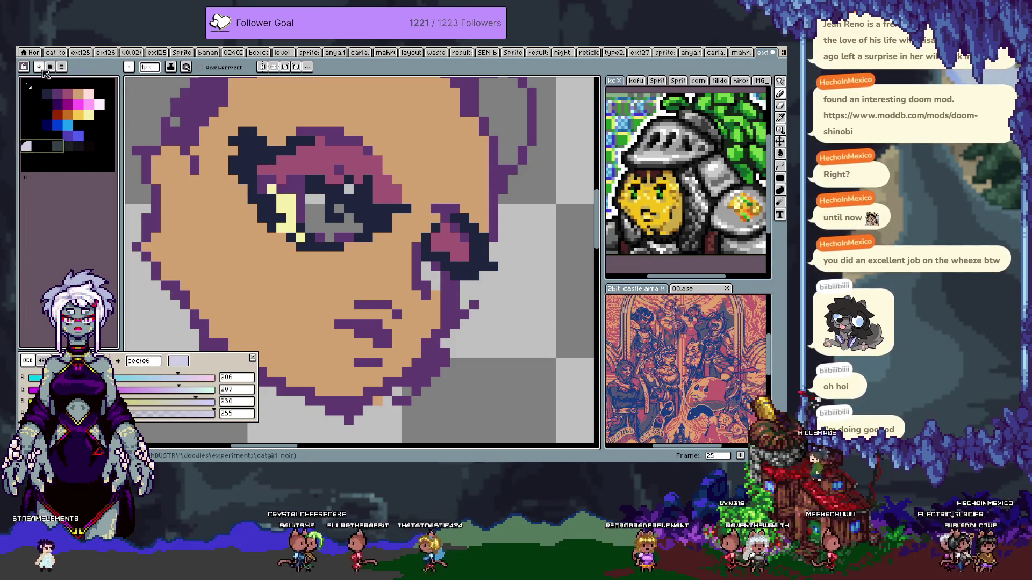
left_click(53, 86)
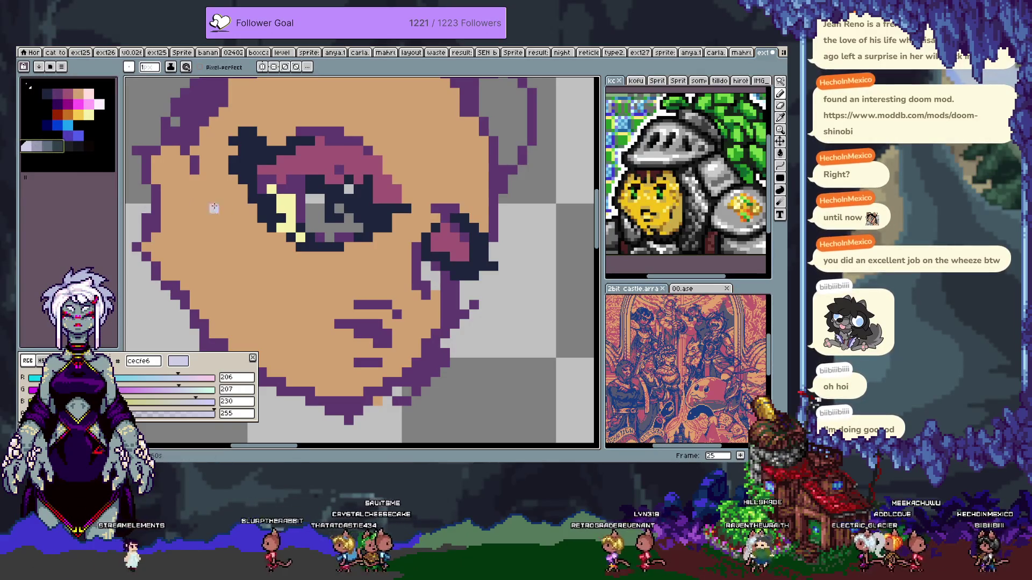
key("Escape")
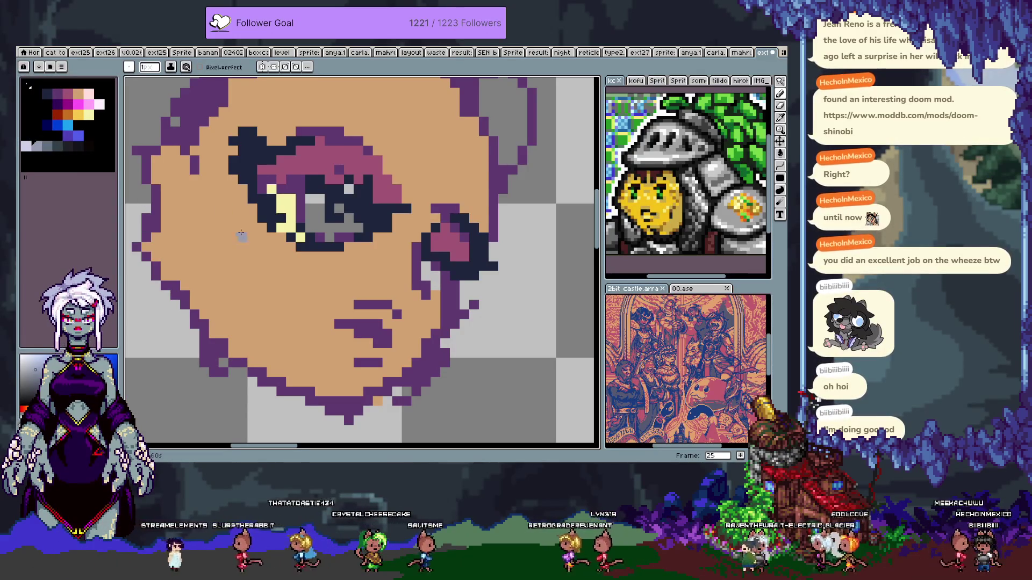
key("g")
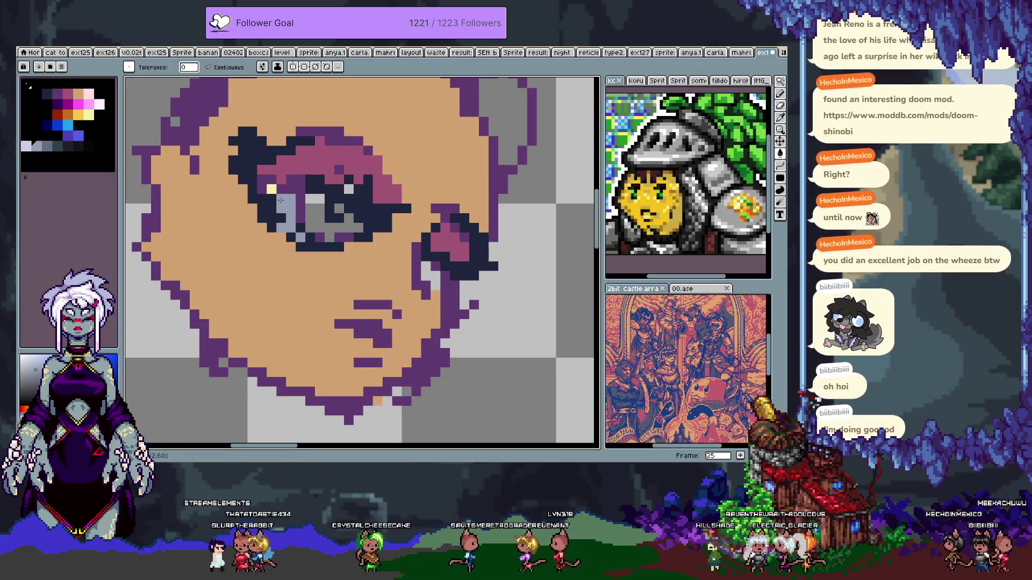
key("b")
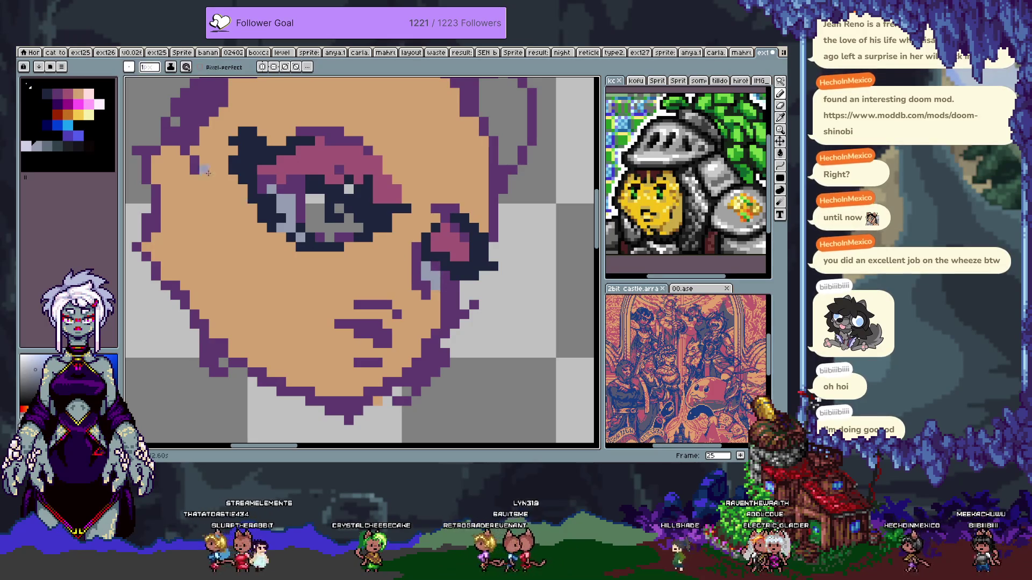
- Paint light pink into the iris and add pale highlight pixels in the eye
left_click(97, 105)
left_click_drag(310, 199, 310, 224)
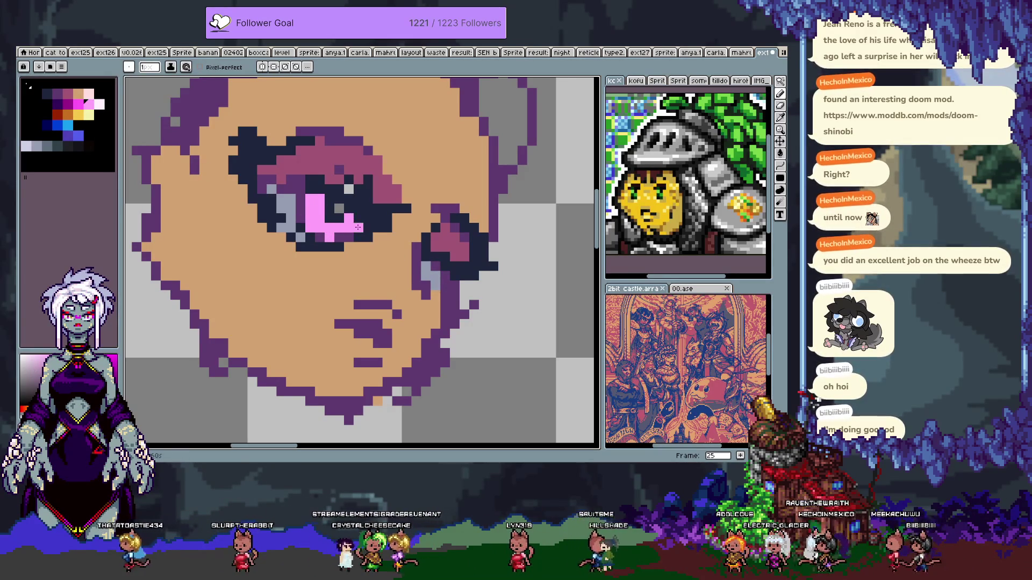
left_click(99, 103)
left_click(339, 208)
left_click(328, 217)
left_click(355, 191)
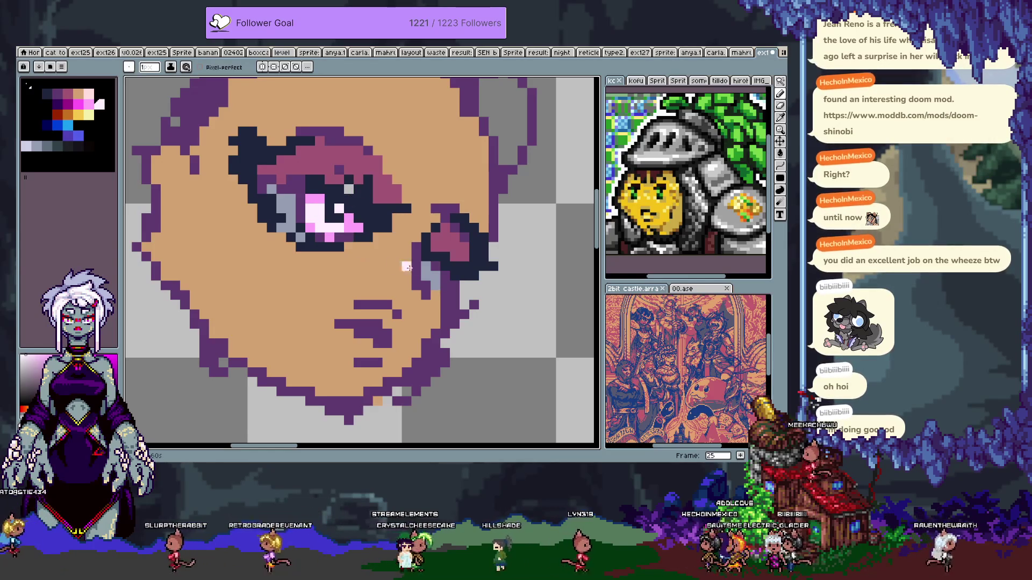
left_click_drag(424, 266, 433, 280)
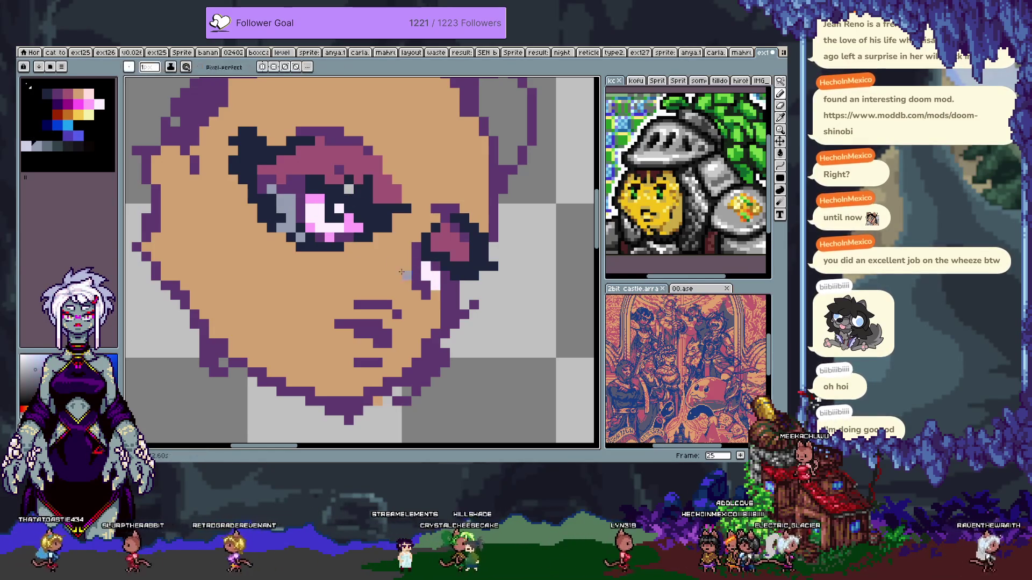
- Undo the stray cheek pixels, touch up an eye pixel in pink, then zoom out
left_click(445, 267, "alt")
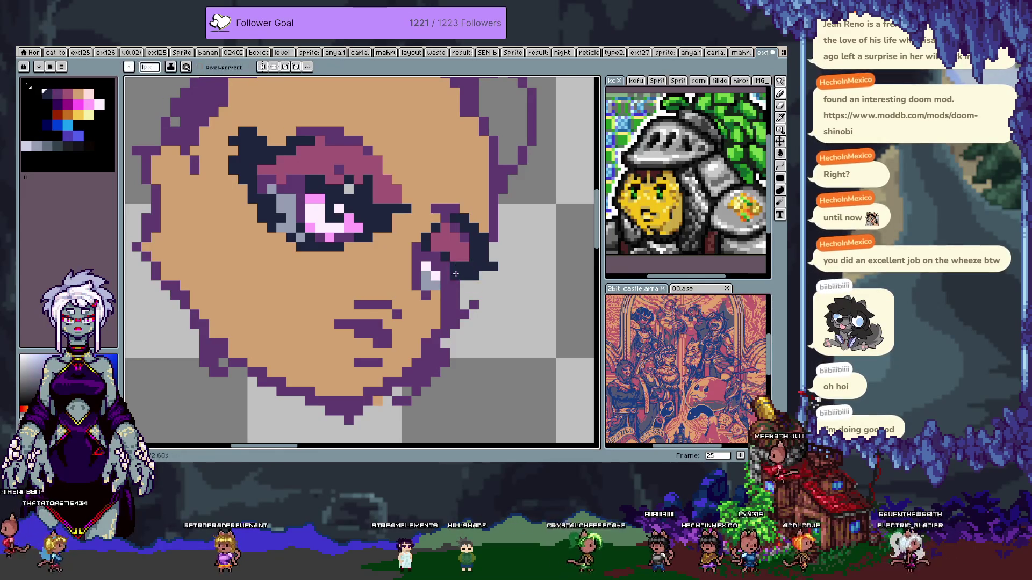
key("ctrl+z")
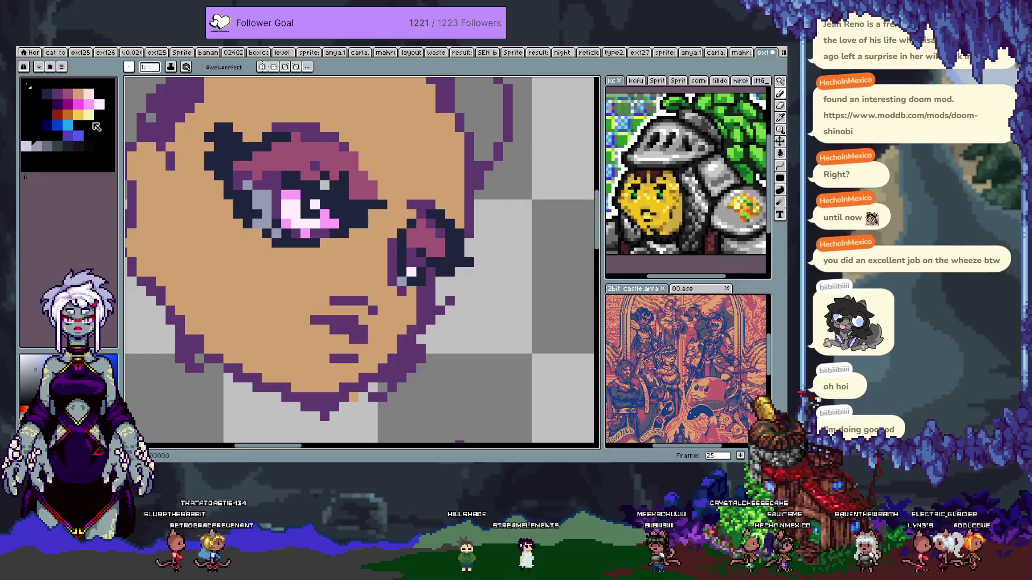
left_click(299, 220, "alt")
left_click(295, 207)
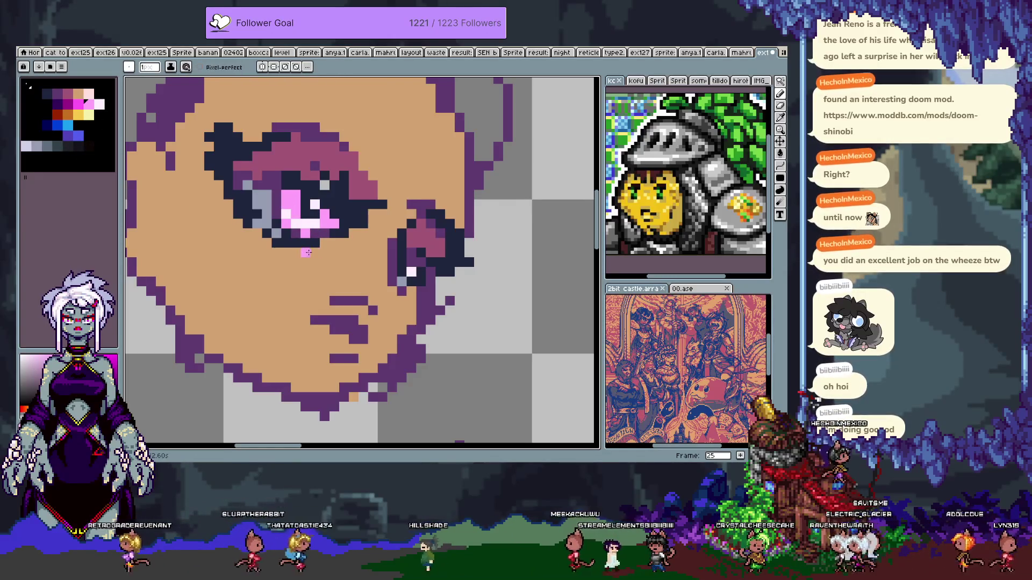
key("ctrl+z")
key("b")
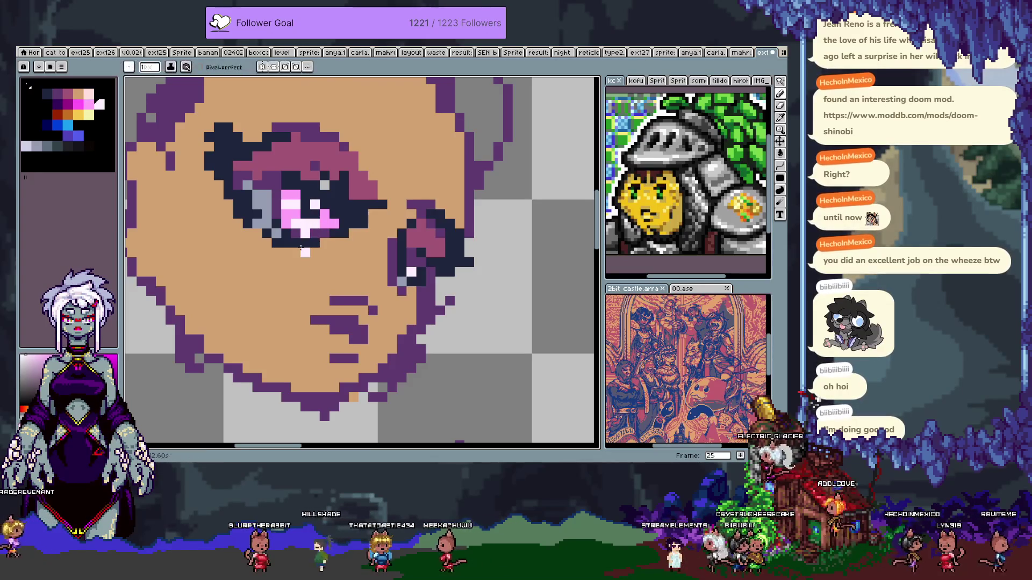
scroll(315, 259, "down", 3)
key("ctrl+z")
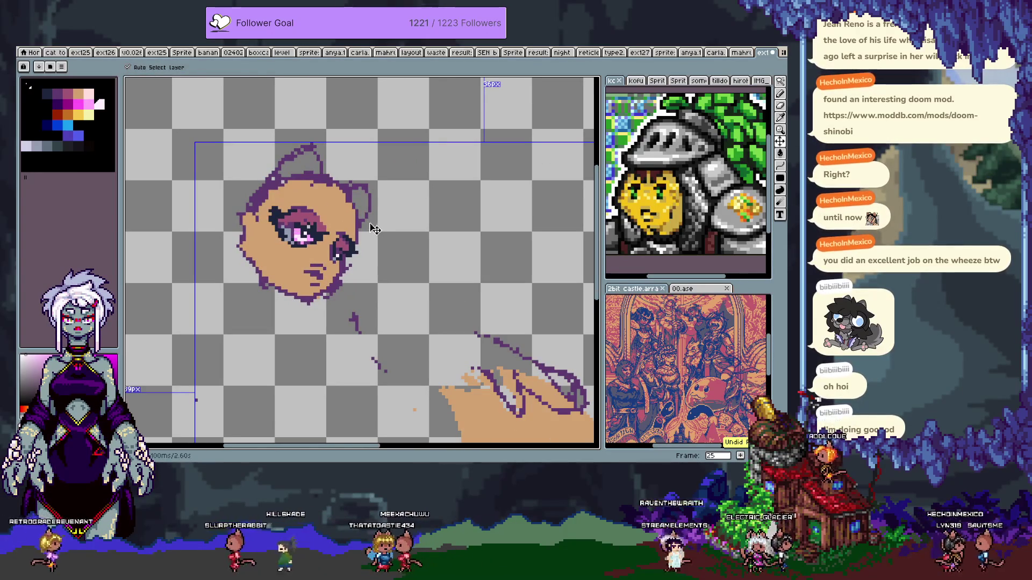
scroll(337, 220, "up", 1)
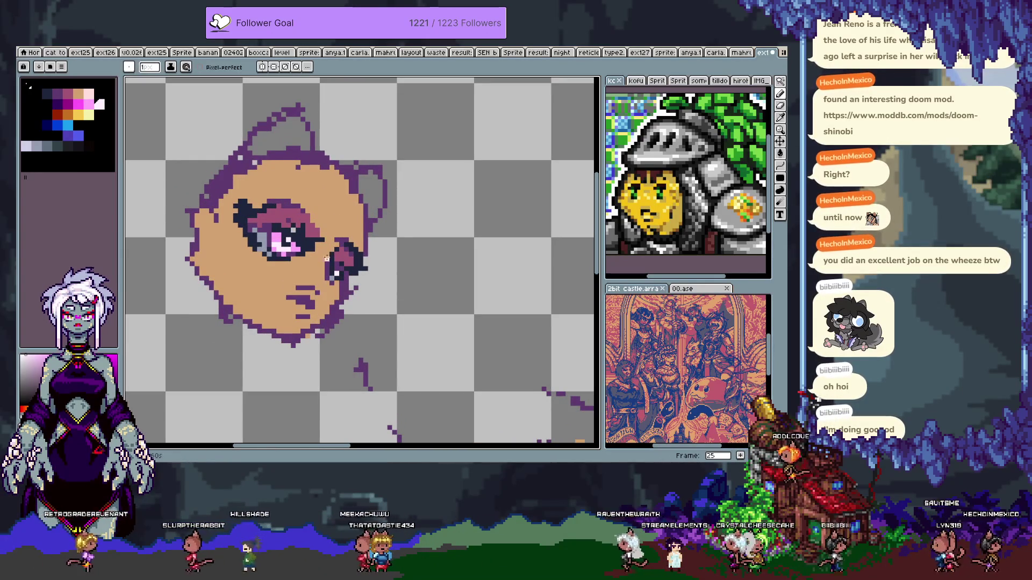
- Fill the left ear's interior with mauve, adjust the ear colour, and reframe the head
key("g")
left_click(282, 139)
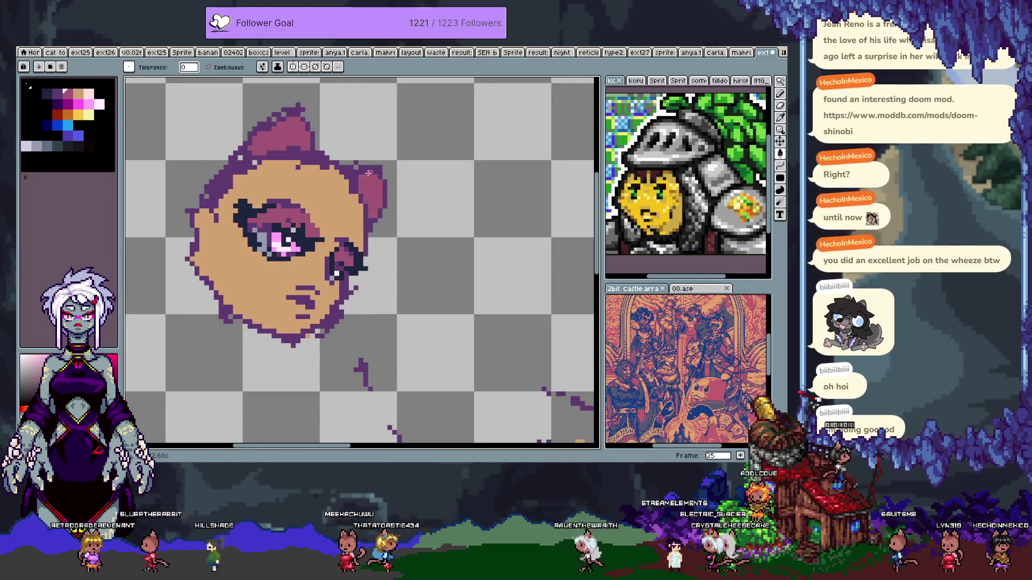
key("b")
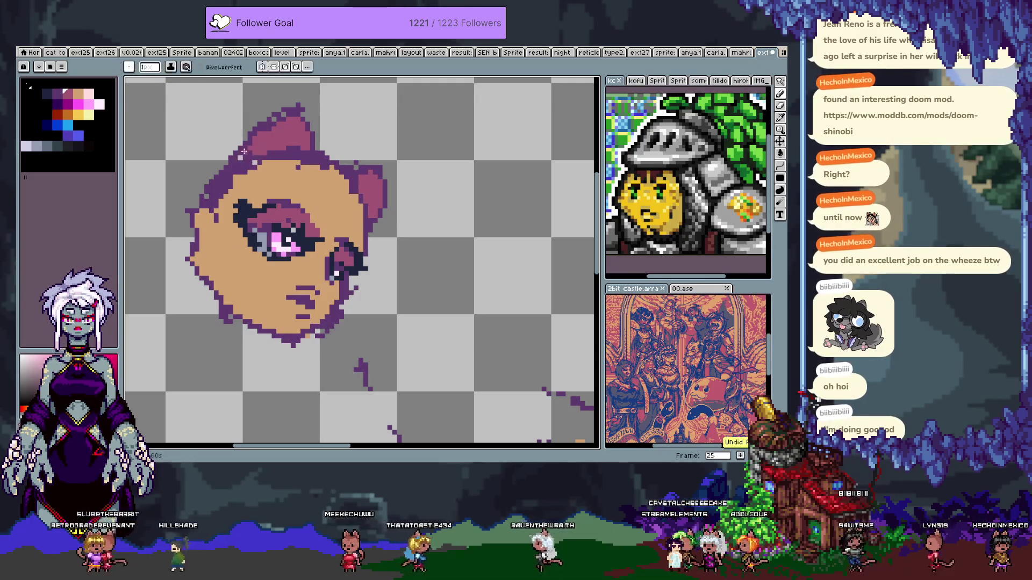
key("ctrl+z")
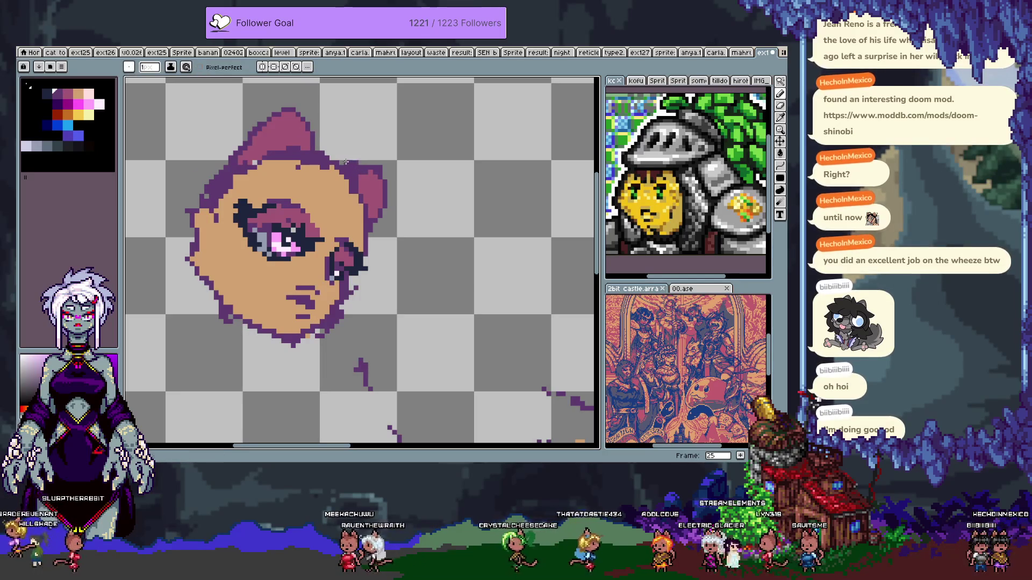
left_click(360, 186, "alt")
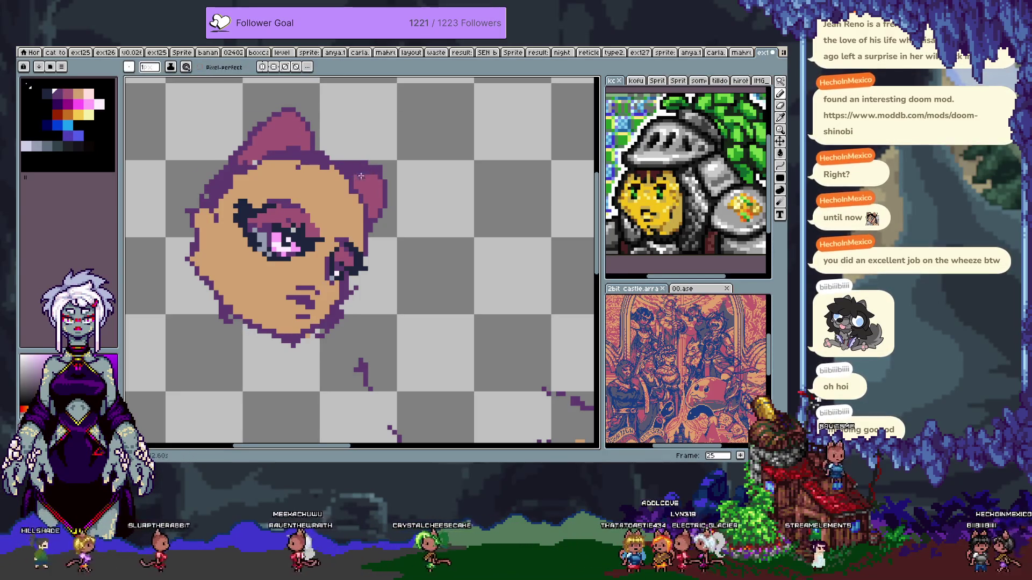
left_click(253, 162, "alt")
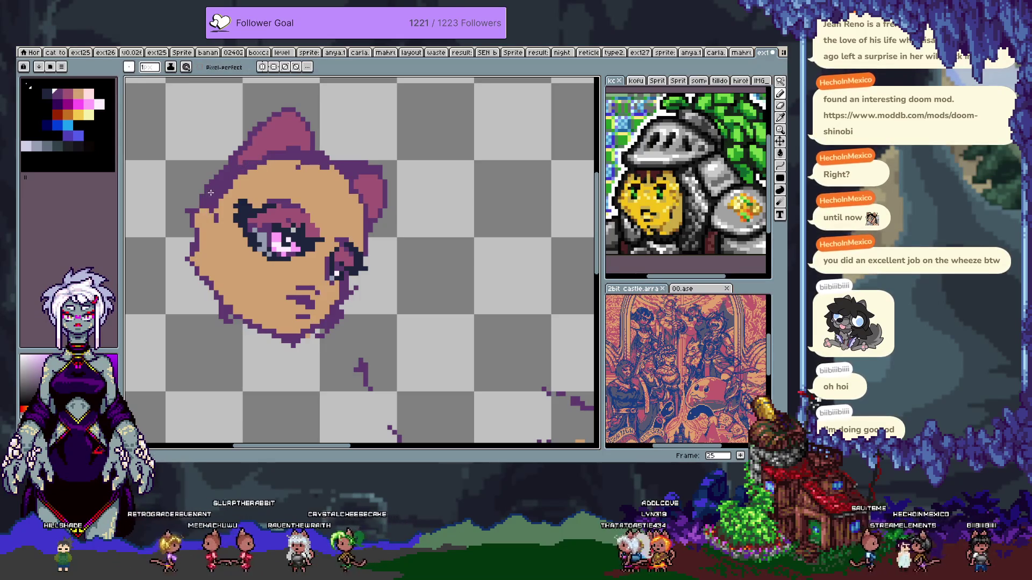
left_click_drag(216, 177, 275, 137)
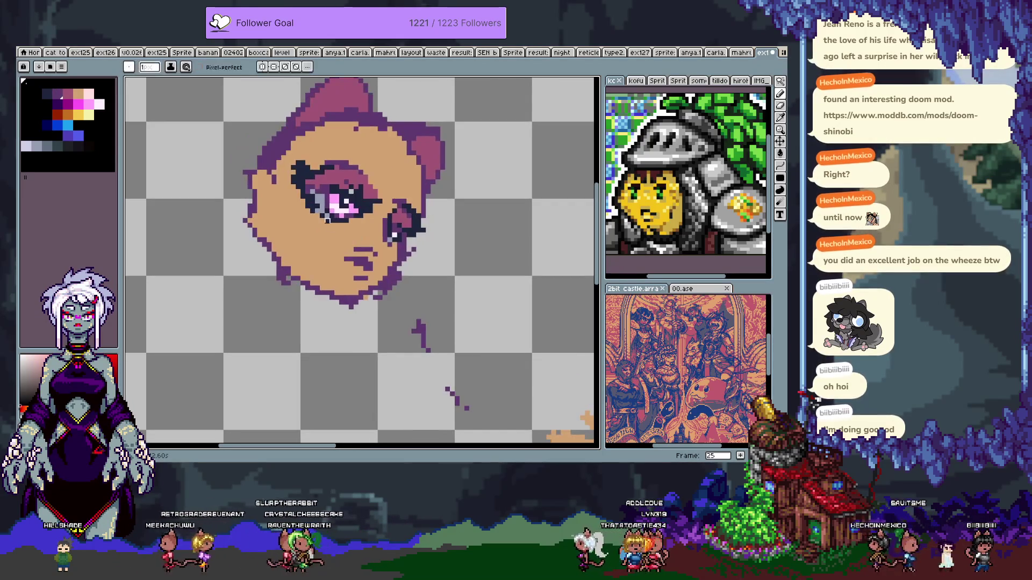
scroll(317, 206, "down", 2)
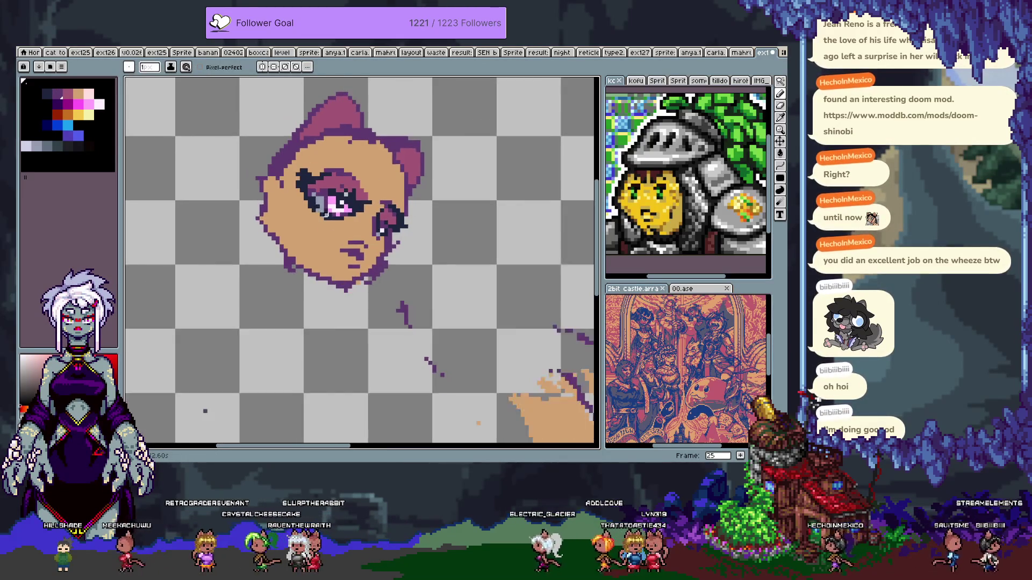
left_click_drag(380, 224, 375, 221)
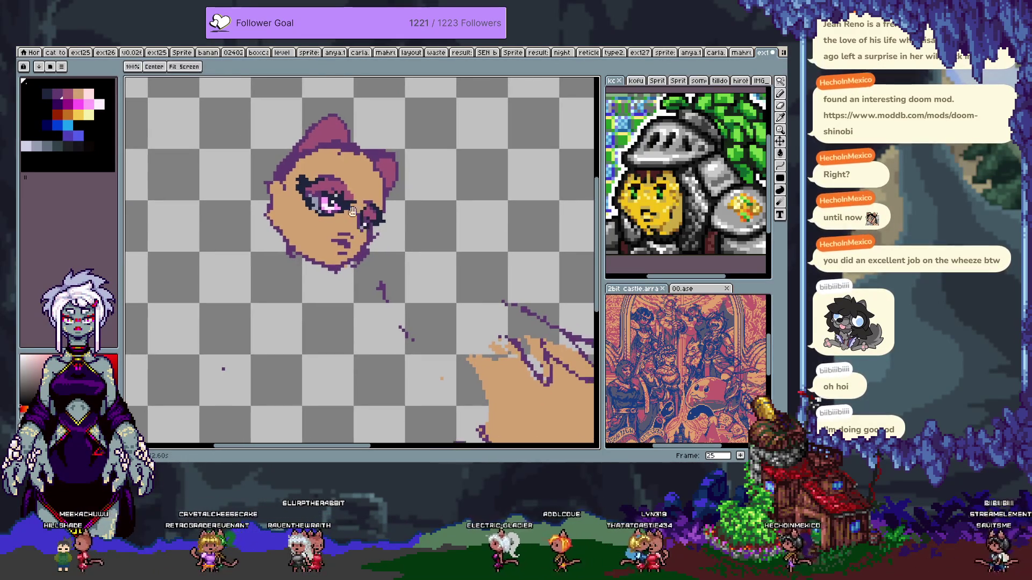
key("Tab")
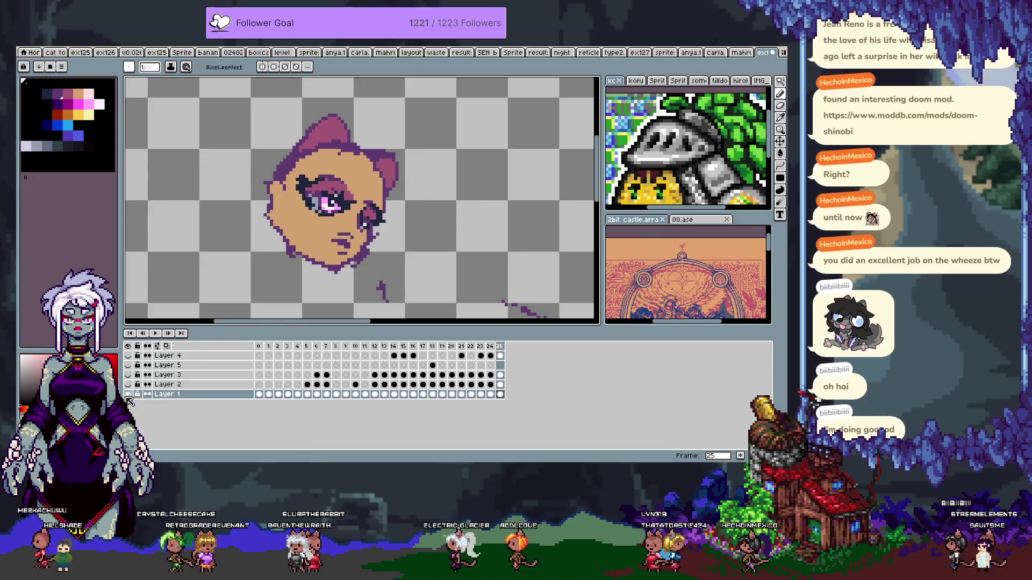
- Sample the hair's light pink and hide the coloured layers, leaving the hair sketch
key("Right")
key("Tab")
left_click_drag(380, 206, 377, 211)
scroll(425, 190, "up", 1)
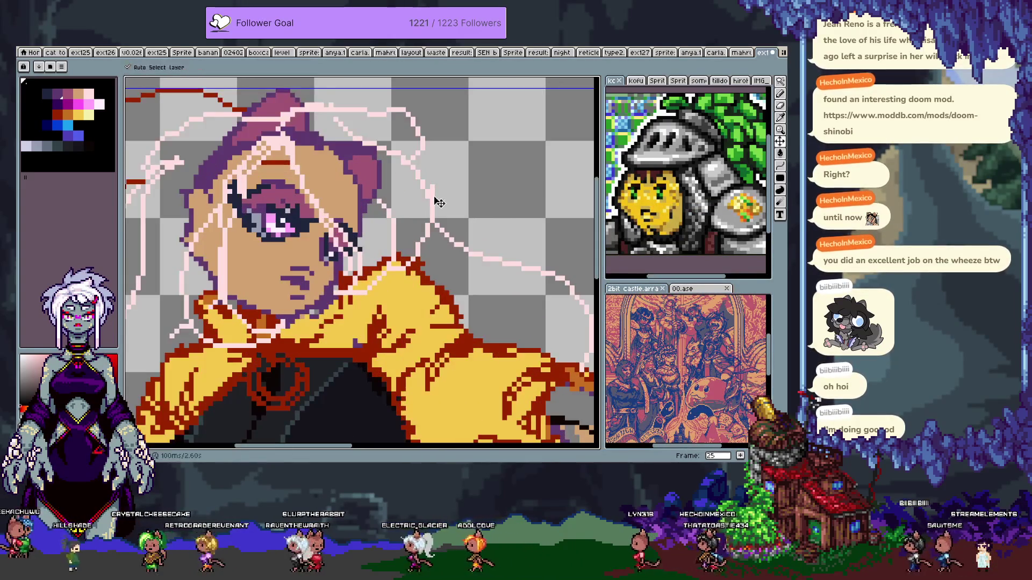
key("alt")
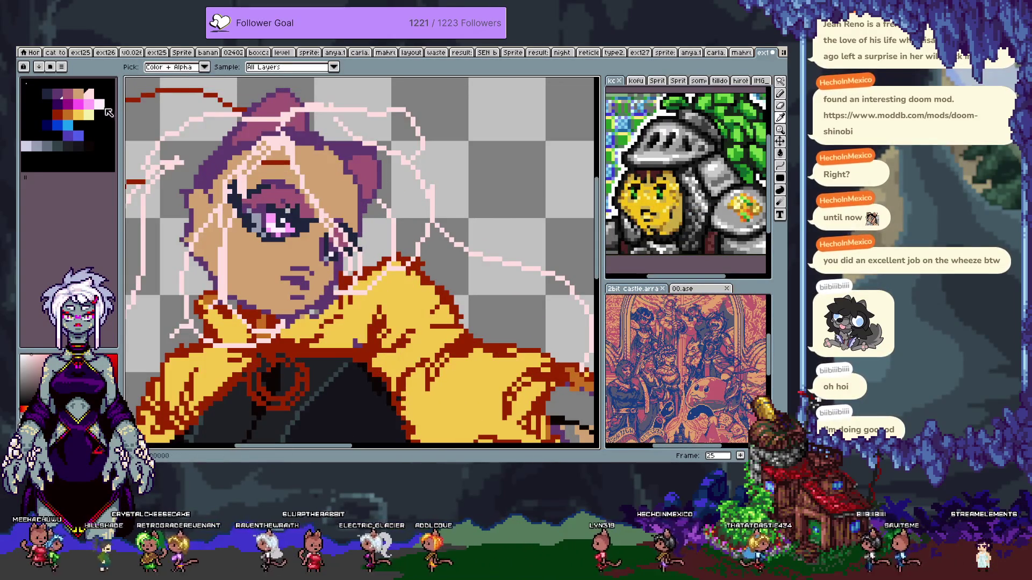
left_click(436, 189)
key("Tab")
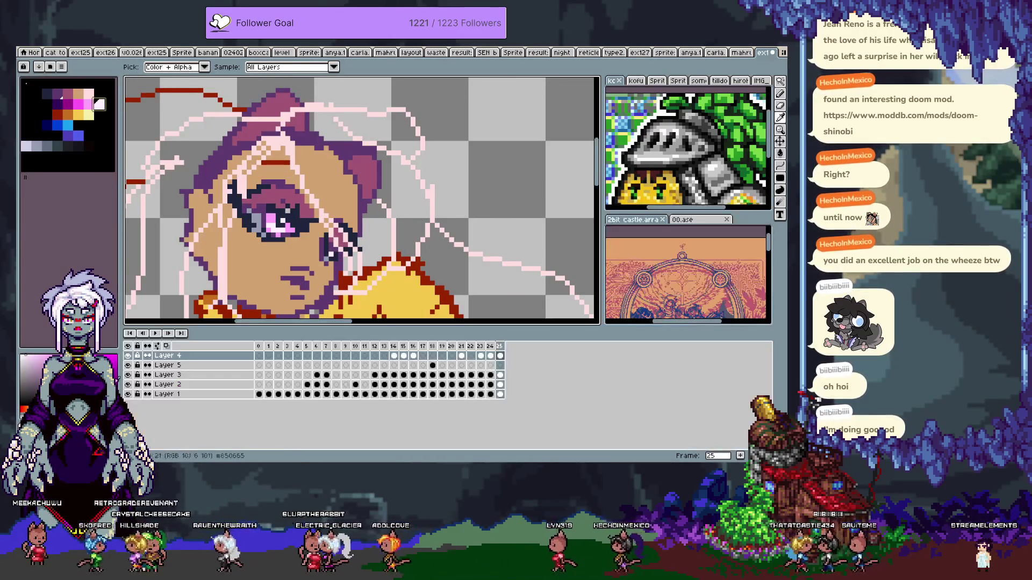
key("Left")
key("Tab")
- Bucket-fill the upper hair strands pale pink, including the crescent and left strands
key("g")
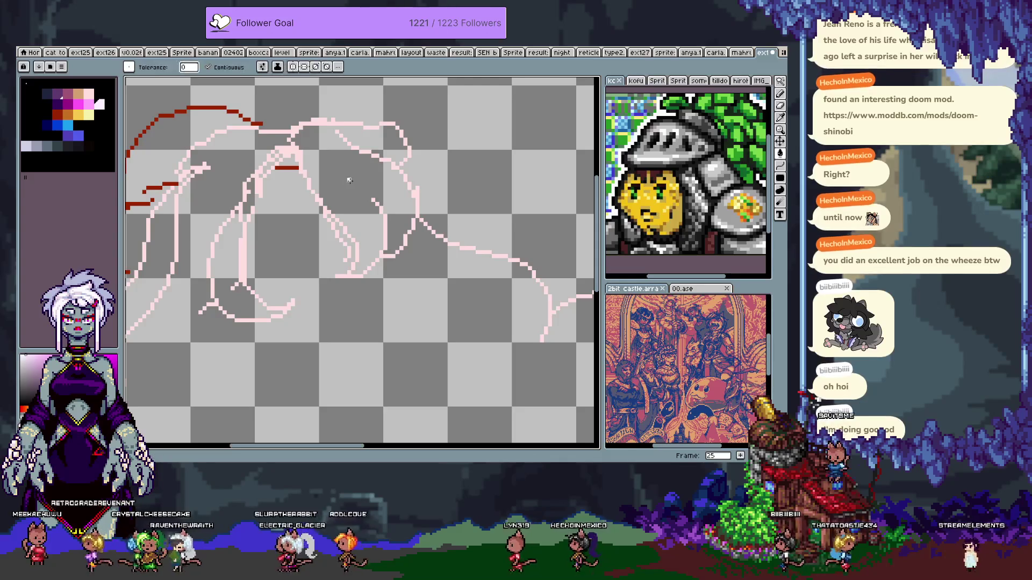
left_click(348, 180)
key("ctrl+z")
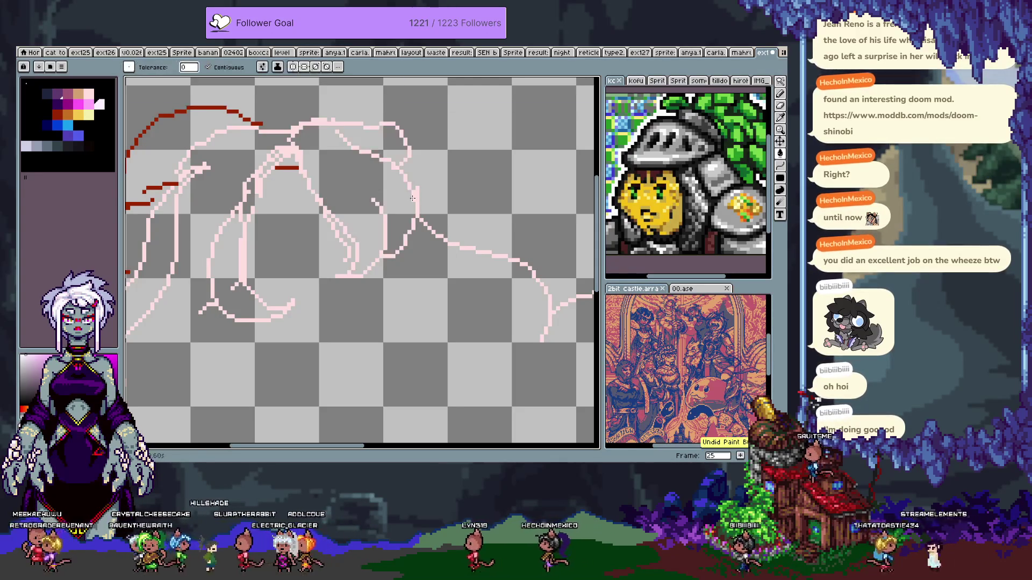
left_click(208, 67)
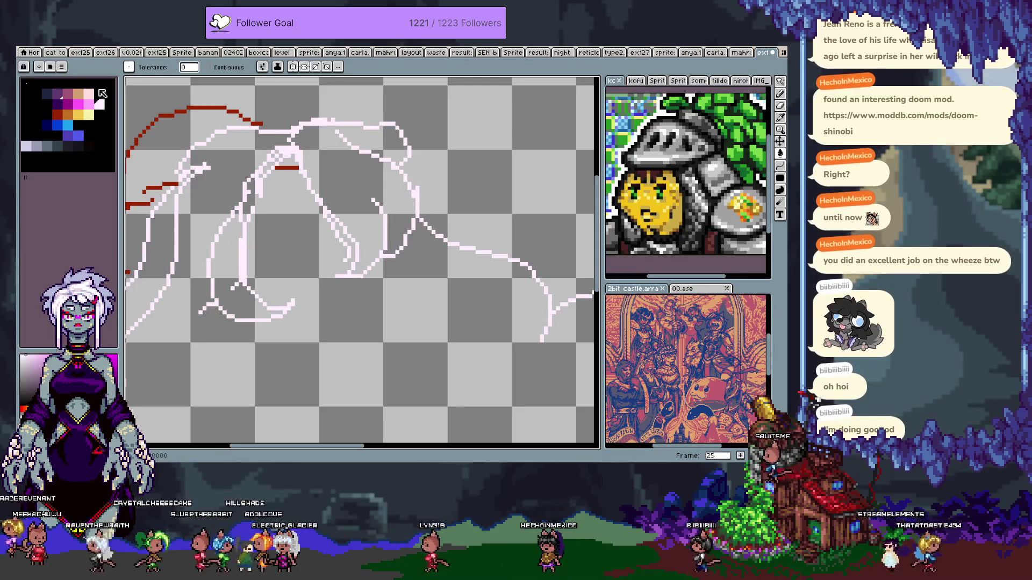
left_click(357, 186)
key("ctrl+z")
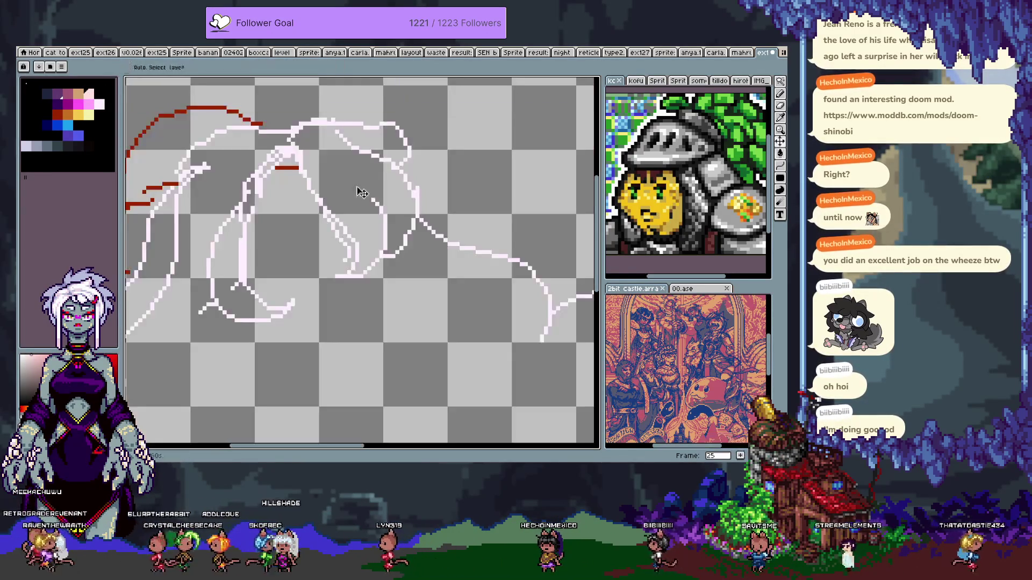
left_click(357, 187)
scroll(308, 163, "up", 1)
left_click_drag(307, 164, 312, 131)
left_click(374, 188)
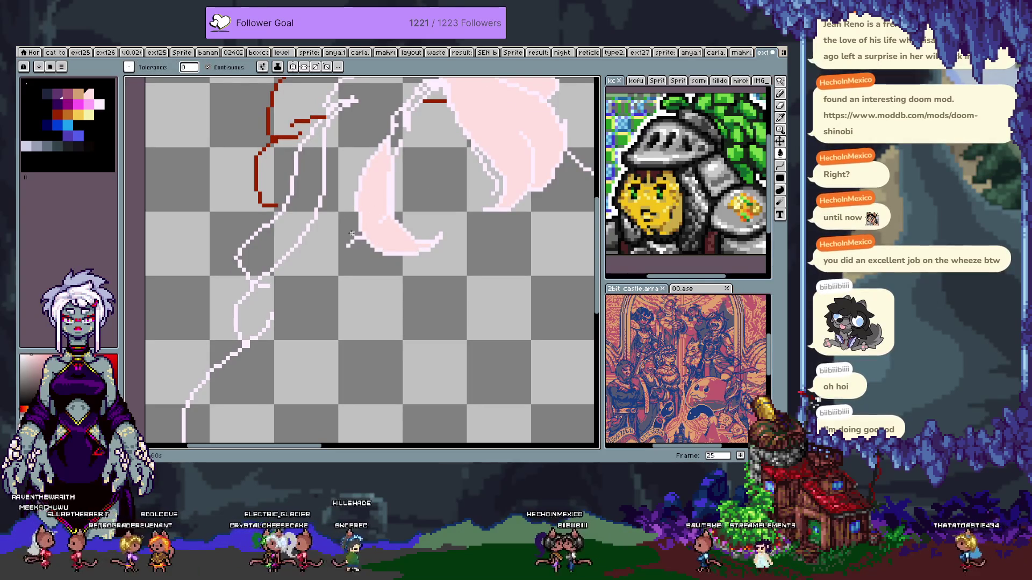
left_click(284, 215)
- Make Layers 1, 2, 3 and 5 visible again
scroll(195, 430, "down", 1)
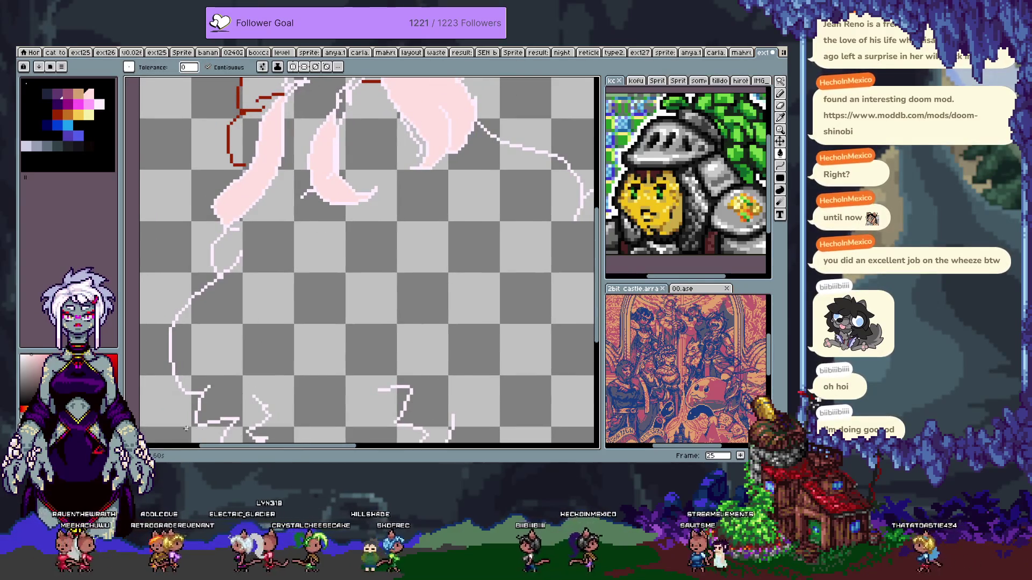
key("Tab")
left_click(128, 394)
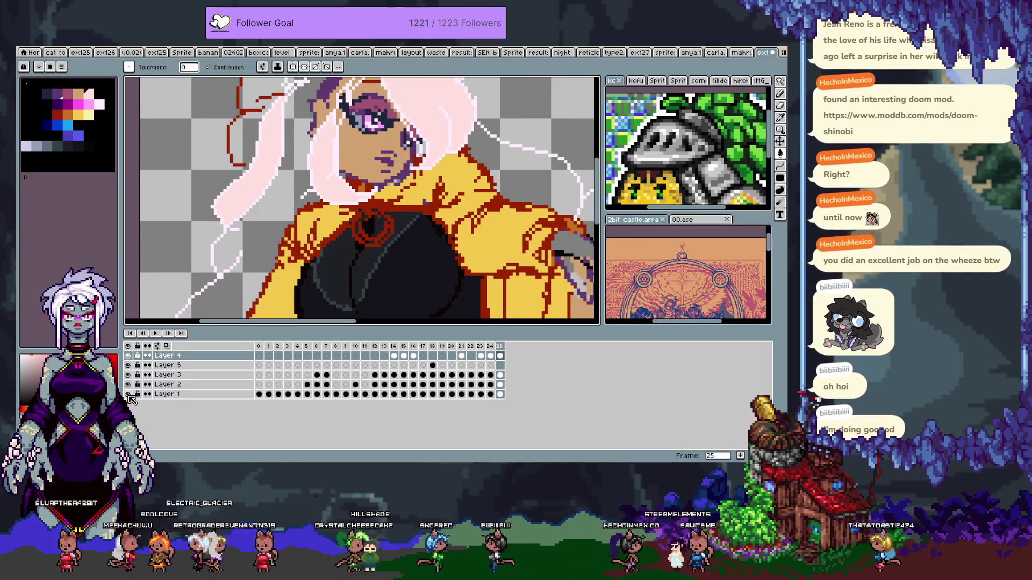
key("Tab")
scroll(295, 290, "up", 1)
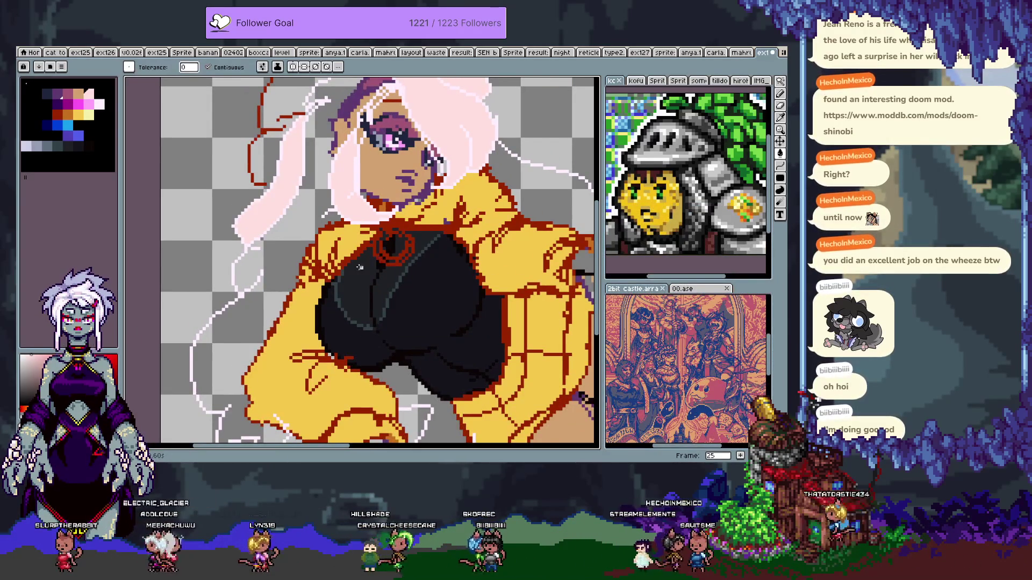
- Fill the hair to the left of the face with pale pink
mouse_move(295, 291)
left_mouse_down()
mouse_move(303, 163)
mouse_move(303, 251)
mouse_move(324, 290)
left_mouse_up()
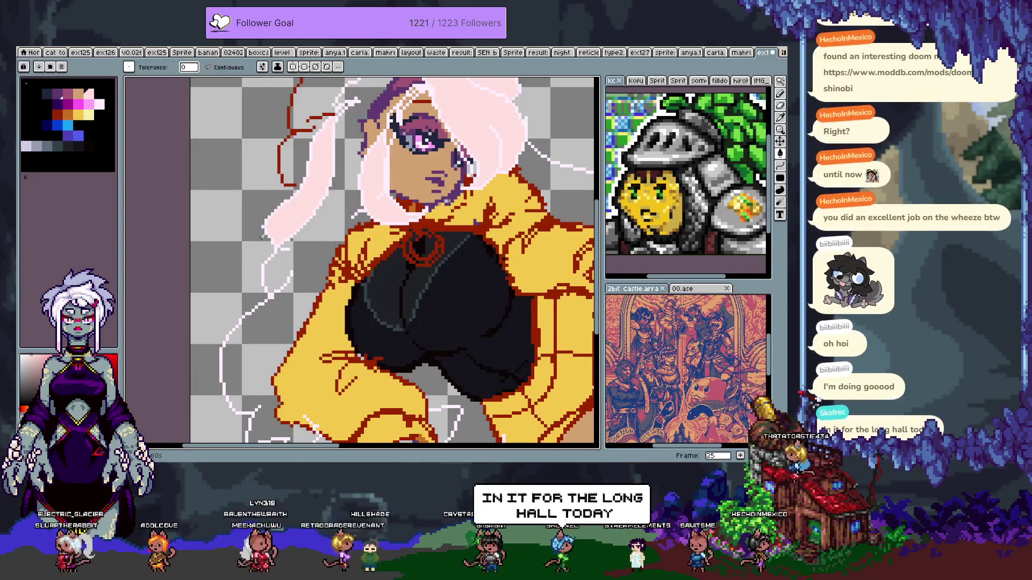
left_click(261, 295)
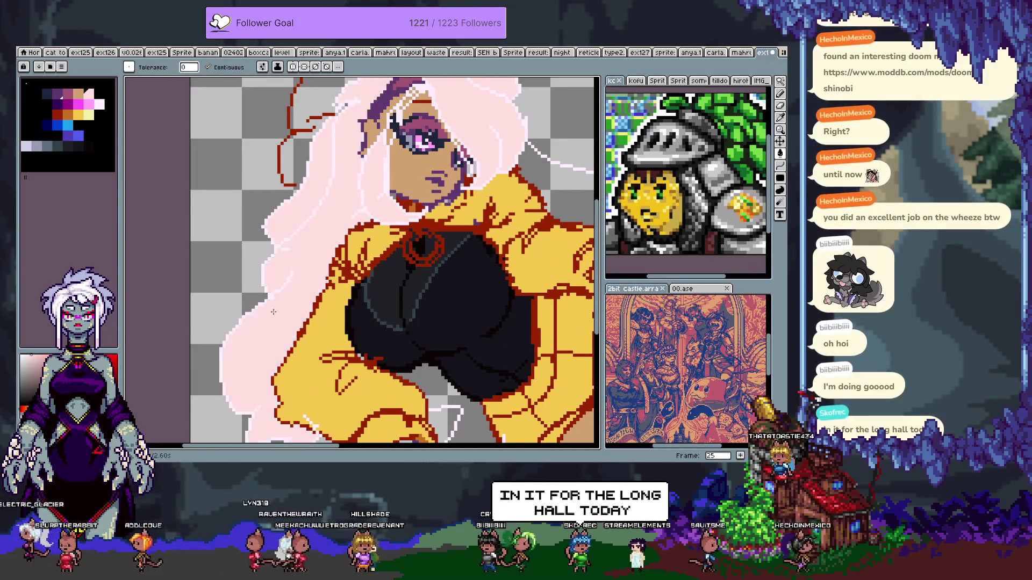
left_click_drag(468, 189, 378, 209)
mouse_move(442, 265)
left_mouse_down()
mouse_move(385, 245)
mouse_move(416, 277)
left_mouse_up()
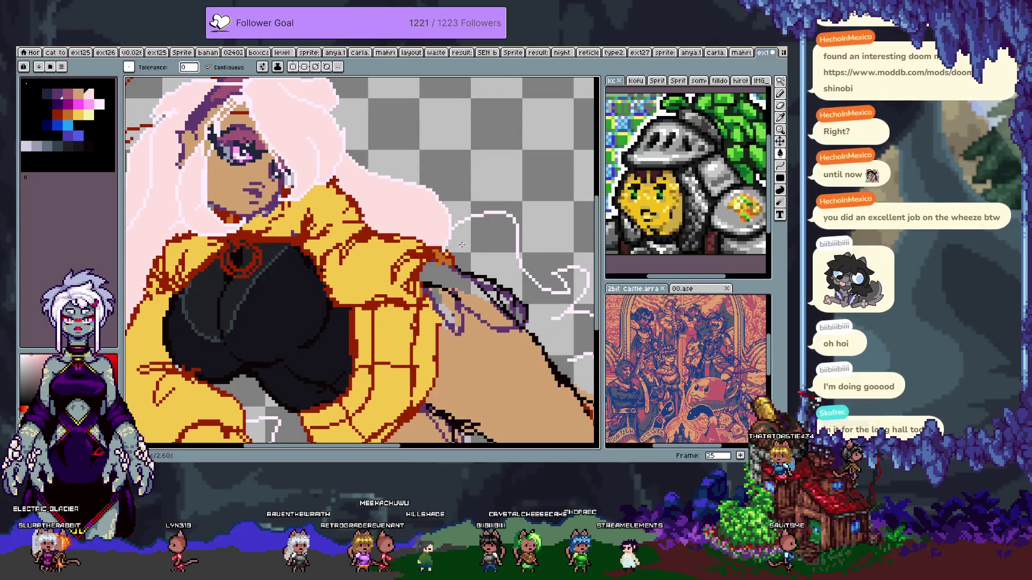
left_click_drag(561, 341, 402, 214)
- Fill the hair area behind the arm near the blade with pale pink
key("b")
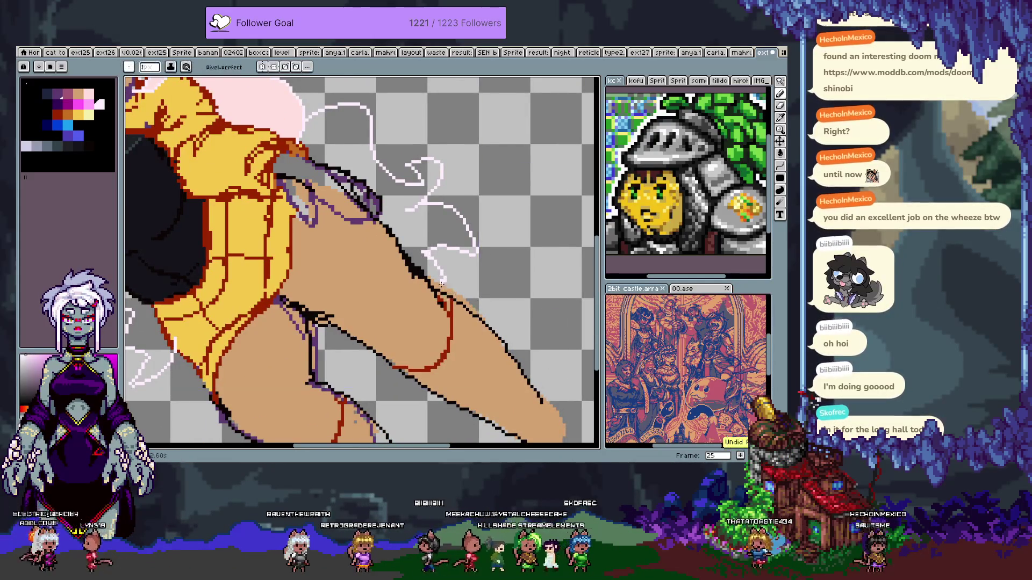
key("e")
key("w")
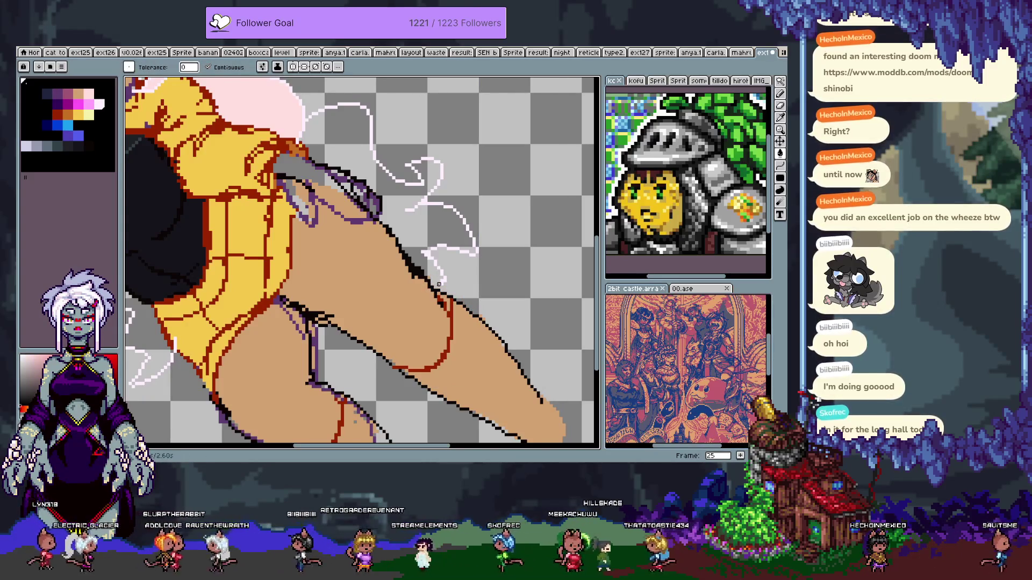
key("b")
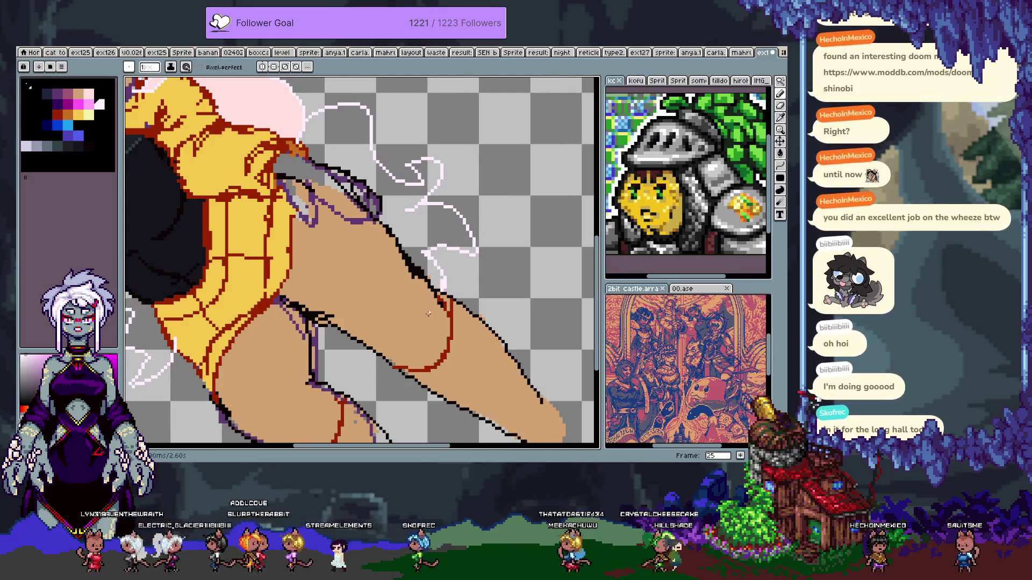
key("g")
scroll(408, 307, "down", 3)
scroll(397, 284, "left", 4)
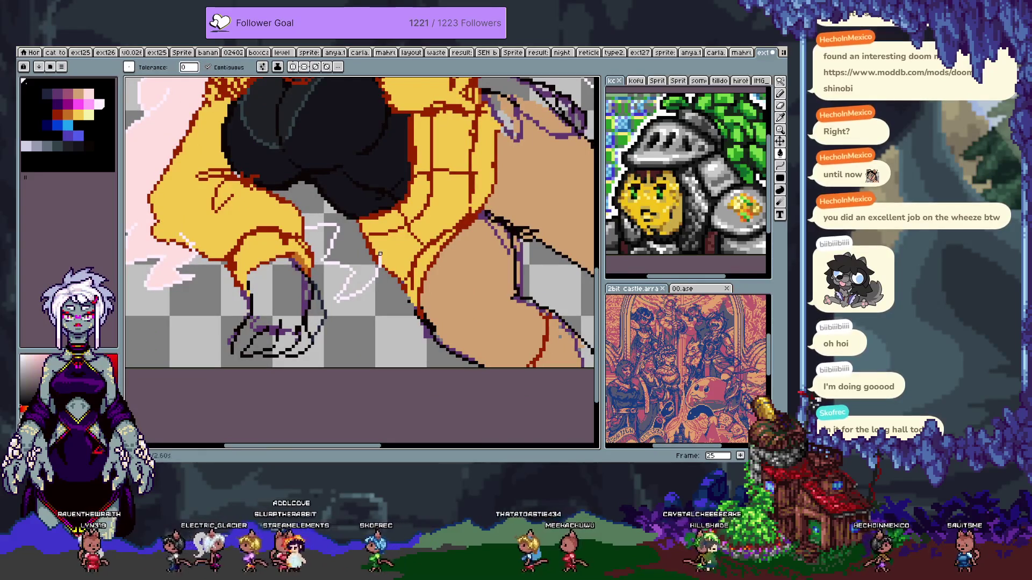
key("b")
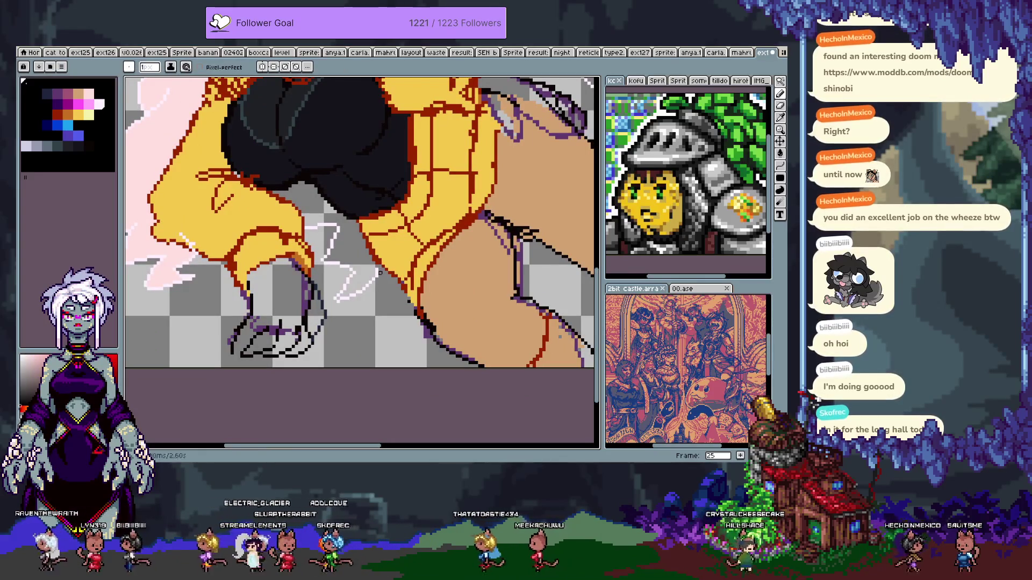
scroll(322, 290, "up", 3)
scroll(269, 301, "left", 3)
key("i")
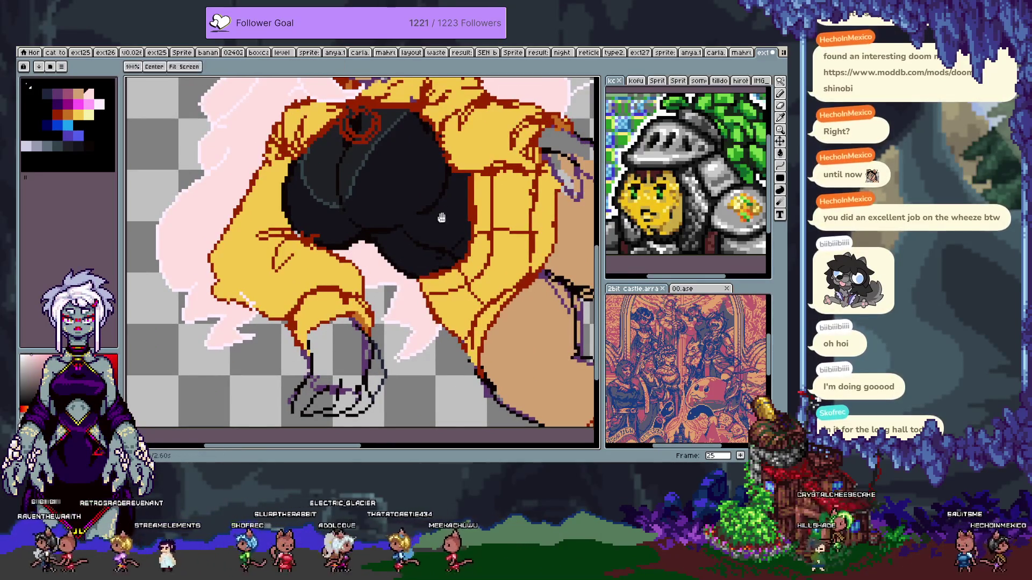
left_click_drag(432, 207, 217, 315)
key("g")
left_click(363, 236)
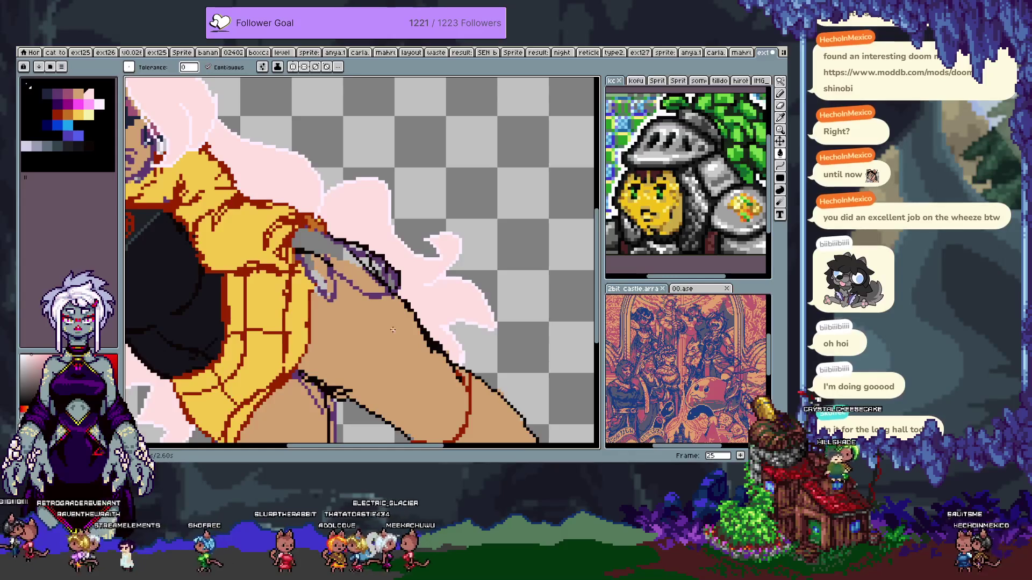
- Bucket-fill the hood with yellow, which spills into the background as golden yellow
scroll(395, 328, "left", 5)
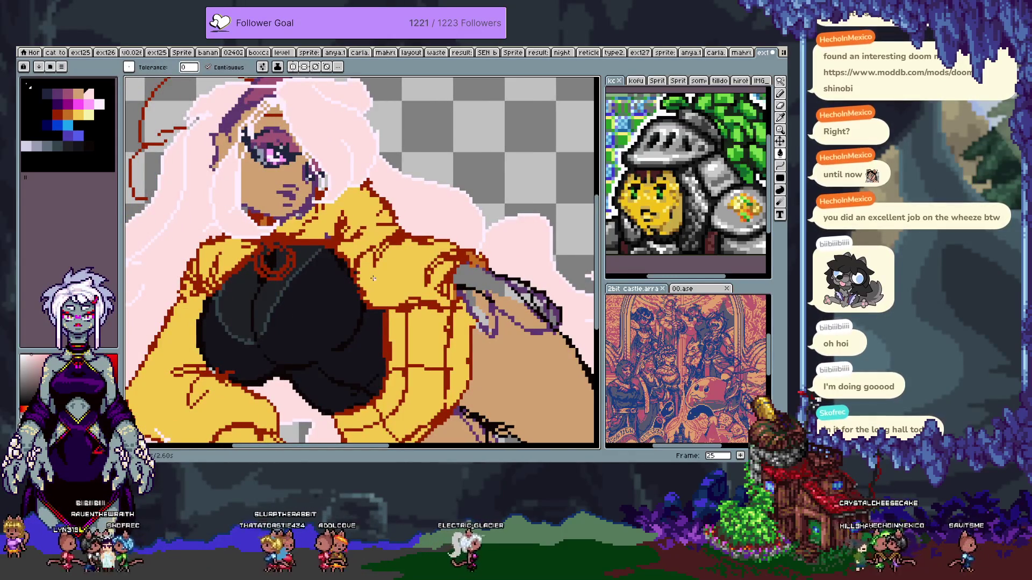
scroll(310, 206, "up", 3)
scroll(311, 206, "left", 5)
left_click(310, 206)
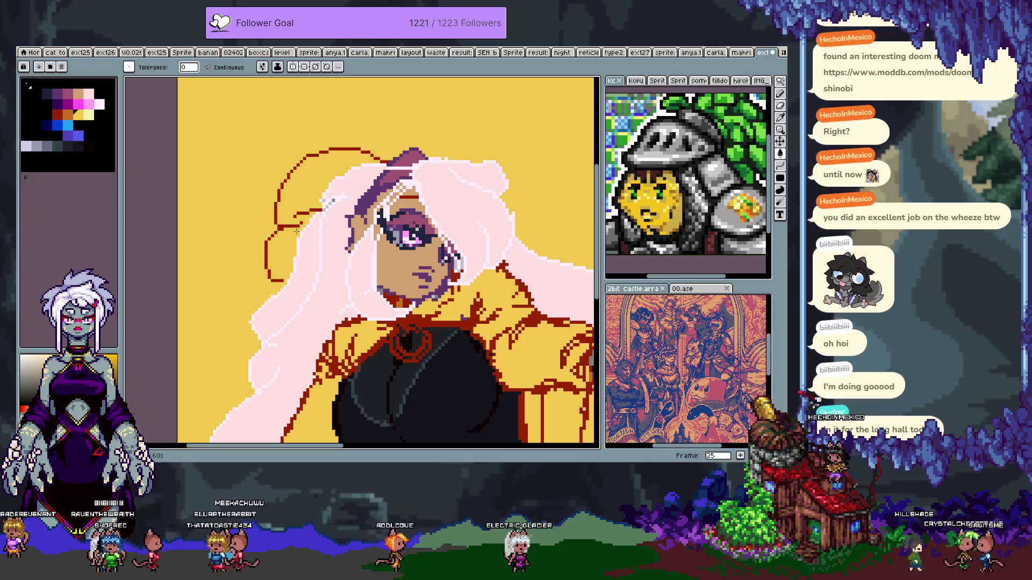
- Undo the yellow background spill and fill the hood behind the head golden yellow
key("ctrl+z")
key("i")
key("b")
key("g")
left_click(281, 253)
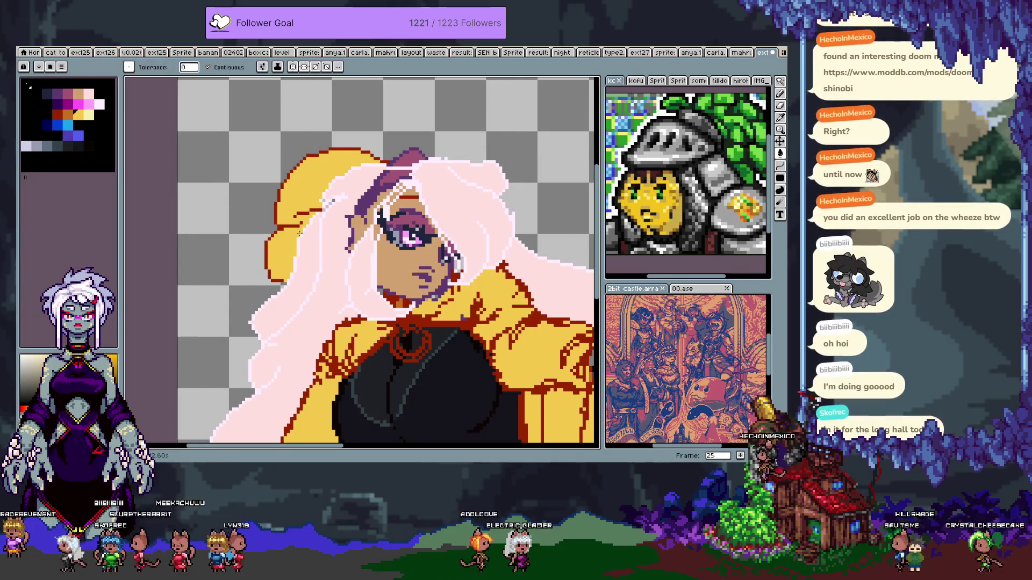
scroll(300, 227, "down", 5)
scroll(376, 236, "right", 5)
mouse_move(425, 242)
left_mouse_down()
mouse_move(427, 344)
mouse_move(450, 240)
mouse_move(430, 252)
mouse_move(376, 188)
mouse_move(344, 199)
mouse_move(365, 258)
mouse_move(378, 220)
mouse_move(368, 333)
left_mouse_up()
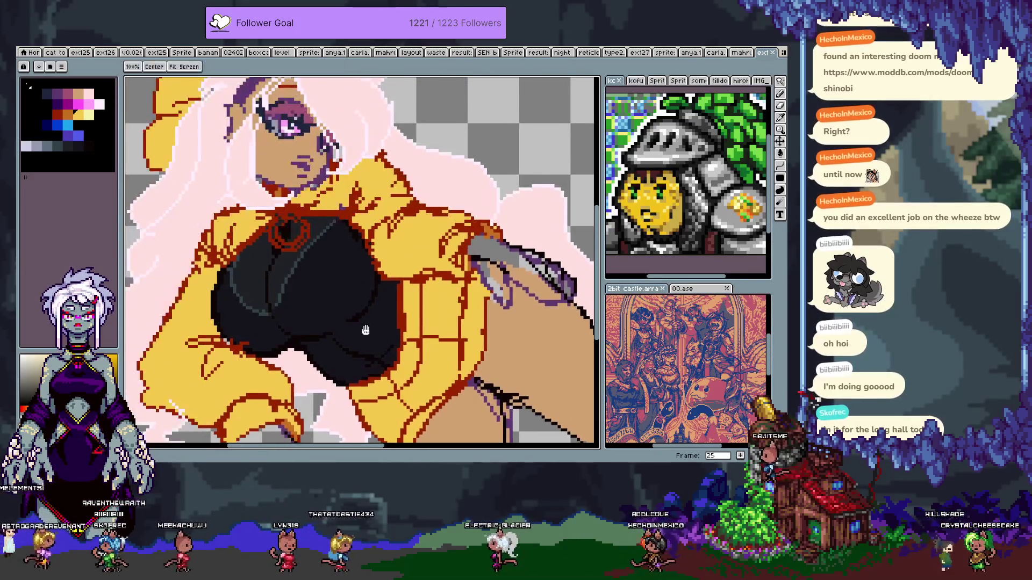
key("space")
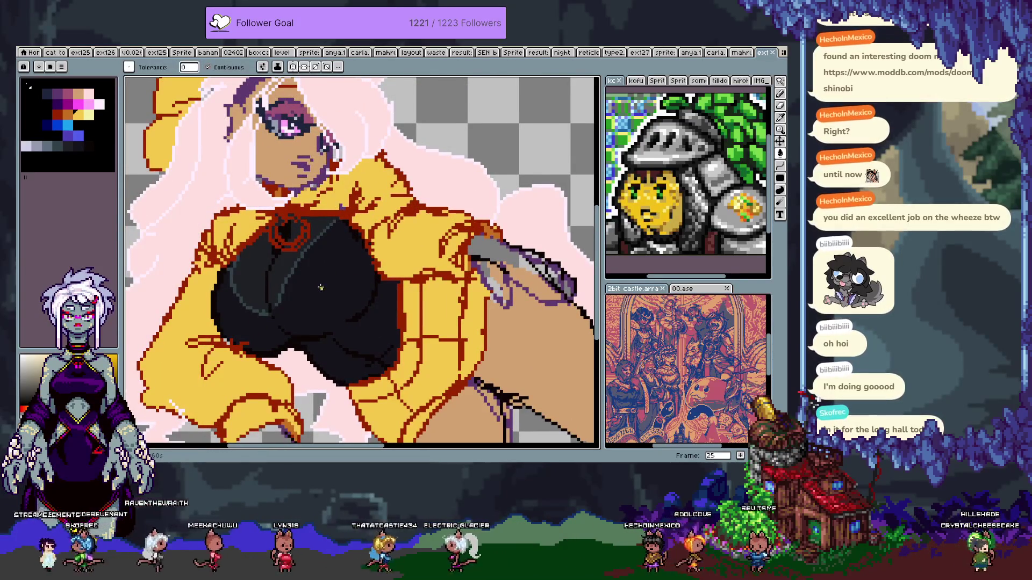
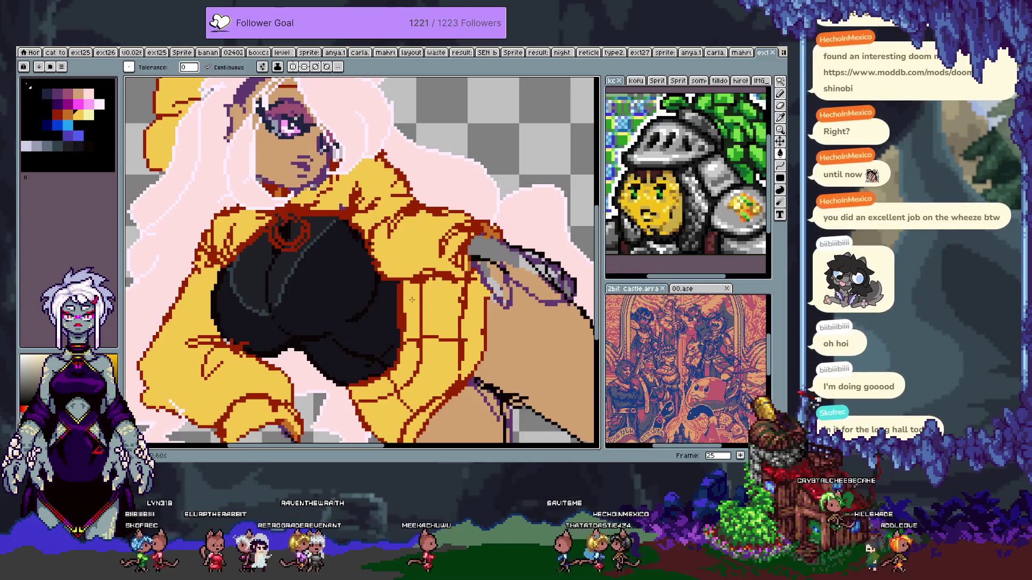
- Go to frame 26 framed on the chest and sample the hair's light pink
left_click_drag(382, 244, 271, 167)
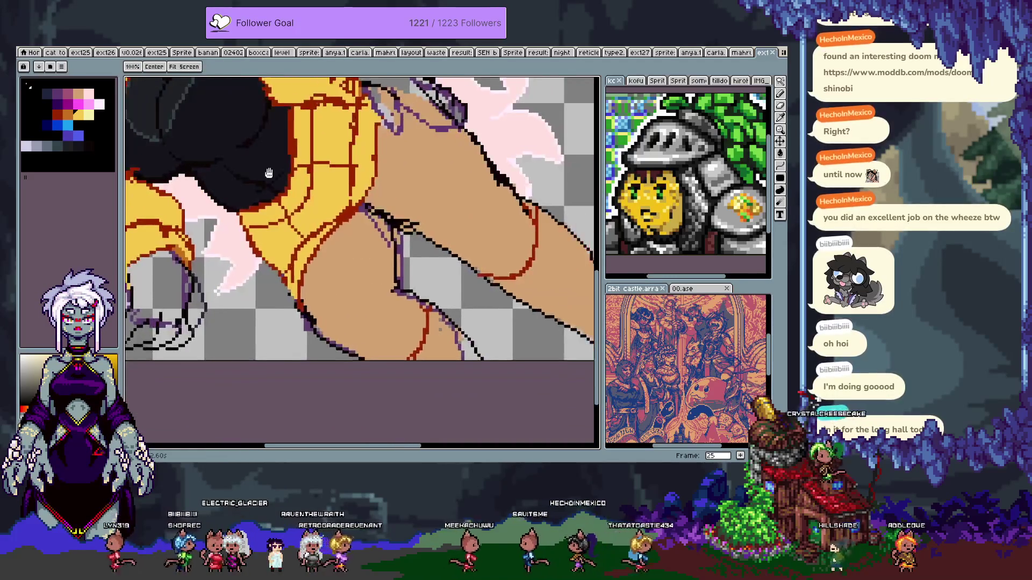
mouse_move(405, 213)
left_mouse_down()
mouse_move(409, 252)
mouse_move(423, 265)
mouse_move(486, 300)
mouse_move(538, 310)
left_mouse_up()
key("v")
key("Right")
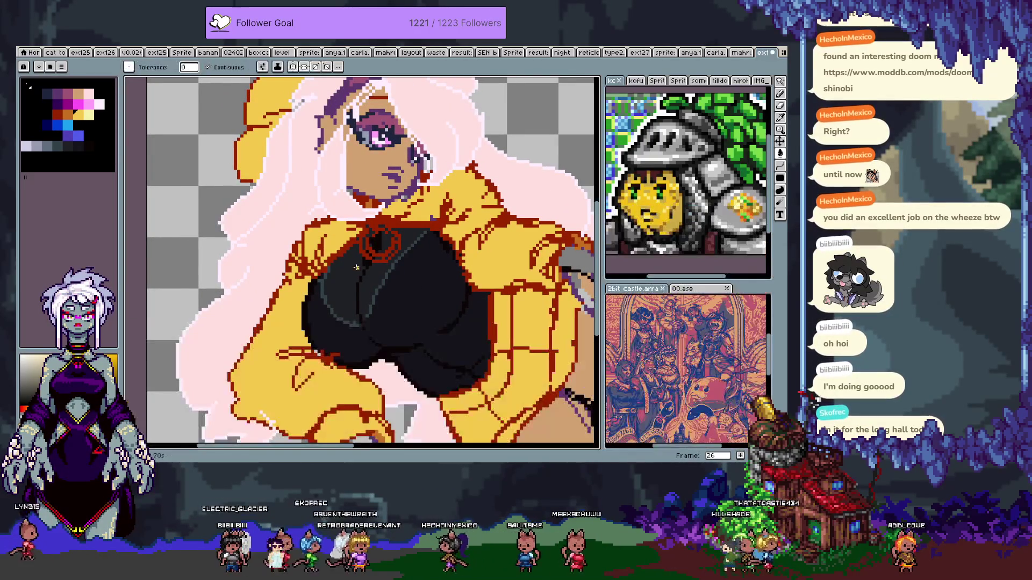
key("i")
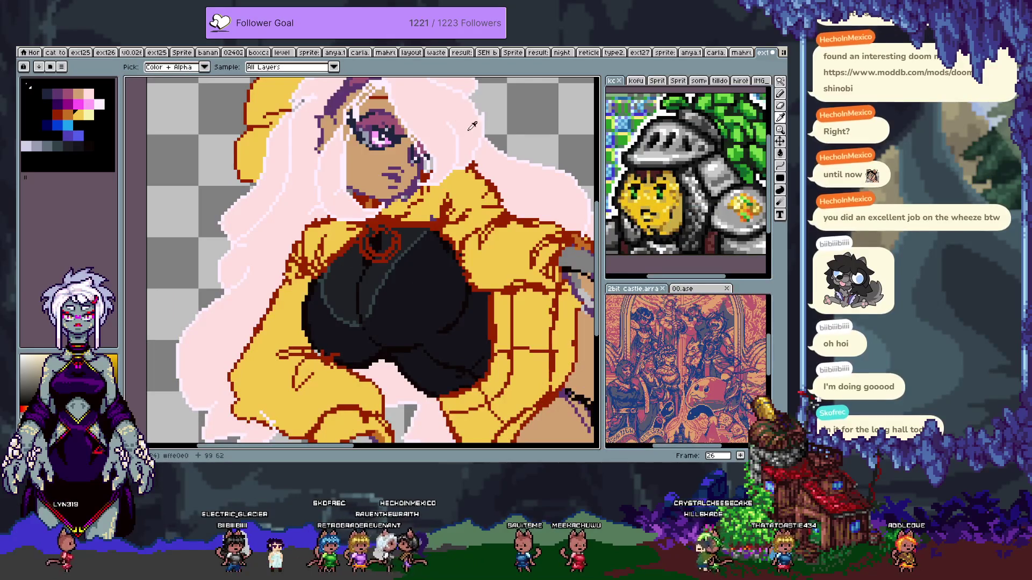
left_click(485, 141)
- Magic-wand select the thin line on the black top and choose the light pink palette colour
key("b")
key("e")
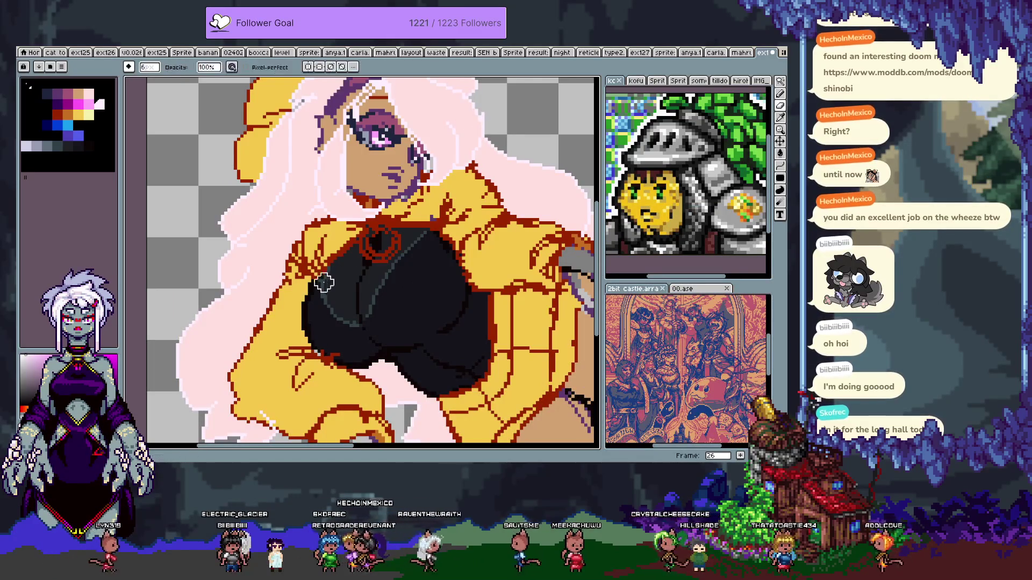
key("w")
left_click(321, 289)
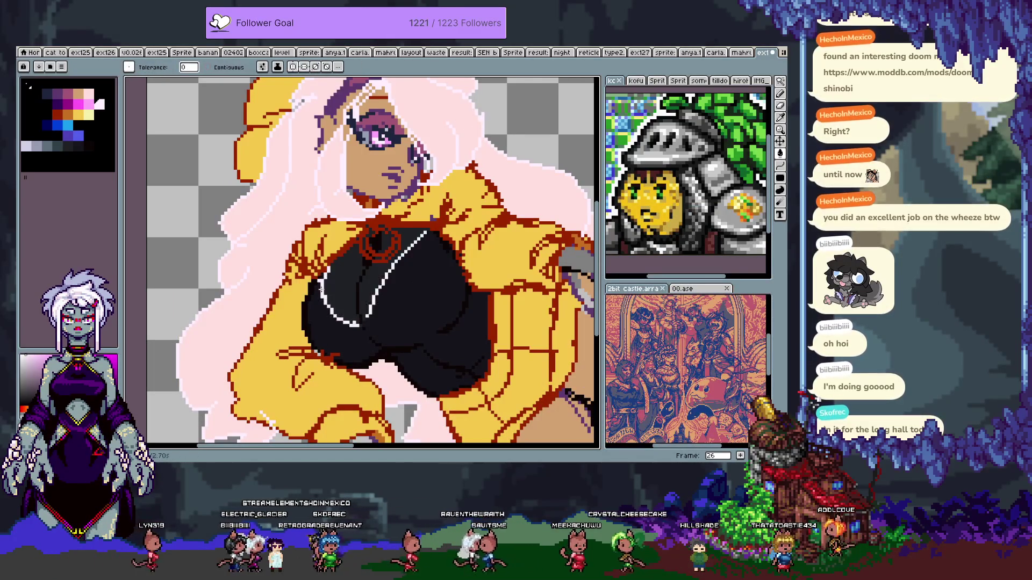
key("b")
left_click_drag(338, 328, 302, 265)
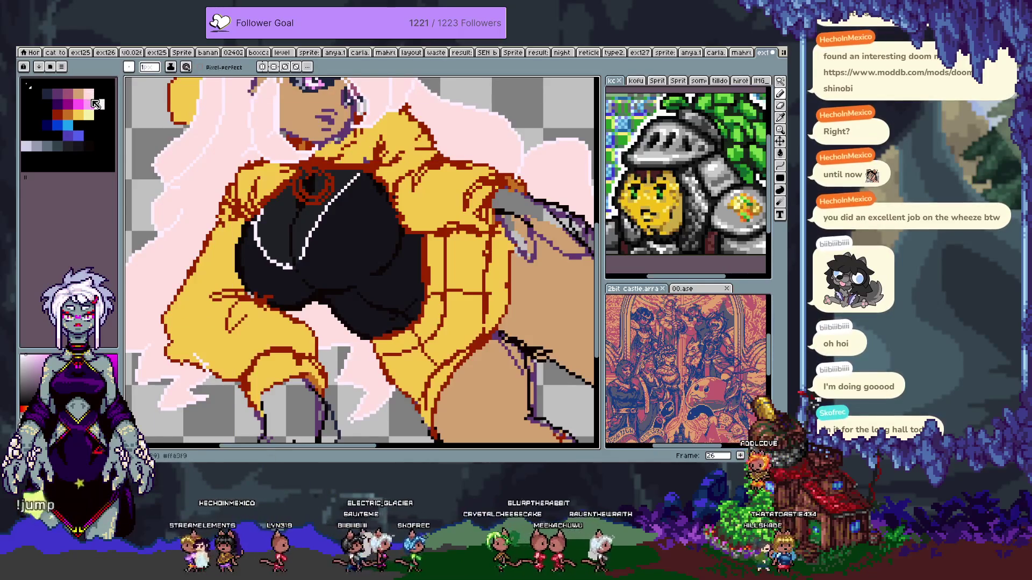
left_click(91, 97)
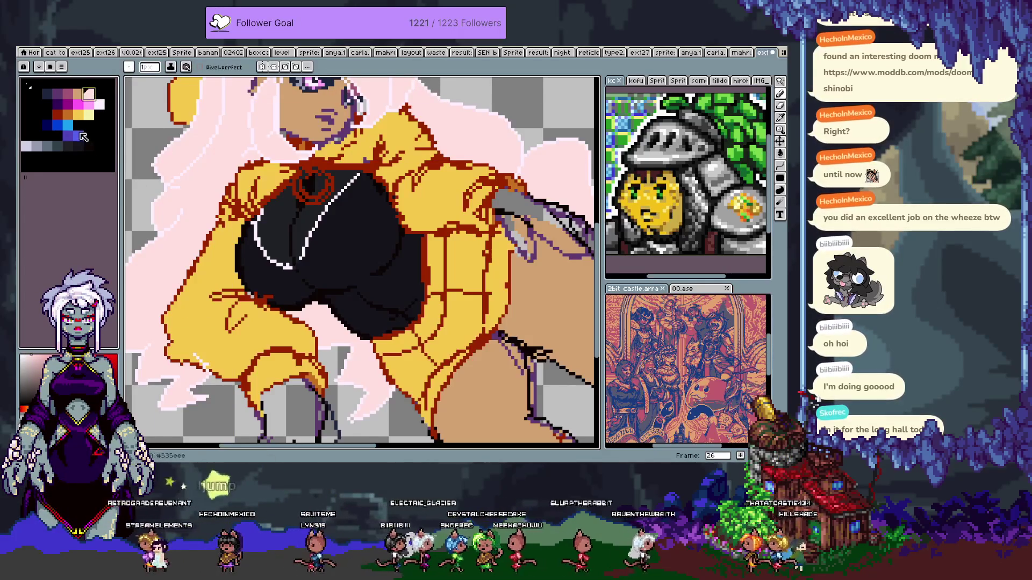
- Test a blue fill on the selected line, undo it, and select the three blue swatches
key("g")
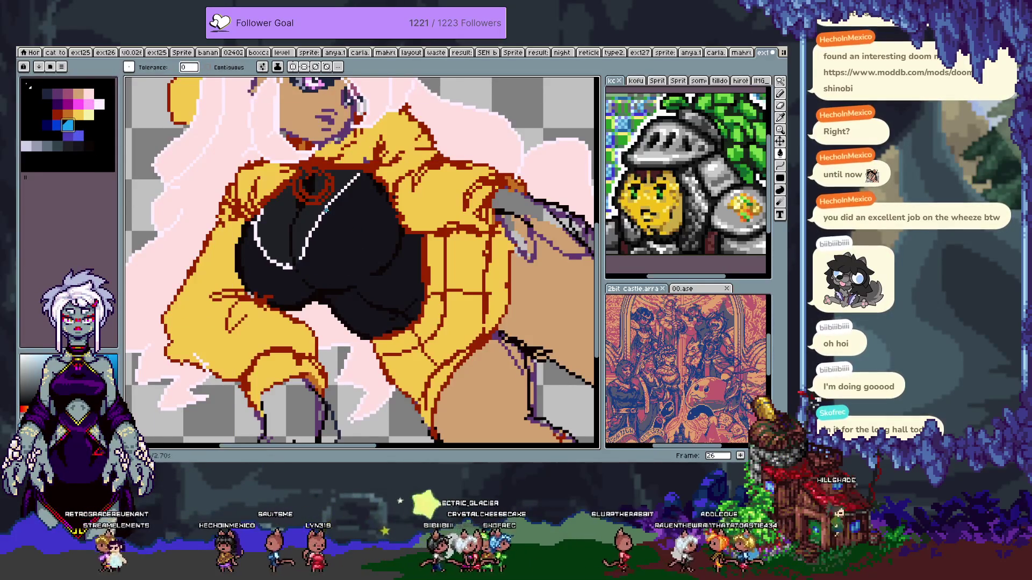
key("v")
scroll(322, 247, "up", 2)
key("w")
key("Tab")
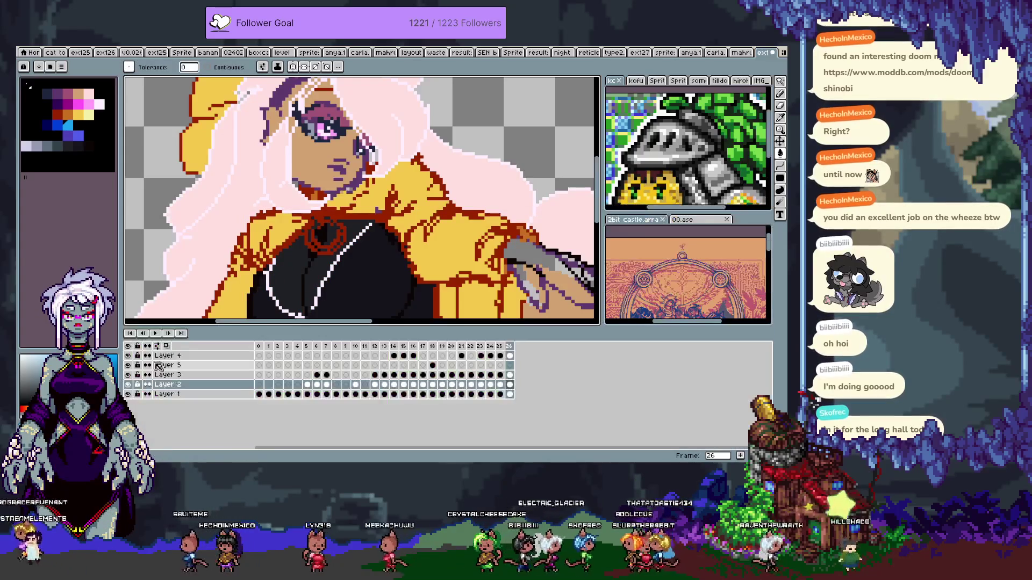
key("Tab")
left_click(262, 68)
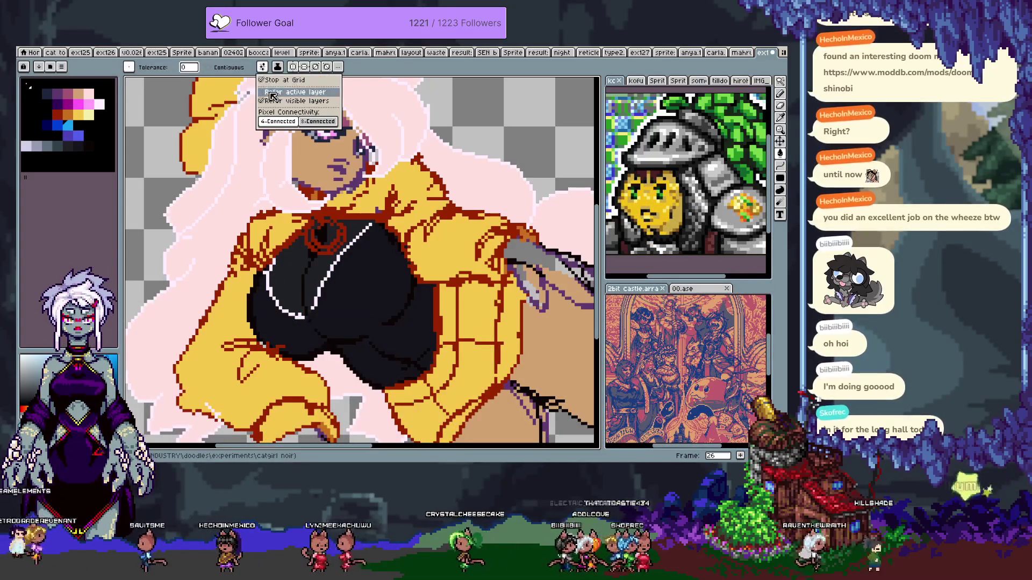
left_click(350, 243)
key("f")
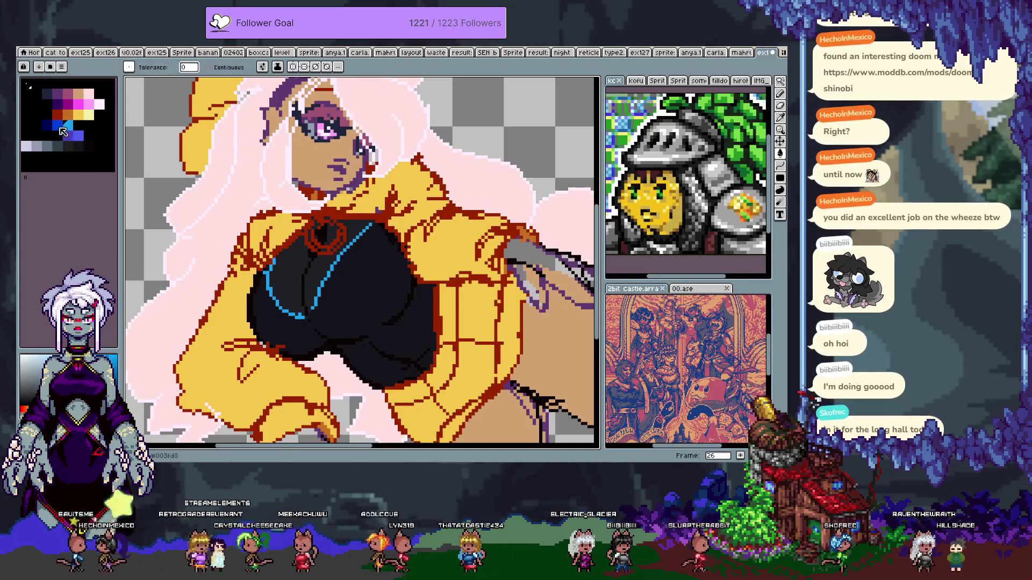
key("ctrl+z")
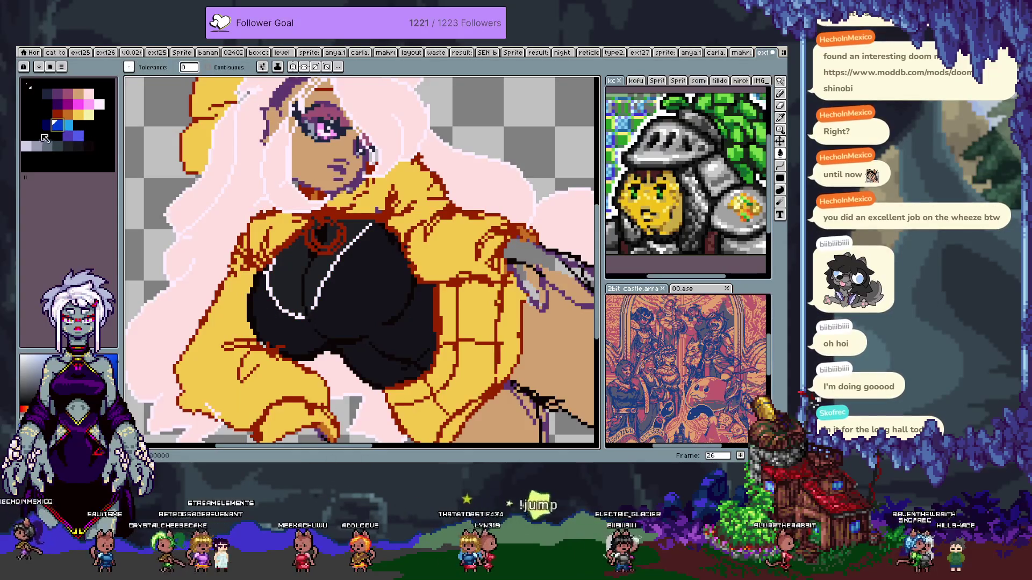
left_click_drag(49, 127, 68, 126)
- Try a hue shift on the blue swatches, cancel it, and pick a different blue swatch
key("ctrl+u")
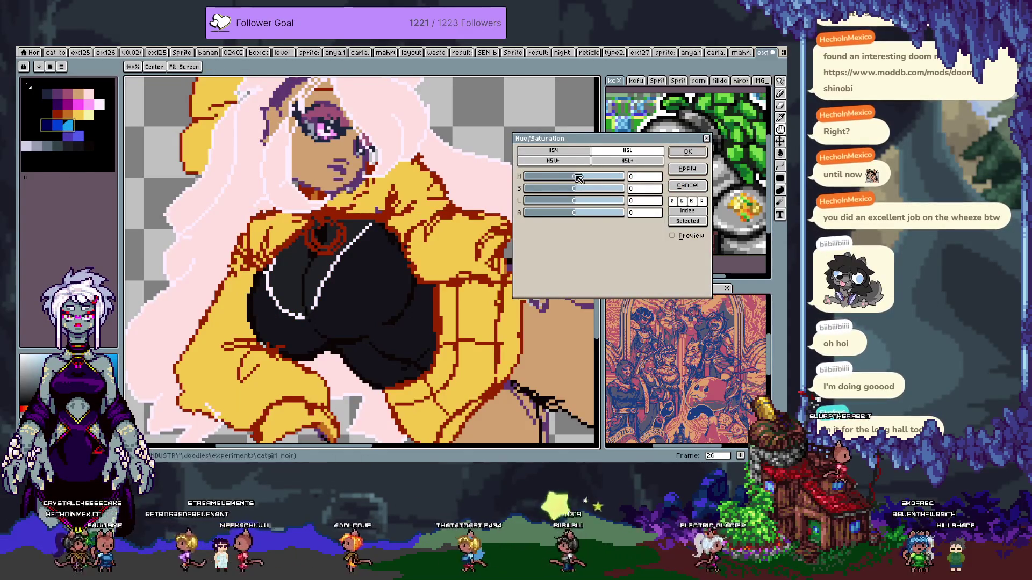
left_click_drag(572, 178, 552, 178)
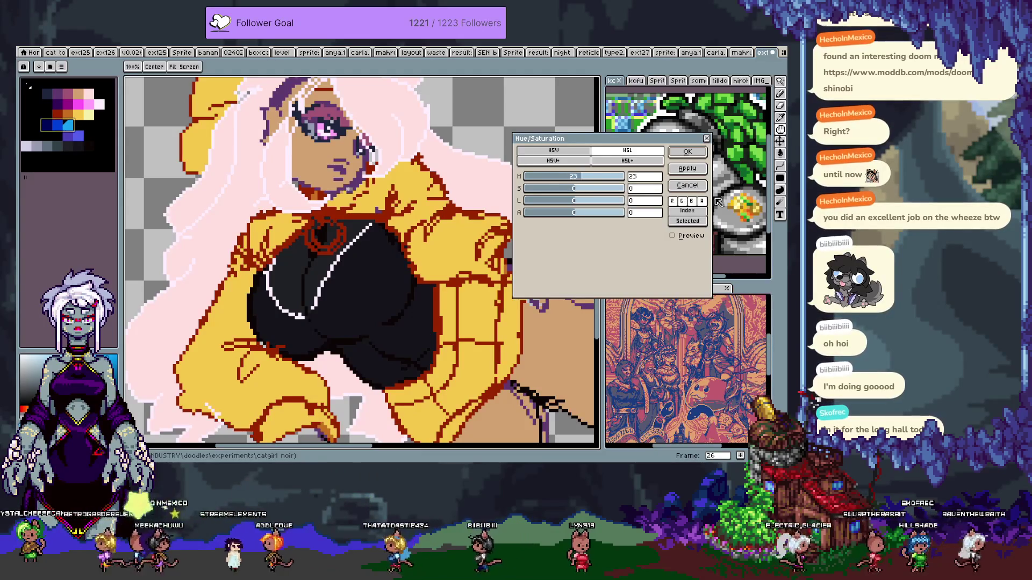
left_click(687, 185)
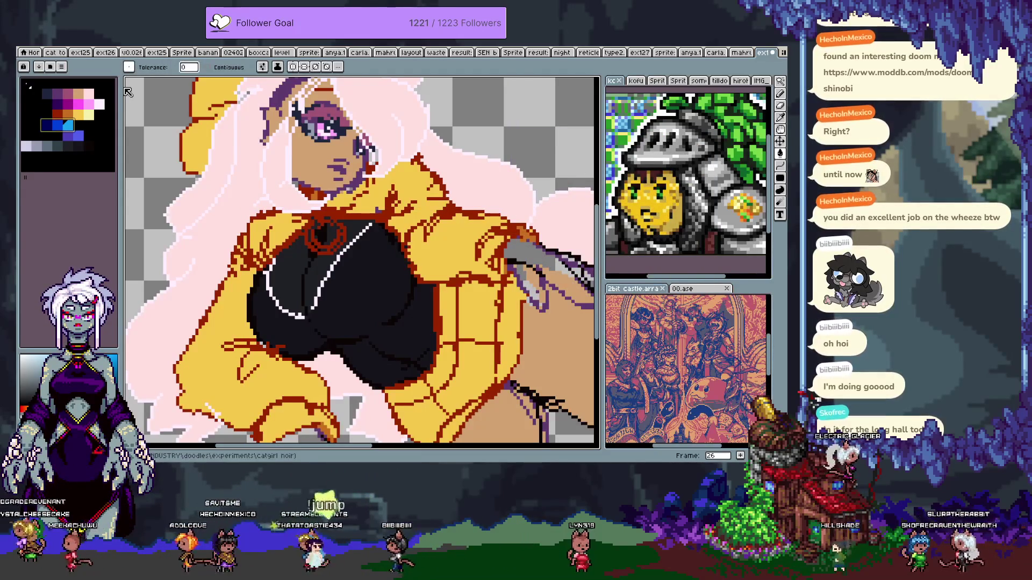
key("ctrl+u")
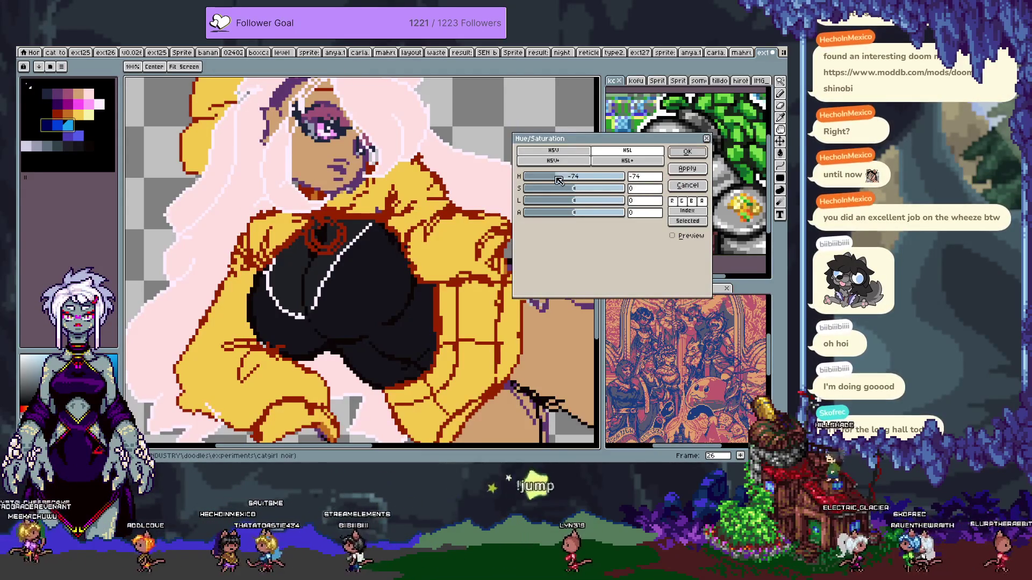
key("Escape")
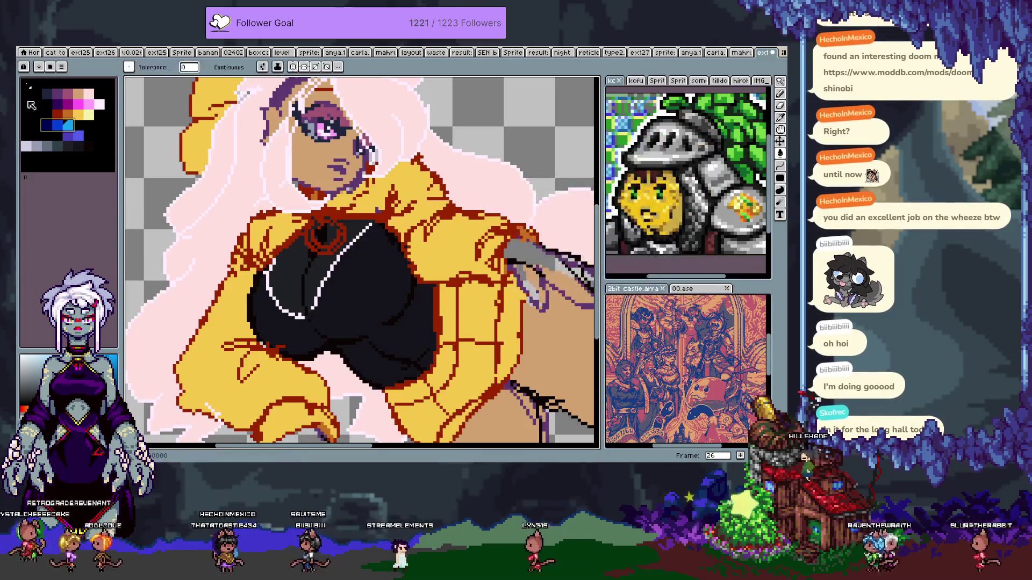
left_click(80, 134)
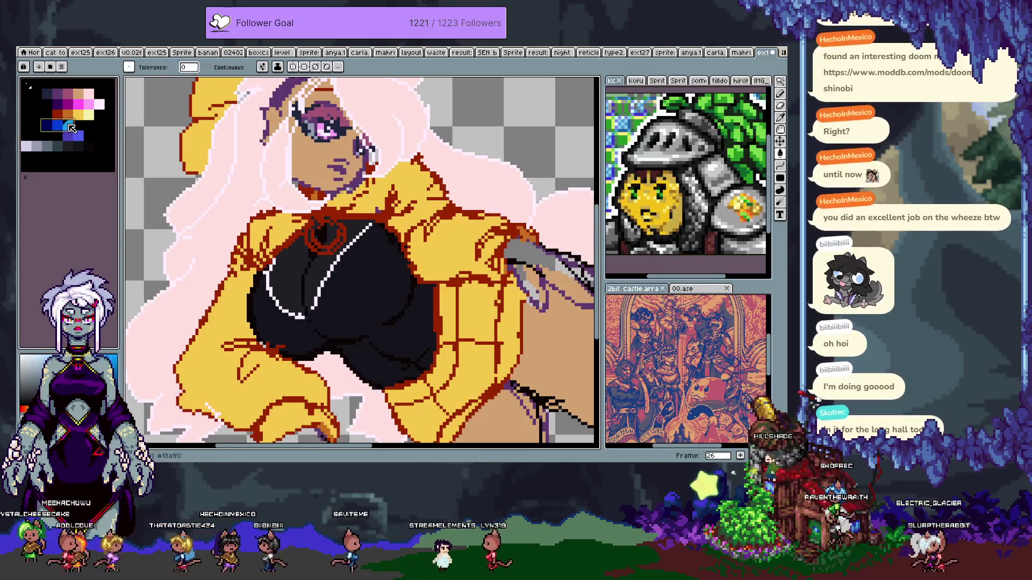
- Apply hue -56, saturation -13 and lightness -4 to the blue swatches with preview on
key("ctrl+u")
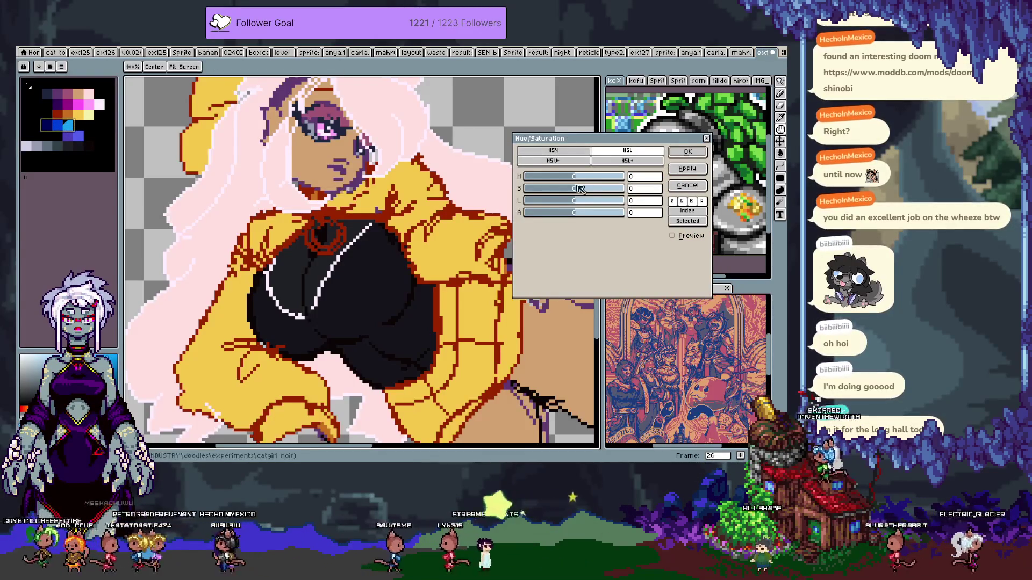
left_click_drag(559, 181, 540, 181)
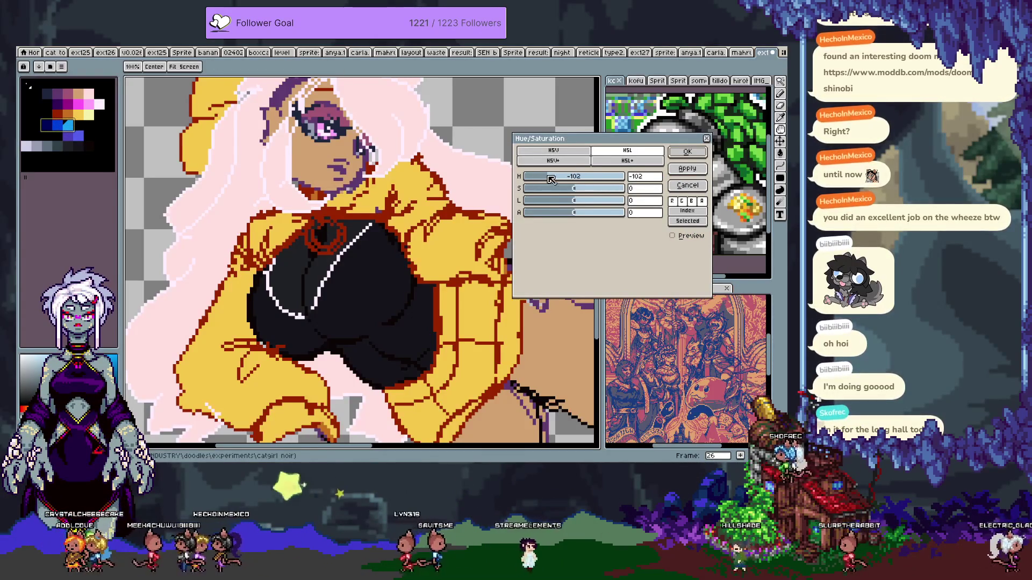
left_click(671, 236)
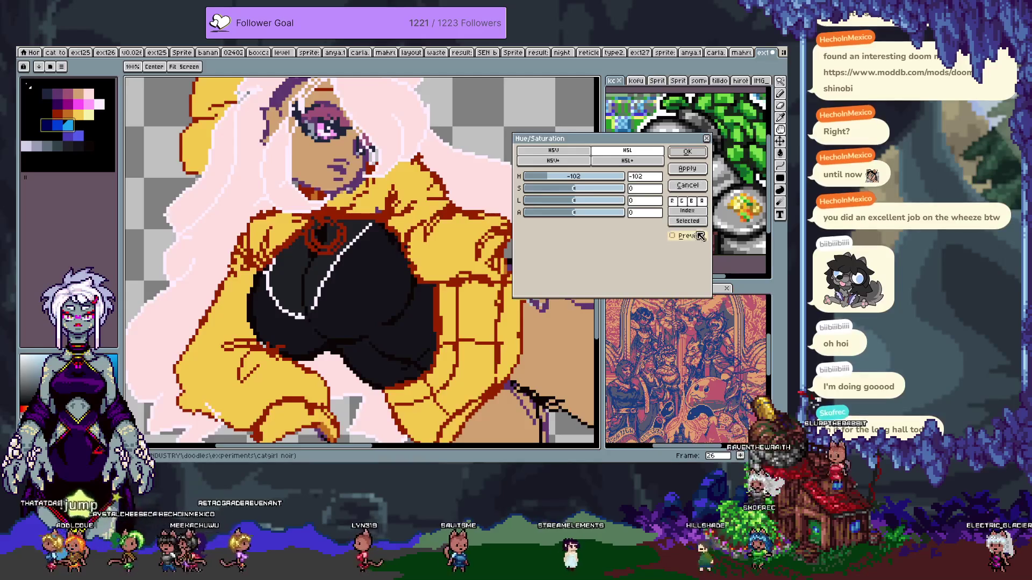
left_click(556, 182)
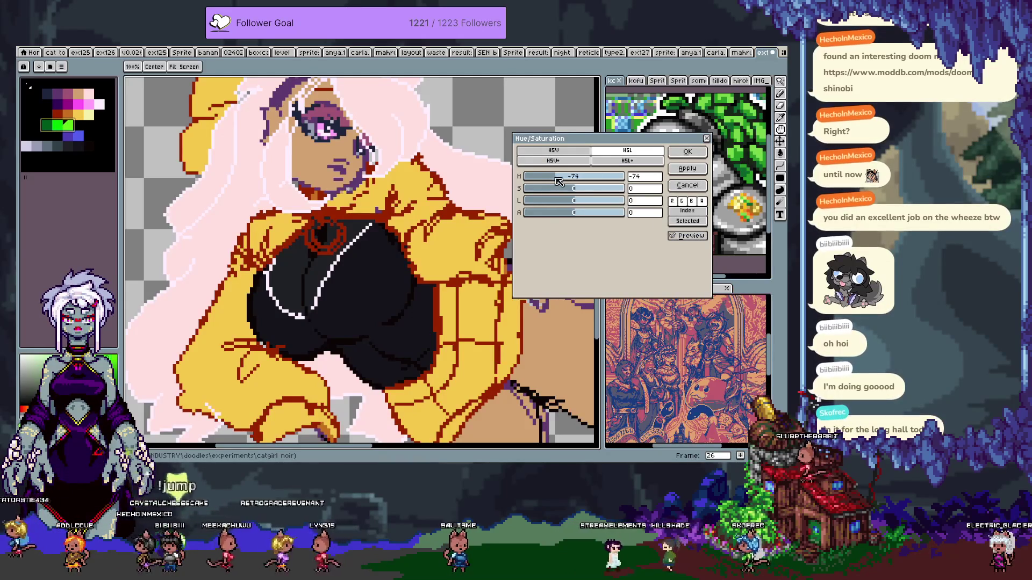
left_click_drag(559, 181, 574, 181)
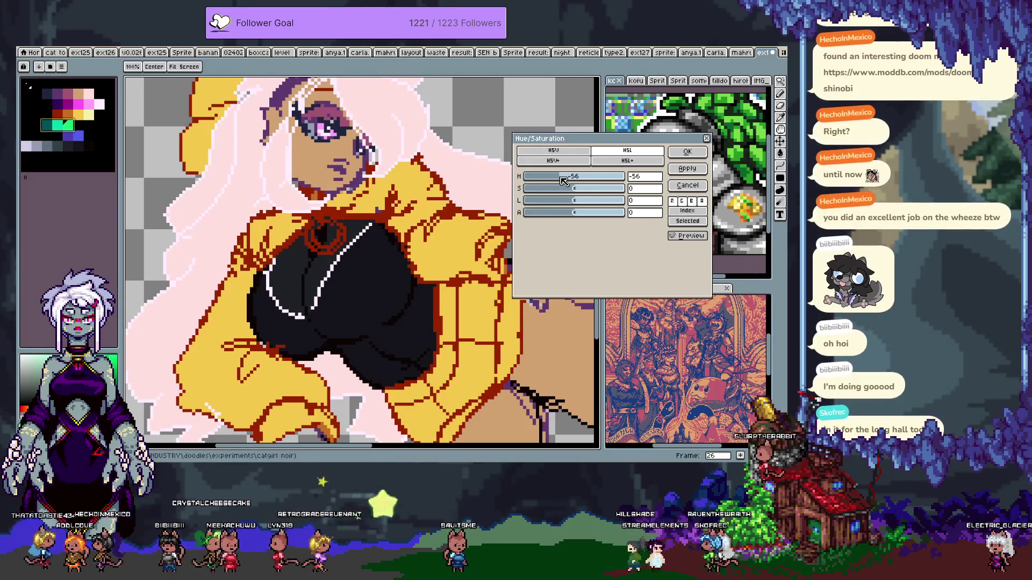
left_click(571, 188)
left_click(571, 201)
left_click_drag(581, 202, 571, 201)
left_click(686, 153)
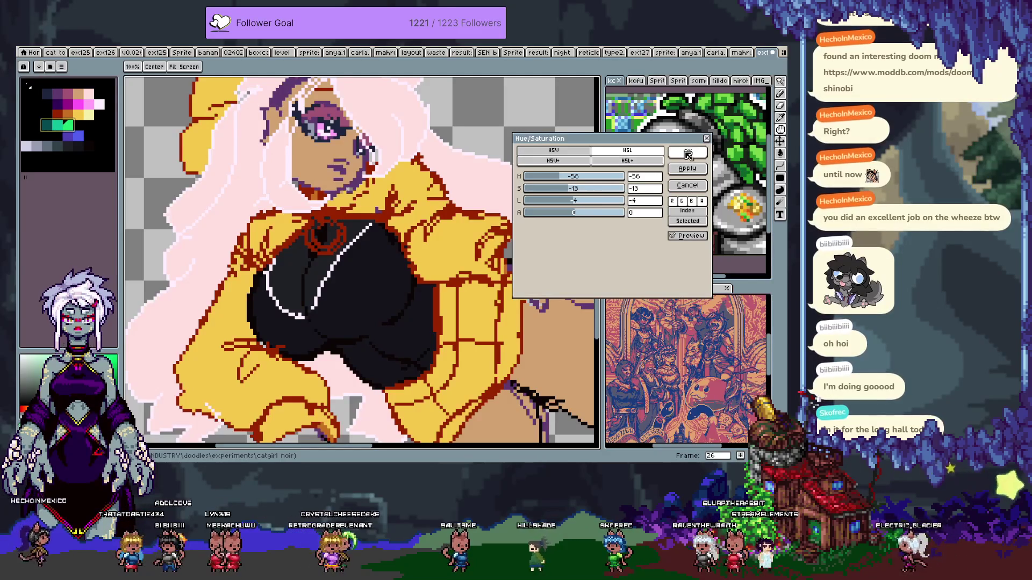
scroll(456, 195, "down", 2)
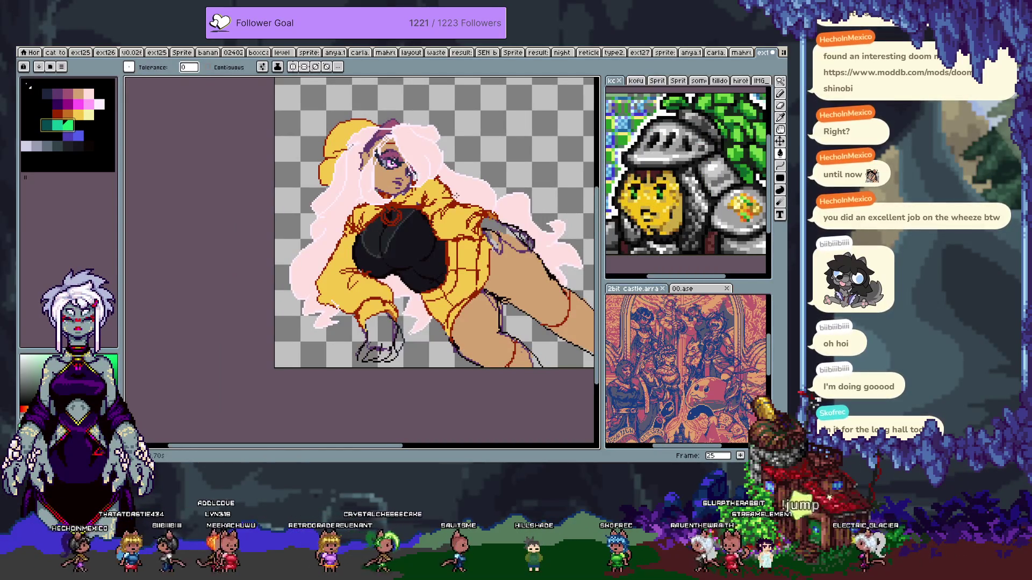
- Review frames 22 to 26 and confirm the hue change on frame 26
key("comma")
key("comma")
key("comma")
key("comma")
key("comma")
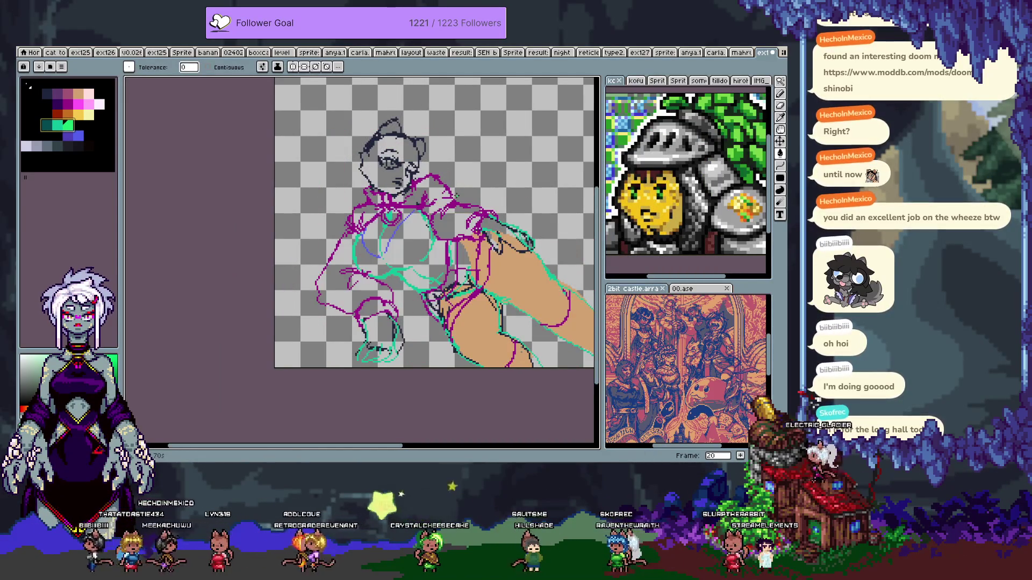
key("comma")
key("End")
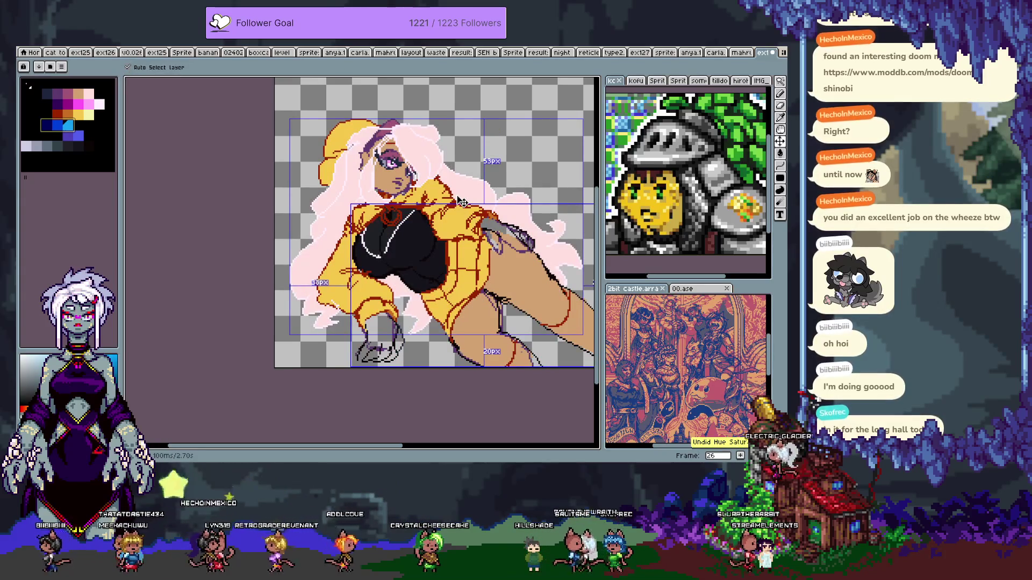
key("w")
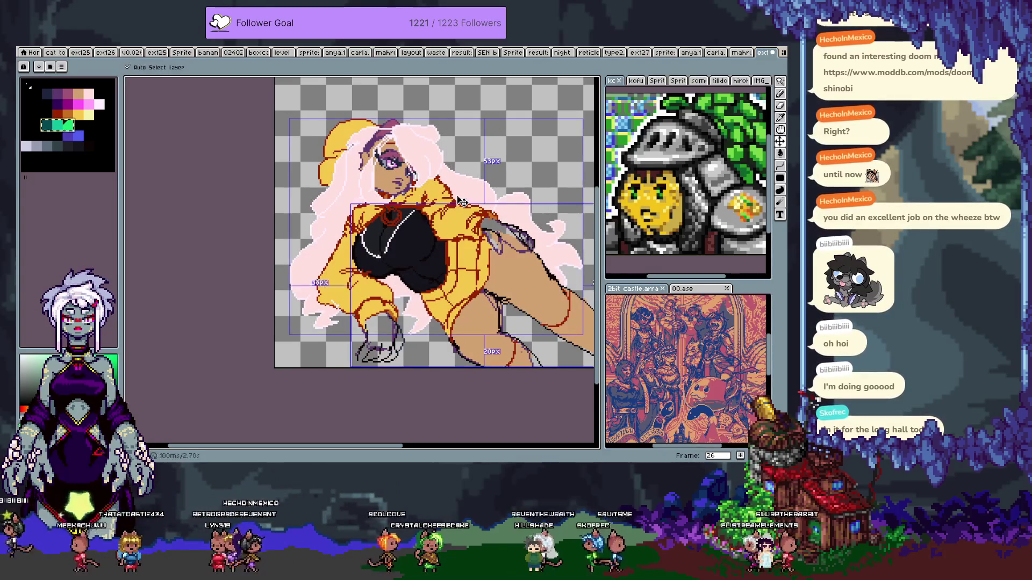
key("ctrl+z")
key("ctrl+y")
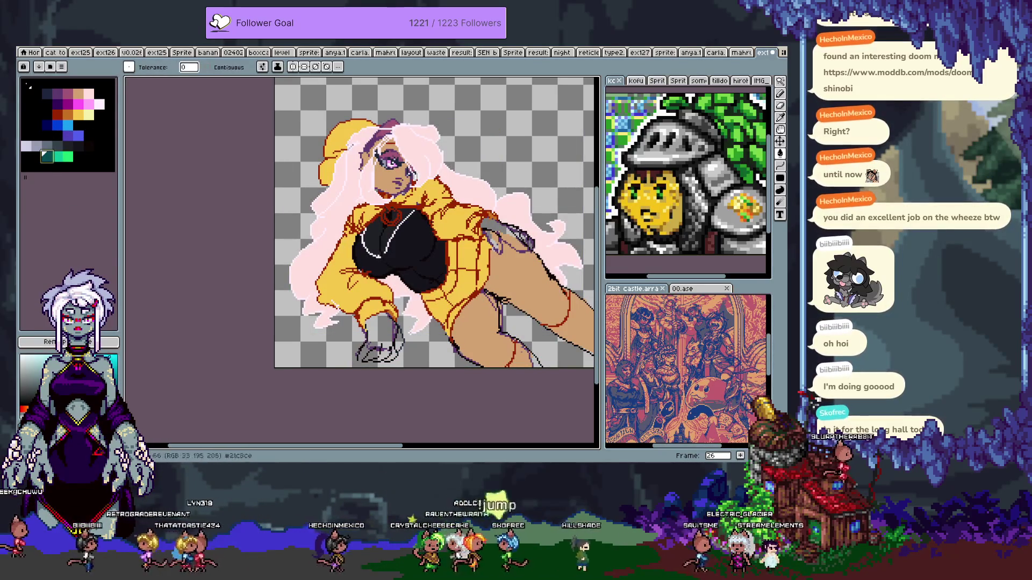
key("Tab")
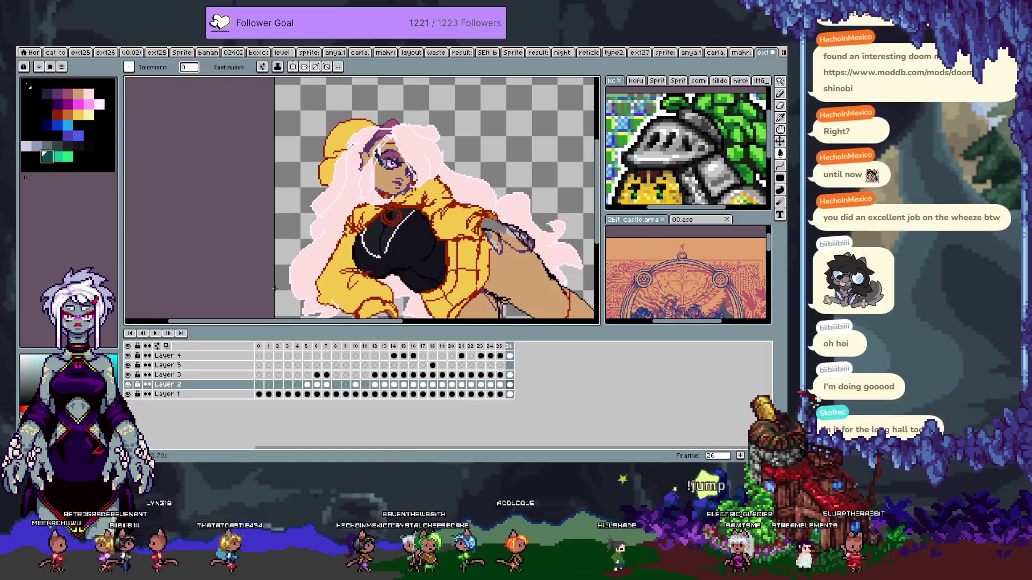
key("Tab")
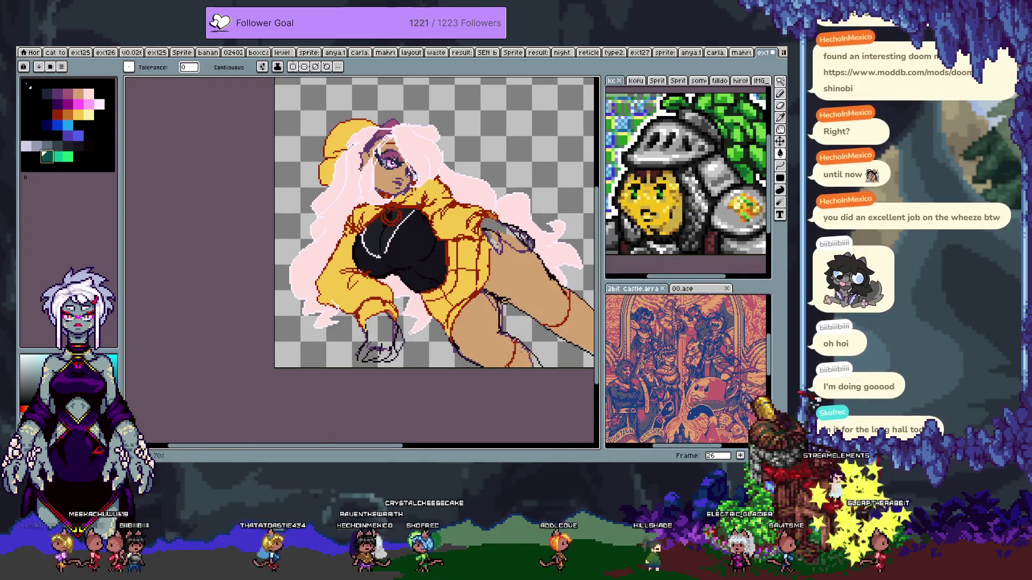
scroll(406, 206, "up", 3)
- Fill the seam line with the teal swatch, then edit it in HSV to yellow-green 89e038
key("w")
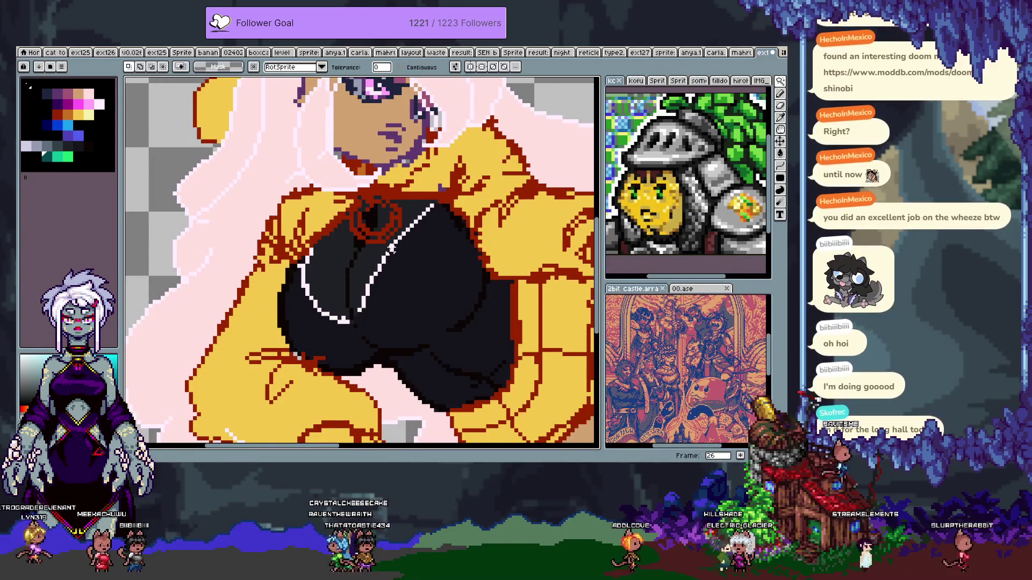
left_click(59, 156)
key("g")
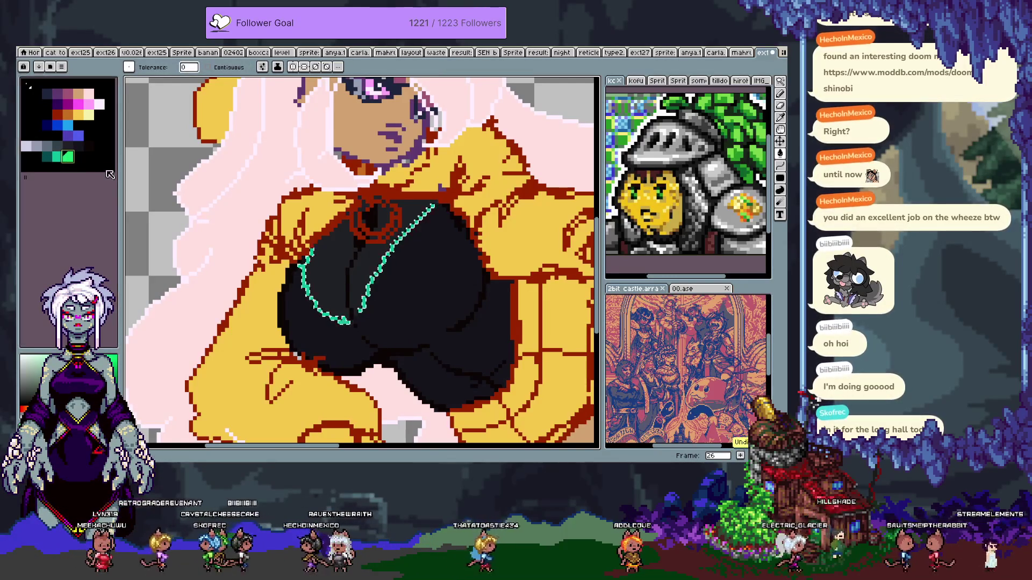
key("Tab")
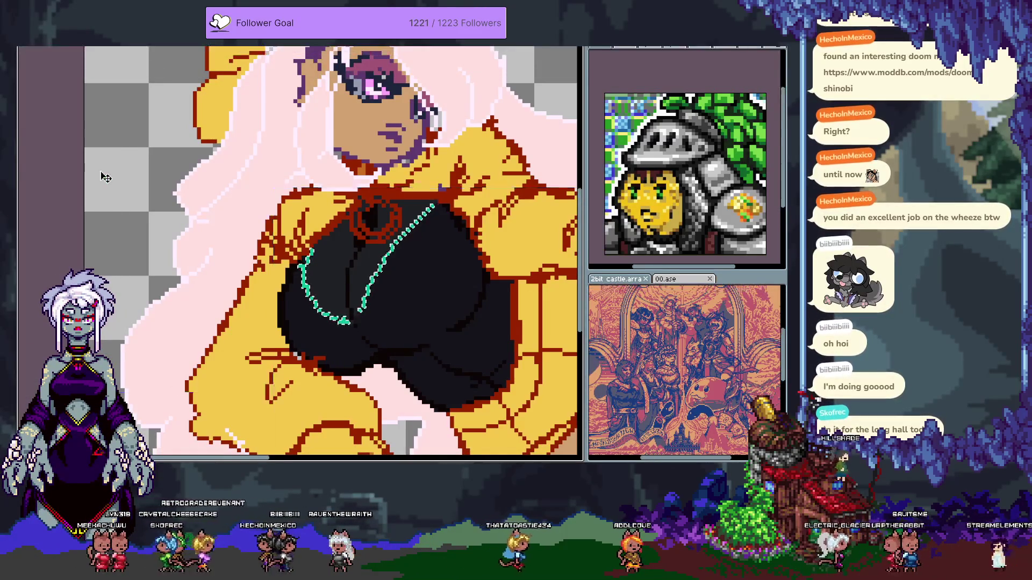
key("Tab")
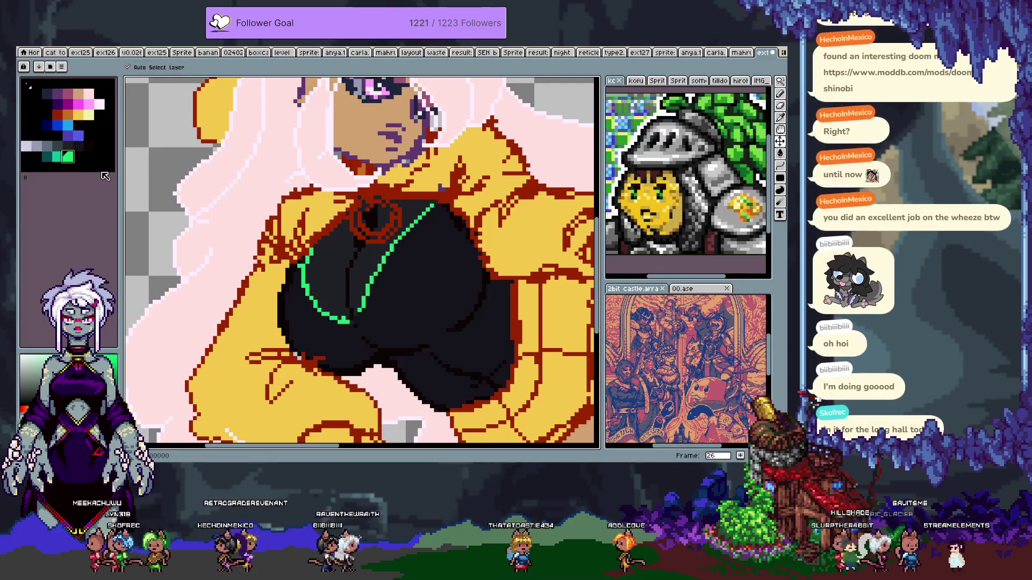
double_click(66, 159)
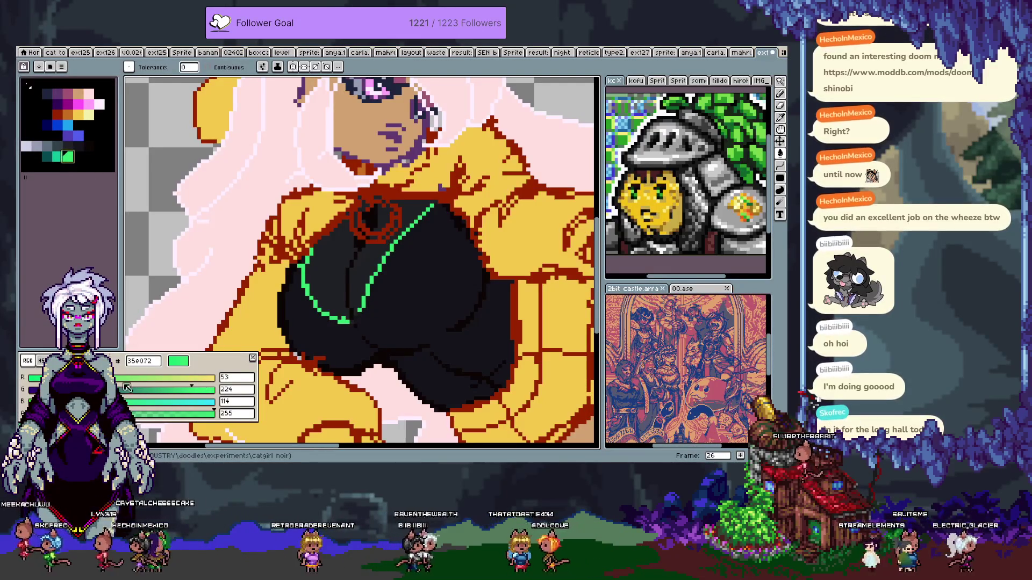
left_click(42, 361)
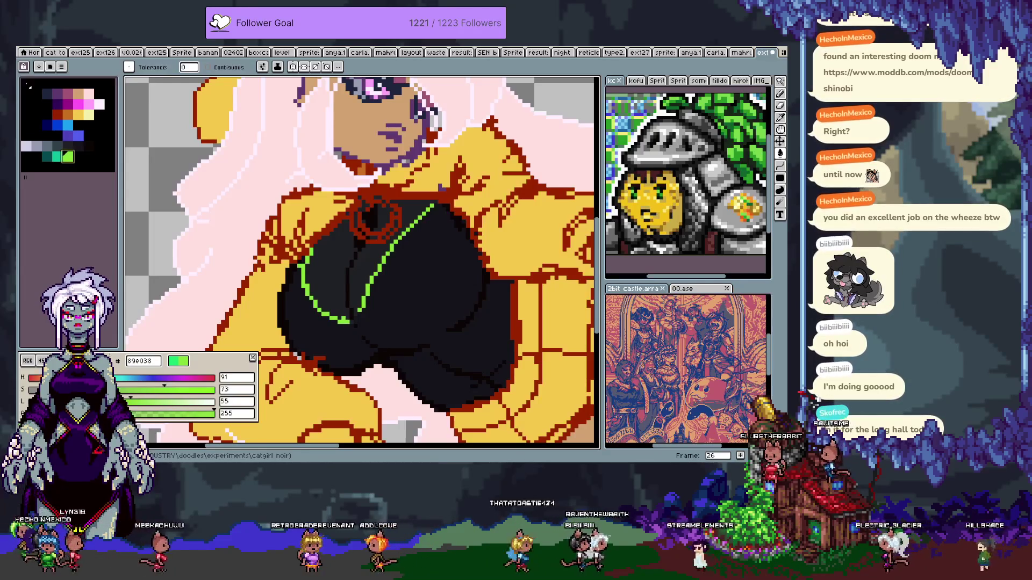
left_click(371, 262)
scroll(371, 261, "down", 2)
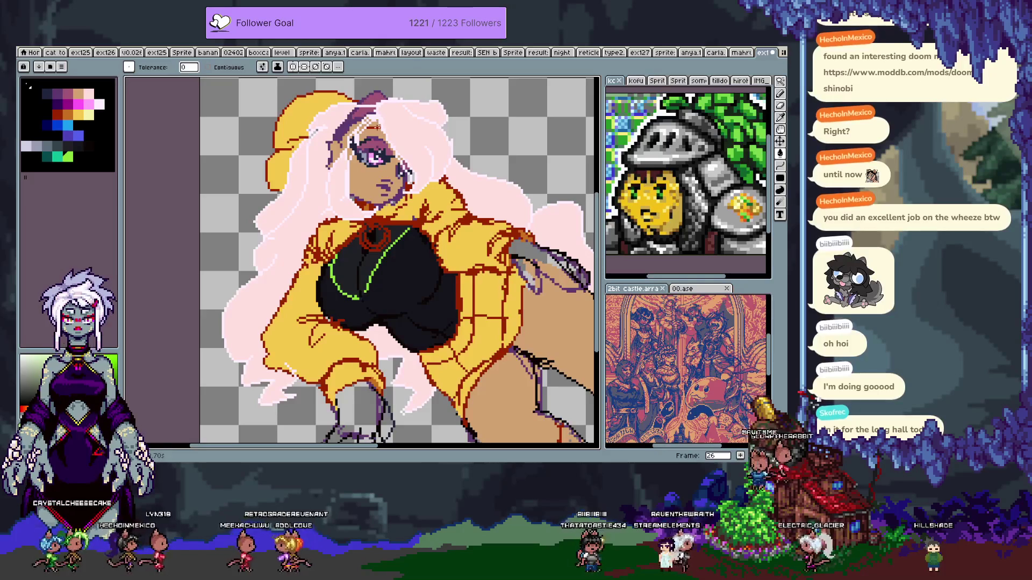
- Draw a green pixel column beside the pupil with teal ends
scroll(371, 161, "up", 4)
key("v")
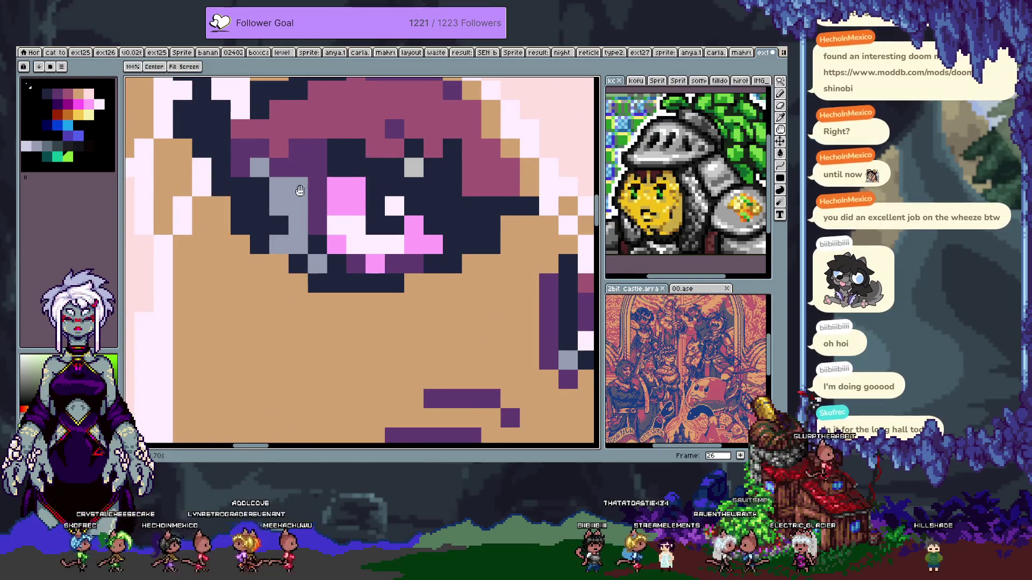
key("ctrl+z")
key("b")
left_click_drag(317, 188, 336, 245)
key("ctrl+z")
mouse_move(317, 185)
left_mouse_down()
mouse_move(327, 244)
mouse_move(319, 200)
left_mouse_up()
key("ctrl+z")
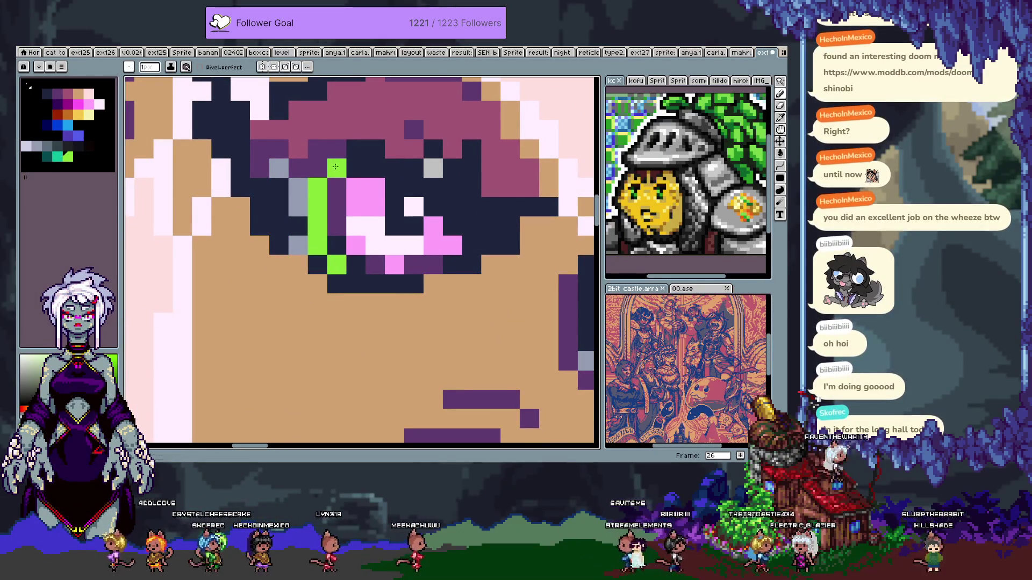
left_click(57, 157)
left_click_drag(335, 167, 319, 185)
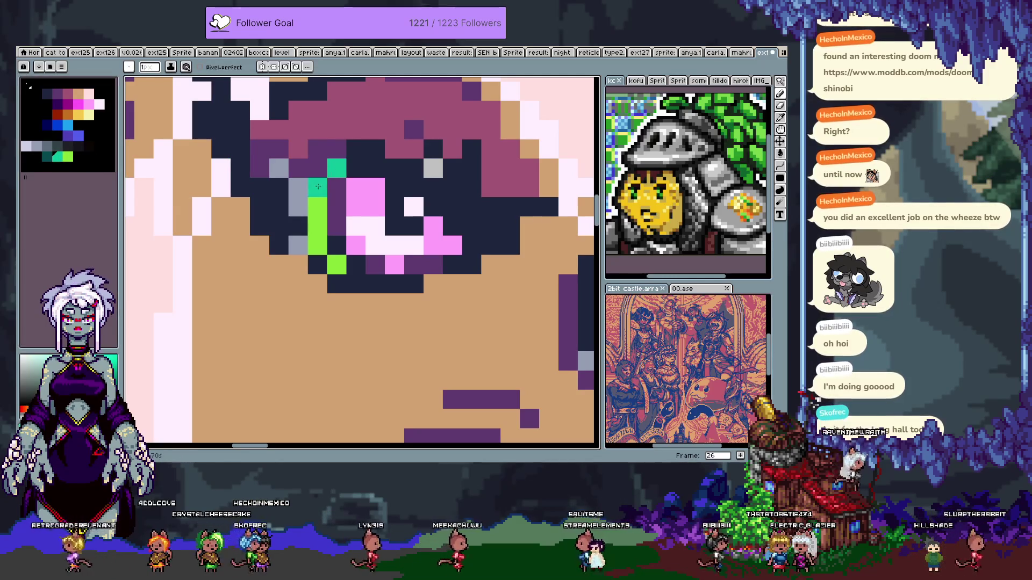
- Paint pink pixels through the eye and one dark magenta eye pixel
scroll(305, 209, "down", 3)
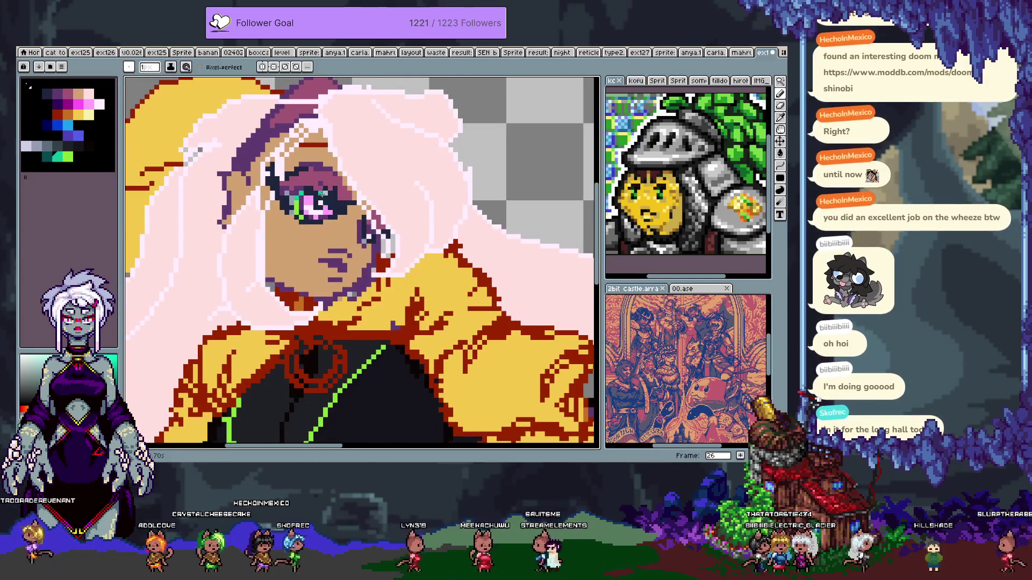
scroll(323, 215, "up", 3)
left_click(346, 252, "alt")
left_click(79, 105)
left_click_drag(339, 244, 351, 243)
left_click(390, 244)
key("ctrl+z")
left_click(68, 103)
left_click(401, 266)
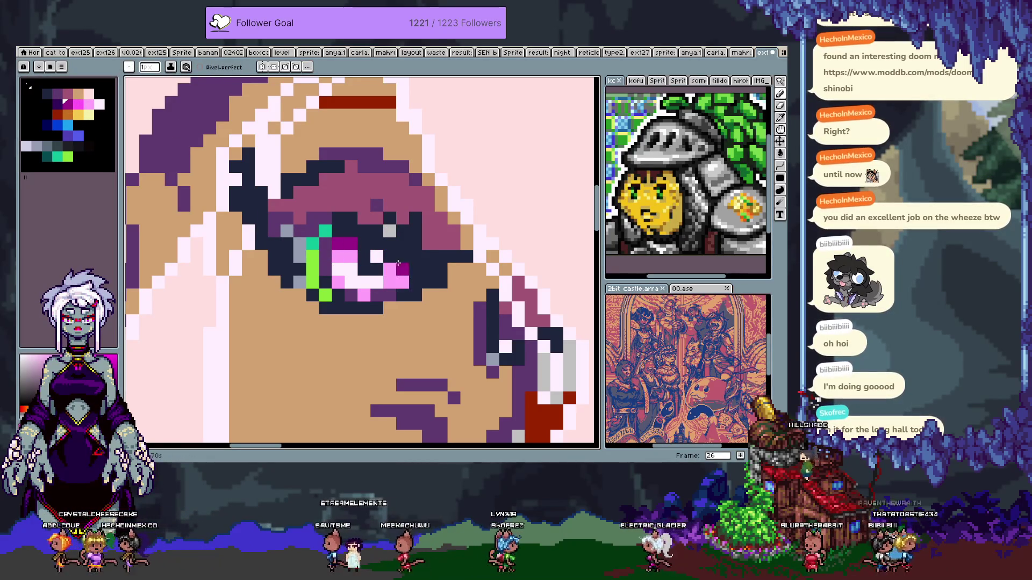
left_click(87, 111)
mouse_move(352, 256)
left_mouse_down()
mouse_move(366, 283)
mouse_move(382, 275)
left_mouse_up()
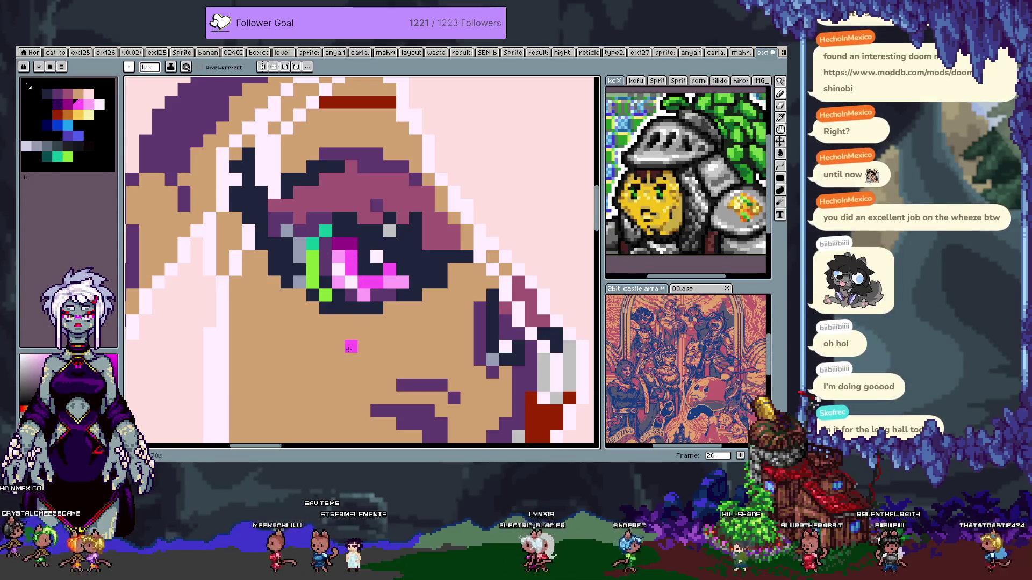
- Fix the cheek line with a purple end pixel and repaint the mauve eye-corner pixels skin tone
scroll(349, 350, "down", 5)
scroll(378, 208, "up", 2)
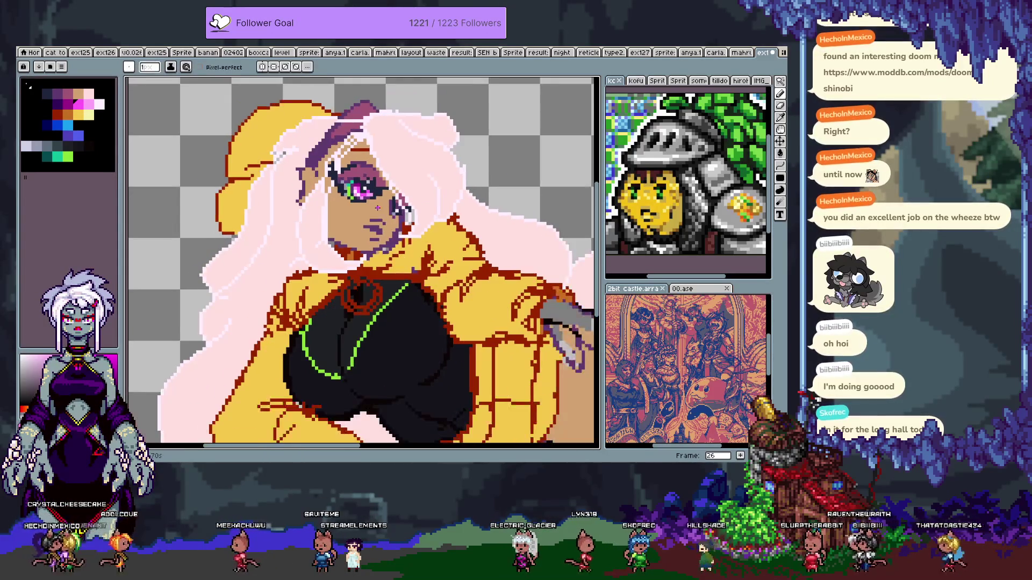
scroll(374, 213, "up", 4)
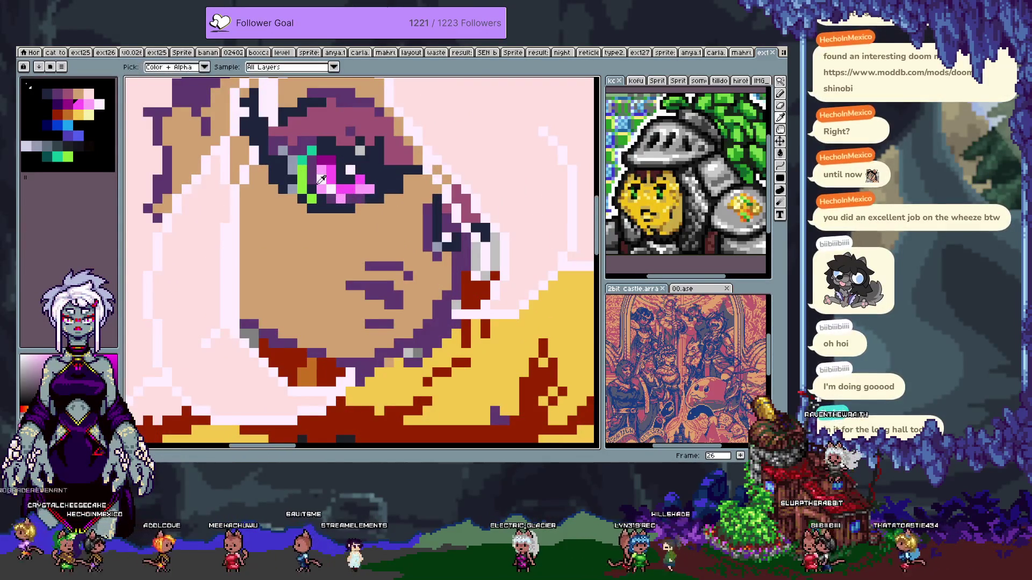
key("i")
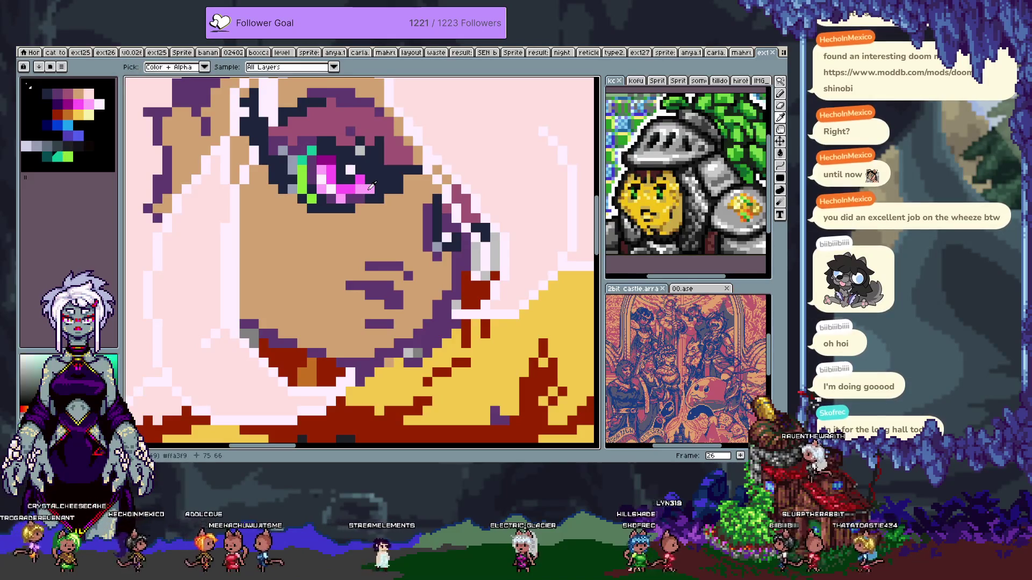
scroll(370, 186, "down", 3)
key("b")
scroll(388, 208, "up", 3)
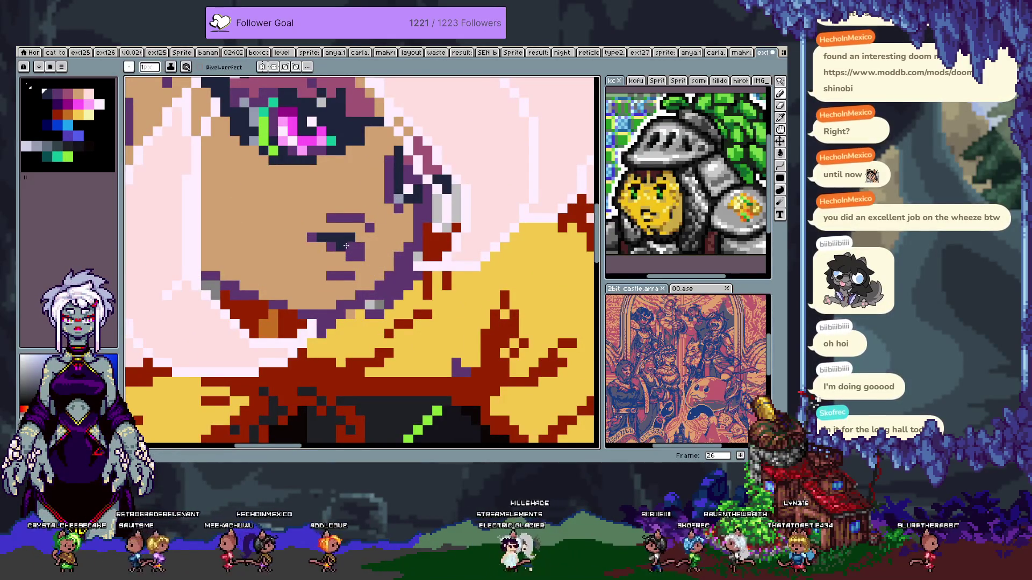
key("ctrl+z")
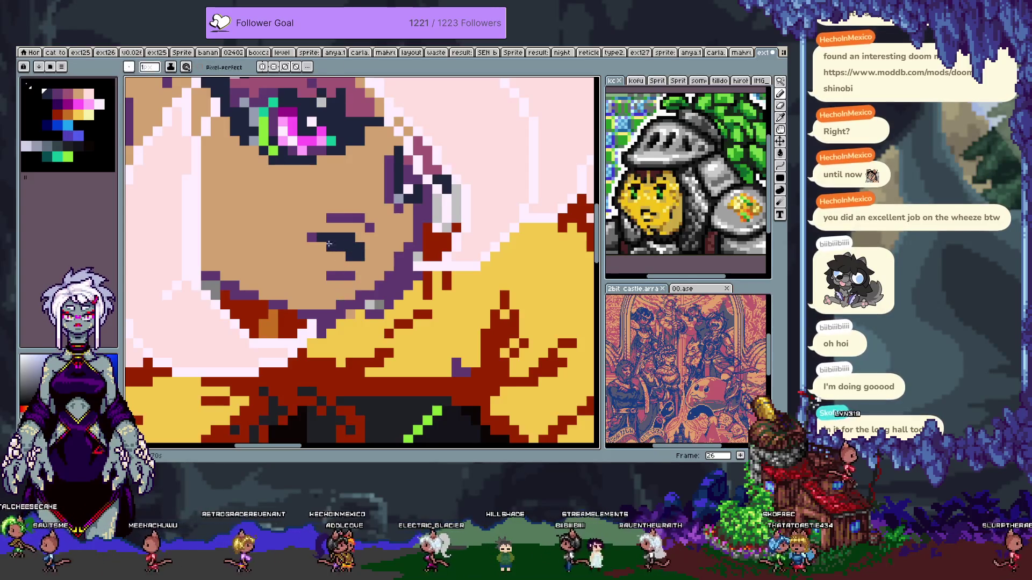
left_click(302, 237)
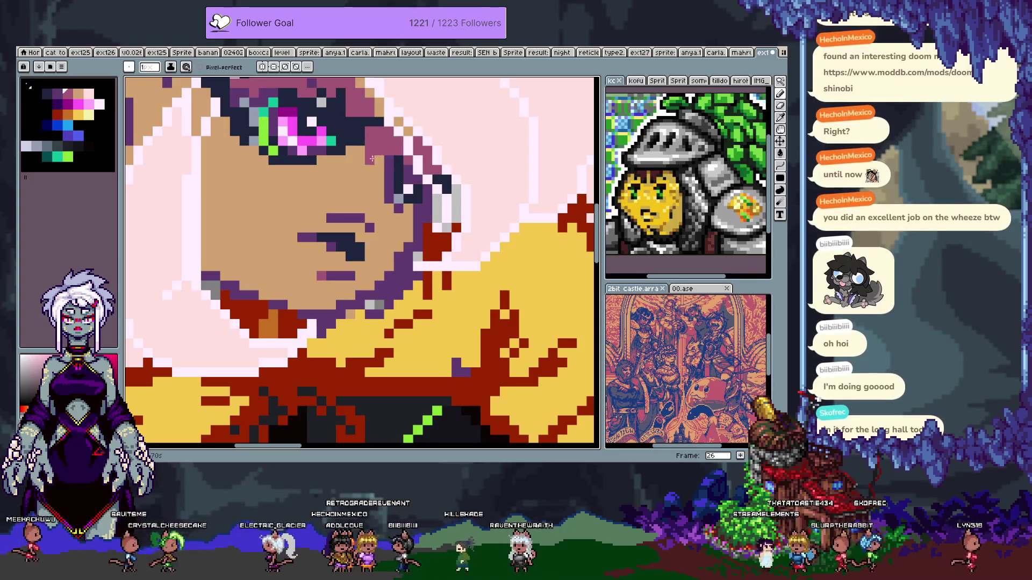
left_click_drag(387, 151, 368, 142)
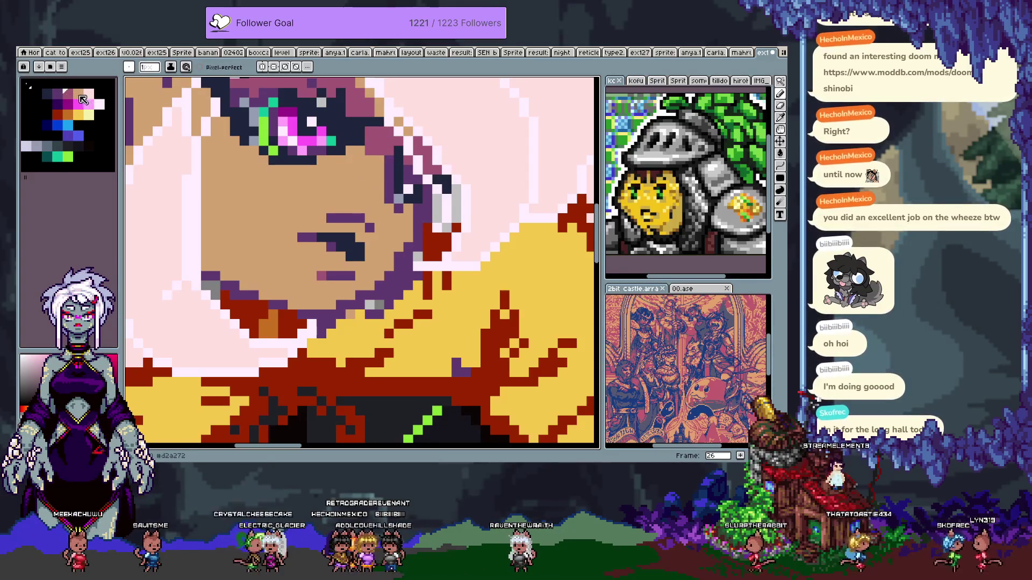
- Move a palette colour, remap the artwork, and sort the palette by hue gradient
left_click_drag(50, 97, 42, 101)
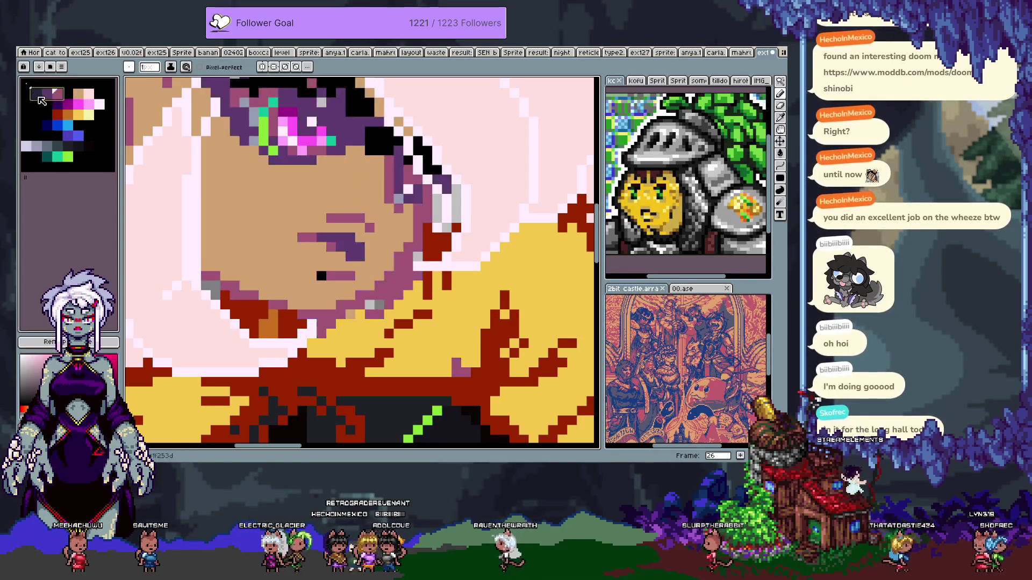
left_click(38, 342)
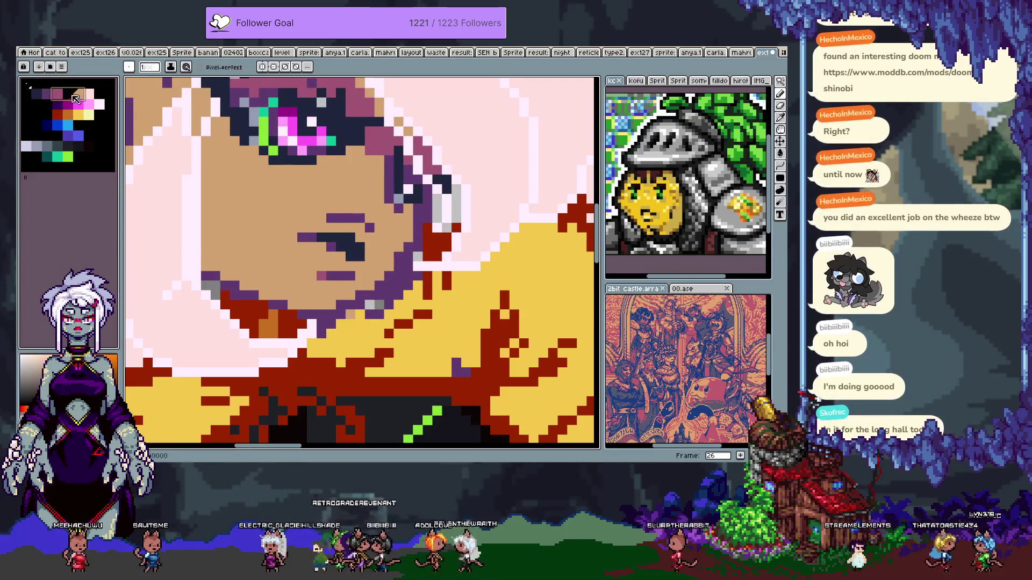
left_click(44, 67)
left_click(55, 100)
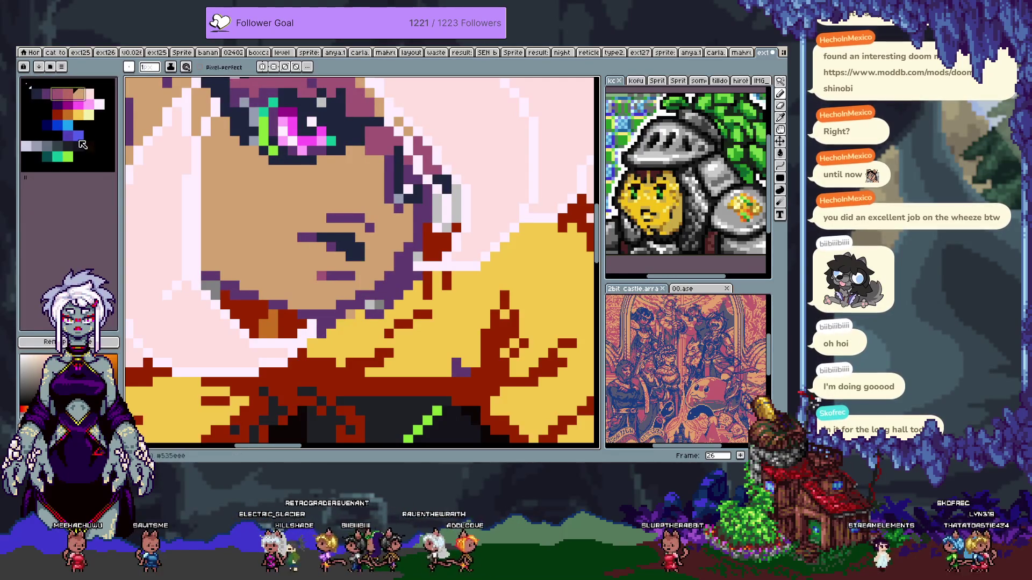
- Raise the dusty rose swatch's lightness from 56 to 61 and paint it just above the eye
left_click(70, 97)
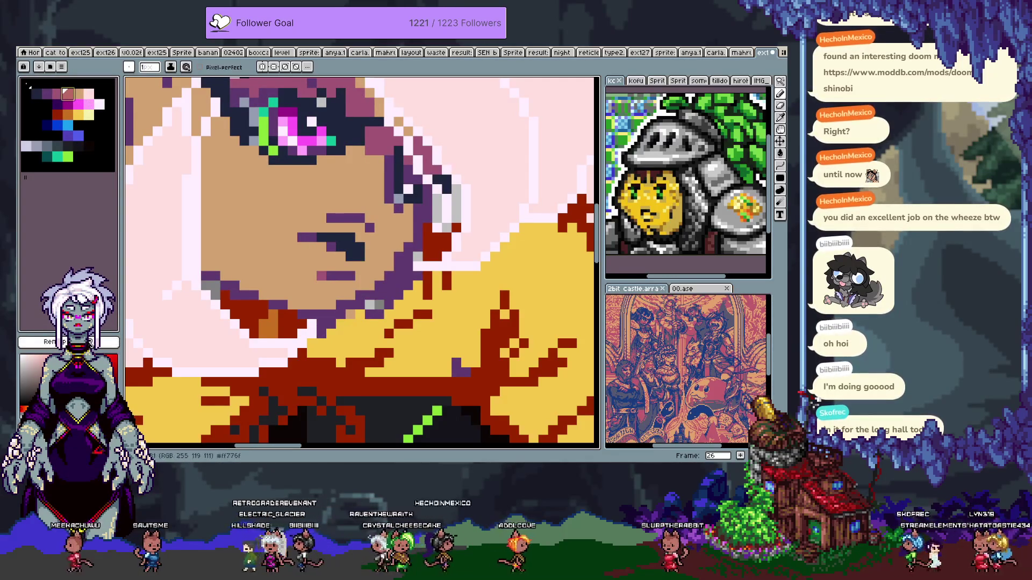
left_click(119, 375)
left_click(42, 361)
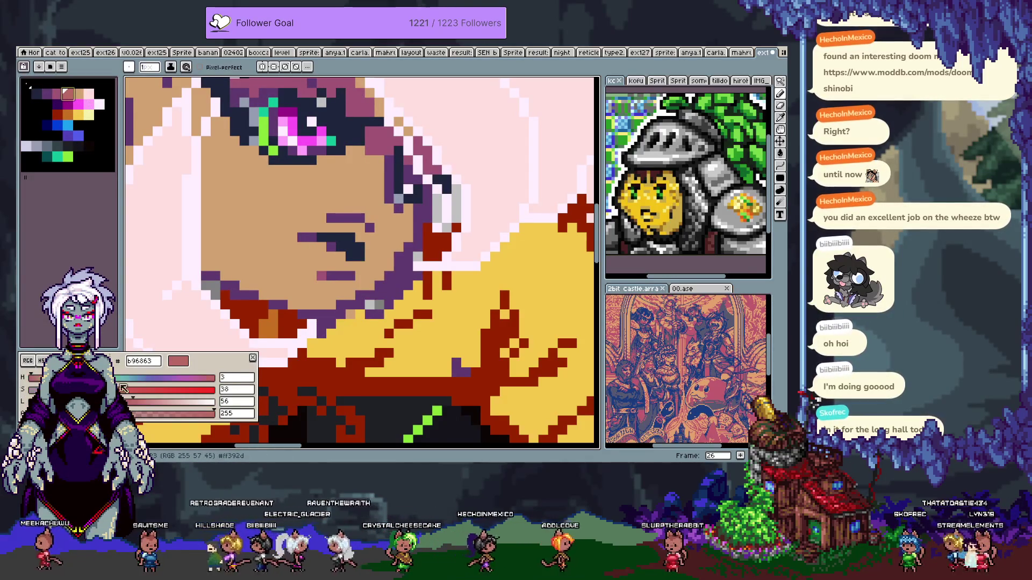
left_click_drag(135, 402, 146, 404)
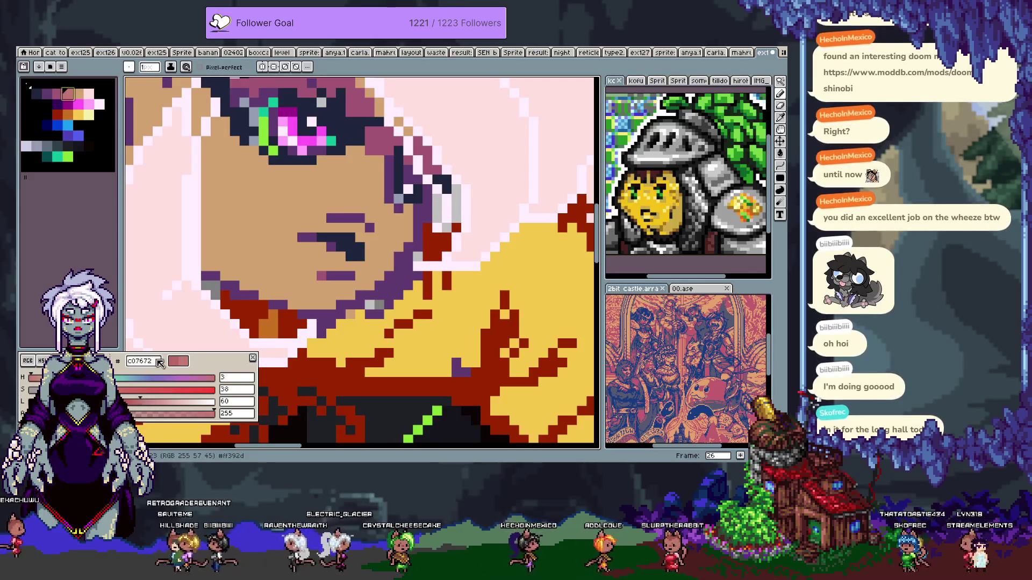
left_click(313, 159)
scroll(380, 223, "up", 2)
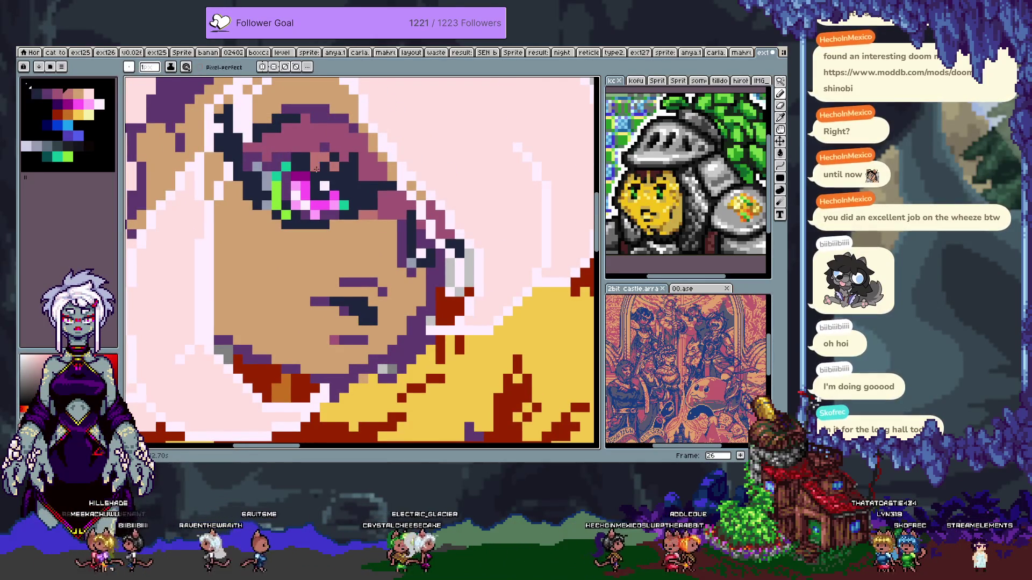
left_click(300, 145)
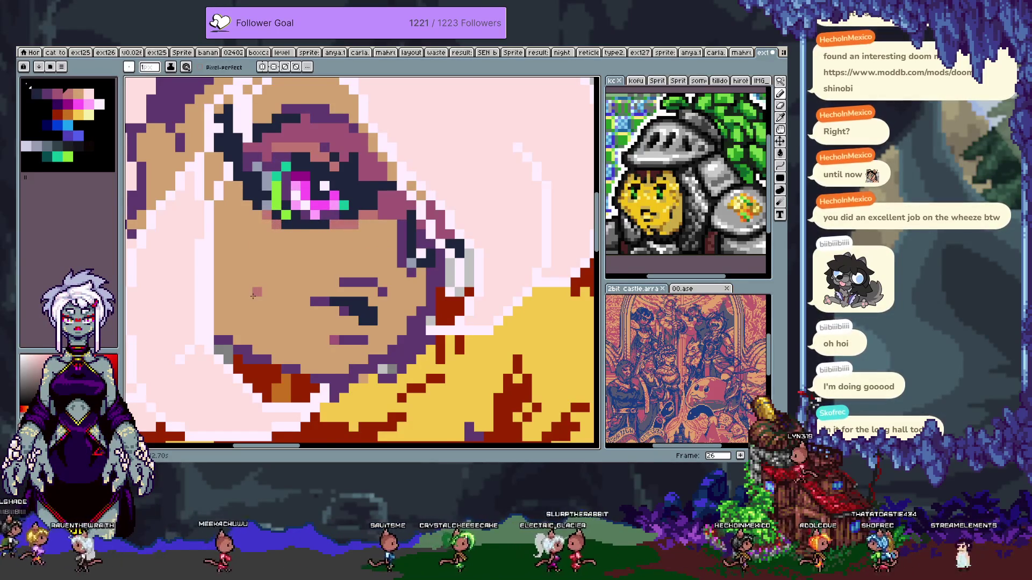
scroll(253, 295, "down", 6)
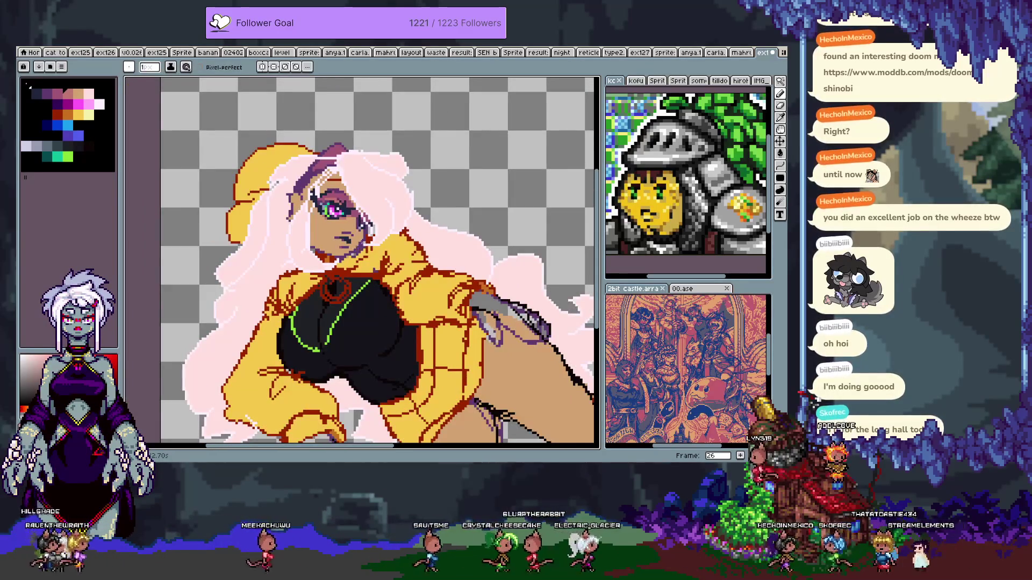
- Undo the last pencil stroke on the face
scroll(316, 282, "up", 3)
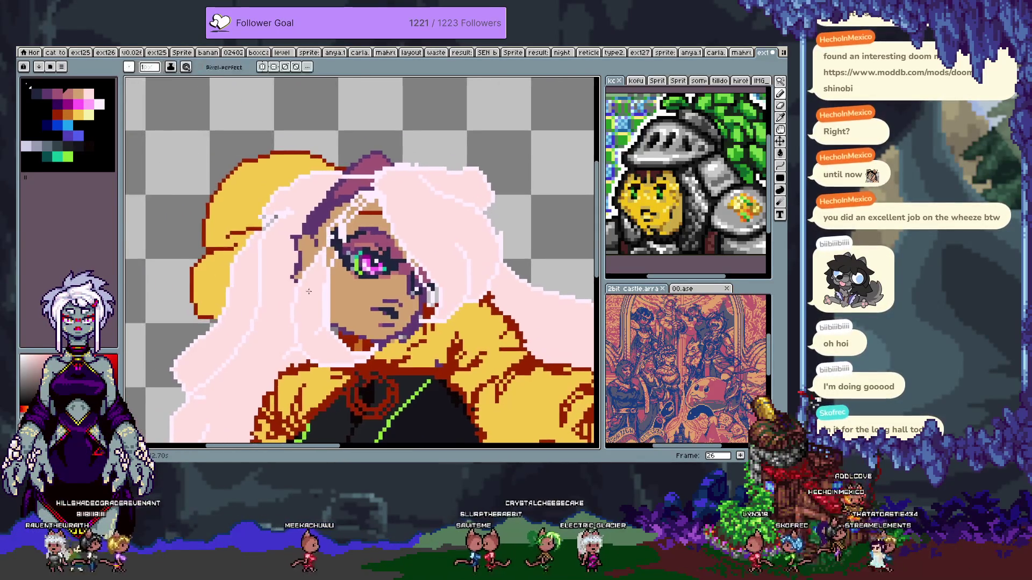
key("i")
scroll(316, 283, "up", 1)
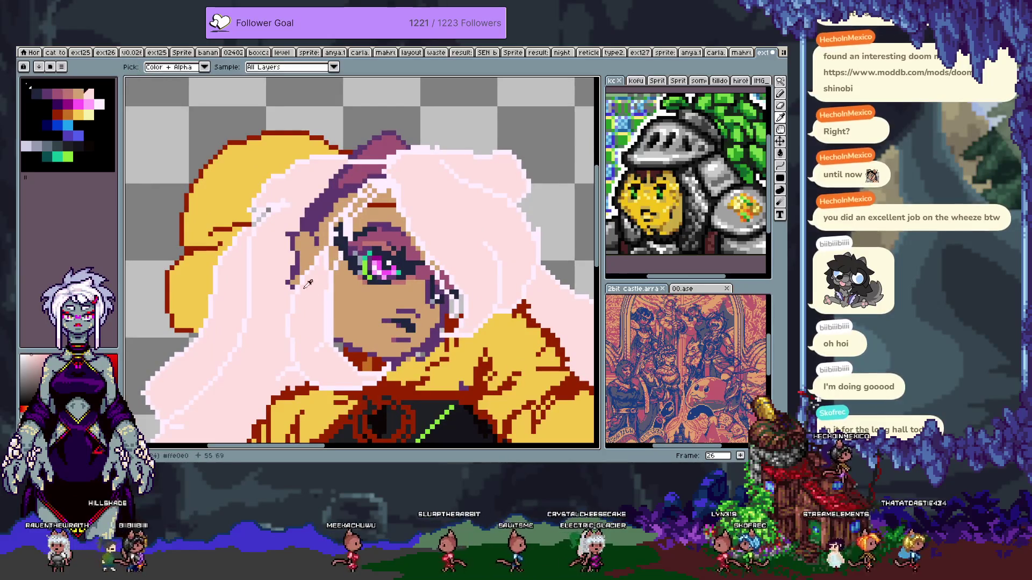
key("b")
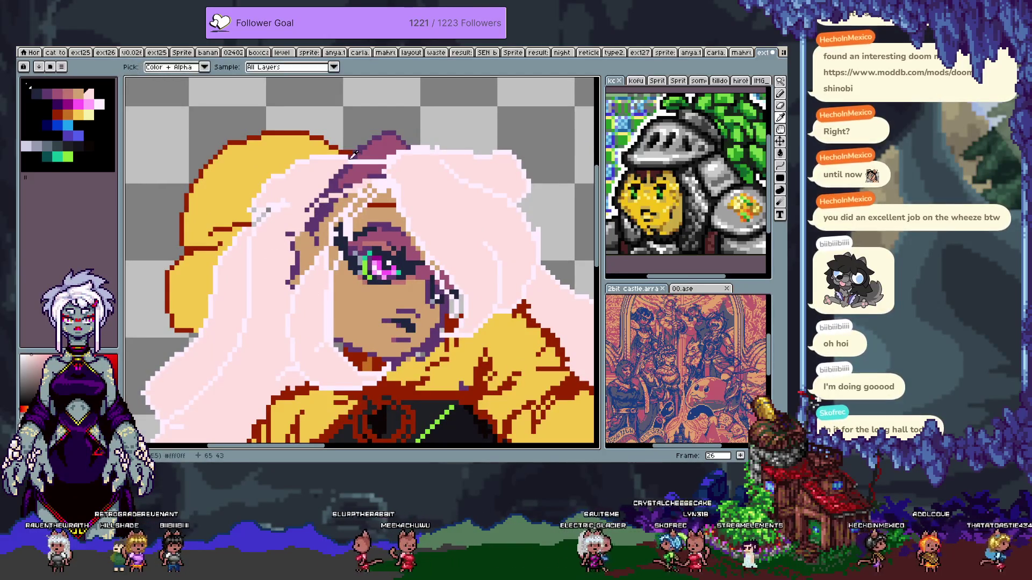
key("ctrl+z")
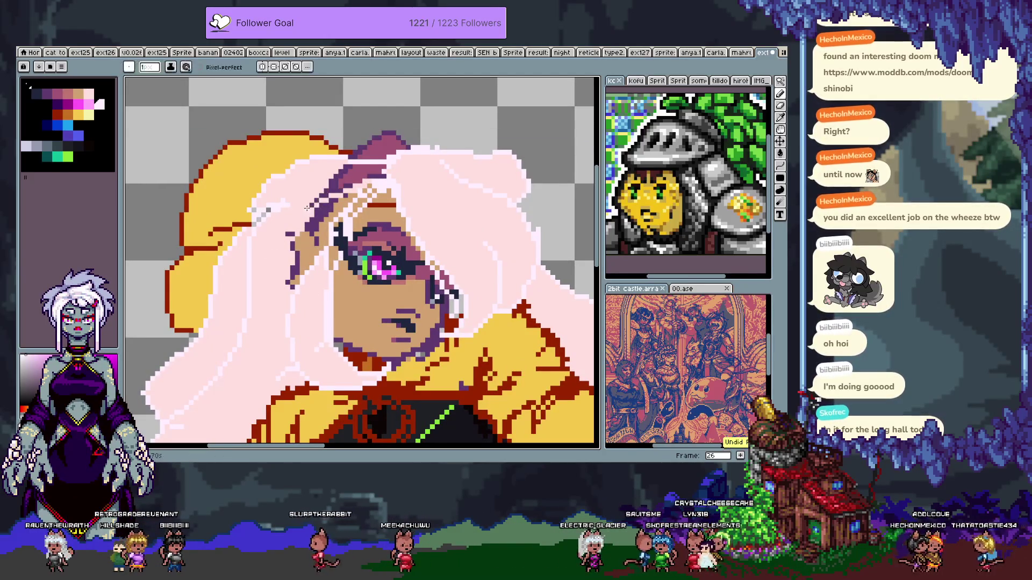
- Flood-fill the tan gap left of the face pale pink with Contiguous enabled
key("g")
left_click(322, 232)
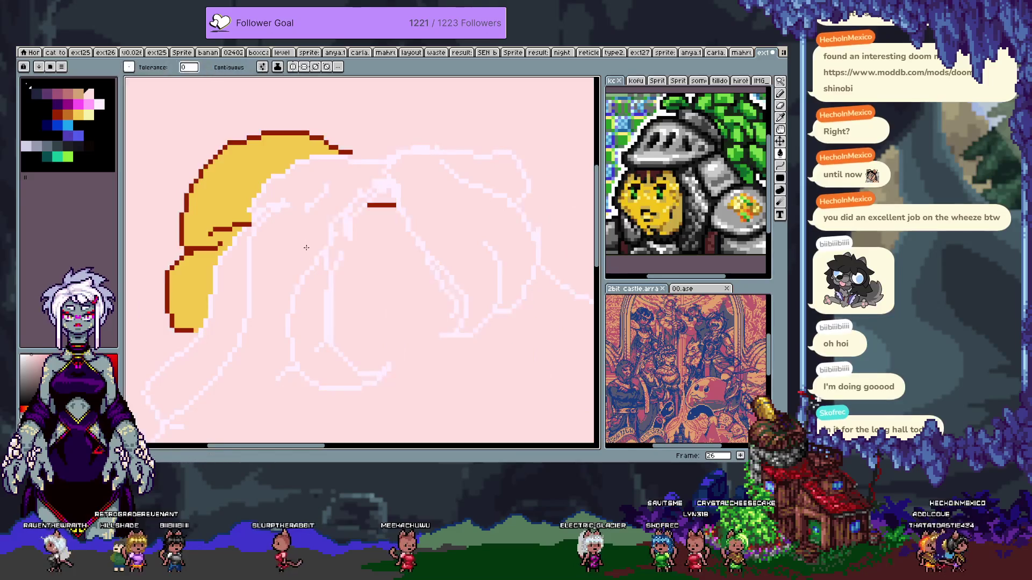
key("ctrl+z")
left_click(208, 67)
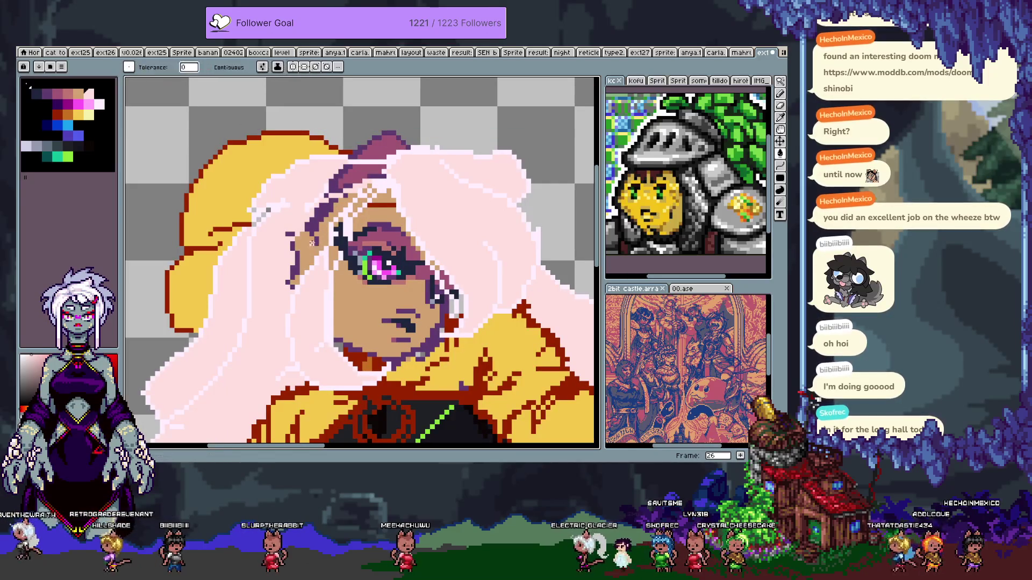
left_click(309, 251)
key("b")
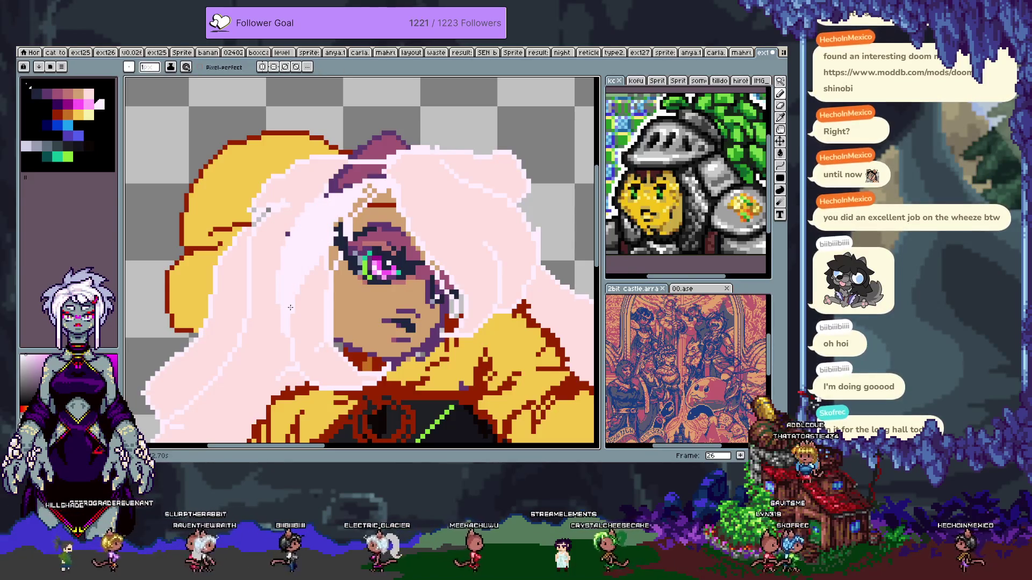
key("v")
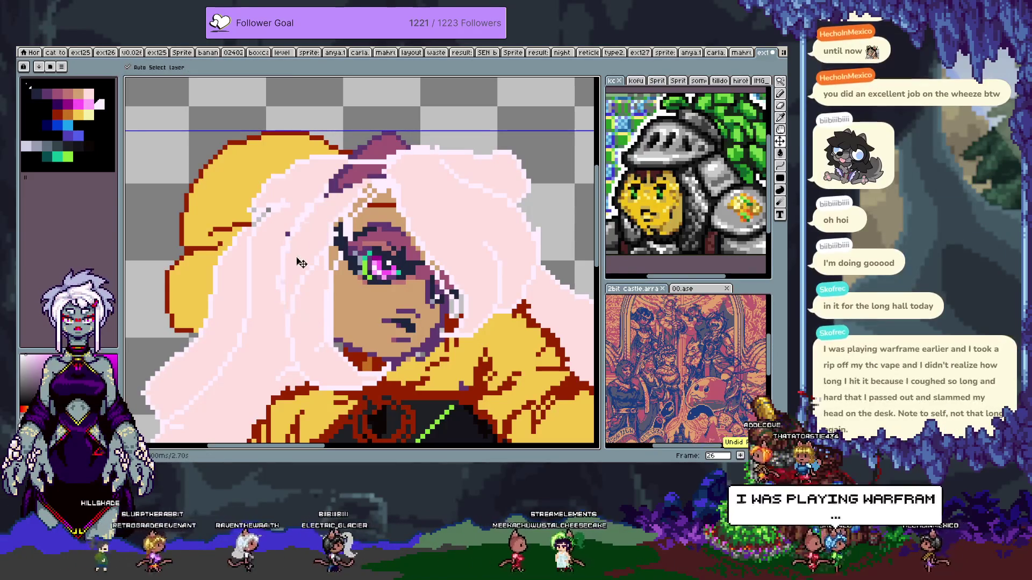
key("b")
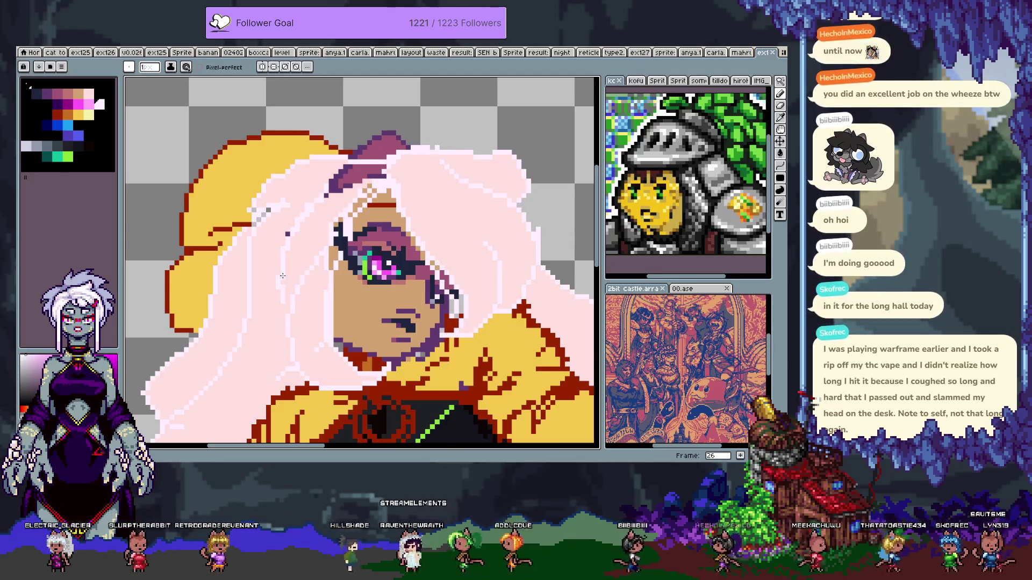
scroll(329, 240, "down", 2)
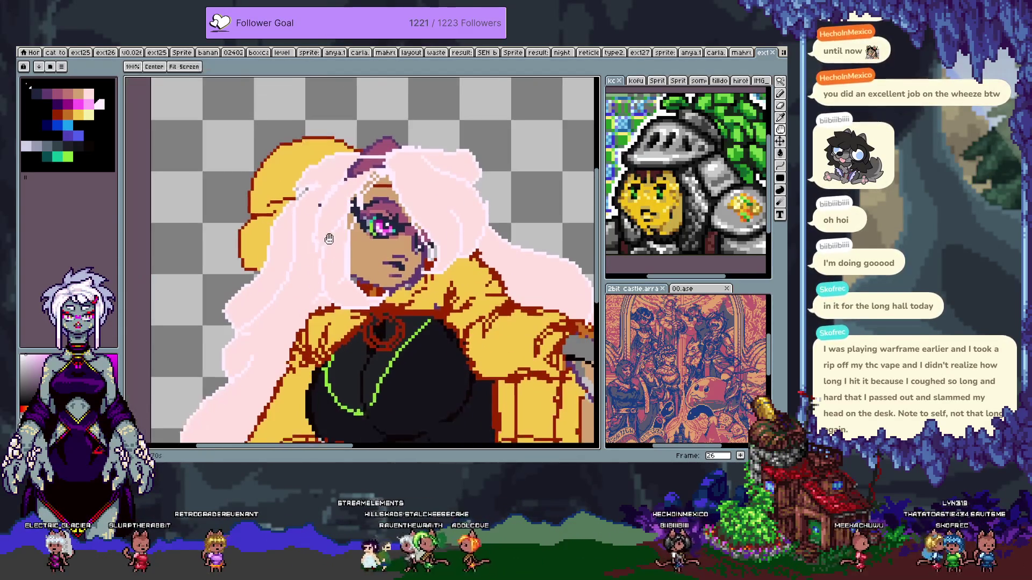
- Add pixels atop the hair and draw a light pink strand rising from it
left_click_drag(329, 240, 333, 270)
left_click(371, 190)
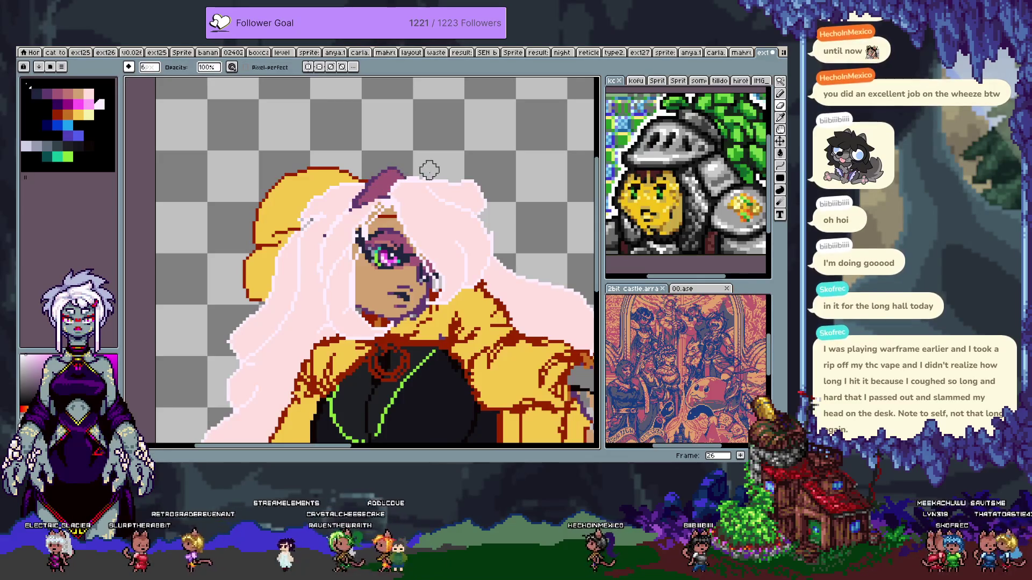
key("i")
left_click(470, 176, "alt")
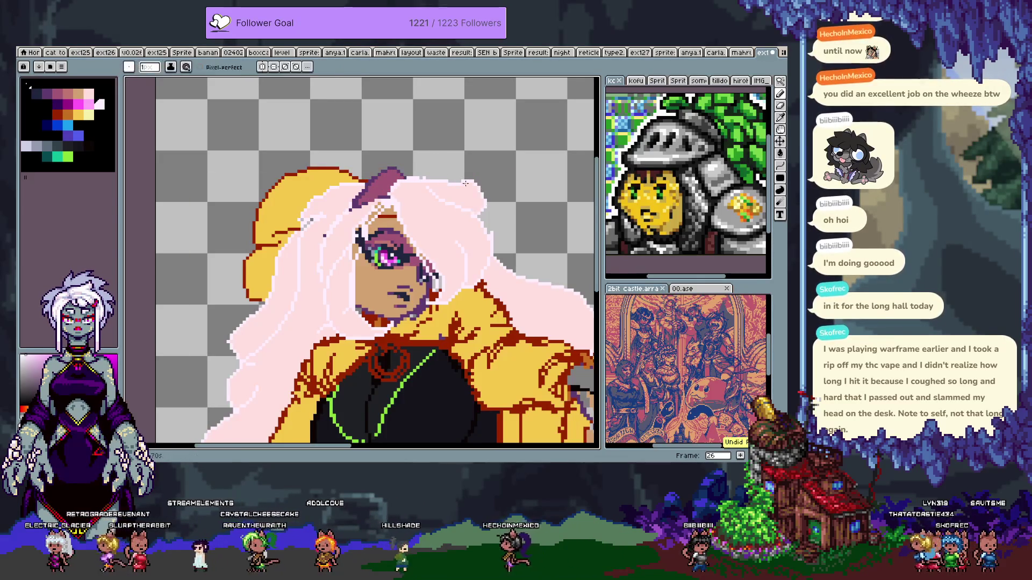
left_click_drag(448, 178, 468, 168)
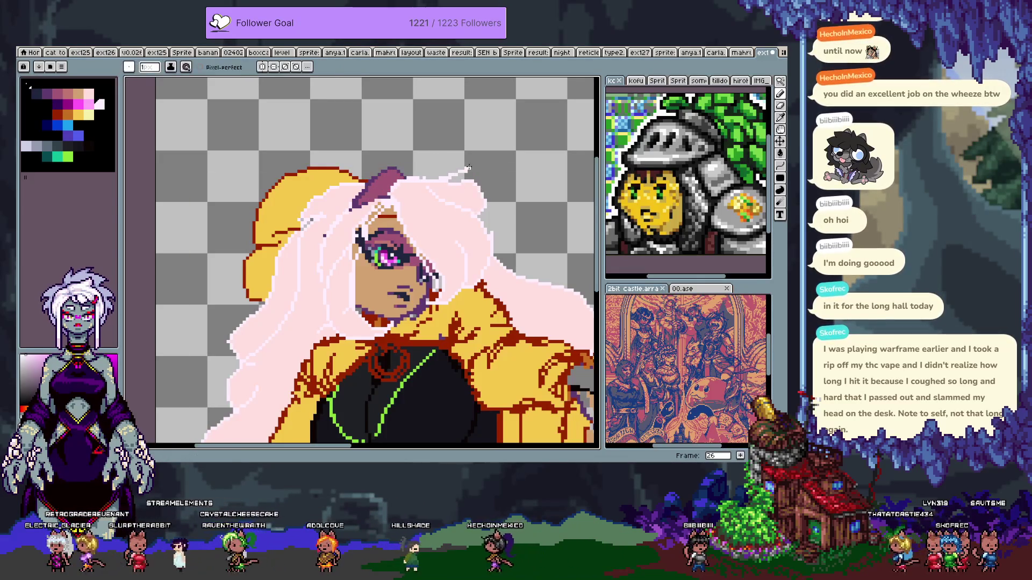
- Sample the hair pinks and paint pink hair over the face's left edge
key("alt")
left_click(464, 193, "alt")
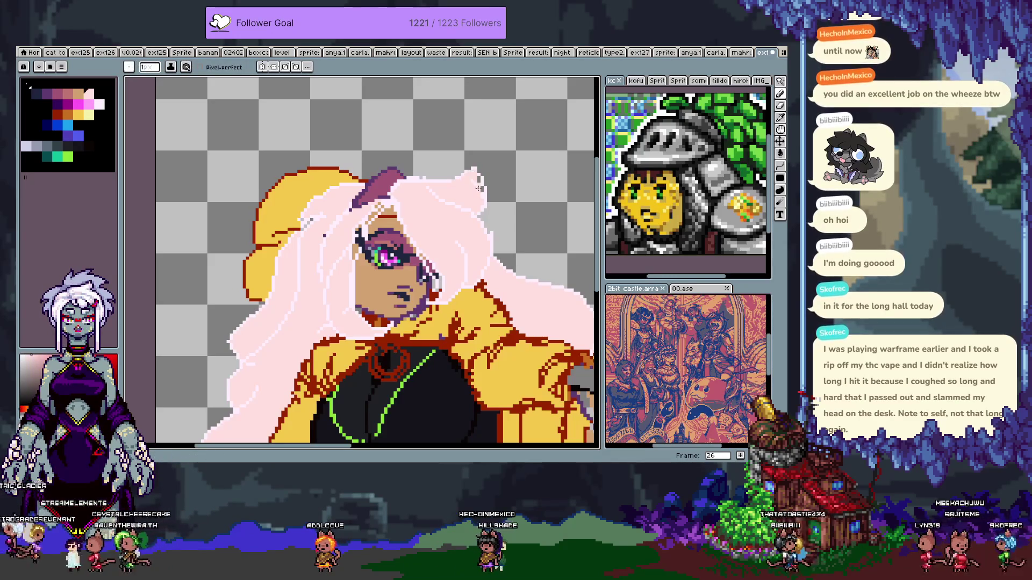
key("alt")
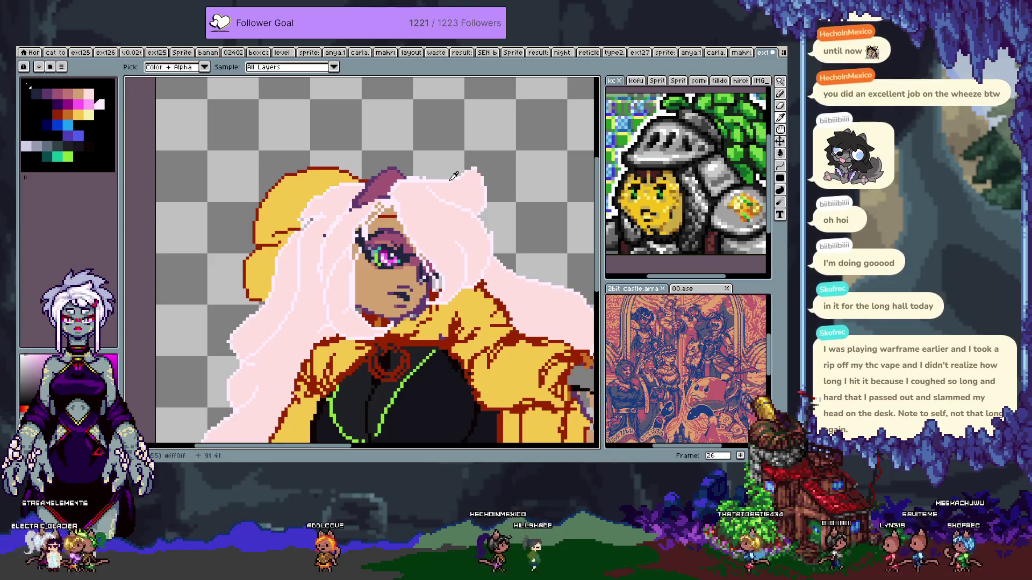
left_click(452, 178, "alt")
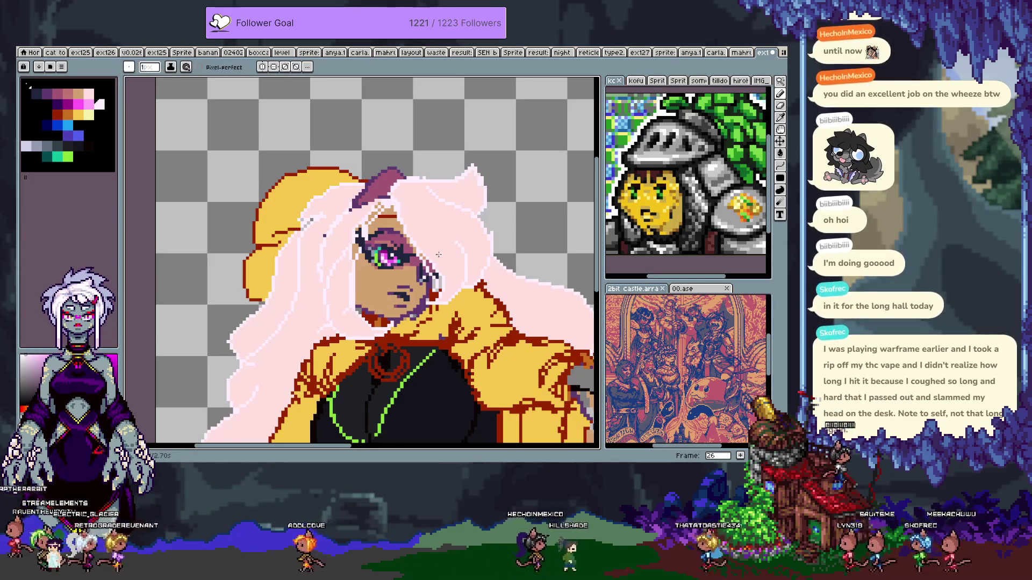
scroll(329, 260, "down", 2)
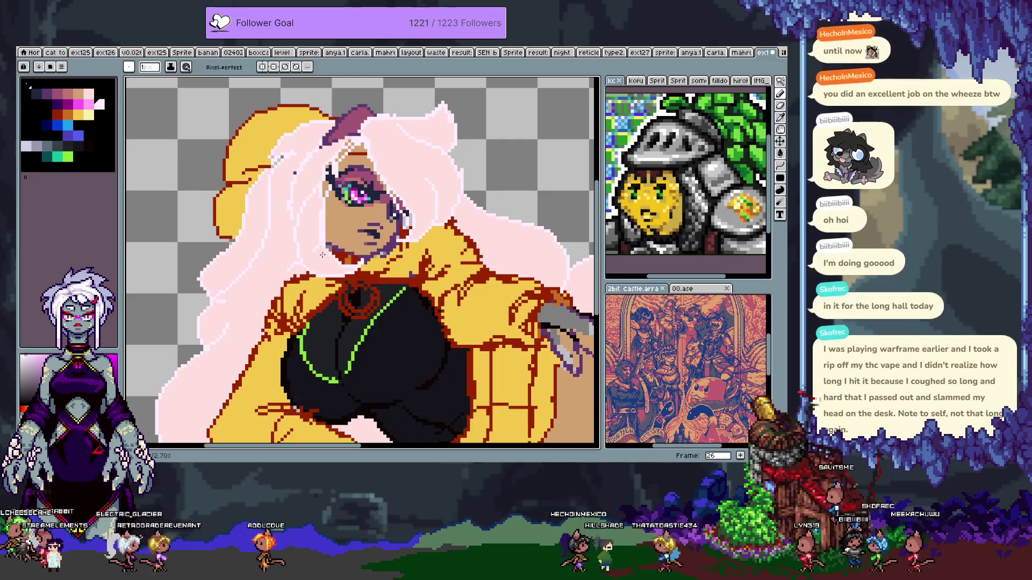
left_click(331, 177, "alt")
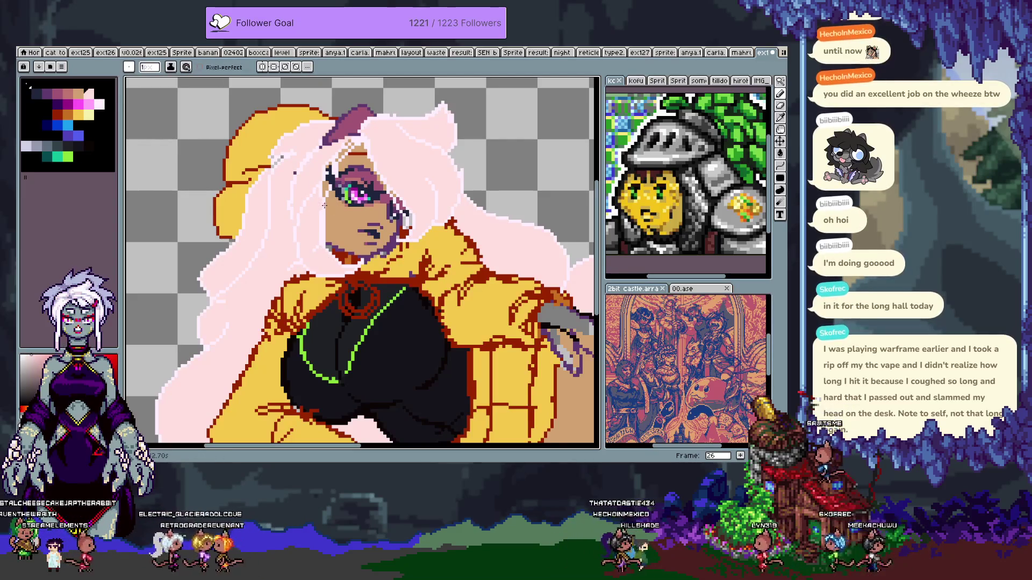
scroll(325, 204, "up", 1)
left_click_drag(324, 204, 354, 279)
mouse_move(350, 241)
left_mouse_down()
mouse_move(330, 301)
mouse_move(343, 226)
mouse_move(345, 264)
left_mouse_up()
- Erase the tan strip left of the face and repaint the purple strand's lower edge light pink
key("e")
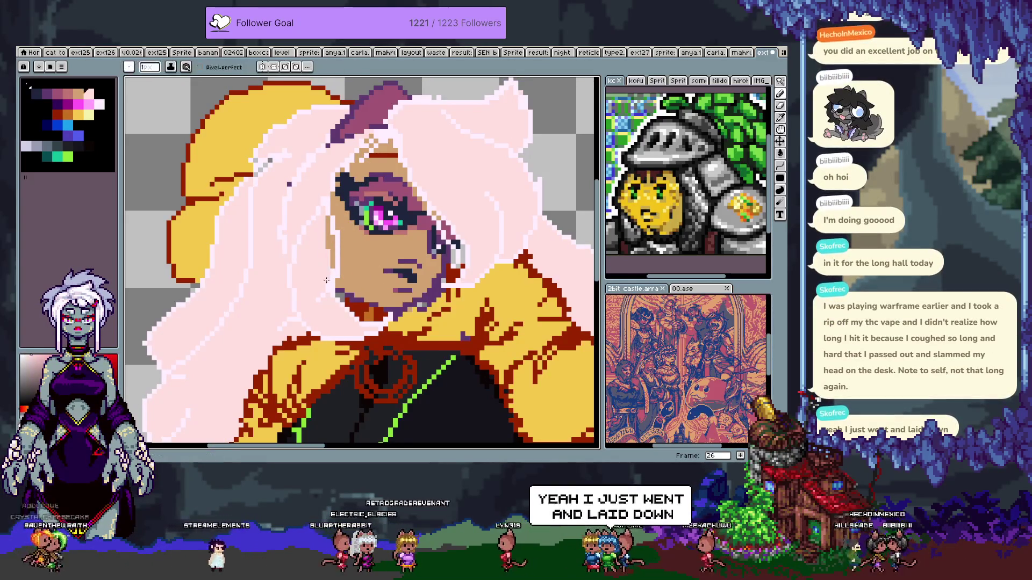
left_click_drag(331, 238, 326, 223)
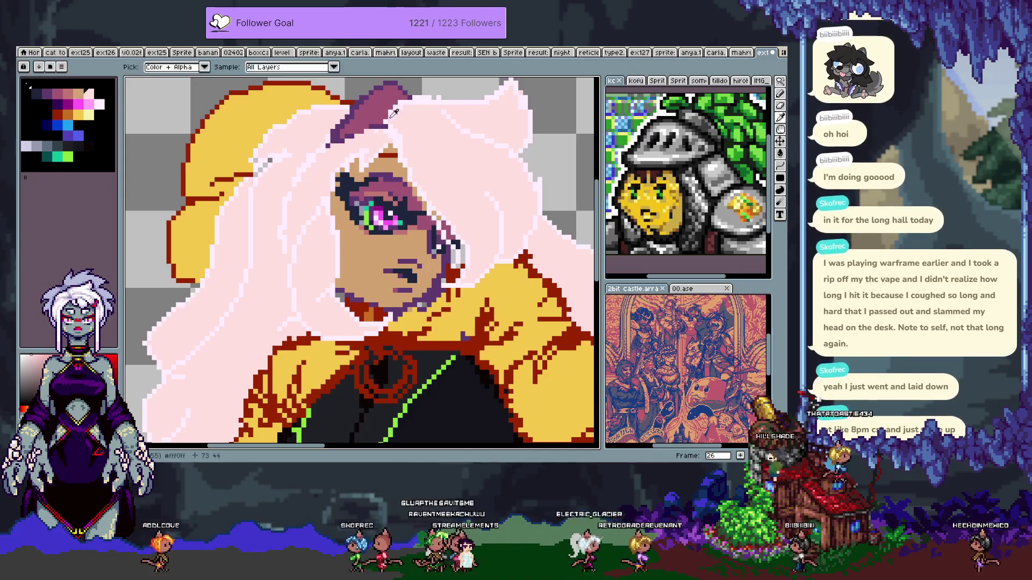
left_click_drag(366, 132, 335, 147)
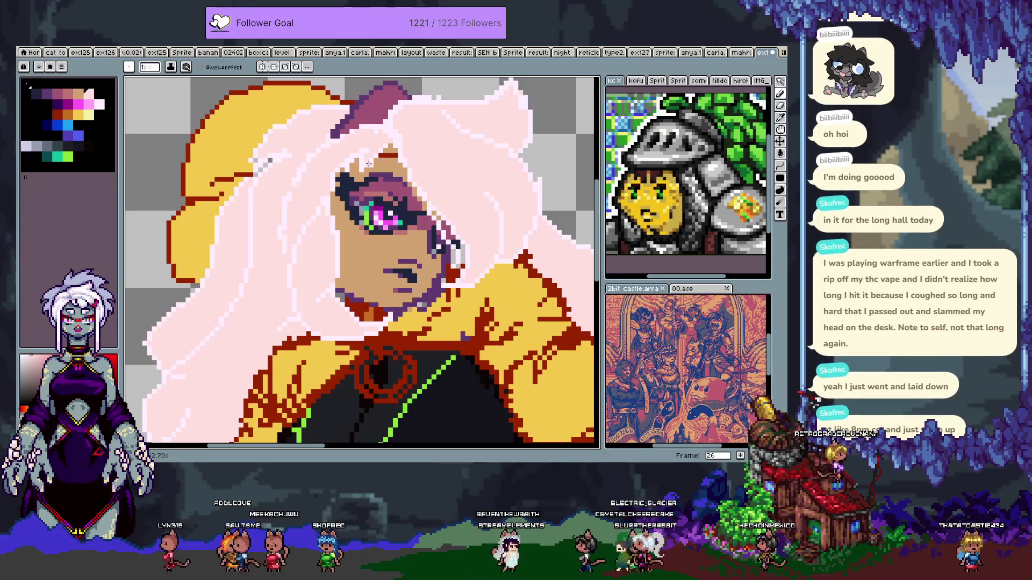
scroll(321, 212, "up", 2)
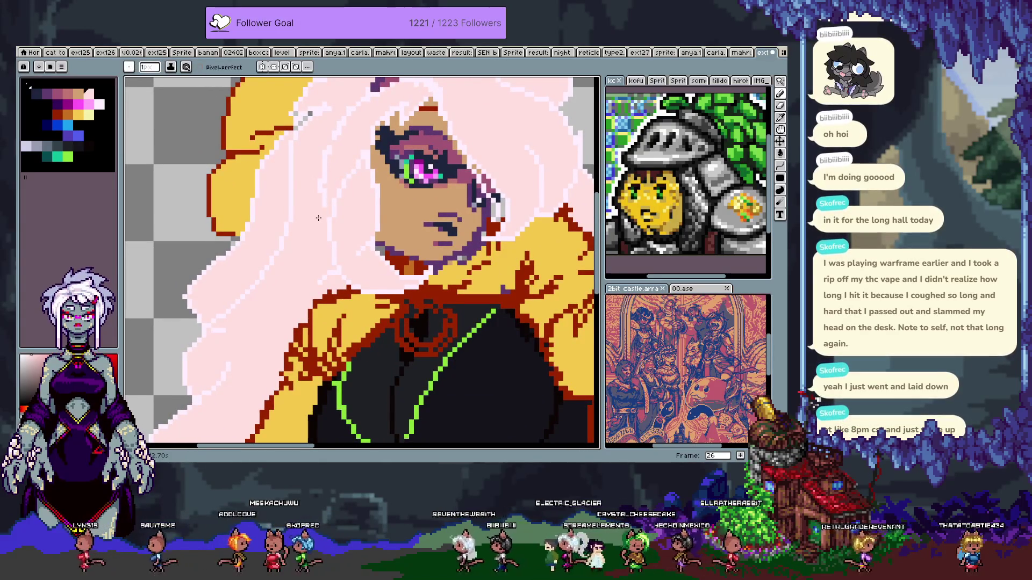
scroll(318, 217, "down", 2)
left_click_drag(487, 304, 356, 188)
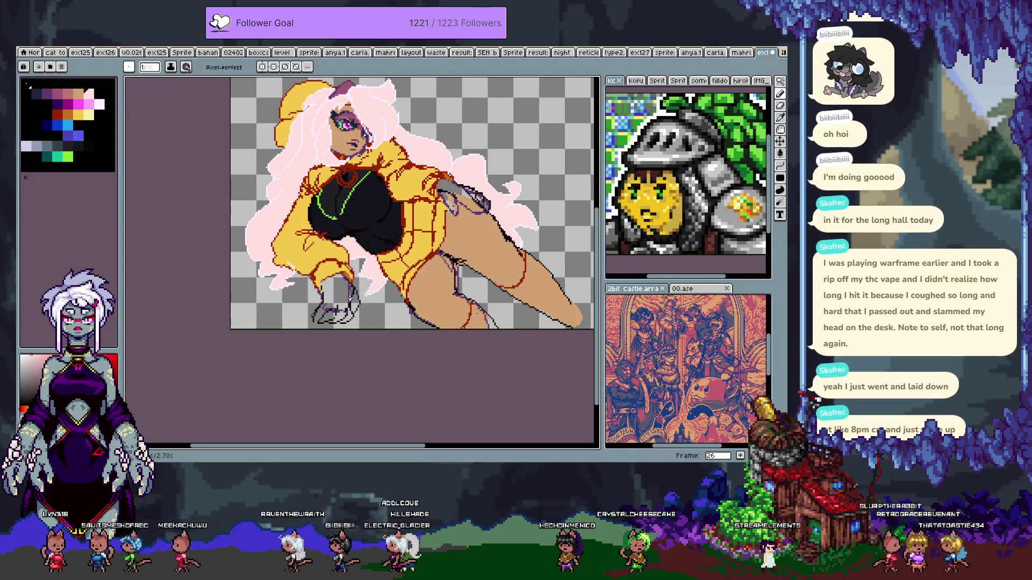
- Briefly view Layer 2 alone around the hand area, then make all layers visible again
scroll(308, 304, "up", 3)
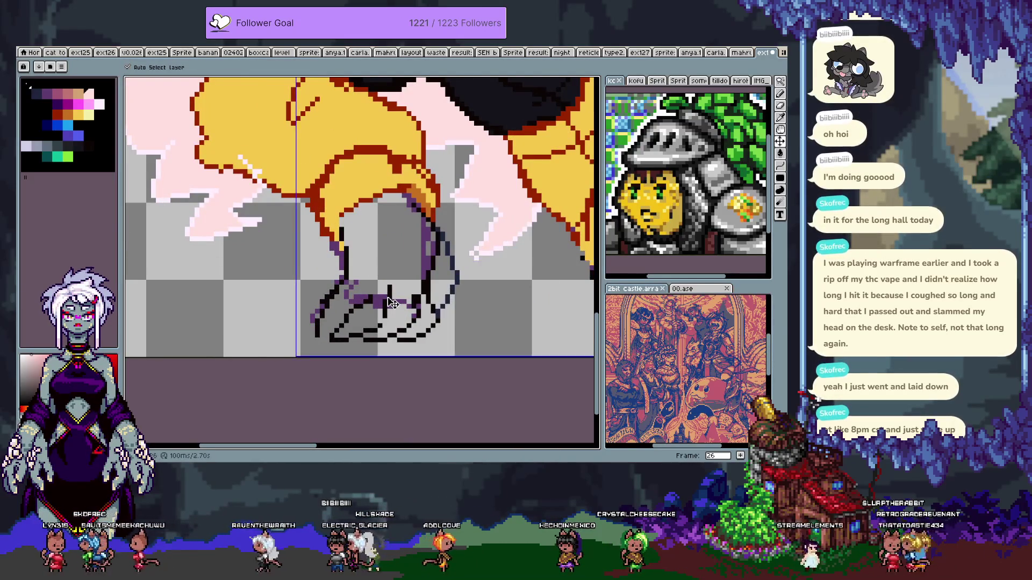
key("Tab")
left_click(127, 384, "alt")
scroll(344, 215, "down", 2)
left_click_drag(376, 204, 347, 219)
left_click(127, 384, "alt")
key("Tab")
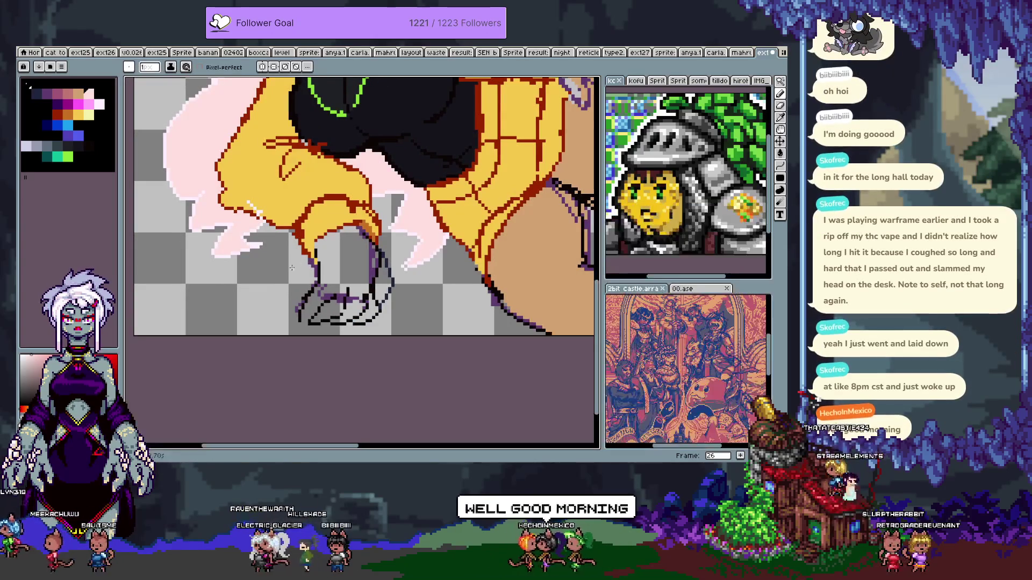
- Pick a dark colour from the drawing and extend the foot's dark outline
left_click_drag(301, 262, 318, 280)
key("i")
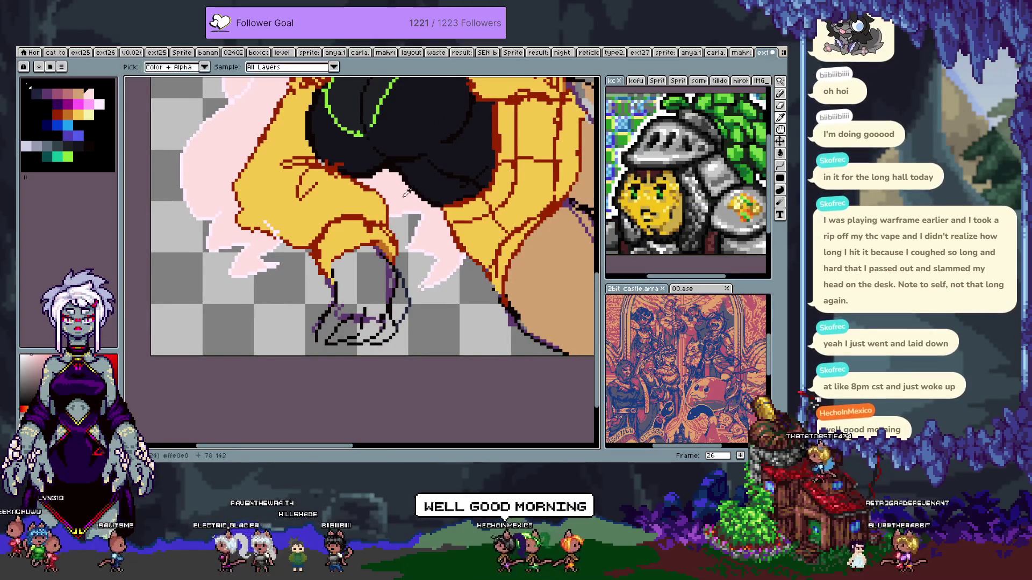
left_click(400, 160)
key("b")
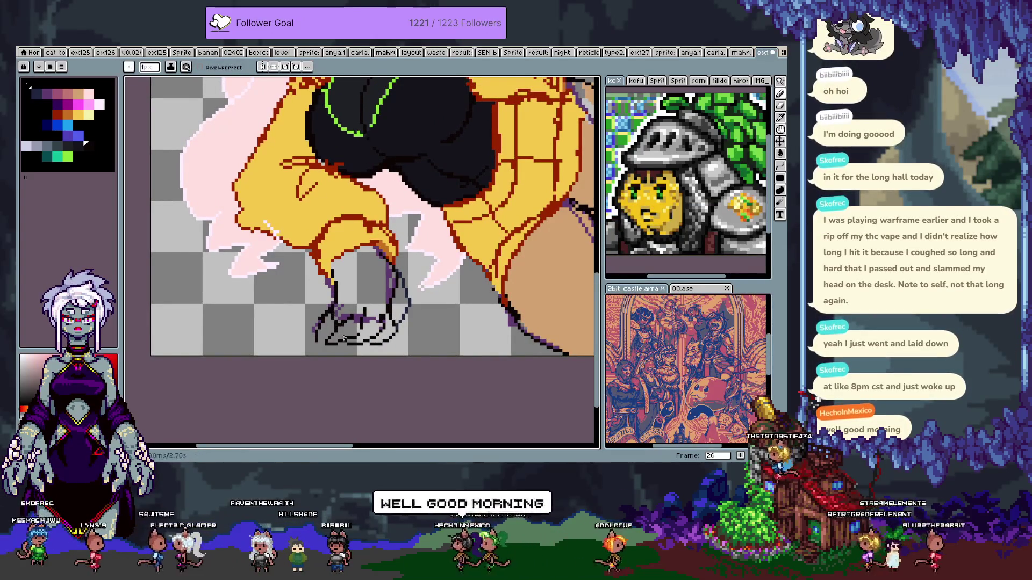
left_click_drag(346, 321, 380, 323)
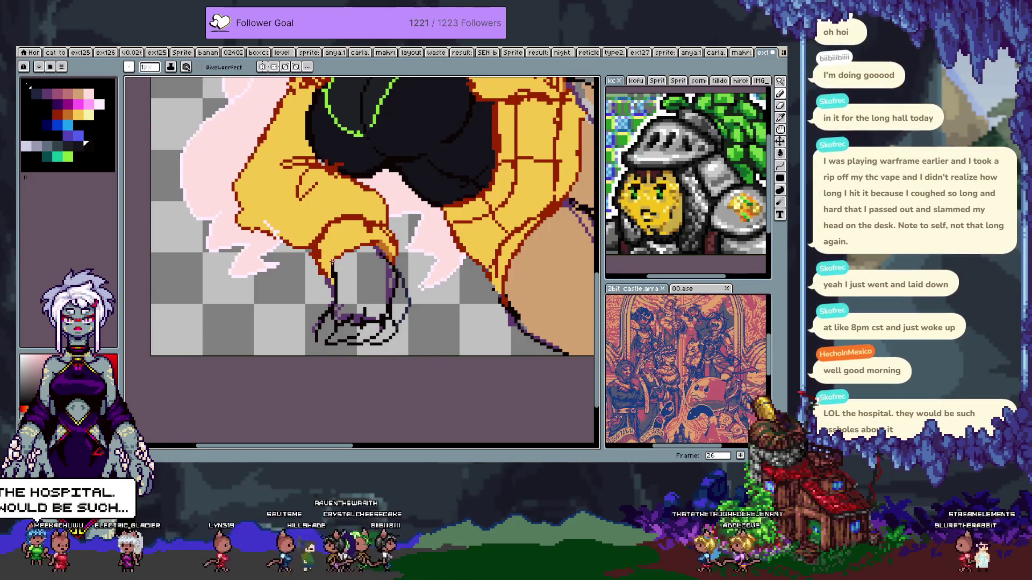
- Flood-fill the inside of the boot dark, undoing fills that spilled into the background
key("g")
left_click(362, 296)
key("ctrl+z")
left_click(362, 296)
key("ctrl+z")
key("b")
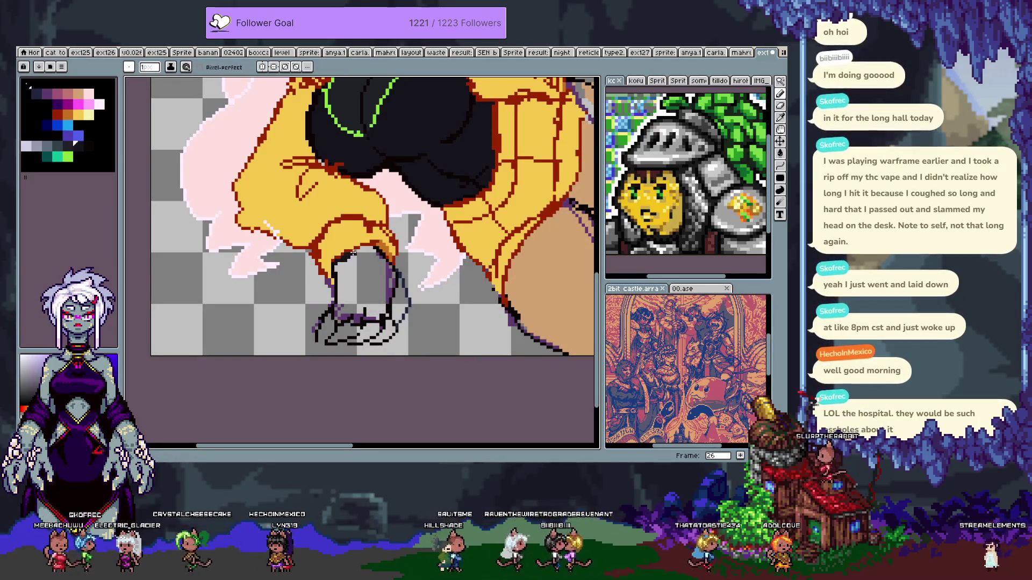
key("g")
left_click(352, 309)
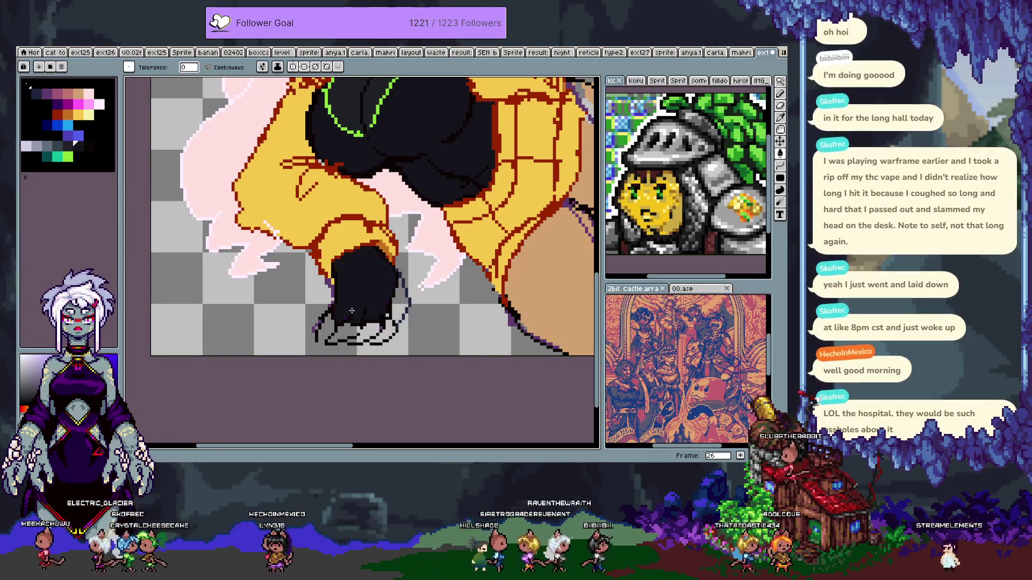
- Move up to the chest and hide the colour layers, leaving only the lineart
mouse_move(470, 142)
left_mouse_down()
mouse_move(384, 271)
mouse_move(253, 310)
left_mouse_up()
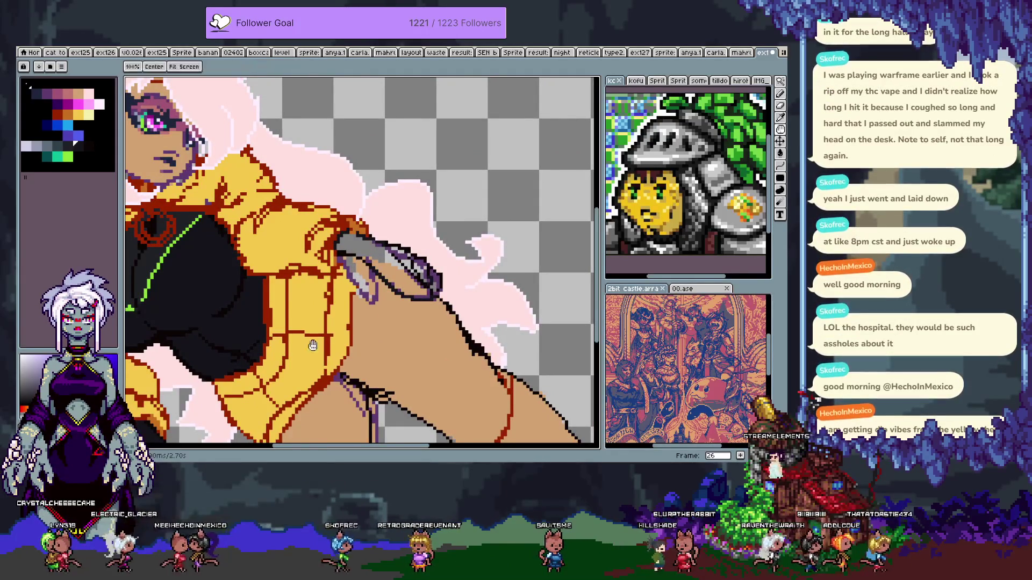
left_click_drag(430, 285, 553, 156)
key("g")
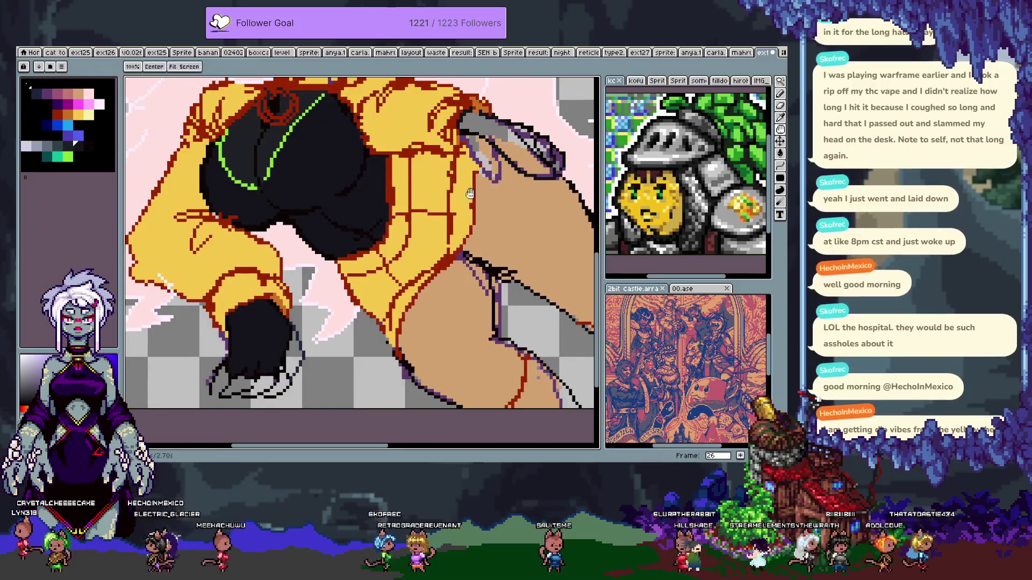
left_click_drag(355, 270, 275, 356)
key("Tab")
left_click(127, 384)
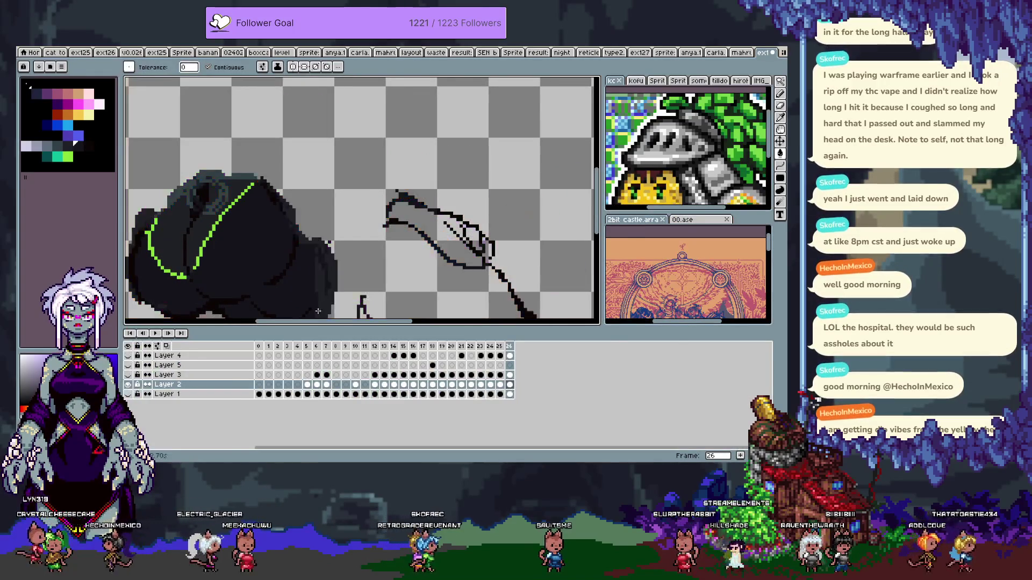
key("Tab")
key("m")
scroll(453, 173, "down", 2)
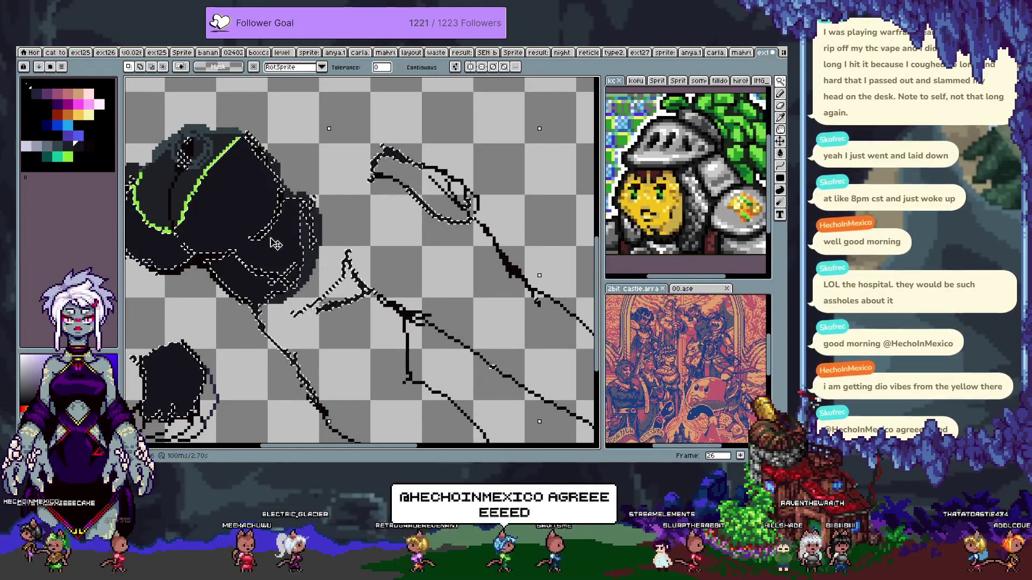
- Set the pencil brush size to 9 pixels, then drop the large brush
key("b")
left_click(149, 66)
type("9")
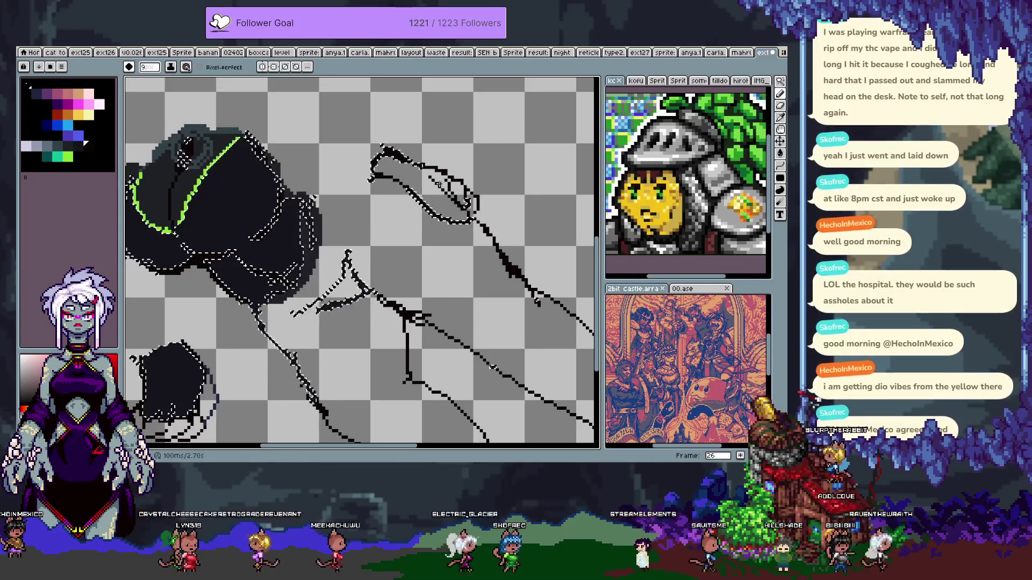
key("b")
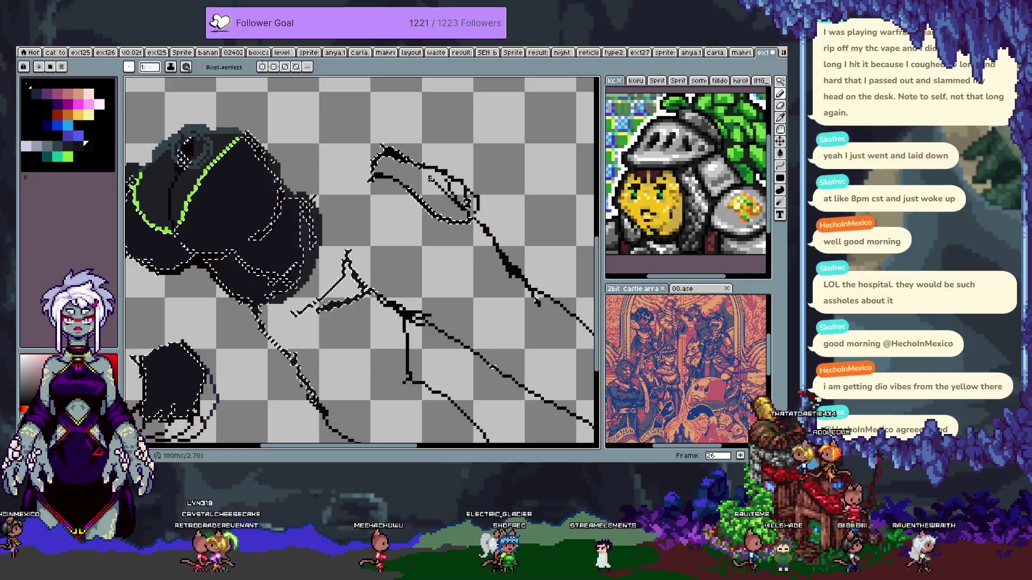
- Clear the selection and fill the outlined glove shape with solid black
key("h")
mouse_move(338, 237)
left_mouse_down()
mouse_move(352, 244)
mouse_move(379, 213)
left_mouse_up()
key("w")
key("ctrl+d")
left_click_drag(511, 154, 446, 215)
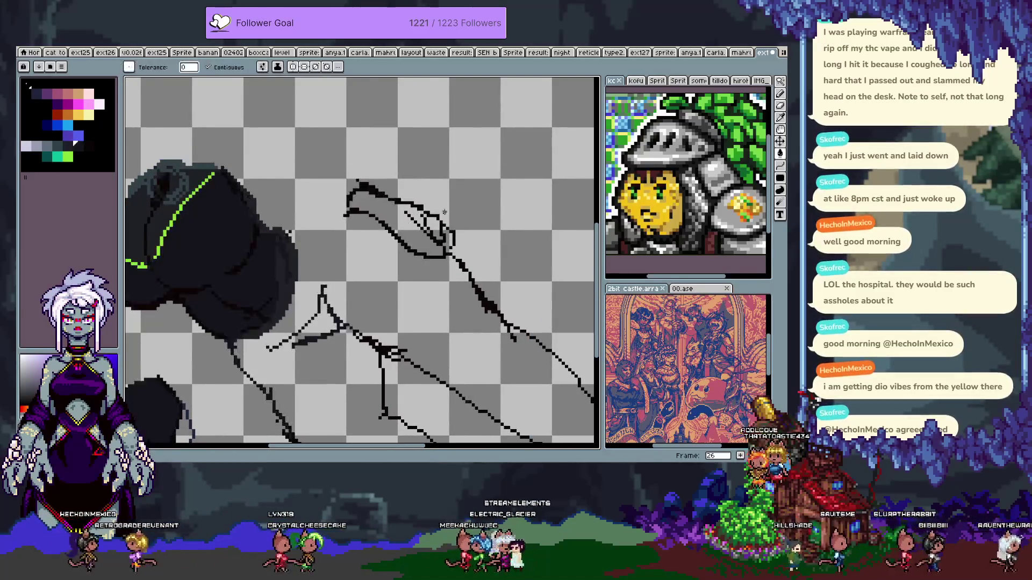
left_click(434, 226)
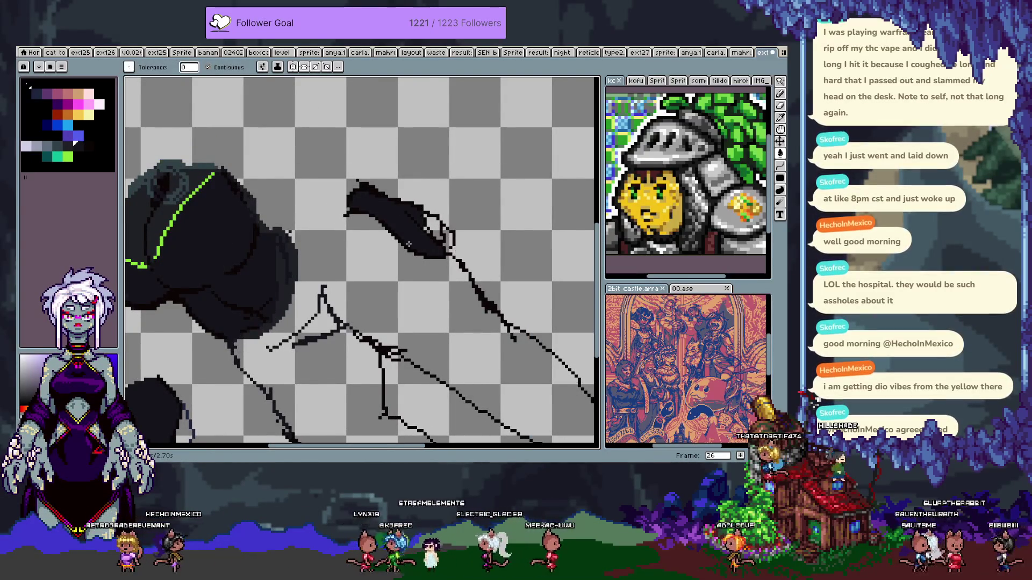
- Bring the coloured layers back and view the coloured artwork
key("Tab")
key("Tab")
key("h")
mouse_move(419, 242)
left_mouse_down()
mouse_move(462, 277)
mouse_move(466, 347)
mouse_move(451, 344)
mouse_move(446, 258)
mouse_move(428, 308)
mouse_move(441, 344)
mouse_move(427, 345)
left_mouse_up()
key("i")
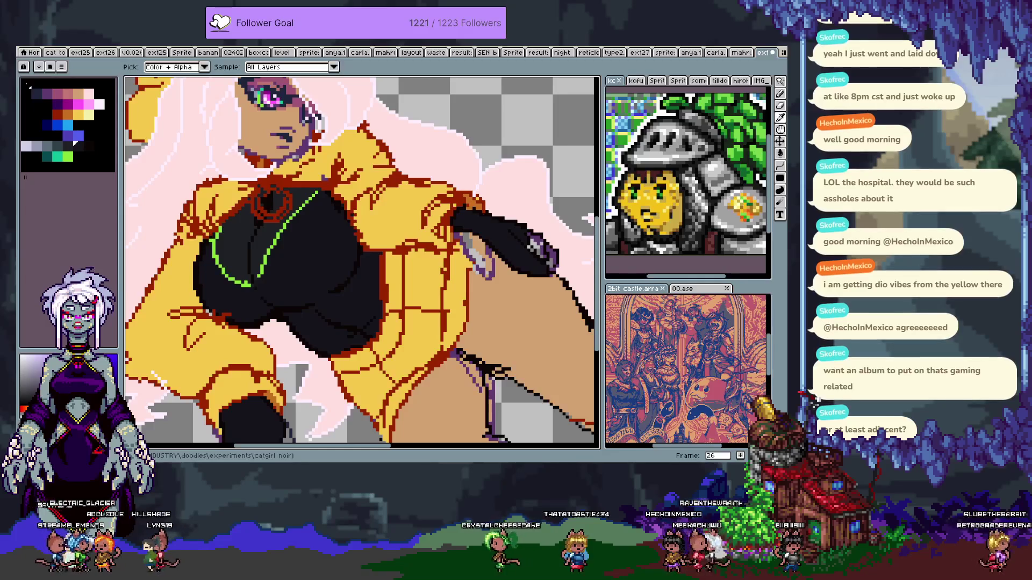
- Zoom out over the whole character, then zoom in on the torso and thigh
key("w")
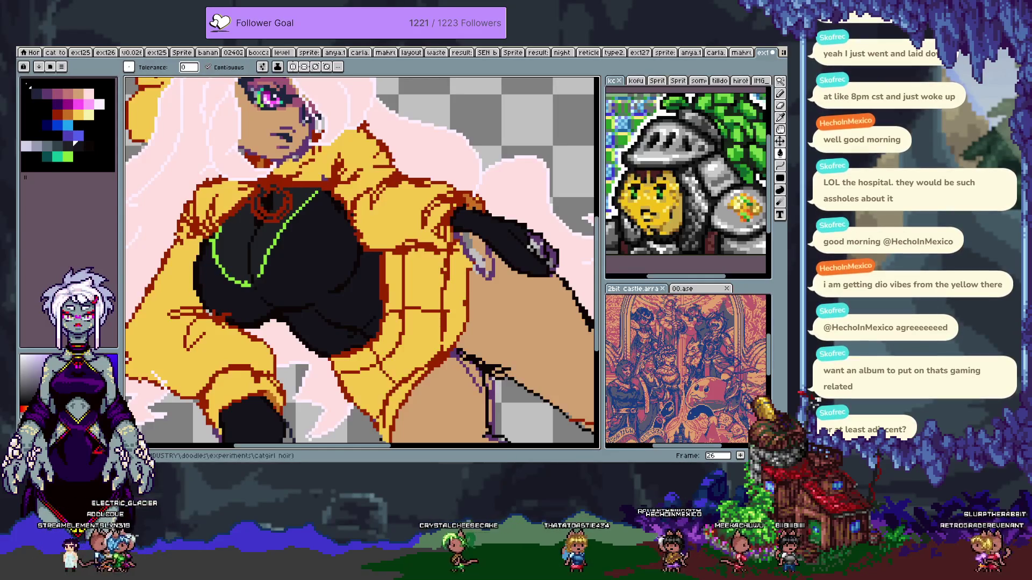
key("v")
left_click_drag(515, 324, 455, 265)
scroll(456, 265, "down", 3)
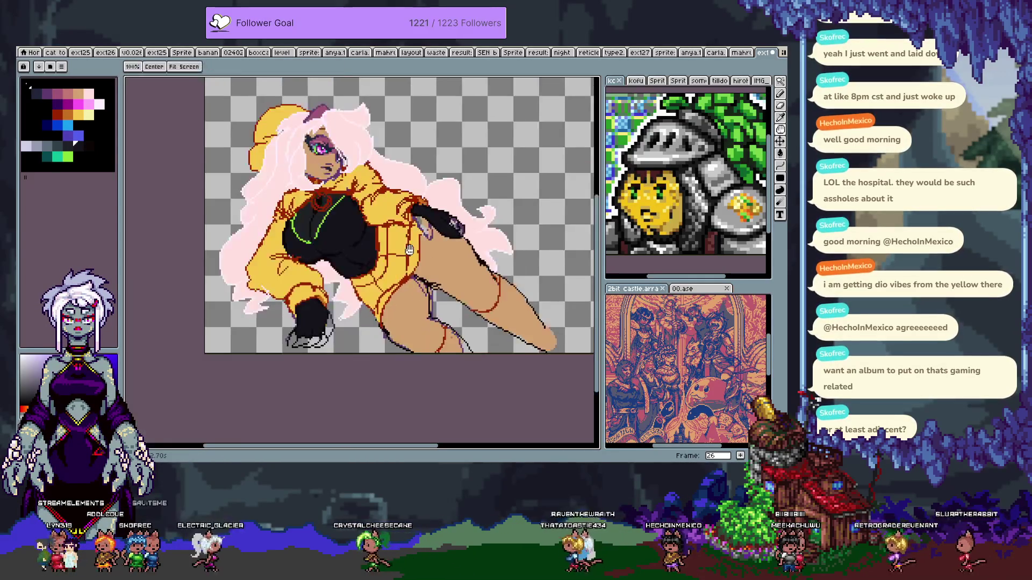
key("w")
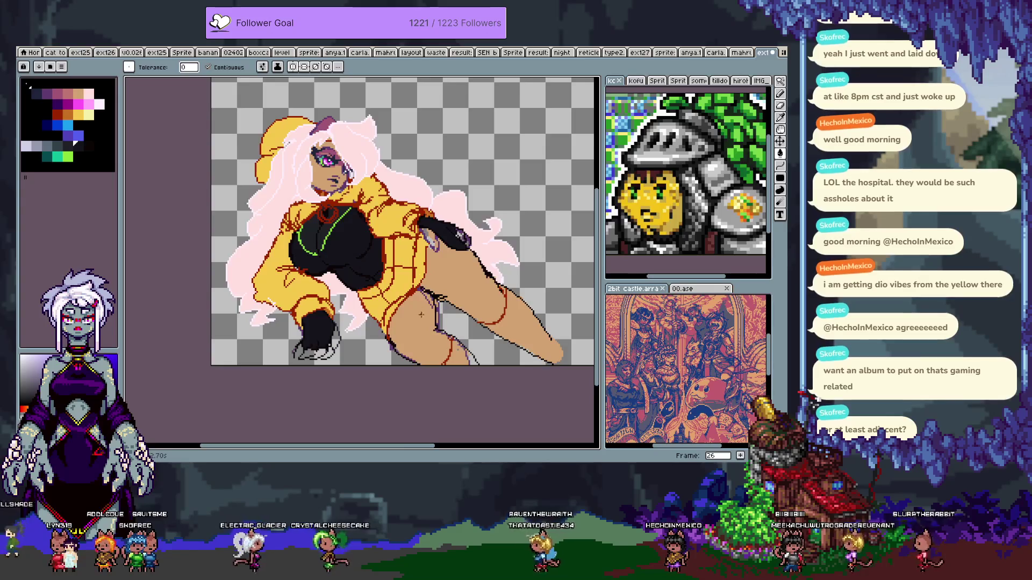
key("v")
scroll(425, 325, "up", 3)
left_click_drag(425, 325, 395, 293)
- Zoom out to the face, then switch to the 'cat' document
key("w")
key("Tab")
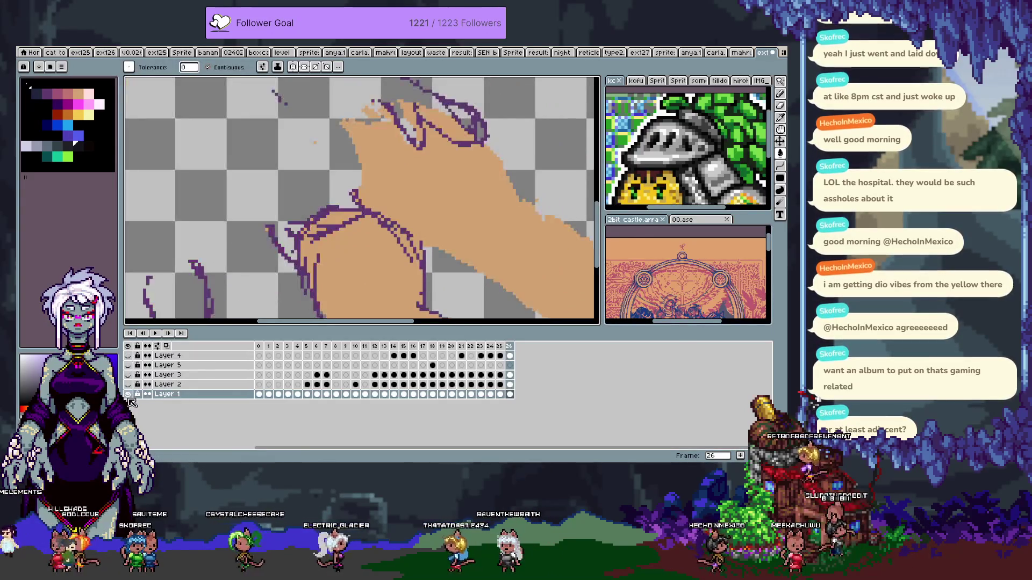
key("Tab")
key("h")
scroll(370, 386, "down", 2)
key("w")
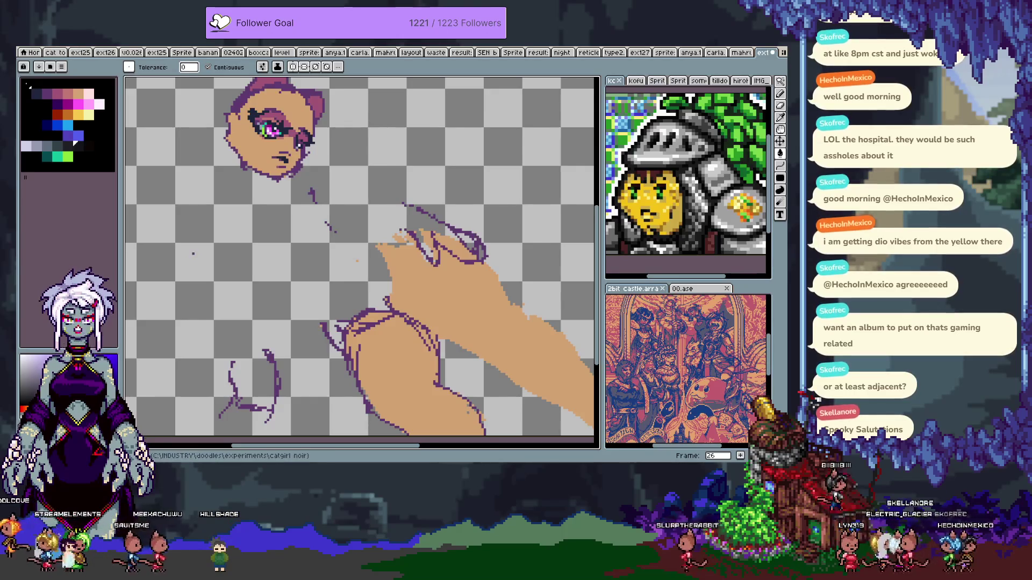
left_click(51, 52)
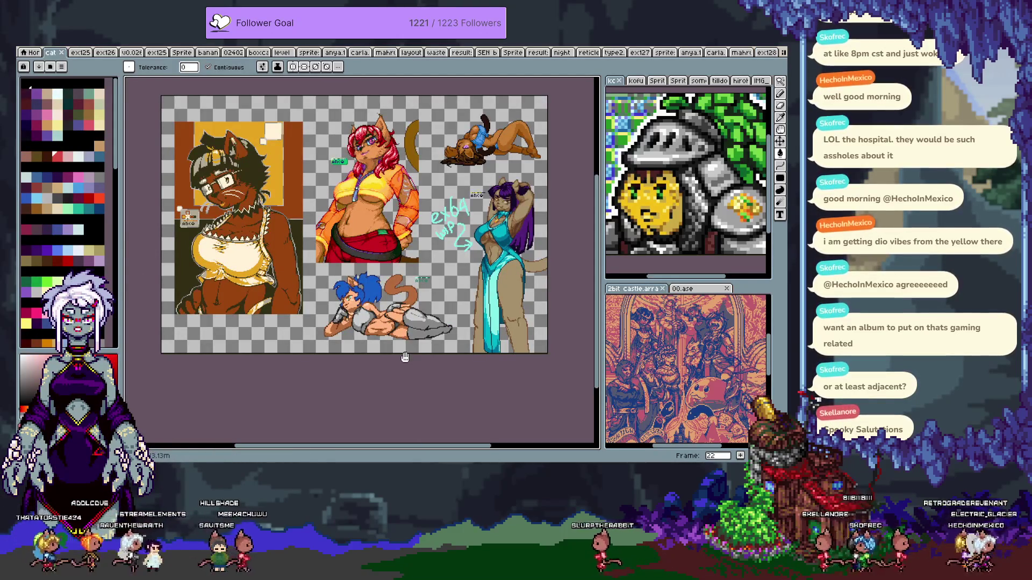
- Step through the cat document's frames 23 to 32
key("Right")
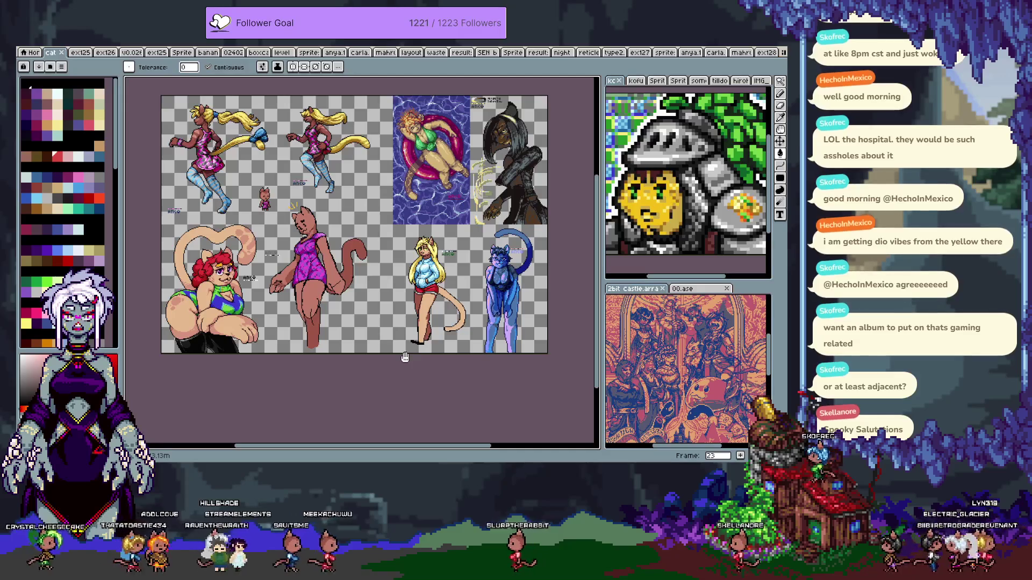
key("Right")
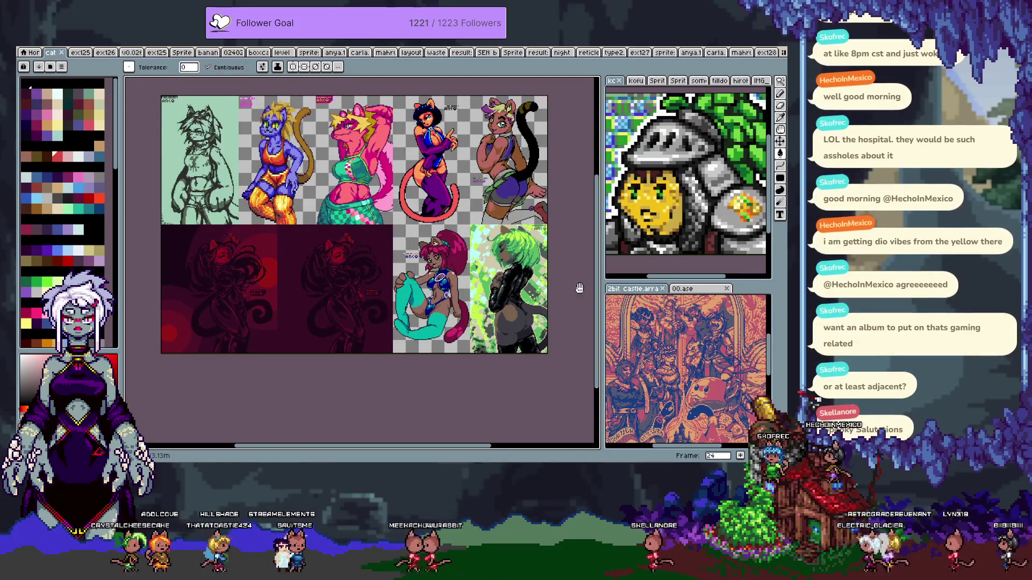
key("Right")
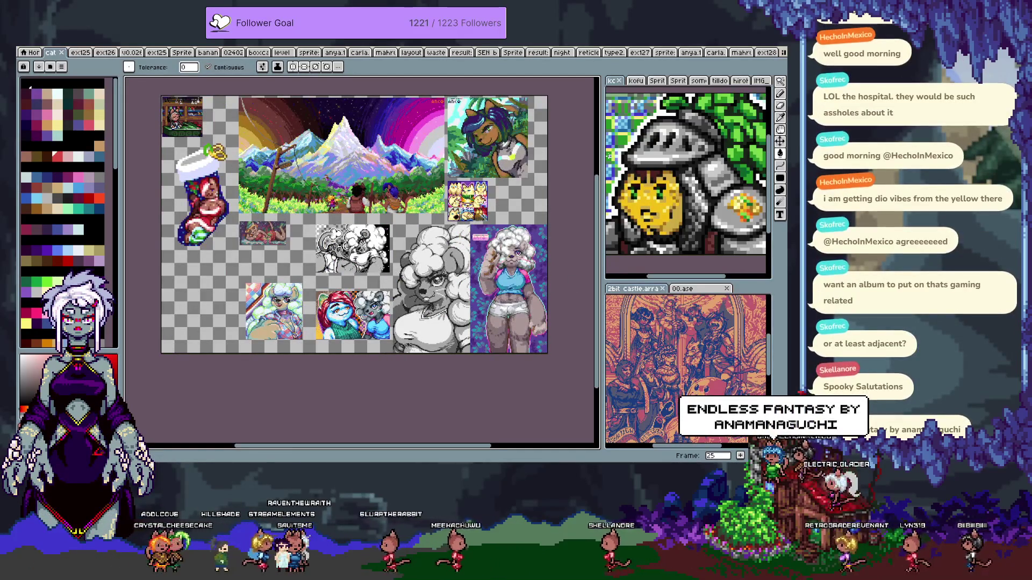
key("Right")
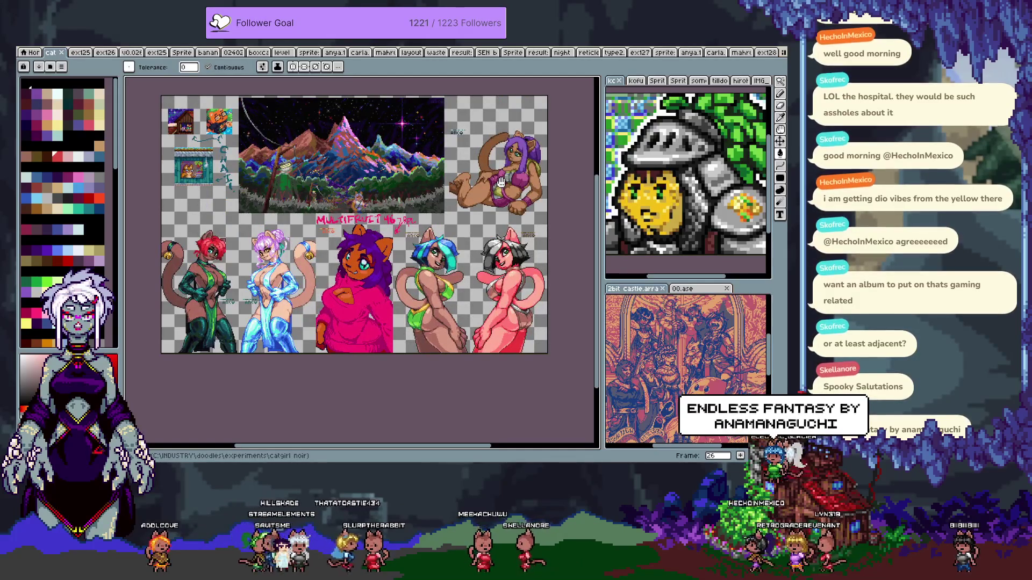
key("Right")
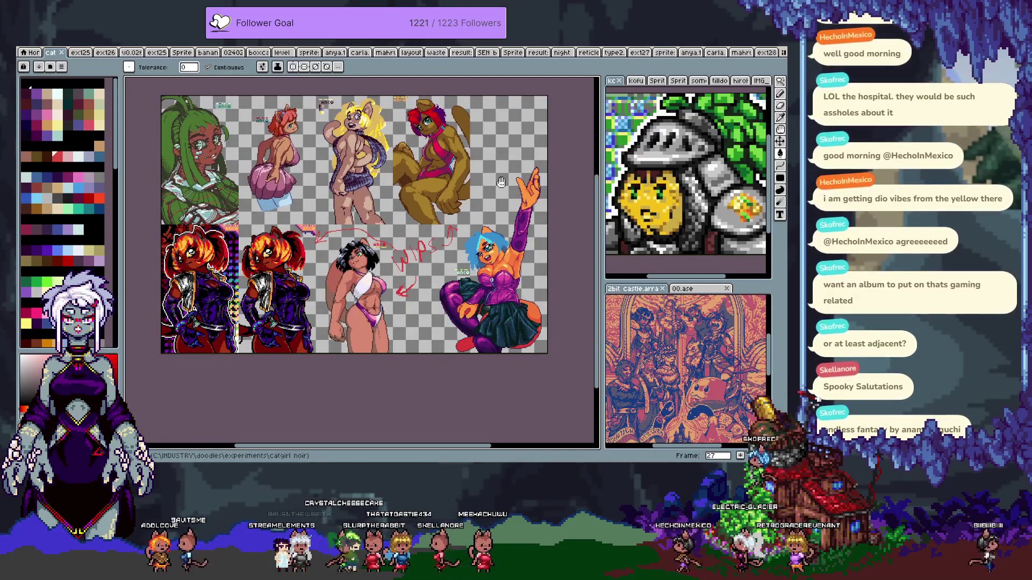
key("Right")
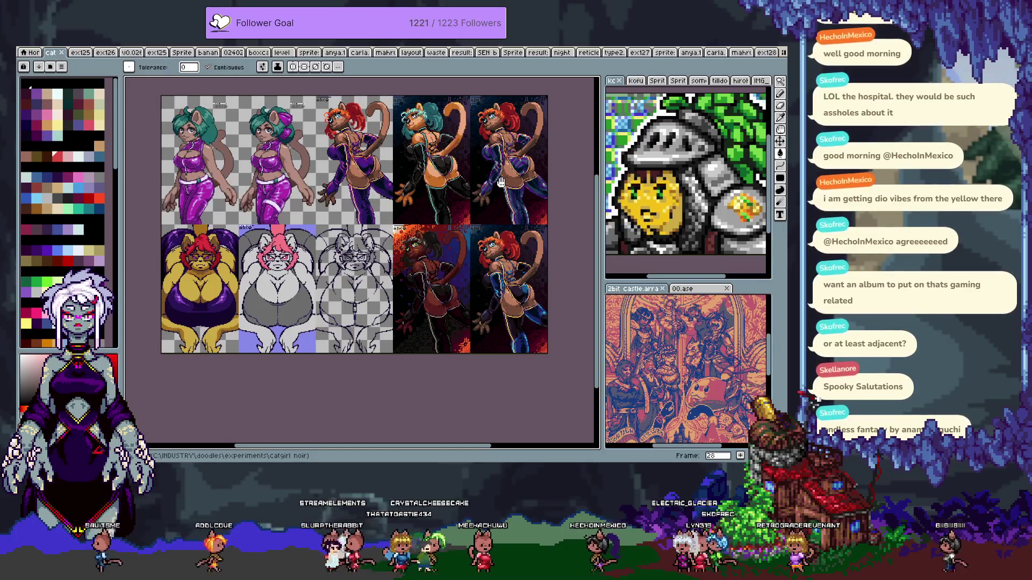
key("Right")
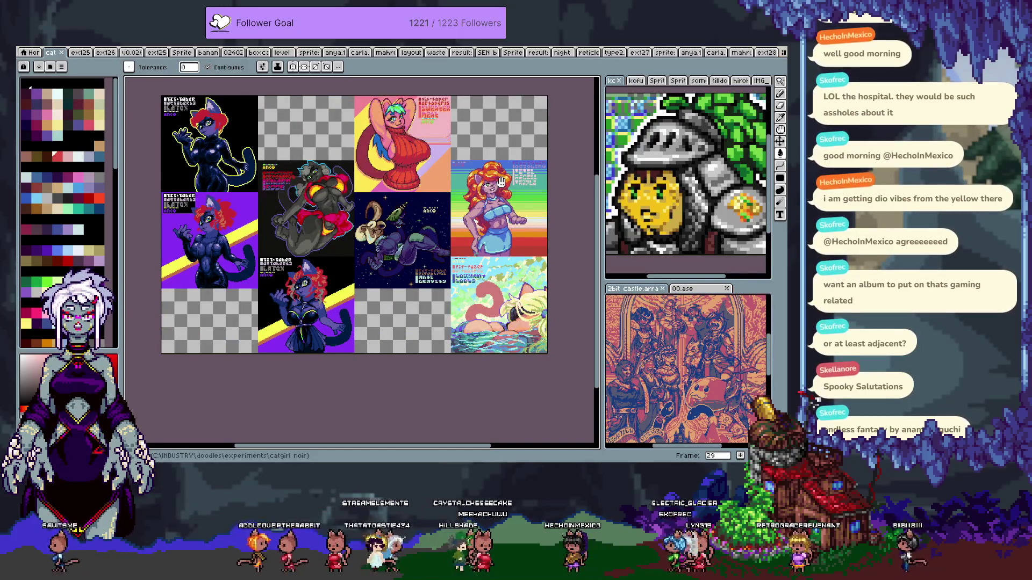
key("Right")
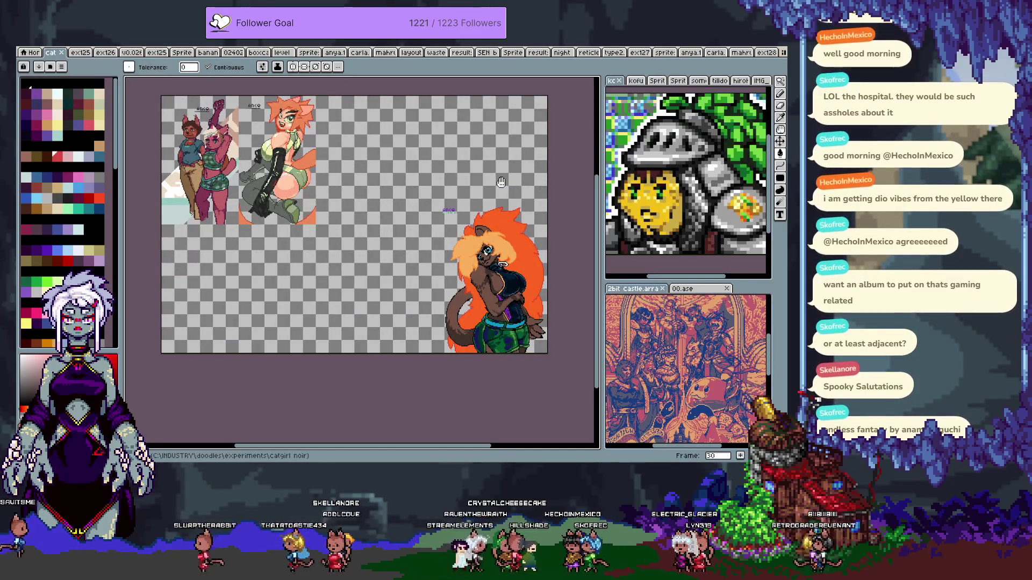
key("Right")
key("Right")
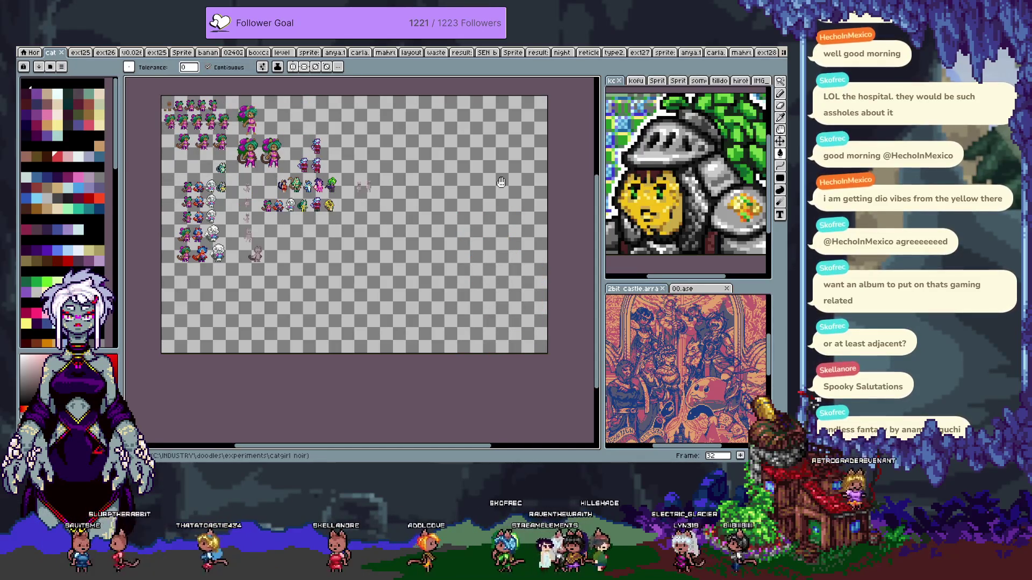
- Continue through frames 33 to 42, then return to the ex128 document
key("Right")
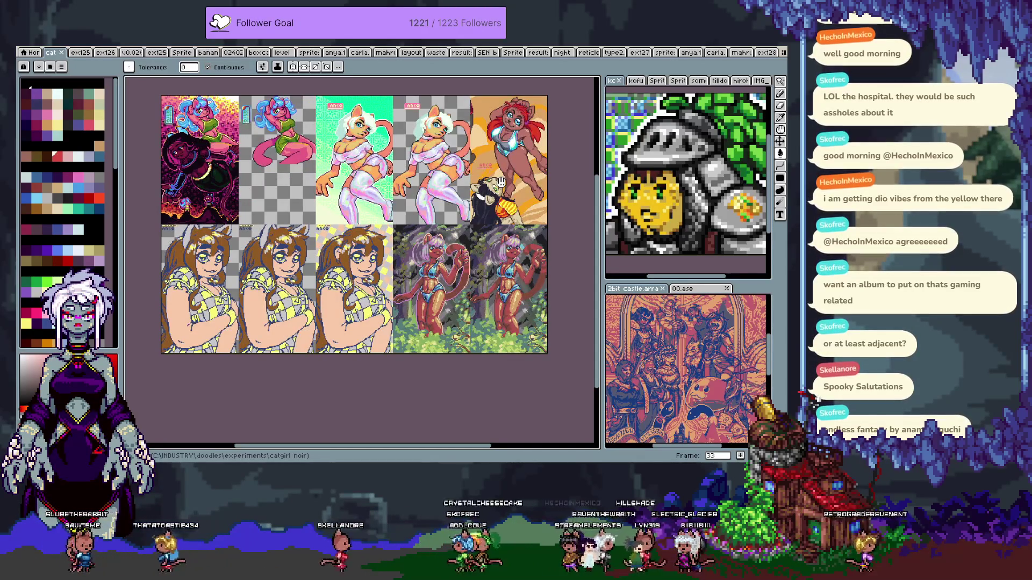
key("Right")
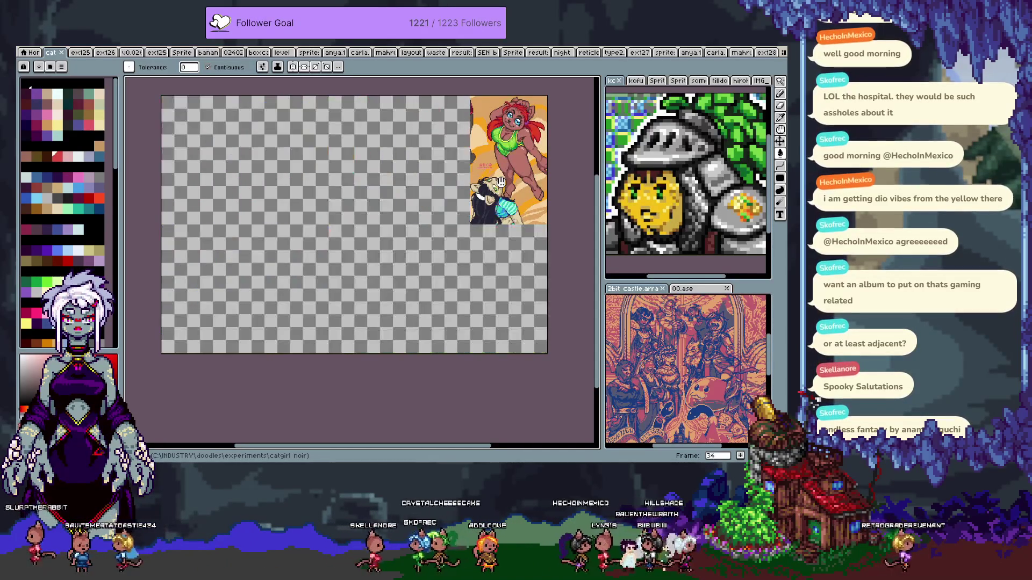
key("Right")
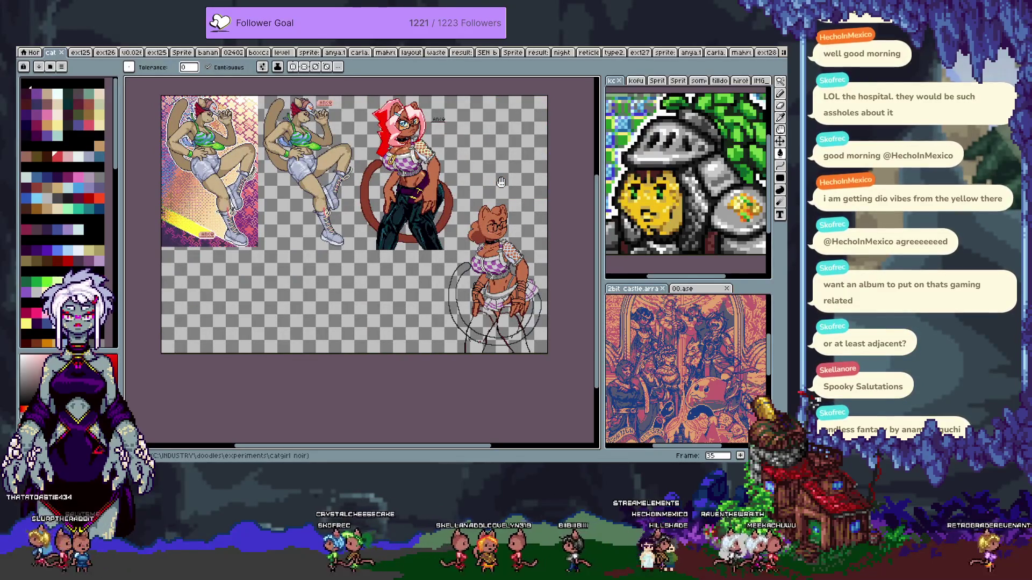
key("Right")
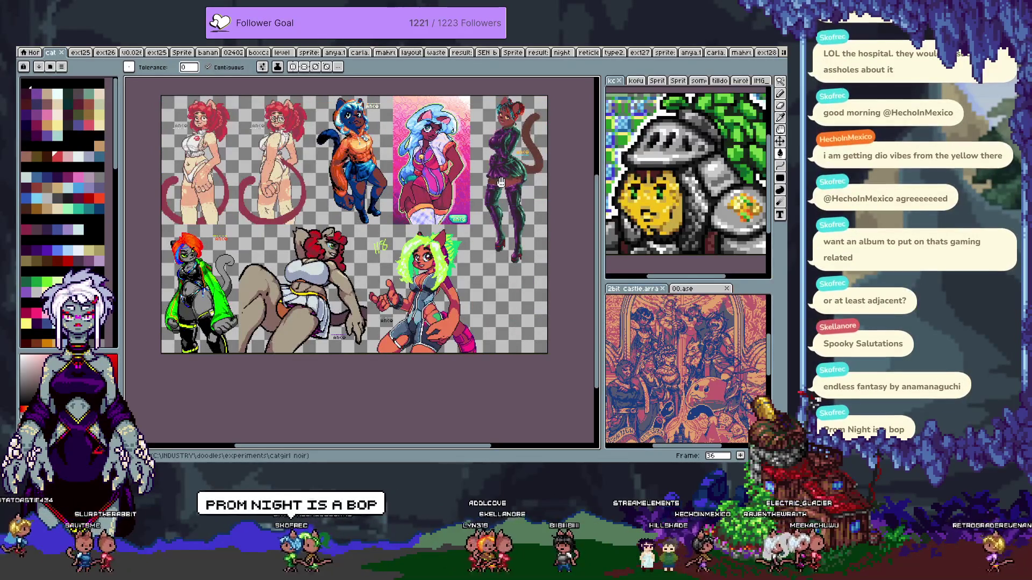
key("Right")
key("Right")
key("Right")
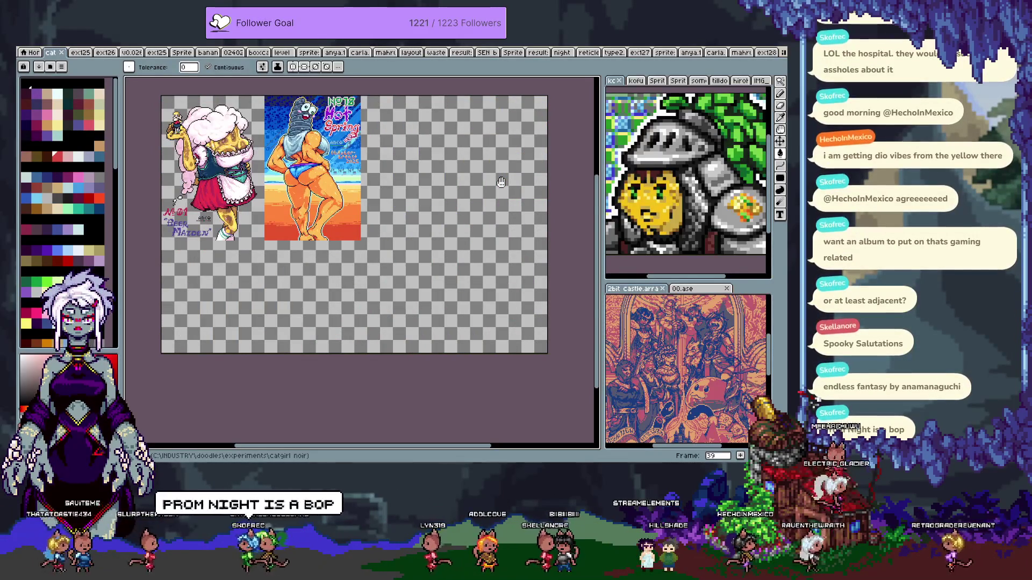
key("Right")
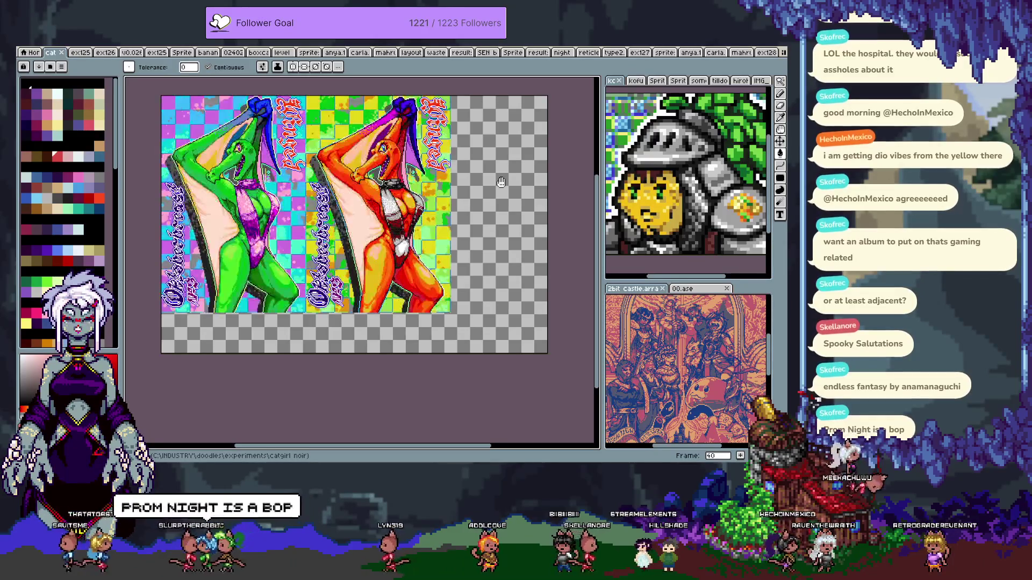
key("Right")
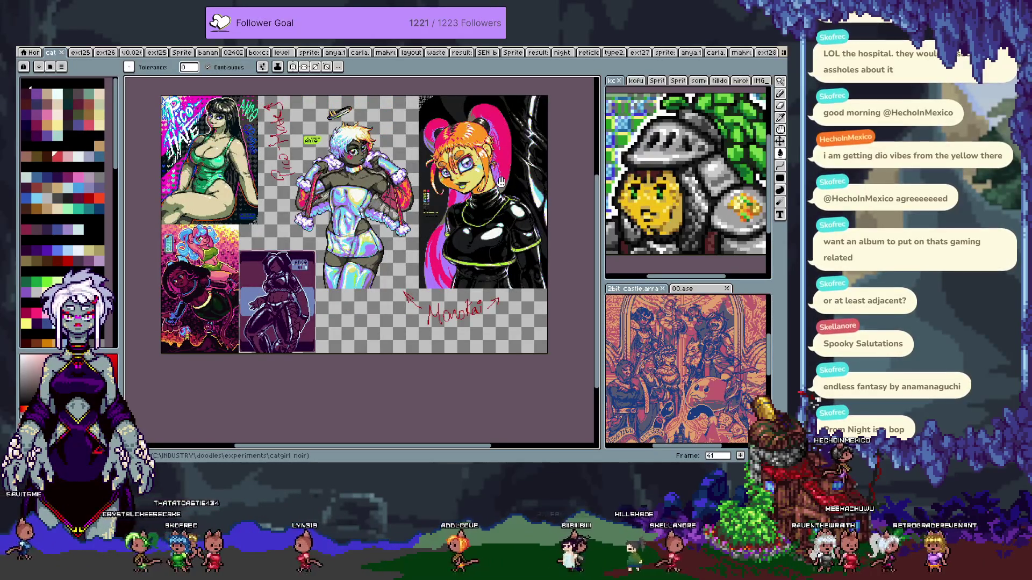
key("Right")
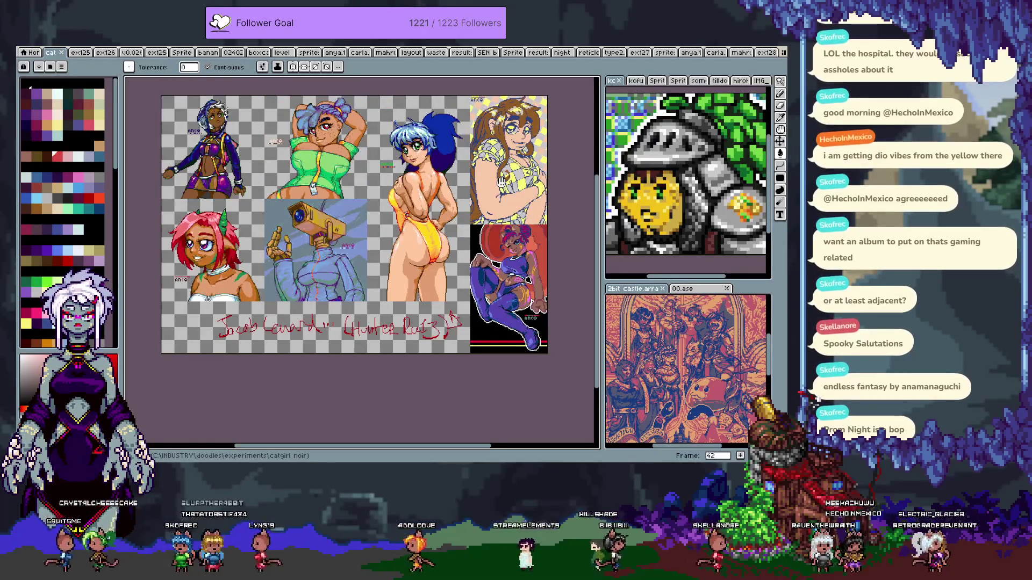
left_click(766, 52)
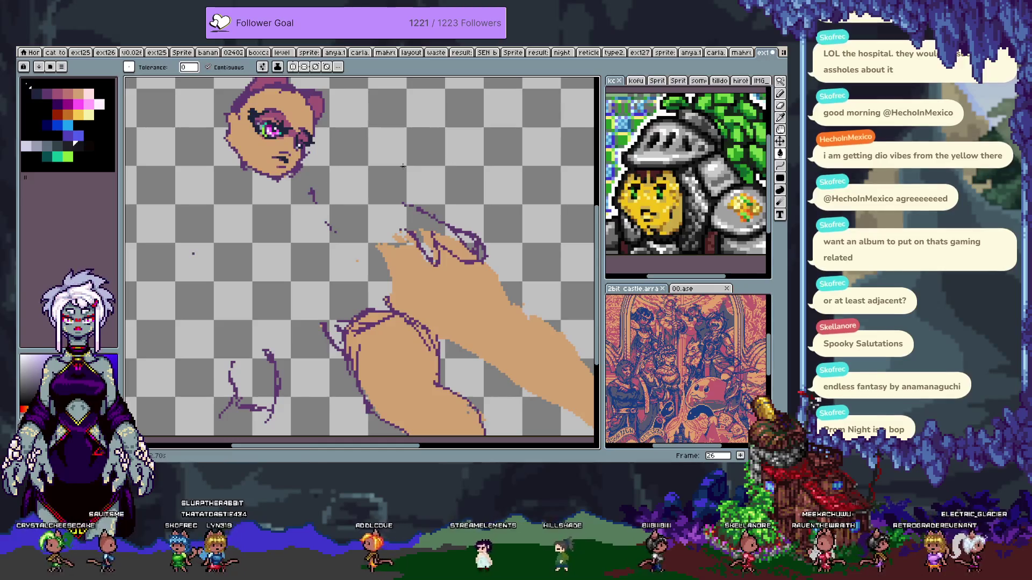
- Hide the timeline and look over the figure from the lower body back up to the head
key("ctrl+Tab")
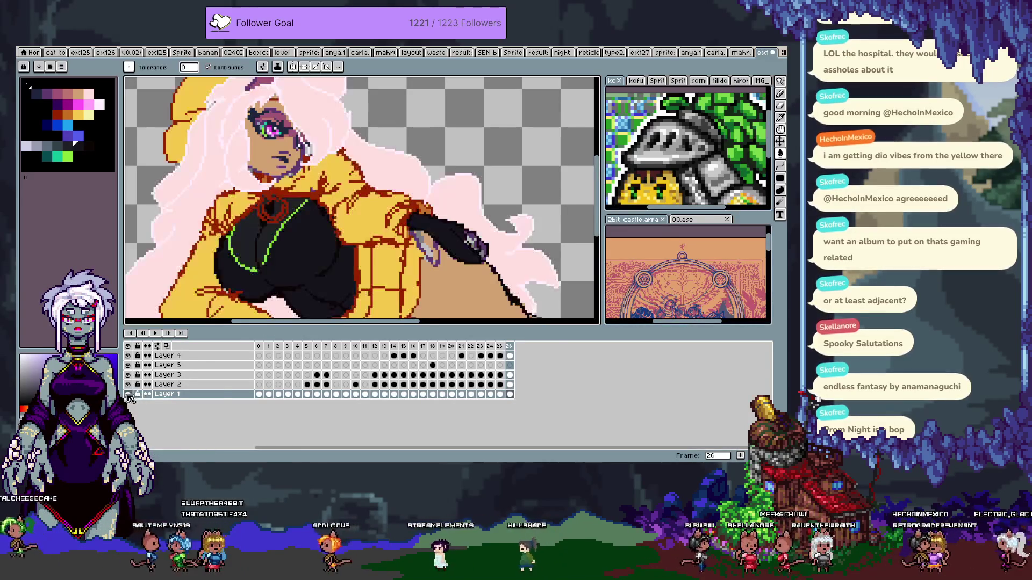
key("Tab")
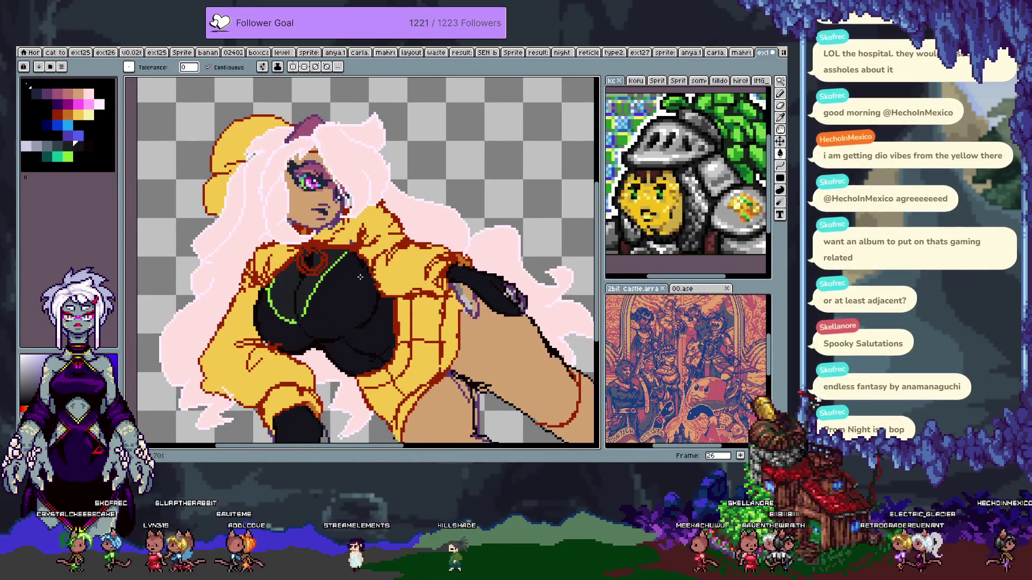
left_click_drag(445, 321, 390, 217)
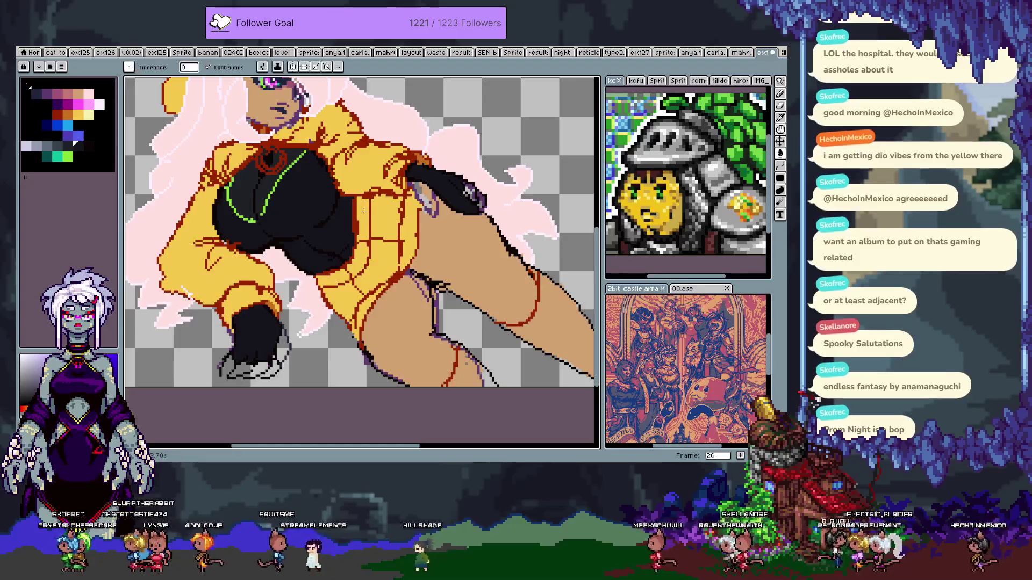
mouse_move(460, 253)
left_mouse_down()
mouse_move(449, 300)
mouse_move(490, 340)
left_mouse_up()
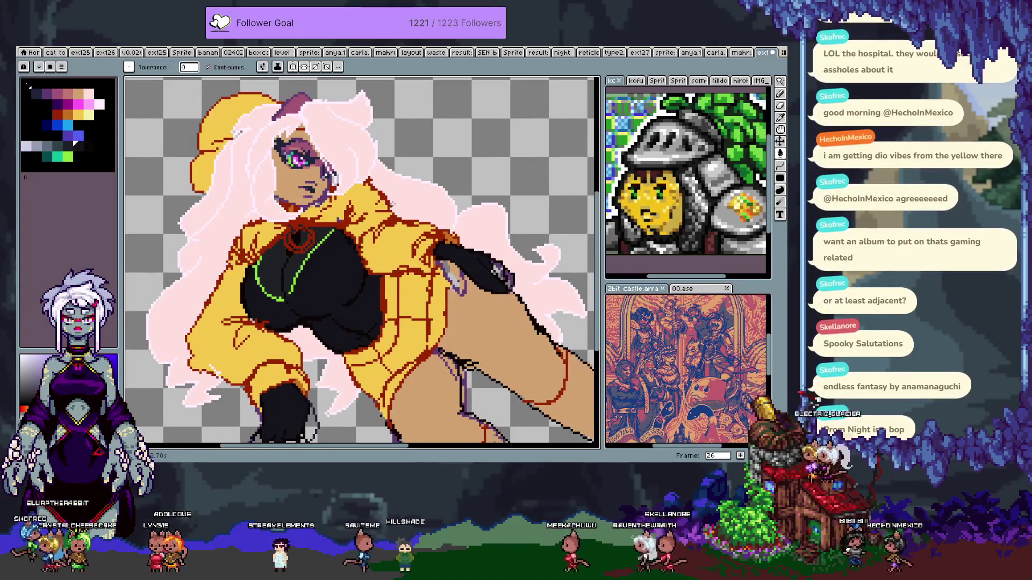
scroll(480, 311, "up", 2)
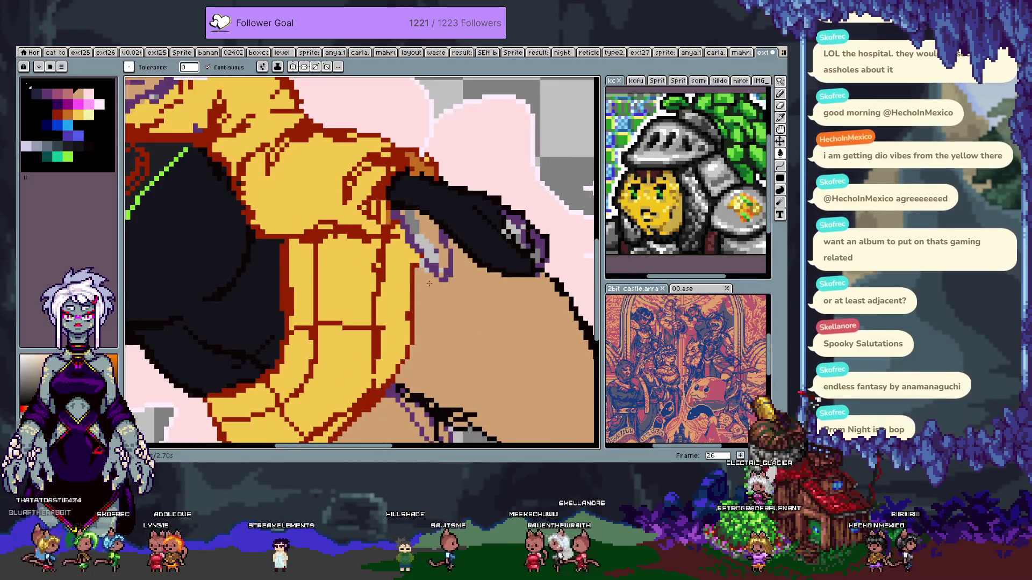
key("alt")
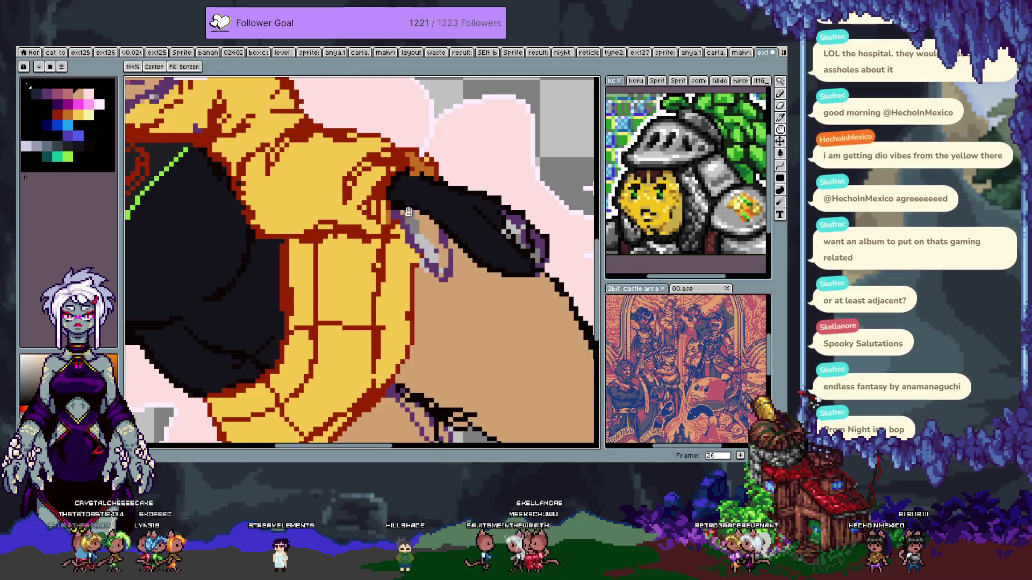
key("b")
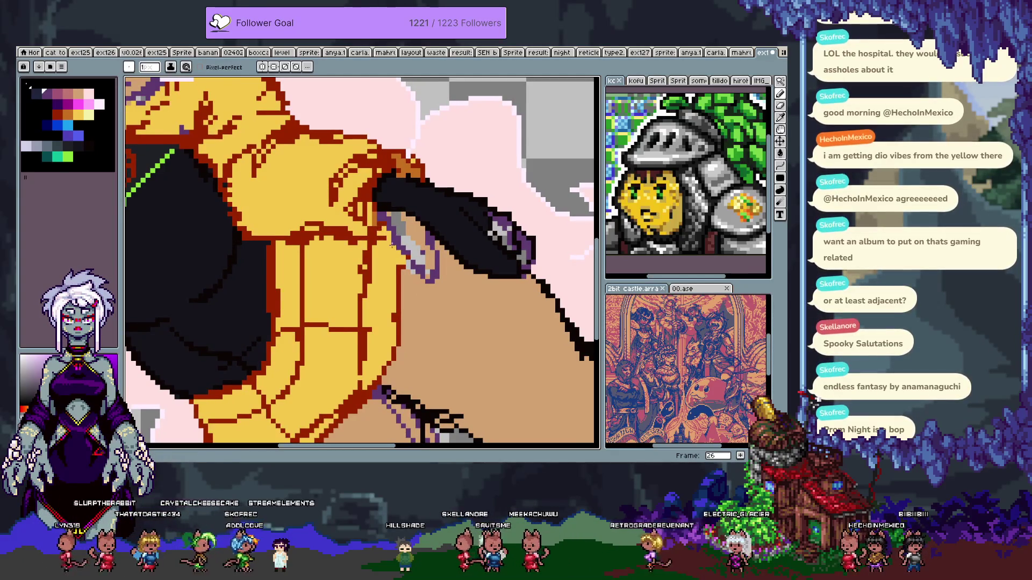
- Add frame 27 after frame 26 with Alt+N and hide the pink hair layer
key("alt+n")
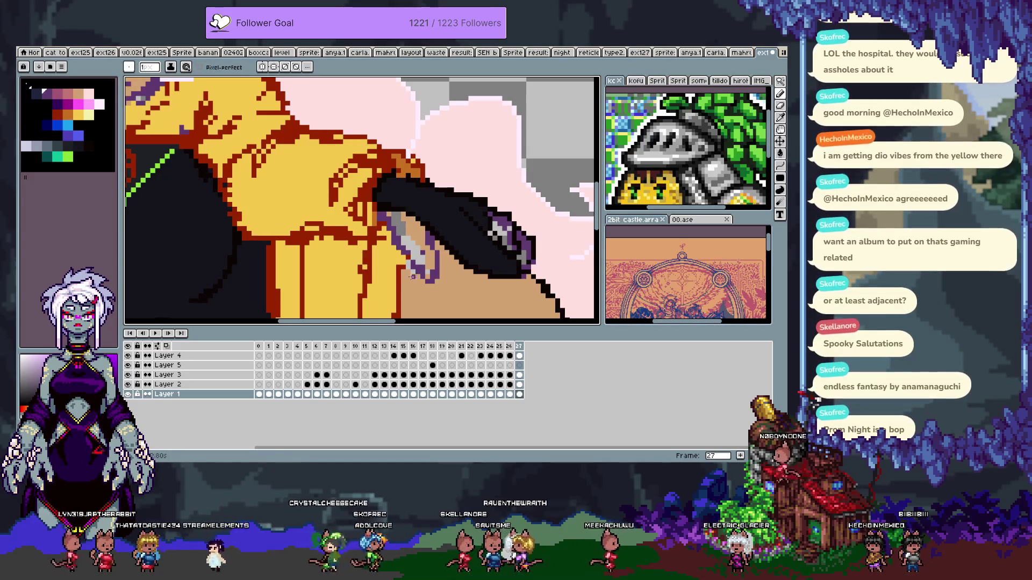
key("Tab")
scroll(370, 190, "down", 1)
scroll(370, 190, "down", 2)
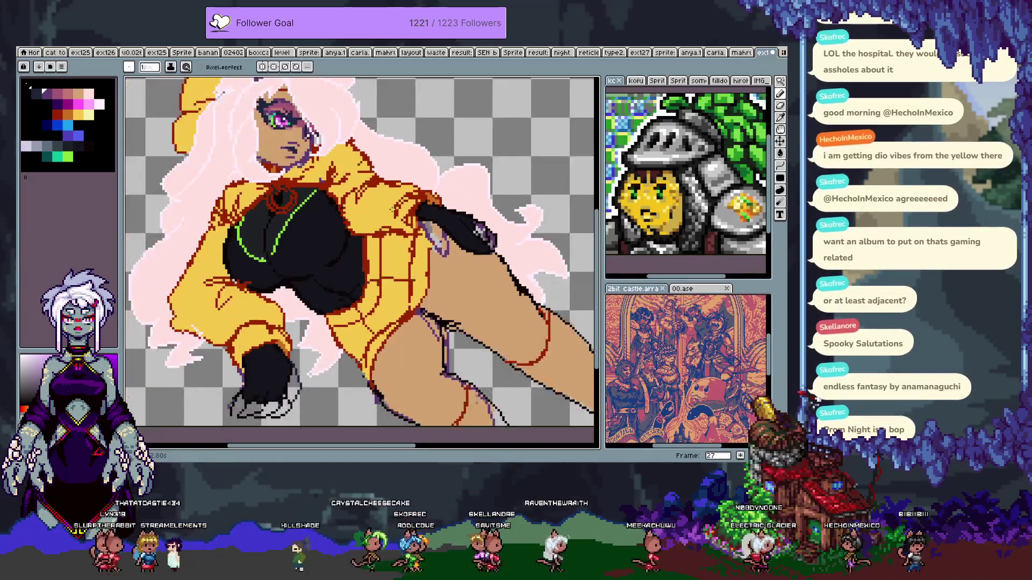
key("Tab")
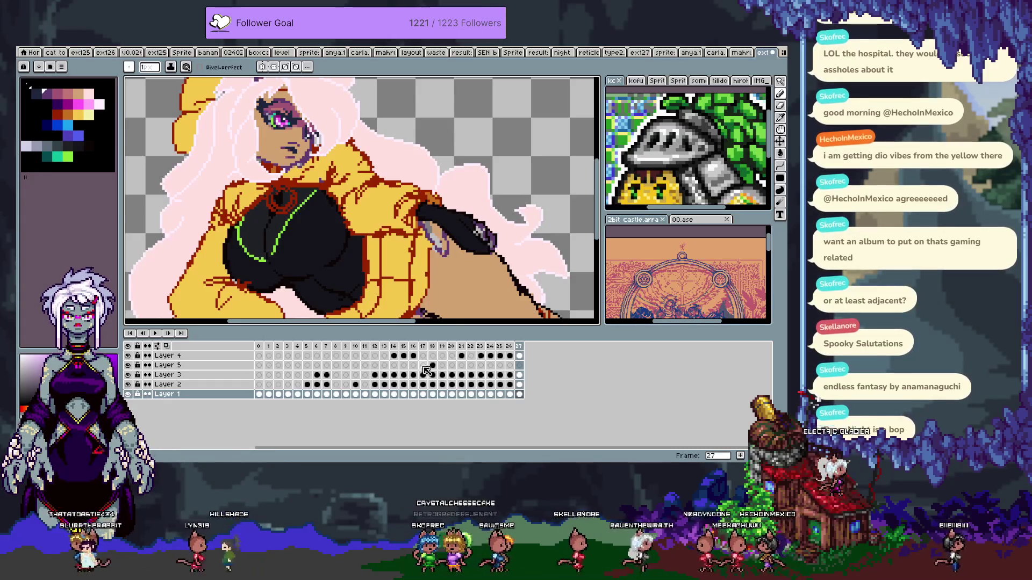
left_click(128, 360)
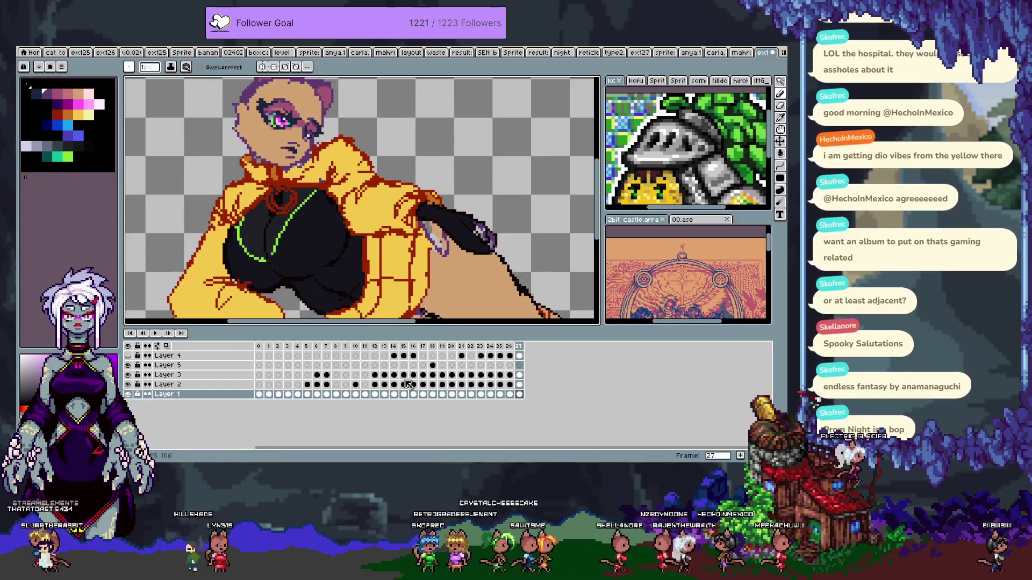
- On frame 27, move the yellow jacket from Layer 3 to Layer 2, then select Layer 1
left_click(520, 376)
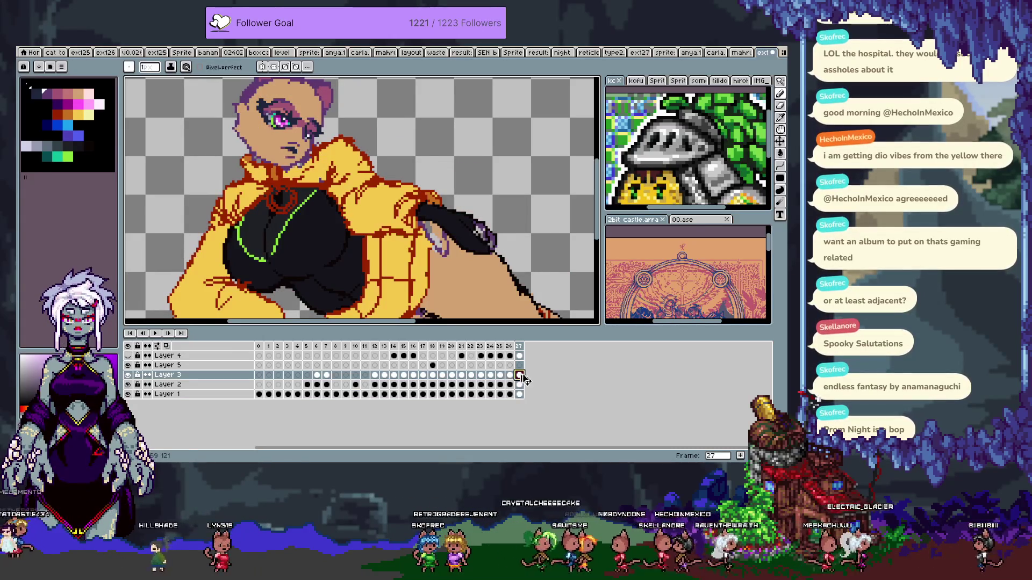
key("Delete")
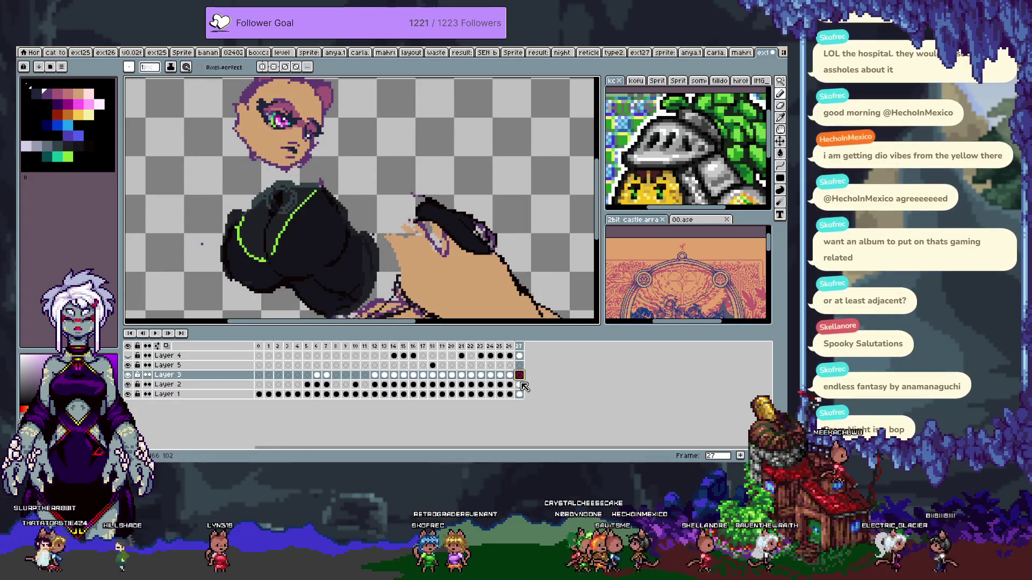
left_click(520, 384)
key("ctrl+v")
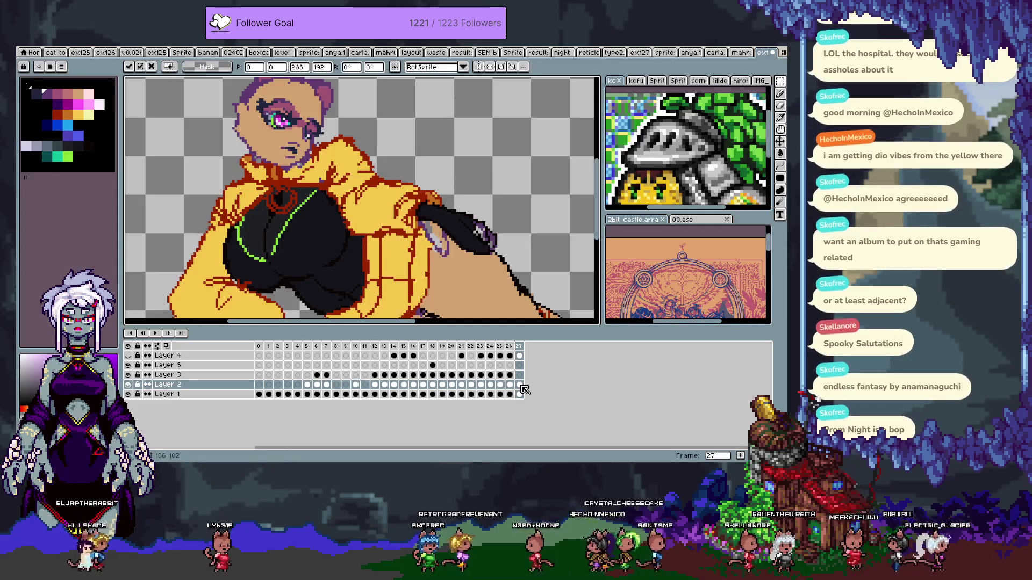
key("Escape")
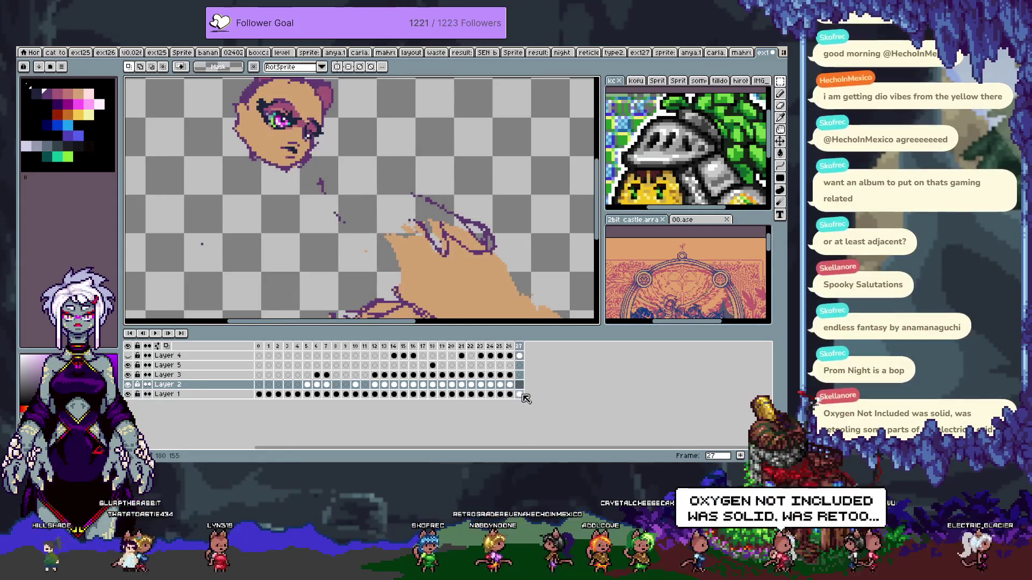
left_click(520, 394)
- Zoom in on the jacket's lower edge and pick the pink-brown palette colour
key("Tab")
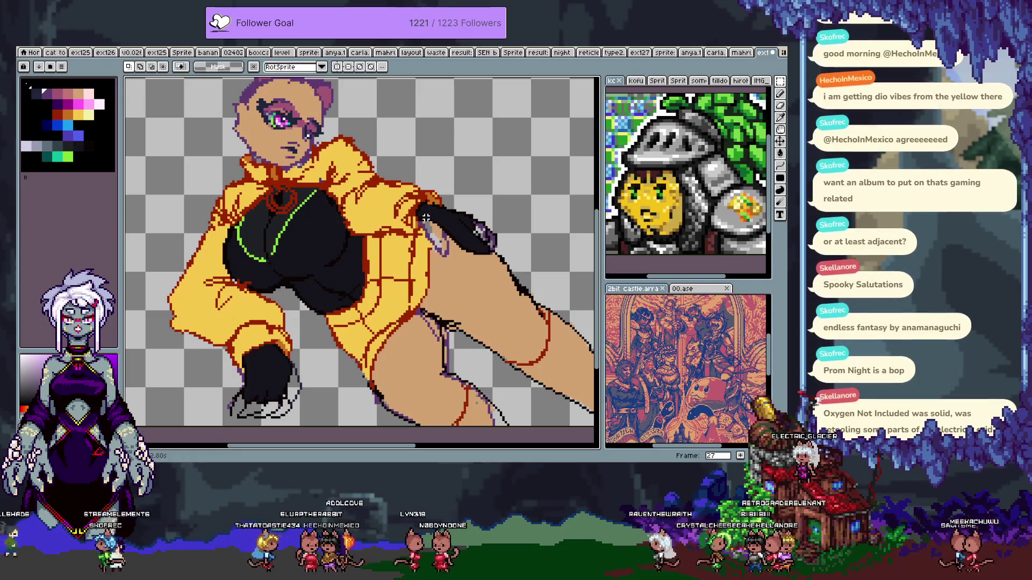
scroll(453, 240, "up", 1)
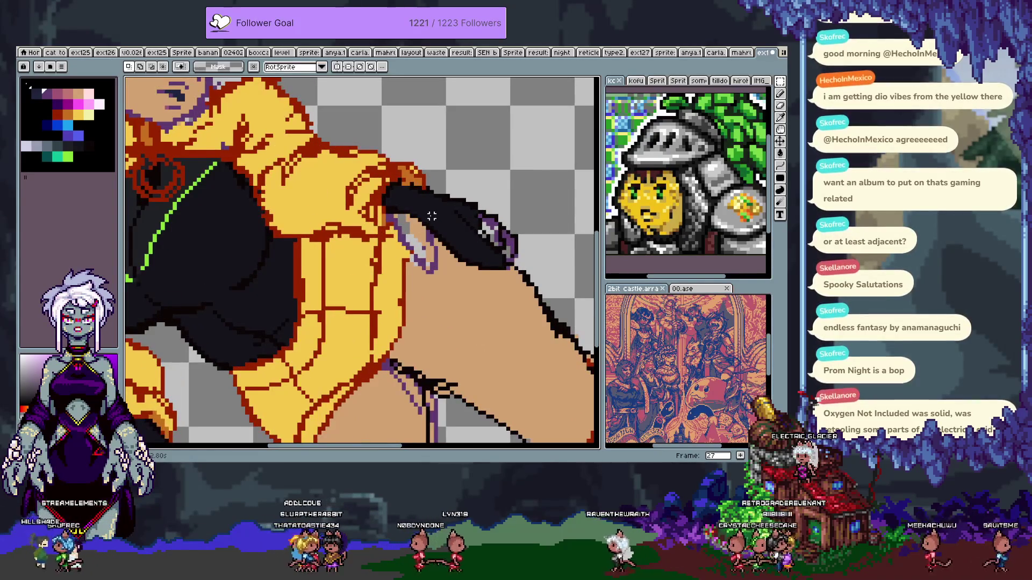
scroll(397, 282, "up", 1)
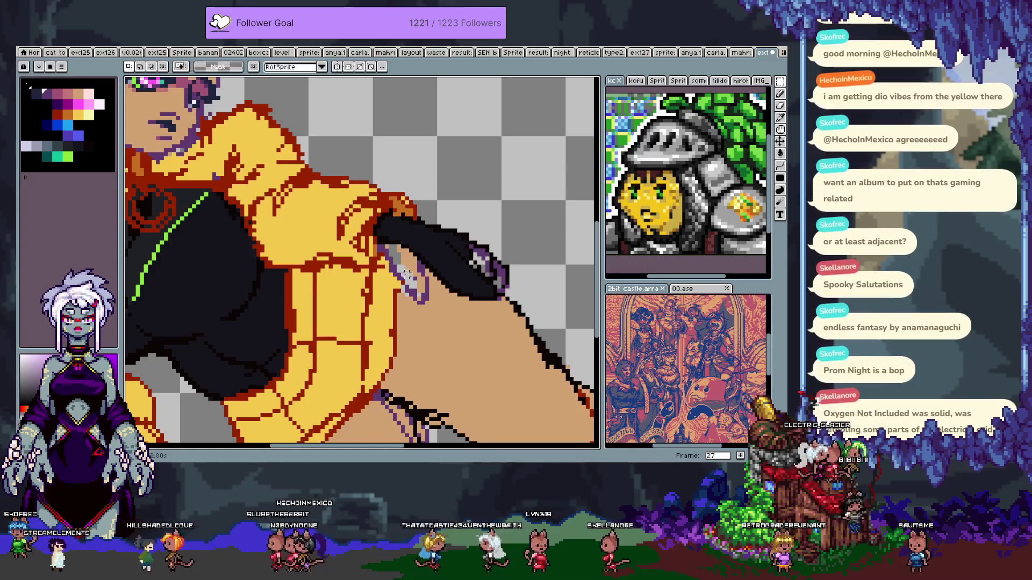
left_click(58, 94)
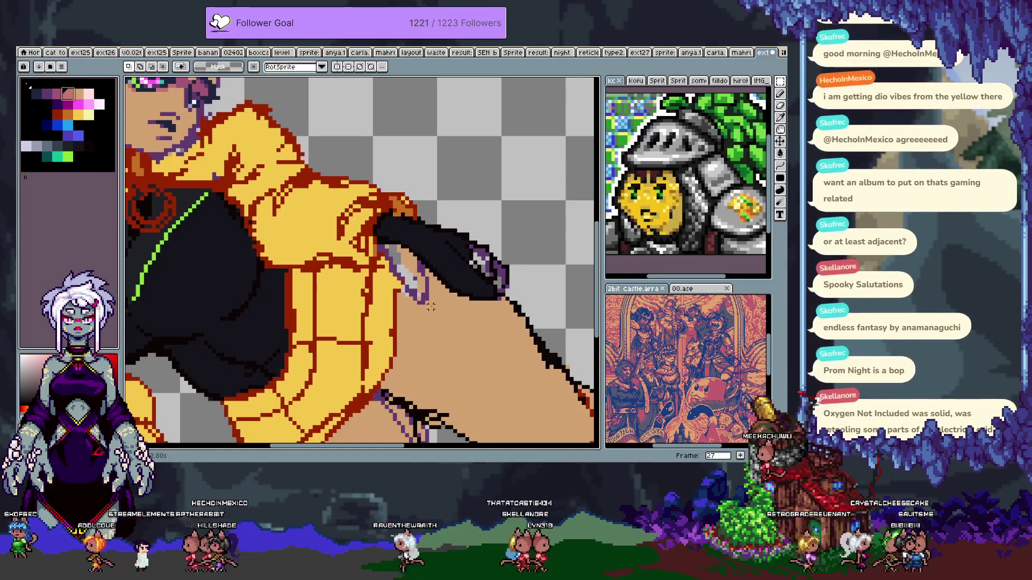
left_click_drag(423, 318, 388, 266)
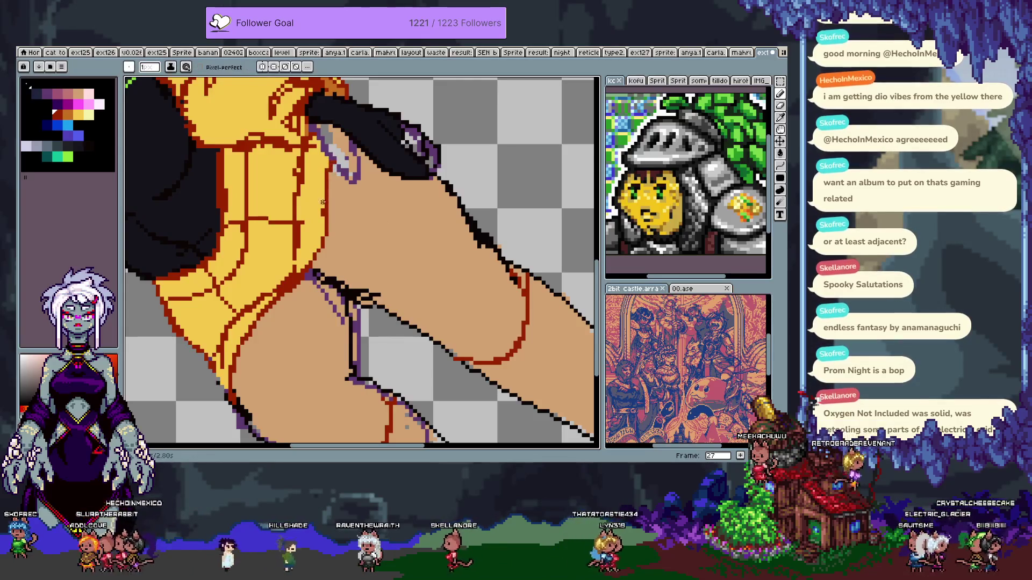
left_click_drag(318, 210, 401, 253)
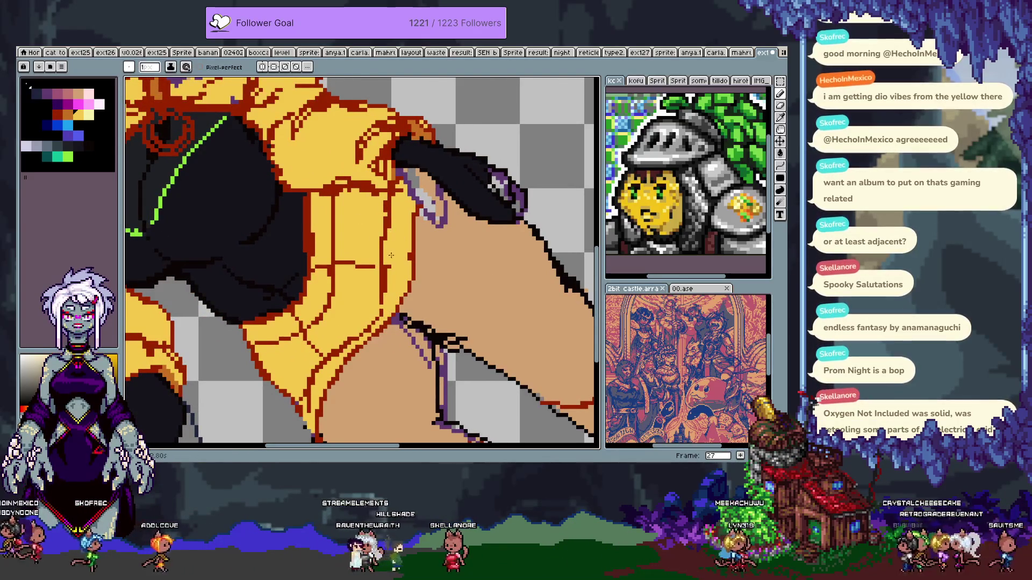
left_click_drag(389, 263, 427, 204)
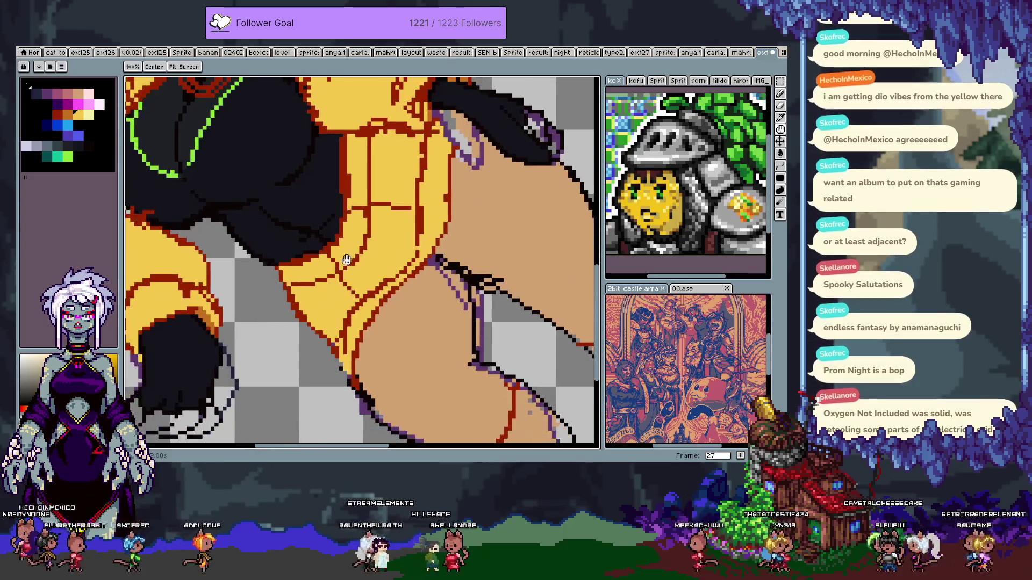
key("alt")
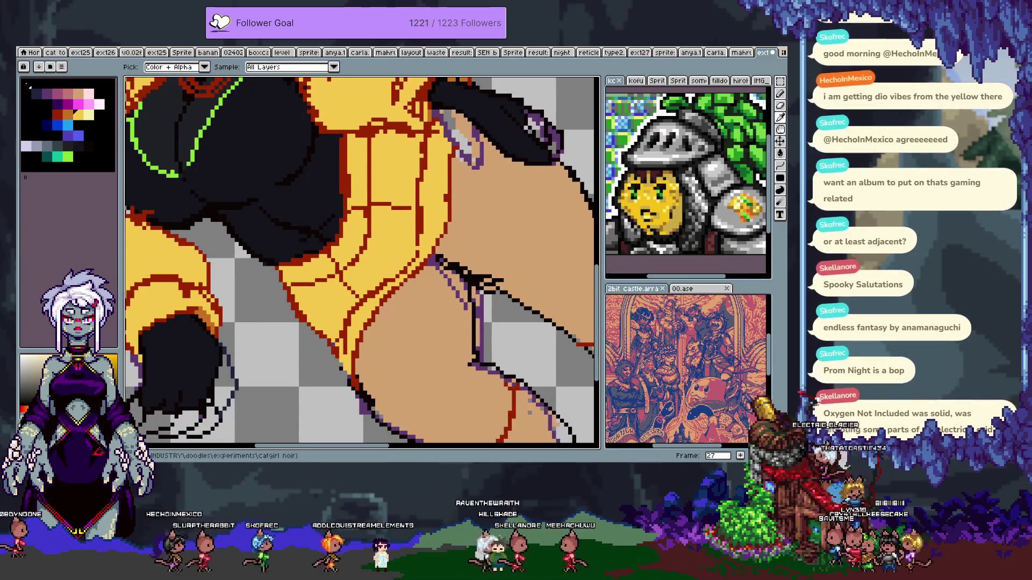
left_click_drag(359, 243, 362, 266)
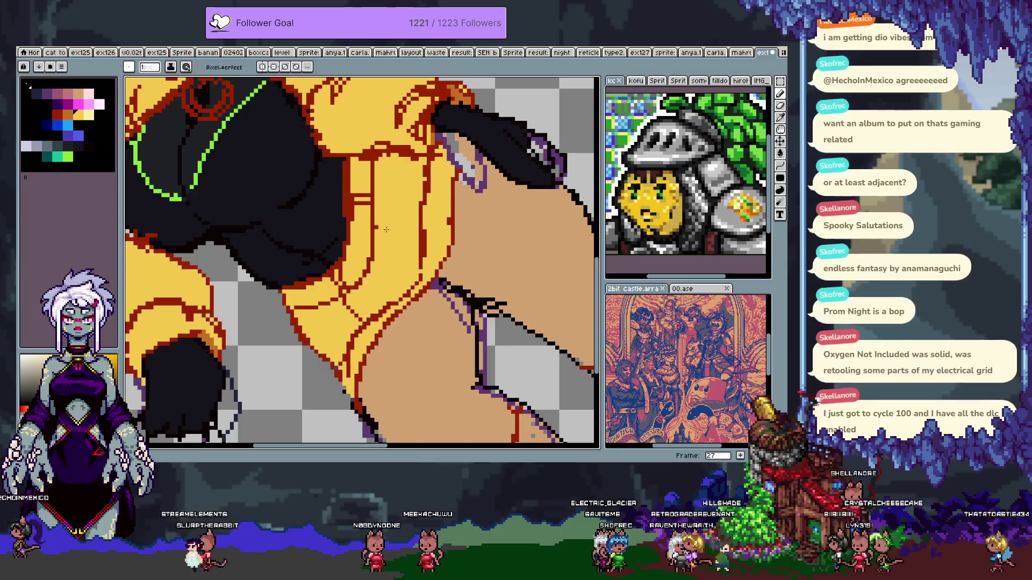
- Draw a dark-red line along the yellow jacket, then undo the stray stroke
left_click(412, 206, "shift")
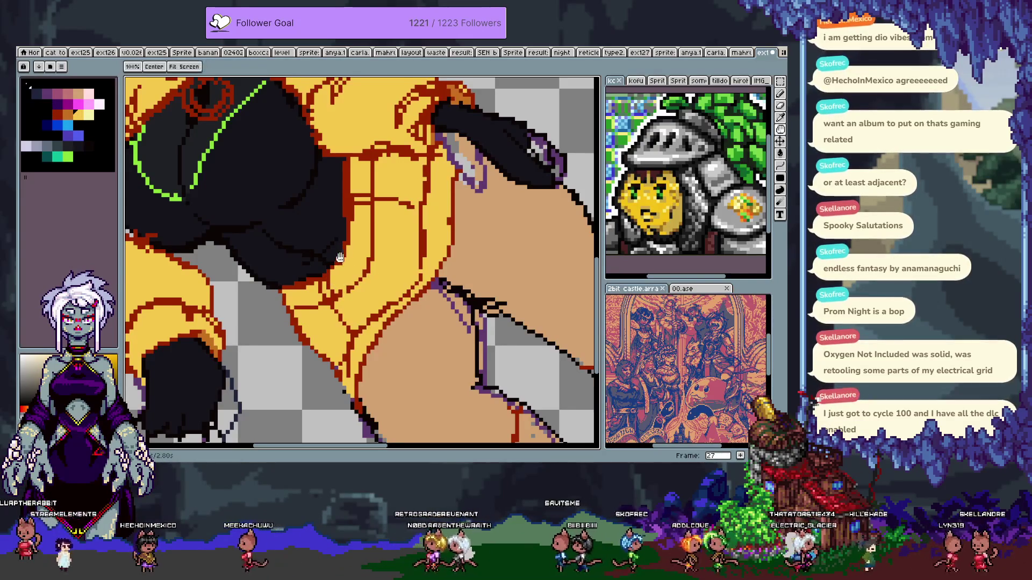
scroll(364, 260, "up", 2)
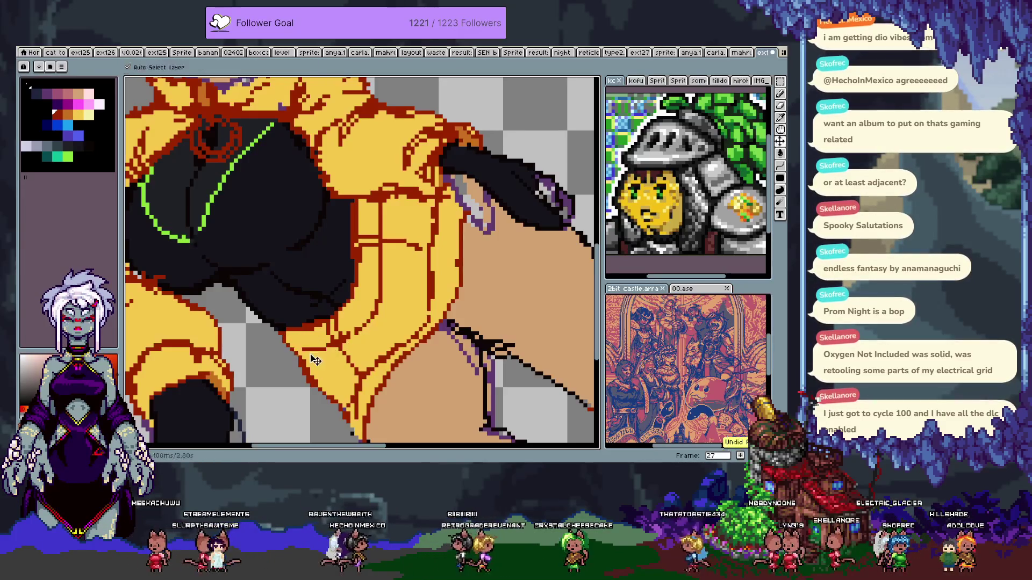
key("ctrl+z")
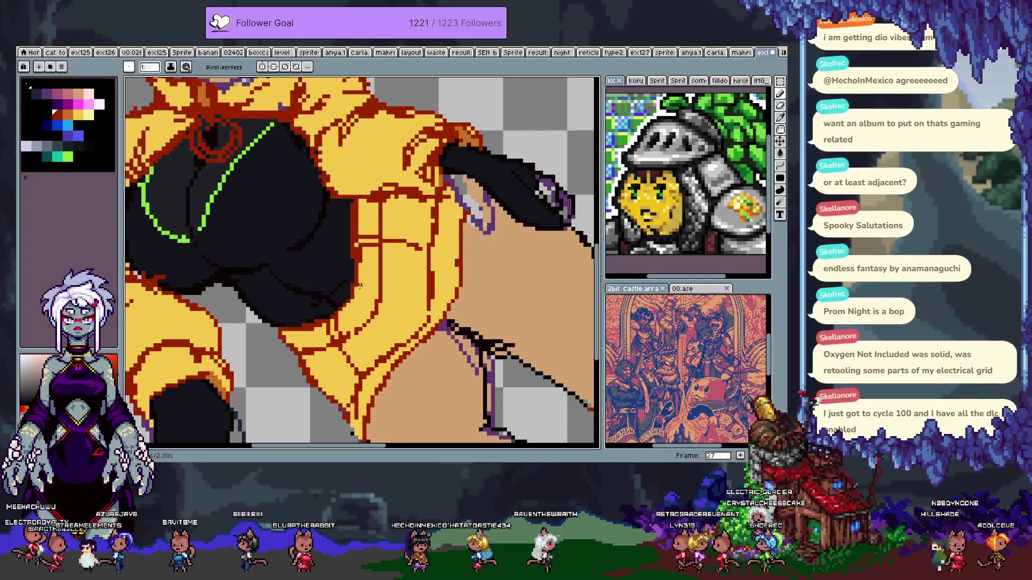
scroll(360, 262, "down", 2)
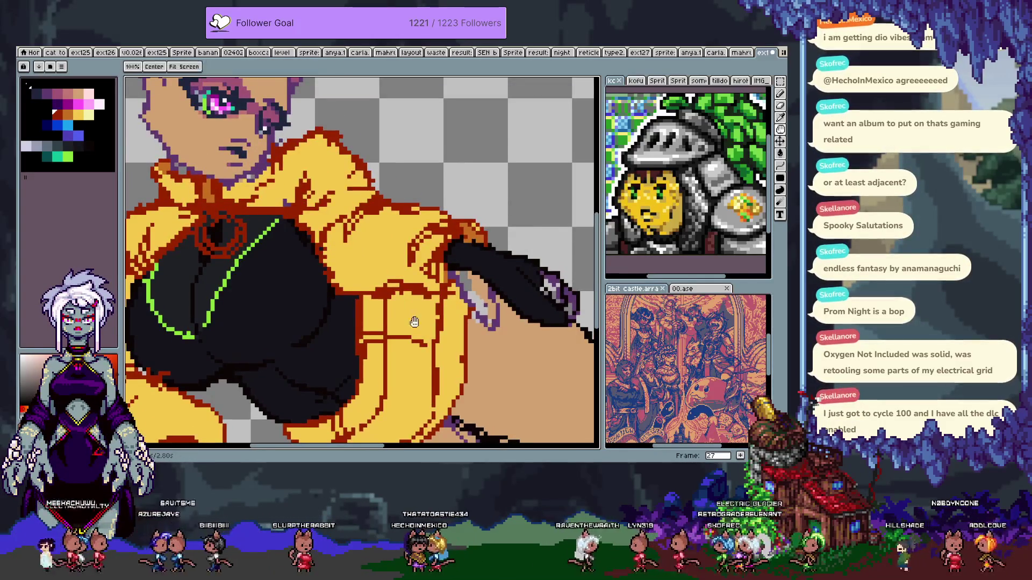
- Switch to the pencil and draw a short dark-red line near the leg
scroll(360, 280, "up", 2)
key("b")
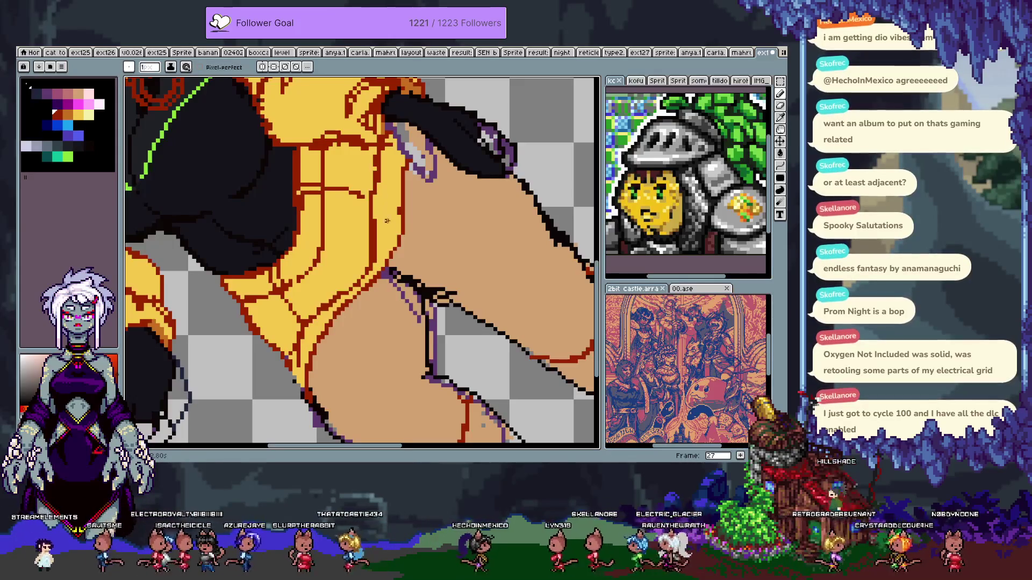
scroll(398, 225, "up", 1)
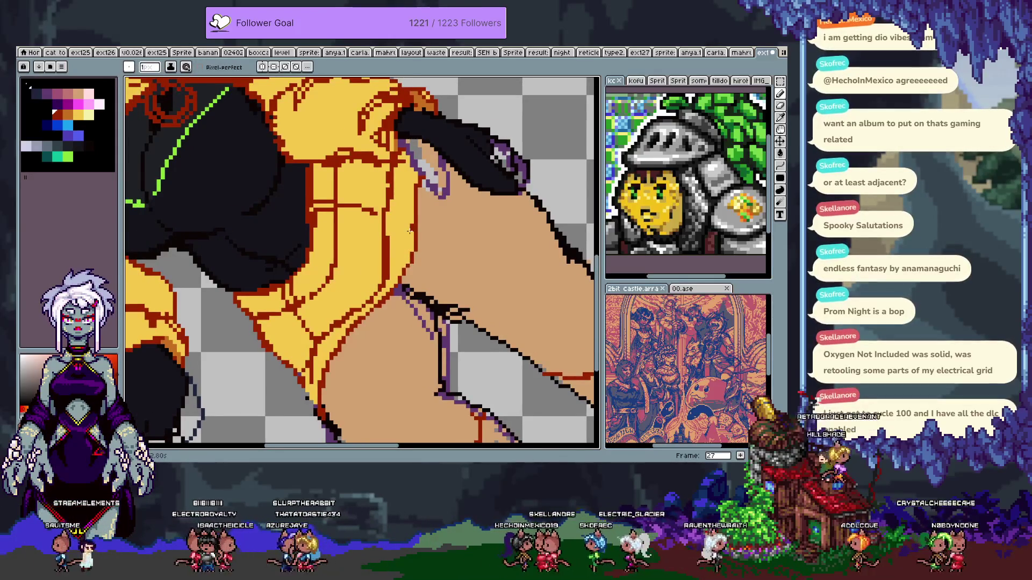
scroll(409, 231, "down", 2)
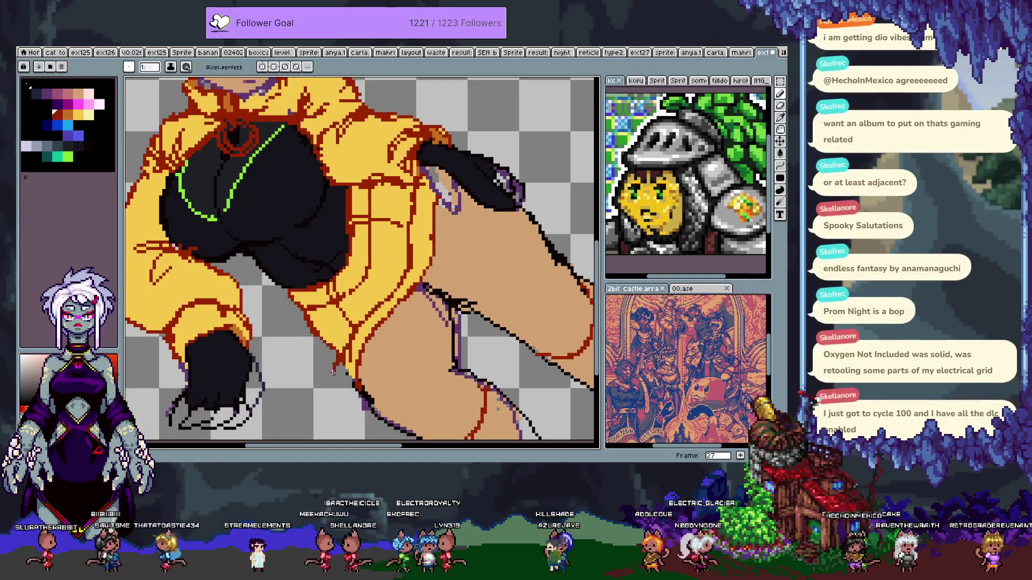
left_click_drag(333, 370, 337, 388)
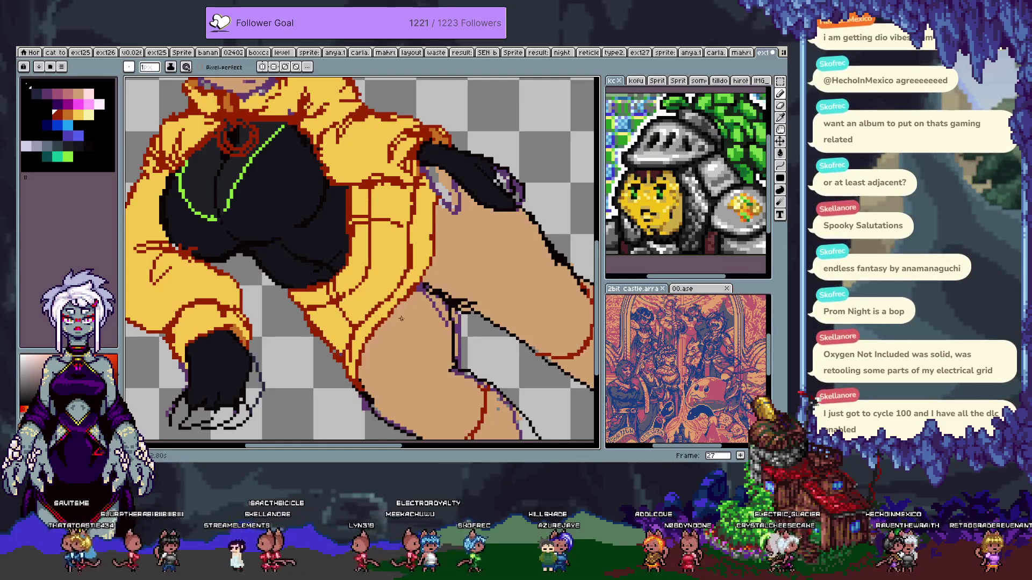
scroll(400, 317, "up", 3)
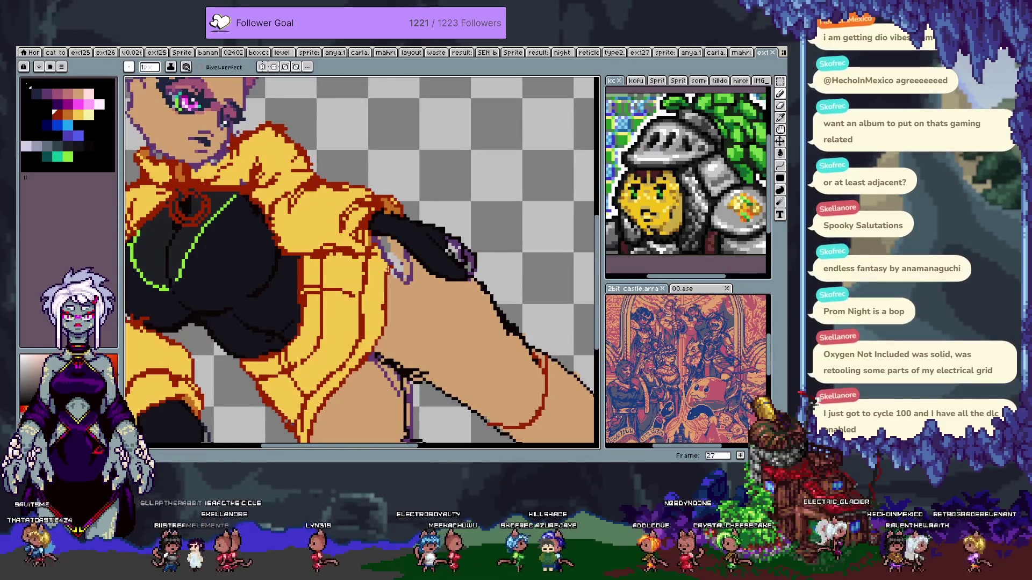
left_click(385, 277)
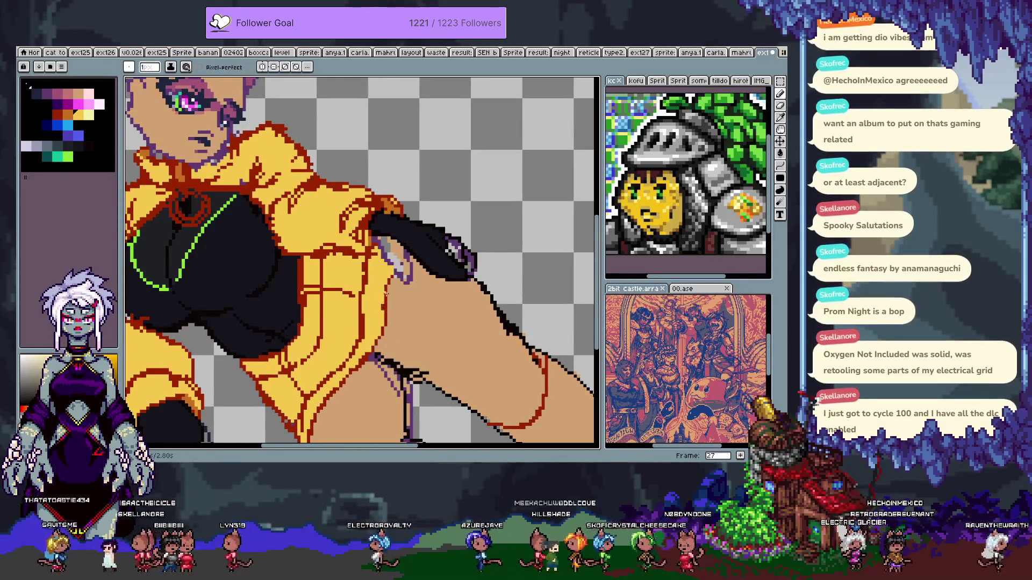
scroll(410, 290, "down", 1)
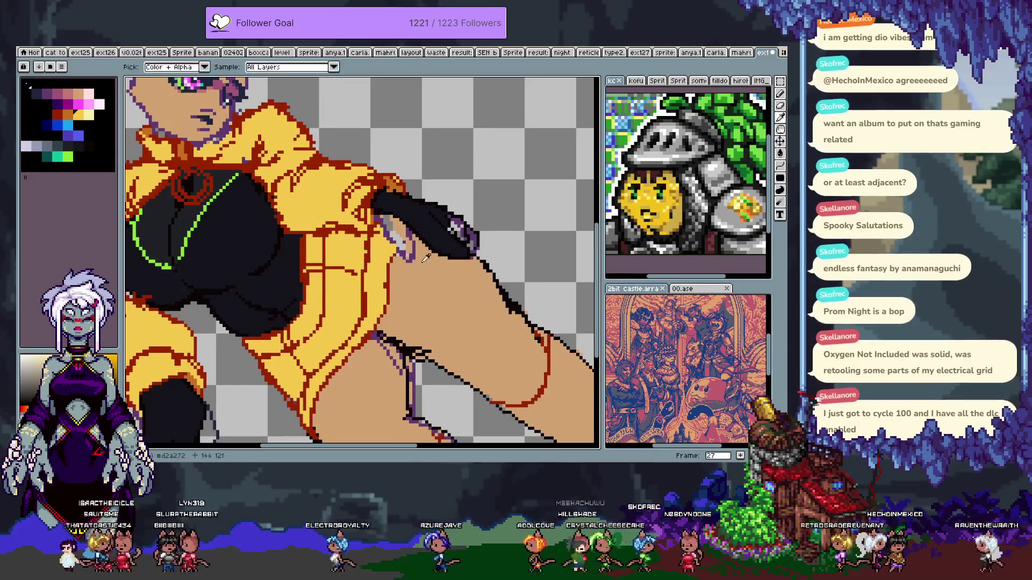
- Try a line down the thigh, undo it, and fill the upper leg with pink
key("g")
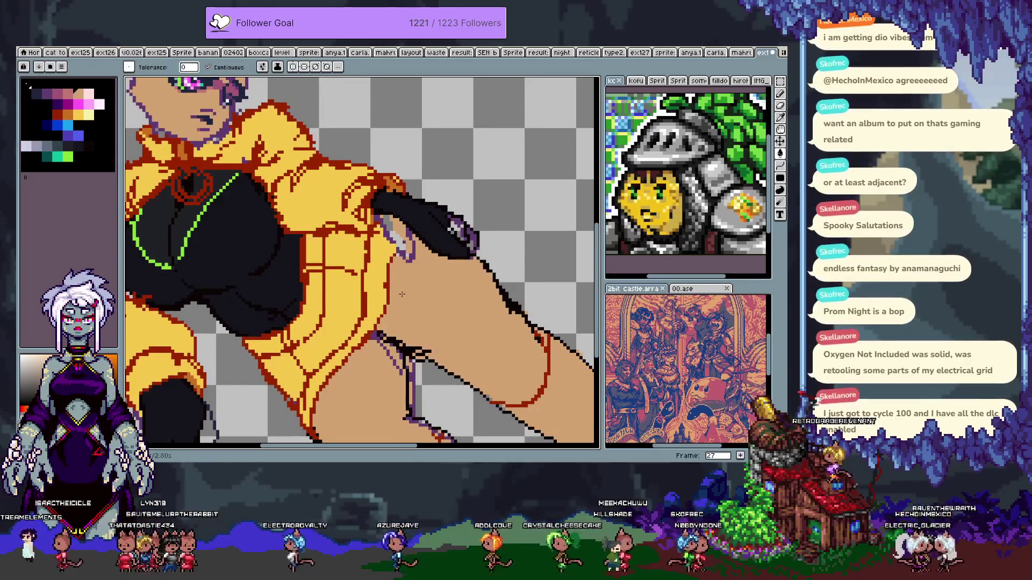
key("b")
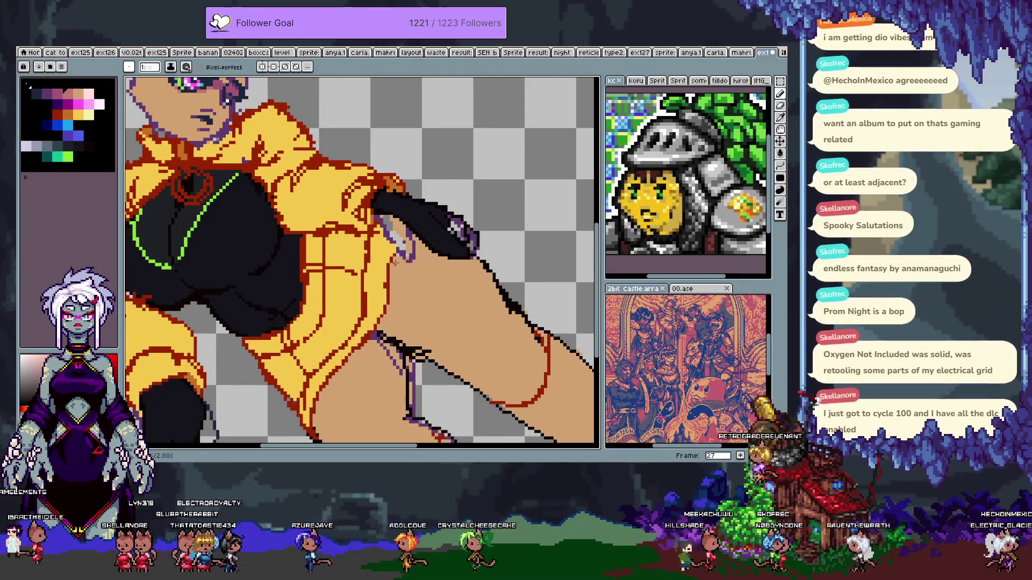
left_click_drag(436, 326, 368, 275)
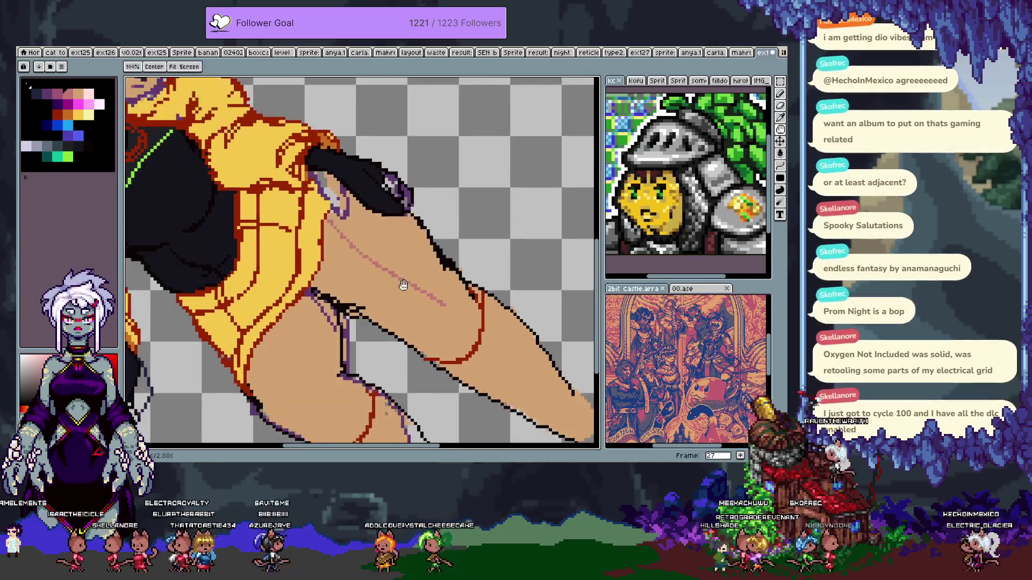
key("b")
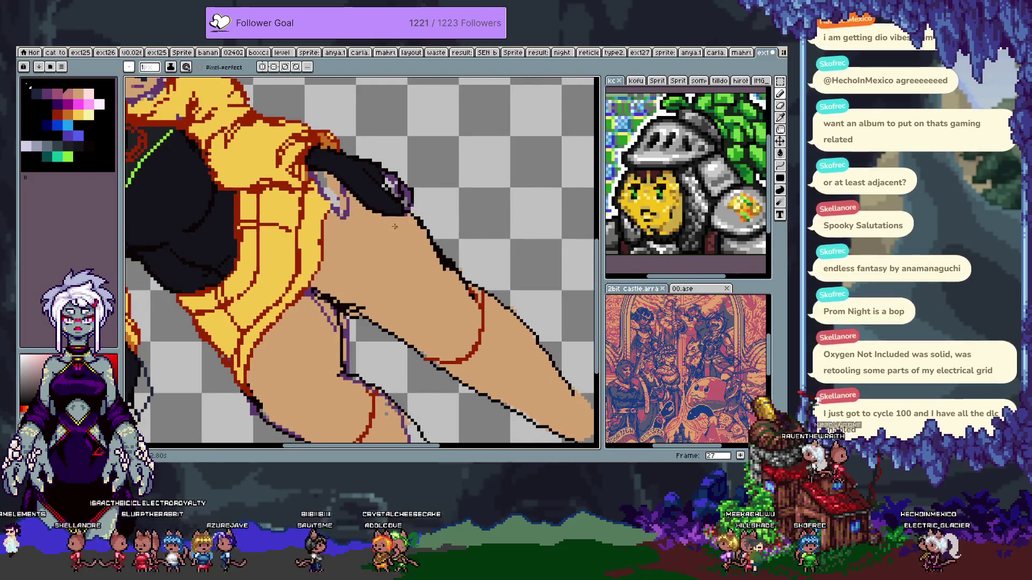
mouse_move(409, 220)
left_mouse_down()
mouse_move(407, 246)
mouse_move(423, 262)
left_mouse_up()
key("ctrl+z")
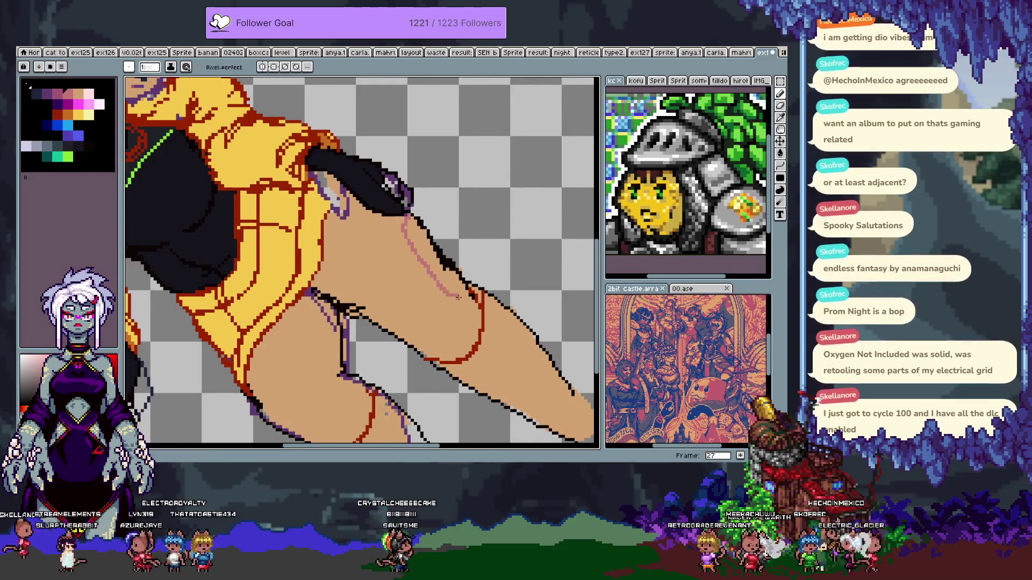
key("g")
left_click(456, 277)
- Fill the tan thigh region with pink using a magic-wand selection and the bucket
mouse_move(309, 335)
left_mouse_down()
mouse_move(299, 265)
mouse_move(363, 265)
left_mouse_up()
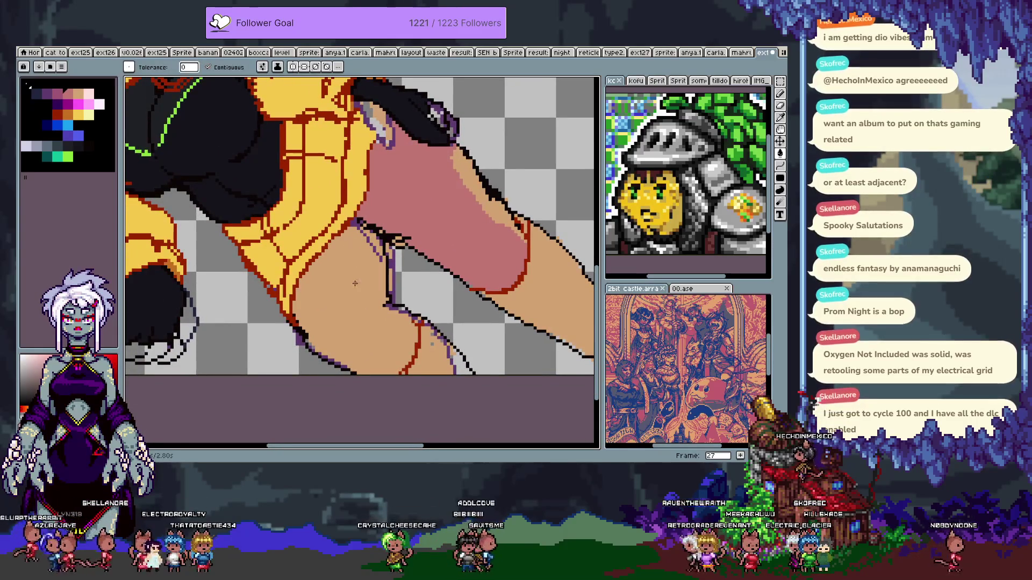
left_click(354, 284)
key("ctrl+z")
key("w")
left_click(371, 266)
key("b")
key("f")
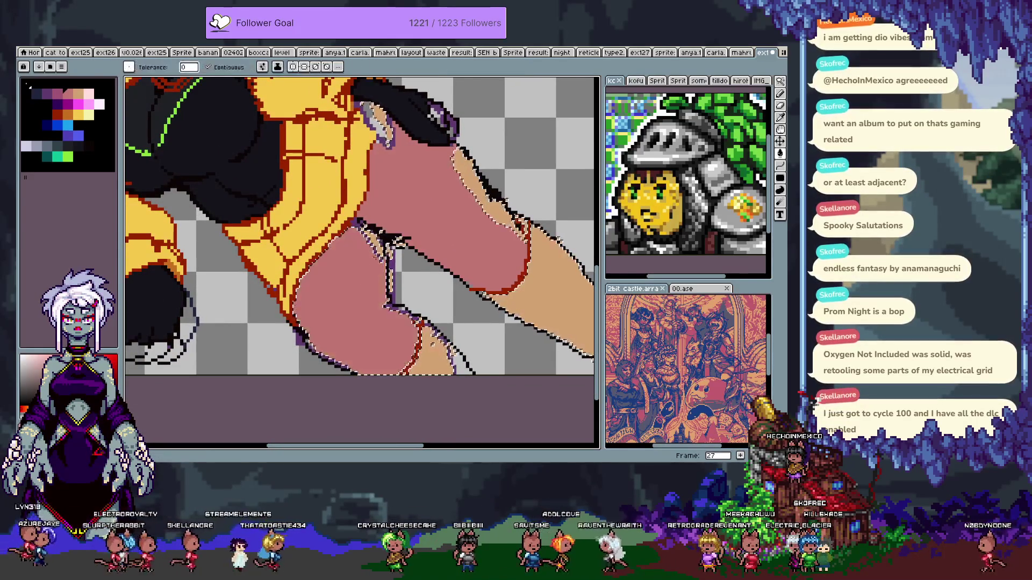
- Try a pinkish skin fill on the face, then undo it so the face stays tan
scroll(384, 226, "down", 2)
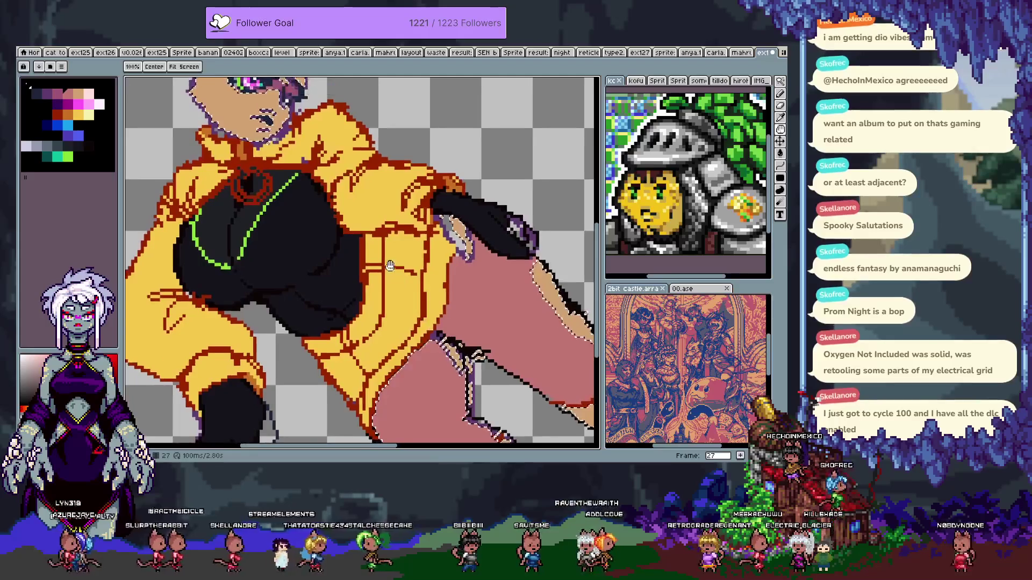
mouse_move(384, 225)
left_mouse_down()
mouse_move(385, 260)
mouse_move(419, 324)
left_mouse_up()
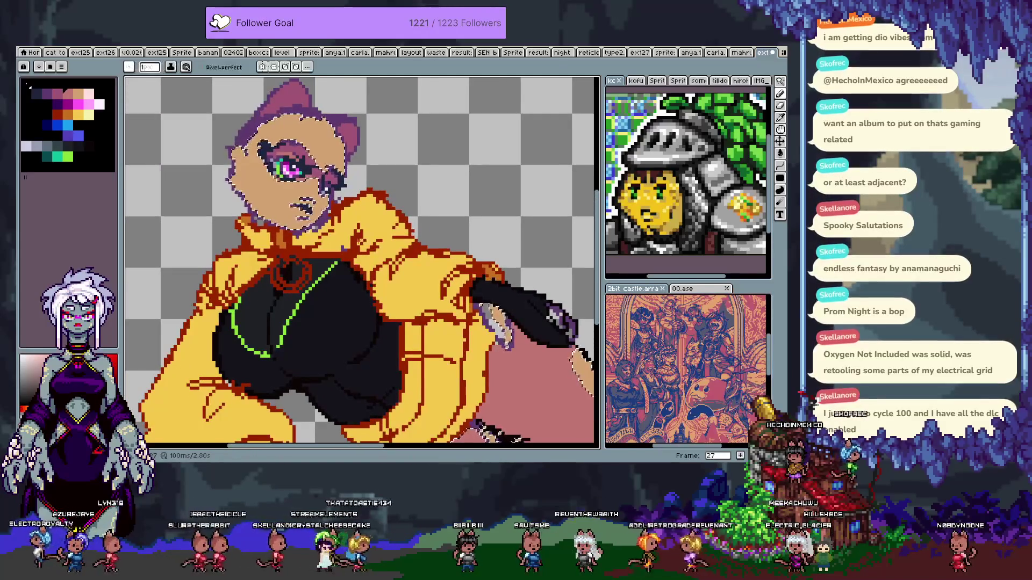
key("f")
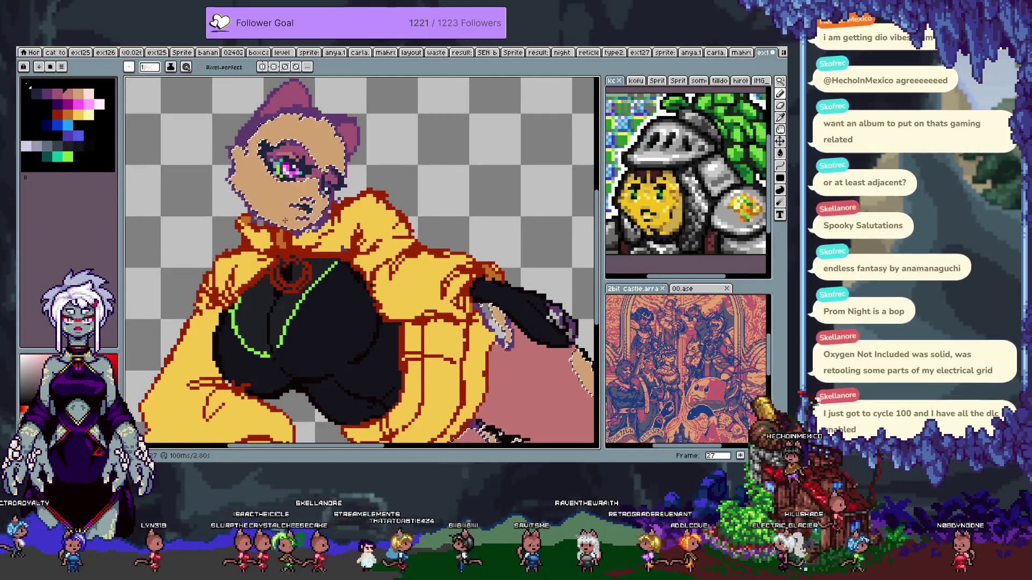
key("ctrl+d")
left_click_drag(341, 267, 233, 138)
mouse_move(336, 267)
left_mouse_down()
mouse_move(390, 471)
mouse_move(463, 412)
left_mouse_up()
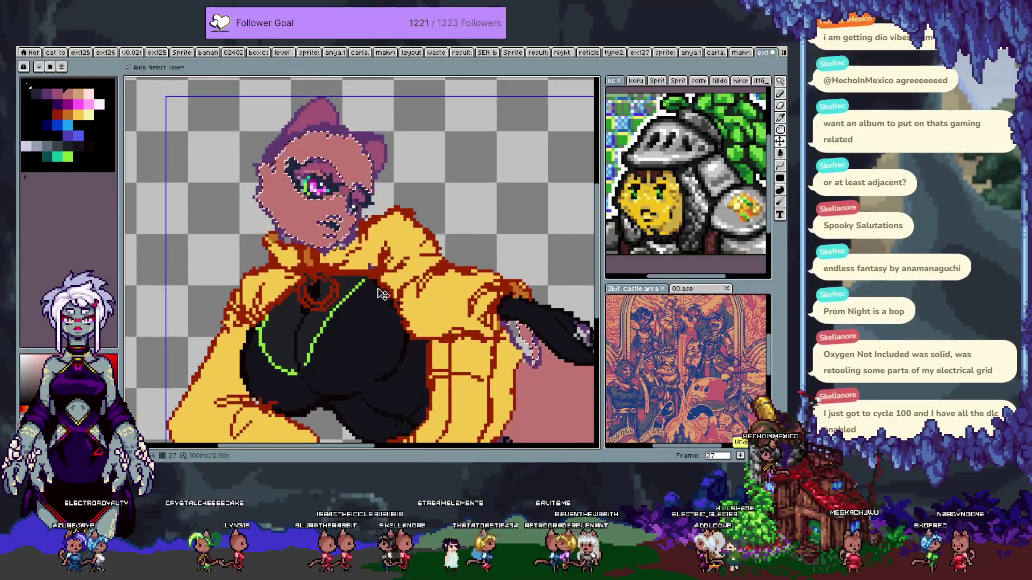
key("ctrl+z")
key("ctrl+z")
key("ctrl+y")
key("ctrl+y")
key("b")
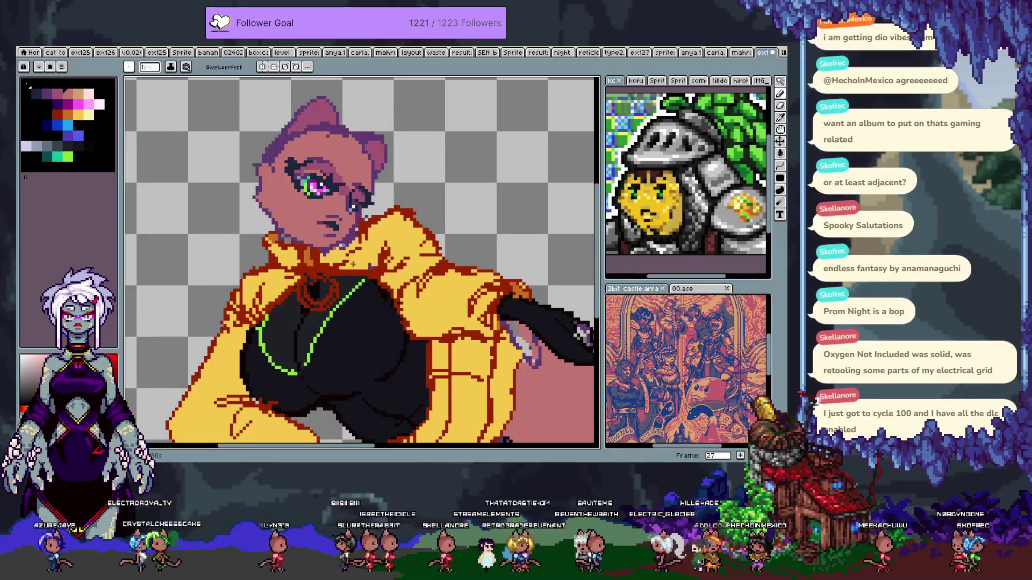
key("ctrl+z")
key("ctrl+z")
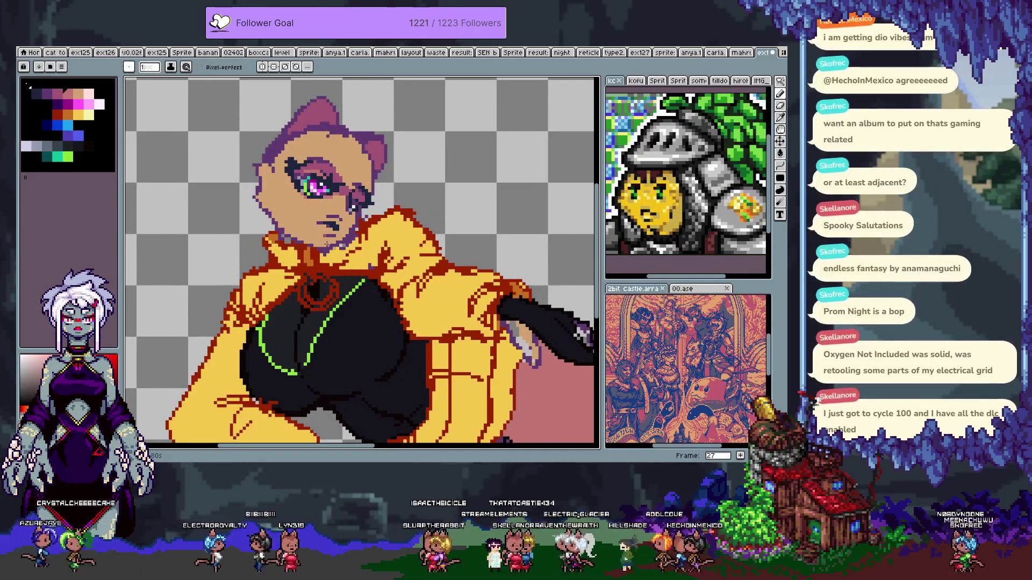
scroll(327, 244, "down", 2)
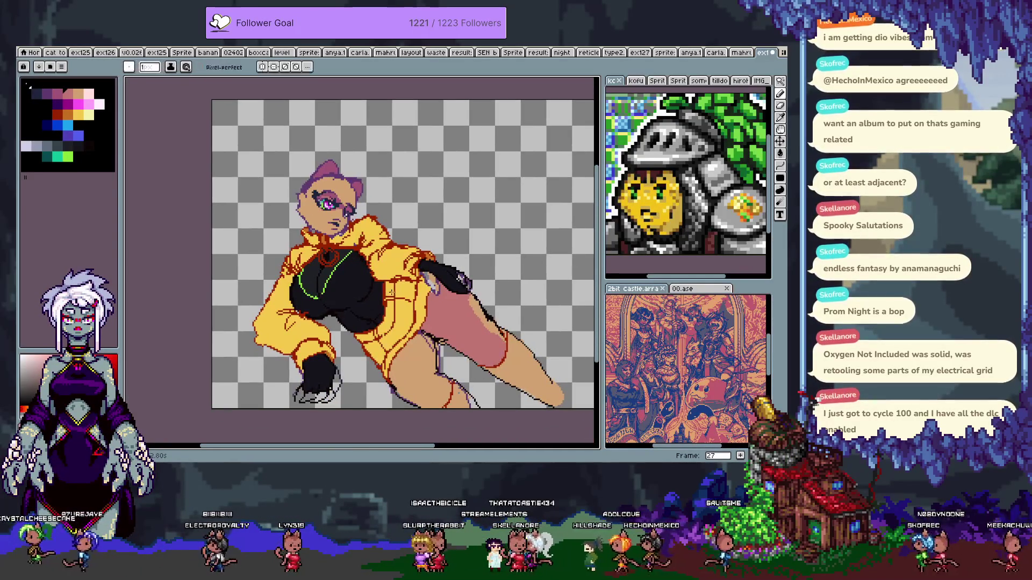
- Set the pencil to Shading ink with brush size 11 and a palette colour ramp
left_click(170, 66)
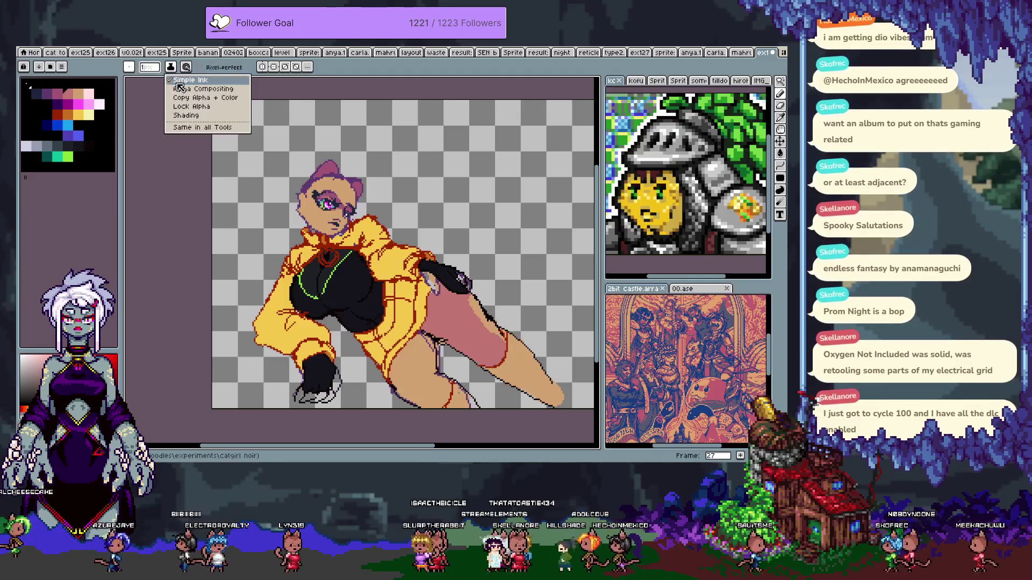
left_click(183, 122)
left_click(153, 69)
type("1")
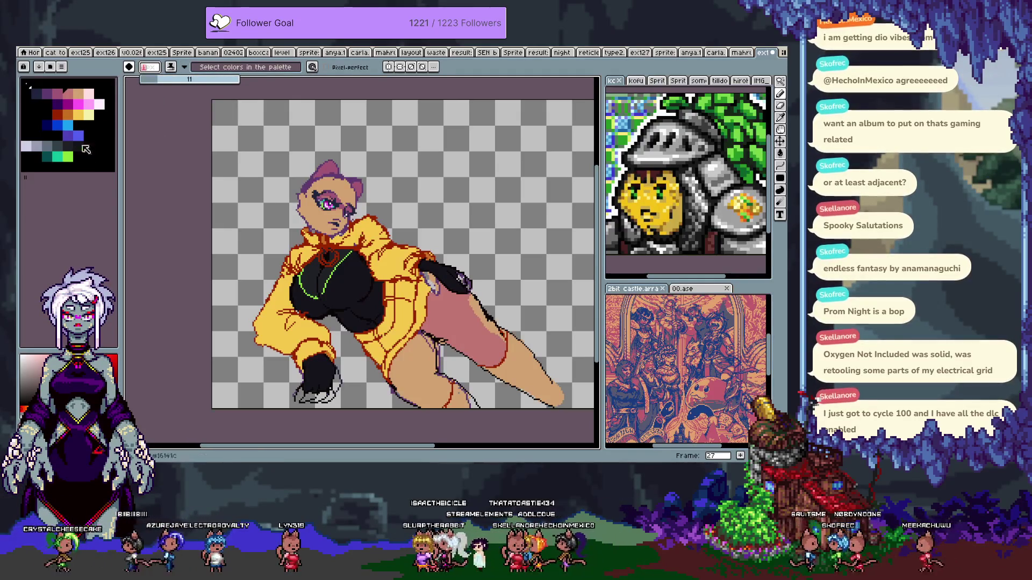
left_click_drag(34, 94, 91, 94)
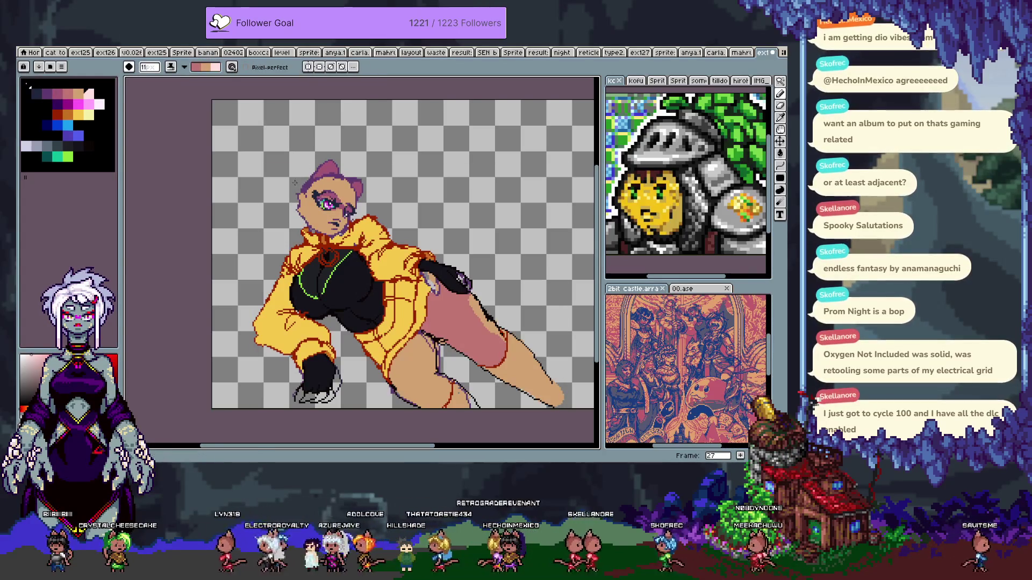
- Add tan and light pink to the ramp and paint soft blush over the cheek and eye
left_click_drag(301, 199, 339, 226)
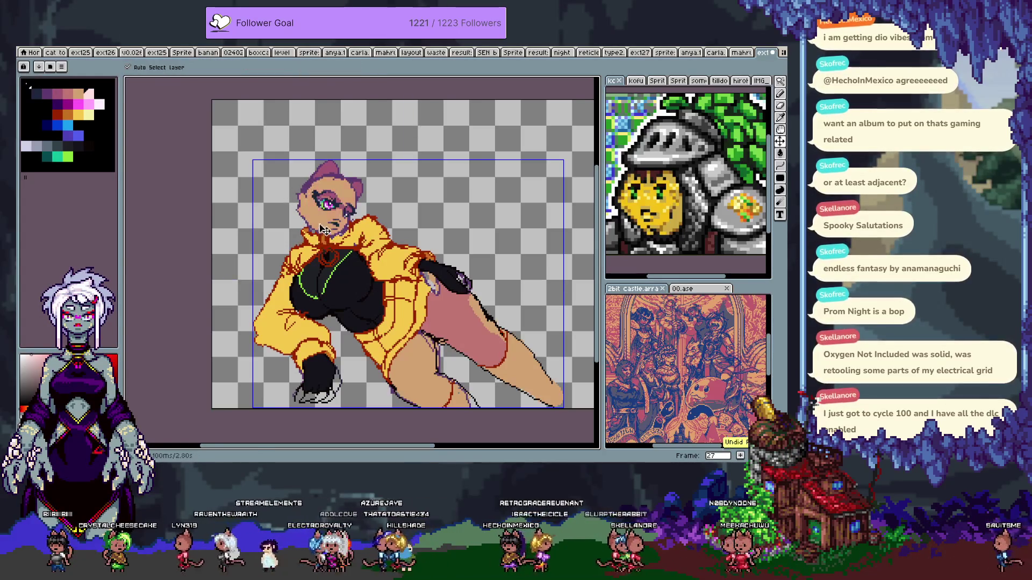
left_click(84, 94)
left_click(93, 96)
left_click_drag(311, 207, 324, 188)
key("ctrl+z")
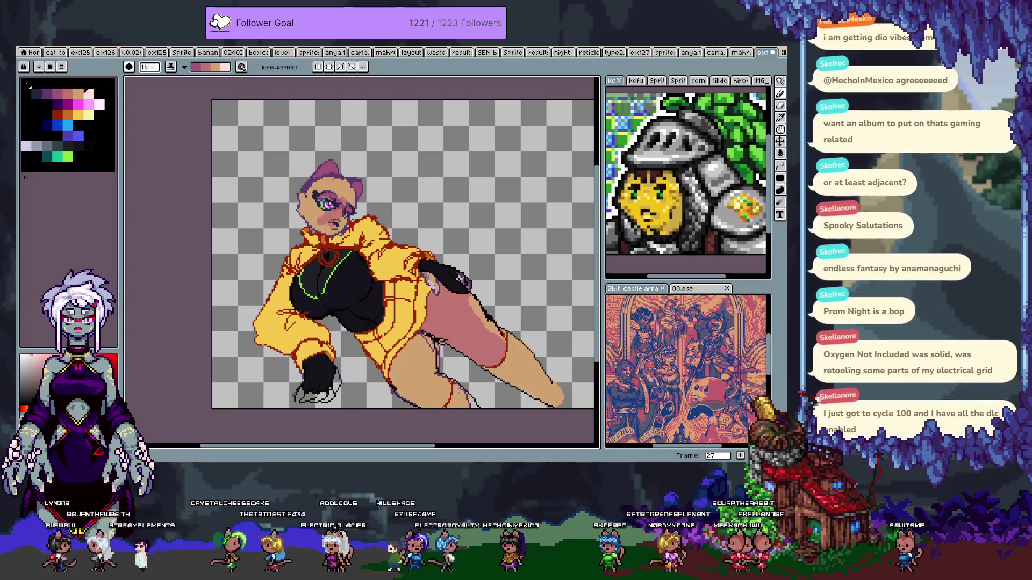
left_click_drag(318, 229, 305, 186)
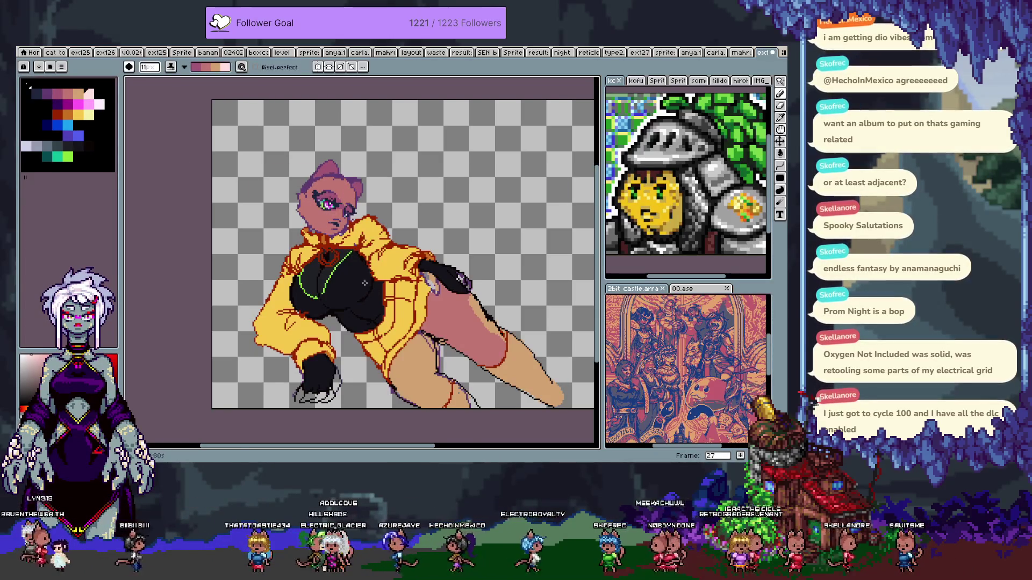
left_click_drag(353, 275, 276, 149)
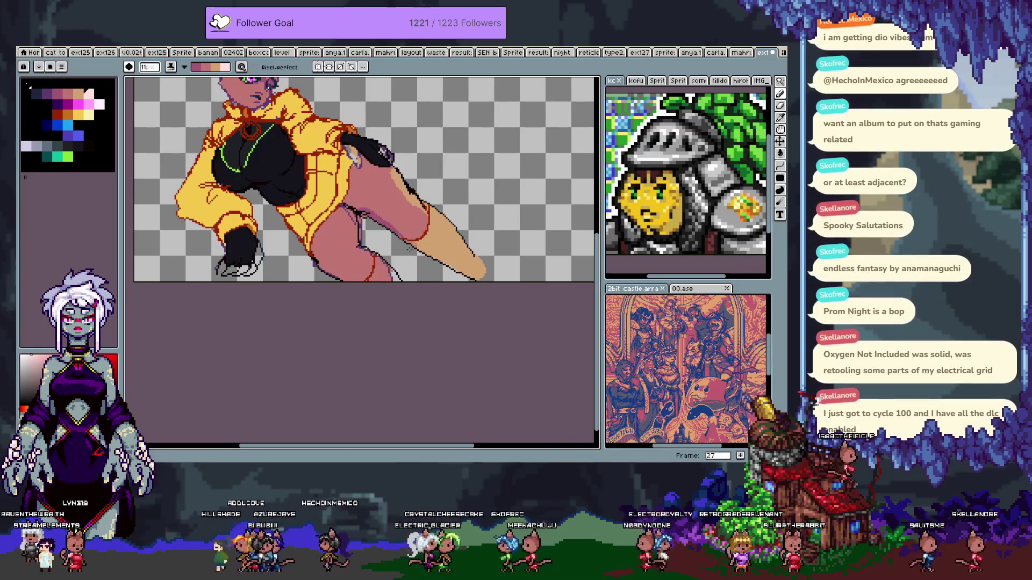
- Shade the inner thigh and lower leg with darker mauve tones
left_click_drag(347, 246, 404, 324)
key("b")
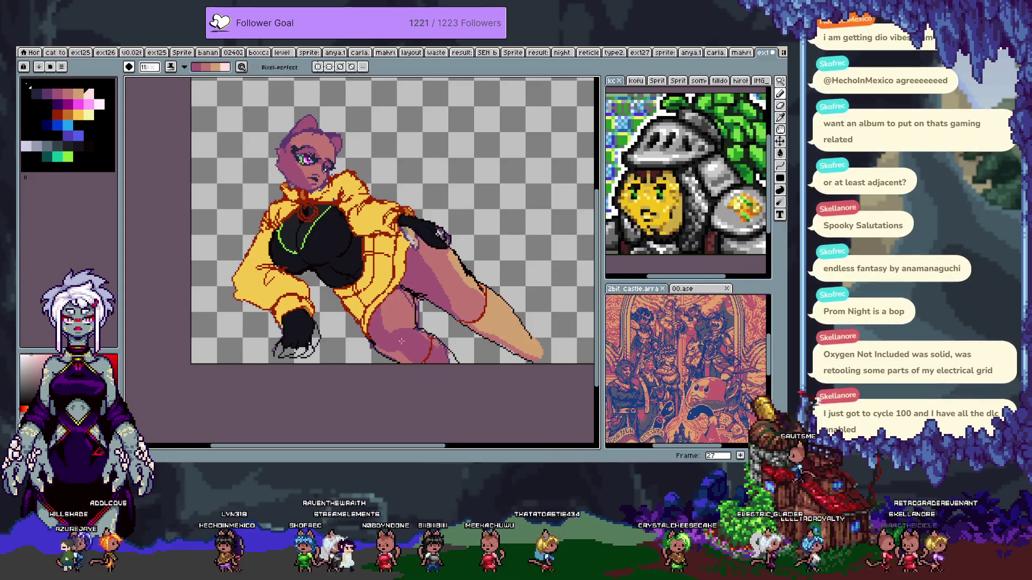
mouse_move(391, 316)
left_mouse_down()
mouse_move(381, 311)
mouse_move(375, 336)
left_mouse_up()
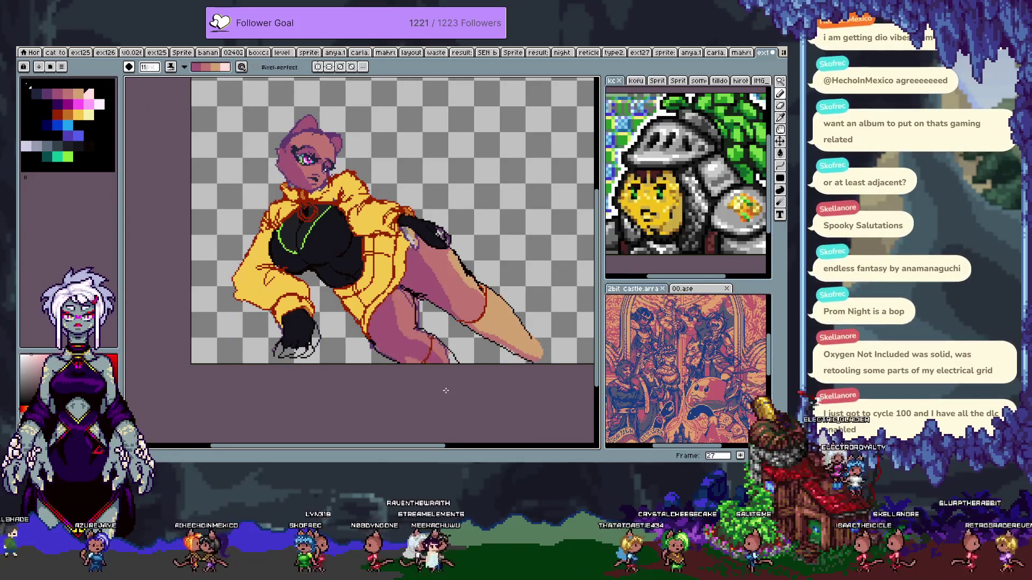
left_click_drag(493, 334, 499, 333)
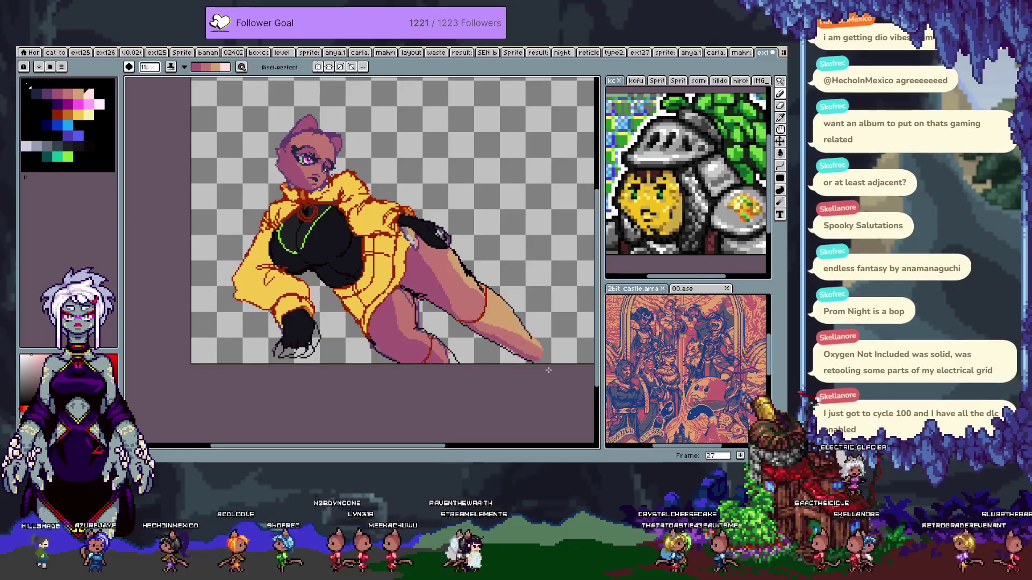
left_click_drag(291, 336, 309, 356)
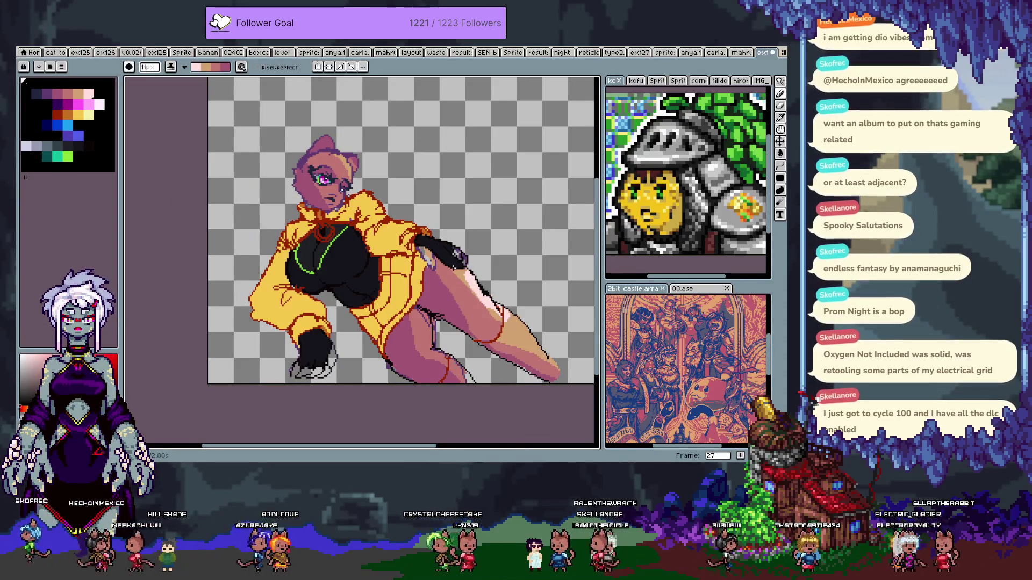
key("ctrl+z")
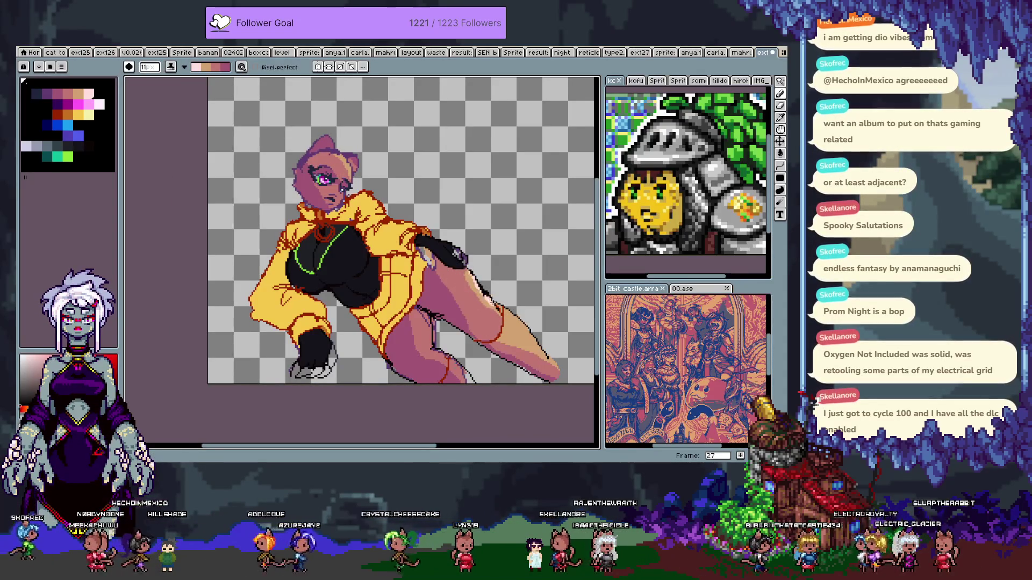
key("ctrl+y")
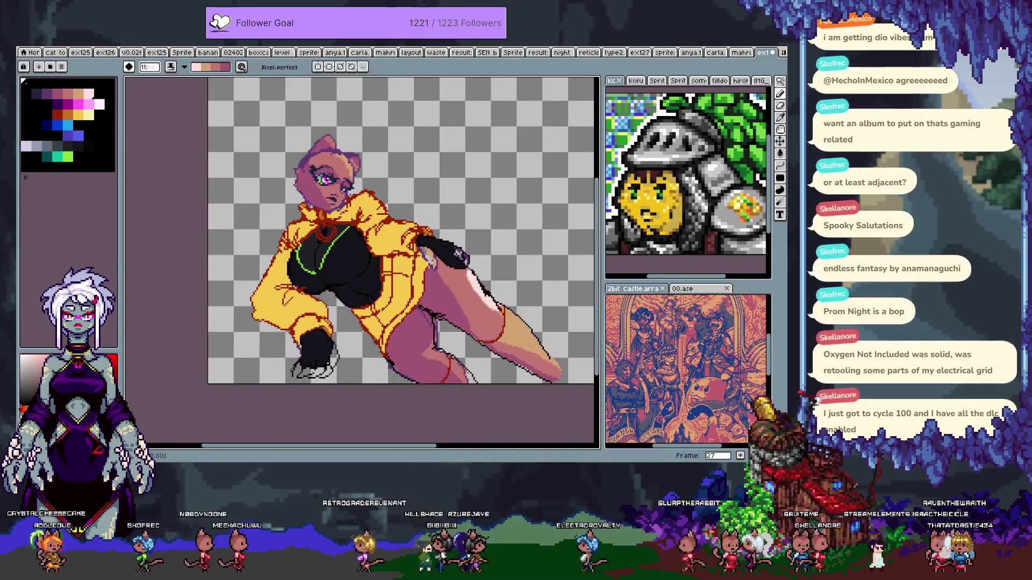
scroll(377, 176, "up", 2)
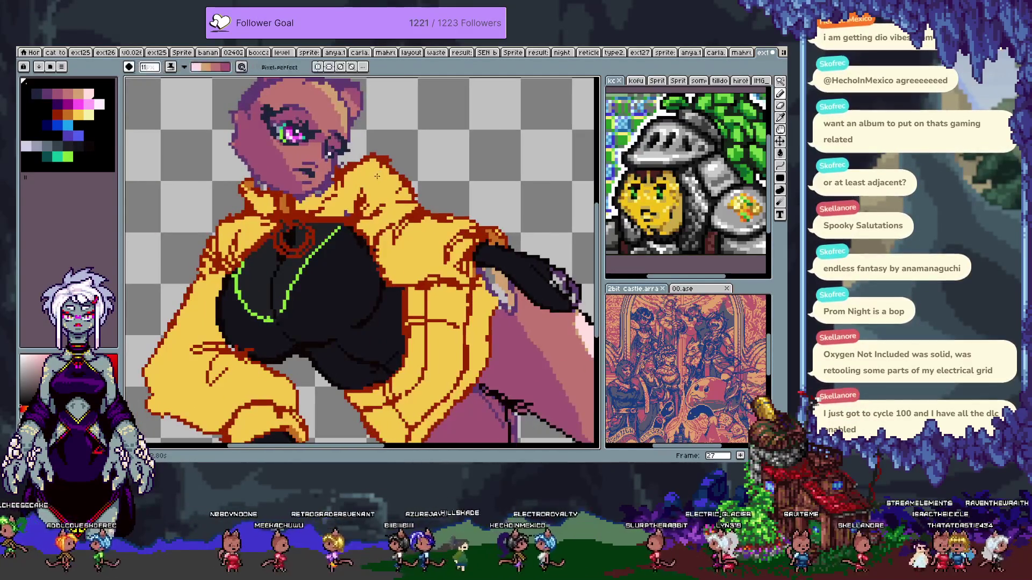
- Set the pencil brush size to 1 px and open the Ink options
key("v")
key("b")
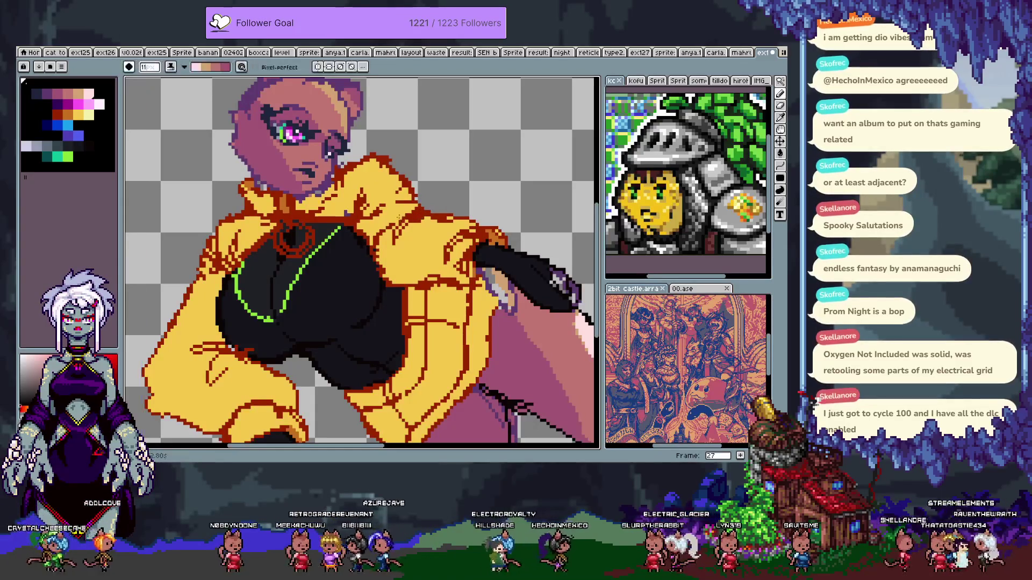
left_click(149, 67)
left_click(184, 67)
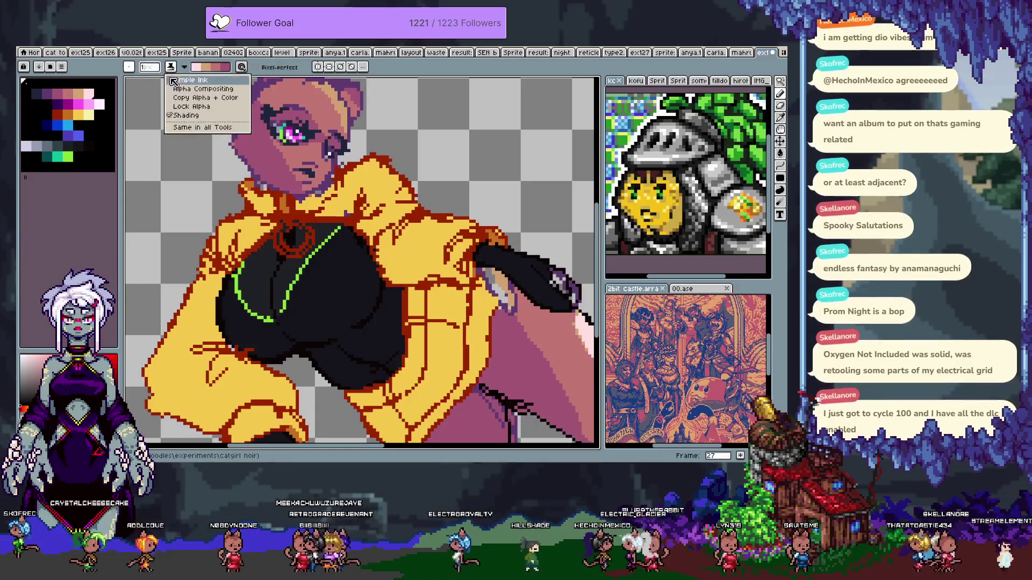
- Switch the pencil to Simple Ink and erase part of the jacket shoulder beside the face
left_click(175, 79)
key("e")
left_click_drag(391, 197, 384, 158)
key("ctrl+z")
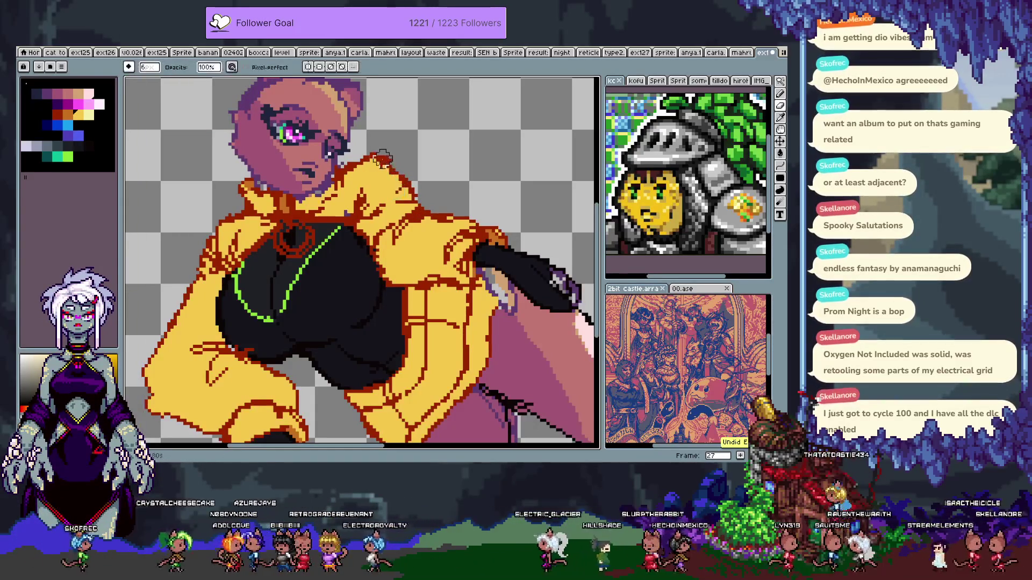
mouse_move(383, 201)
left_mouse_down()
mouse_move(413, 228)
mouse_move(382, 201)
left_mouse_up()
- Redraw the raised collar tip and shoulder edge with a dark-red outline
key("b")
left_click(376, 156, "alt")
left_click_drag(376, 156, 384, 161)
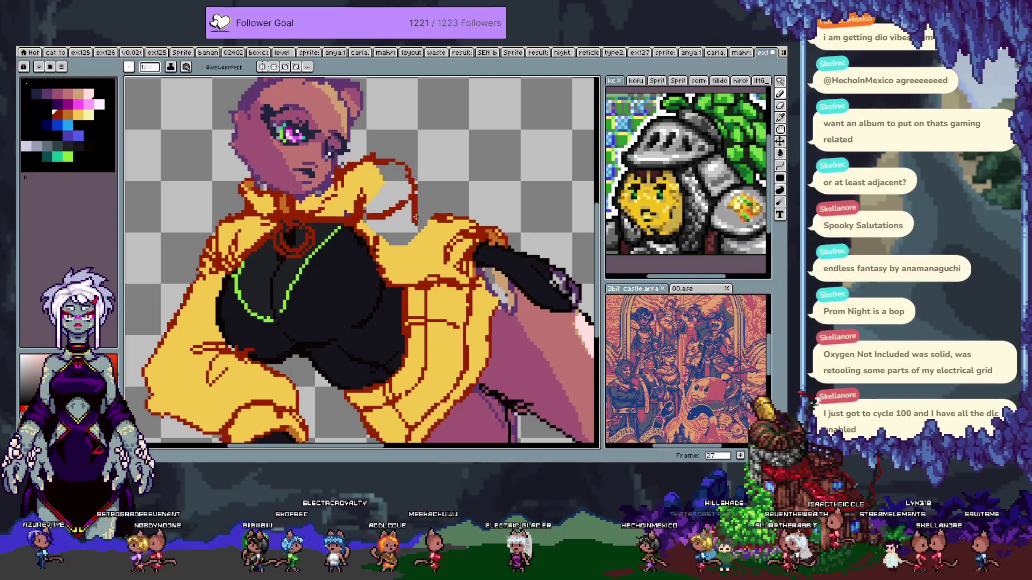
key("g")
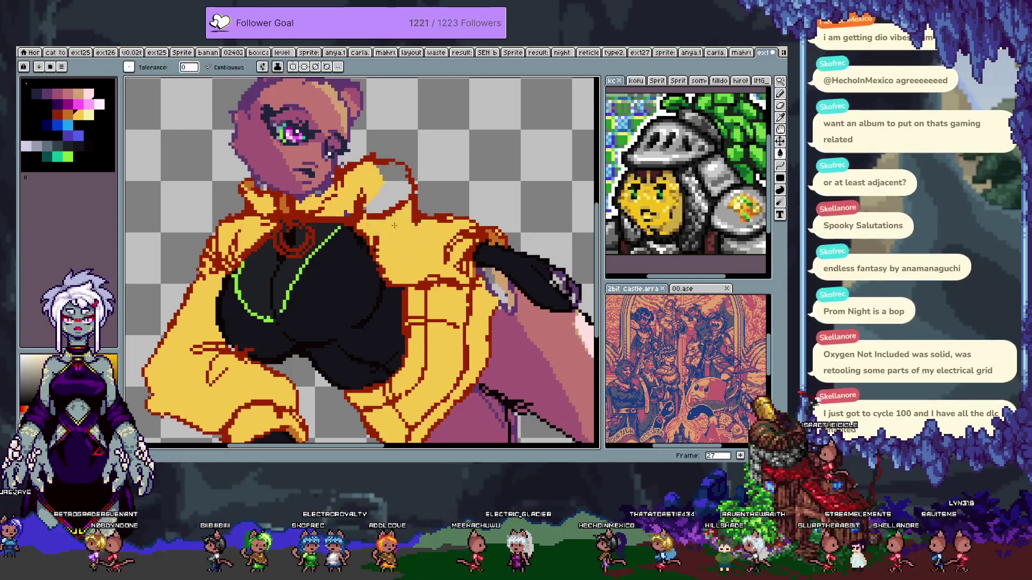
key("b")
left_click_drag(388, 249, 416, 224)
key("space")
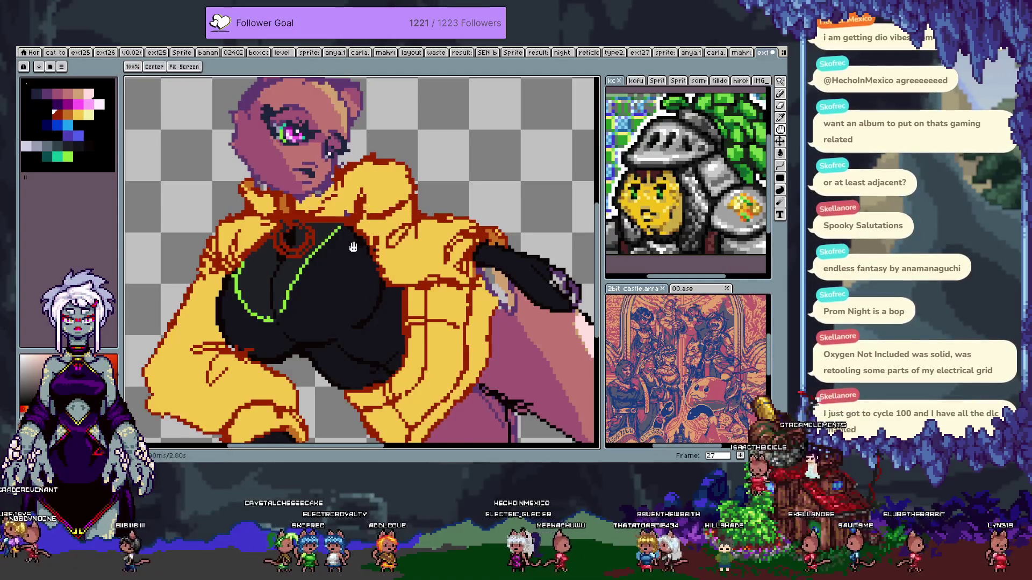
- Erase a stray pixel streak and paint dark shading pixels onto the black top
left_click_drag(353, 249, 392, 194)
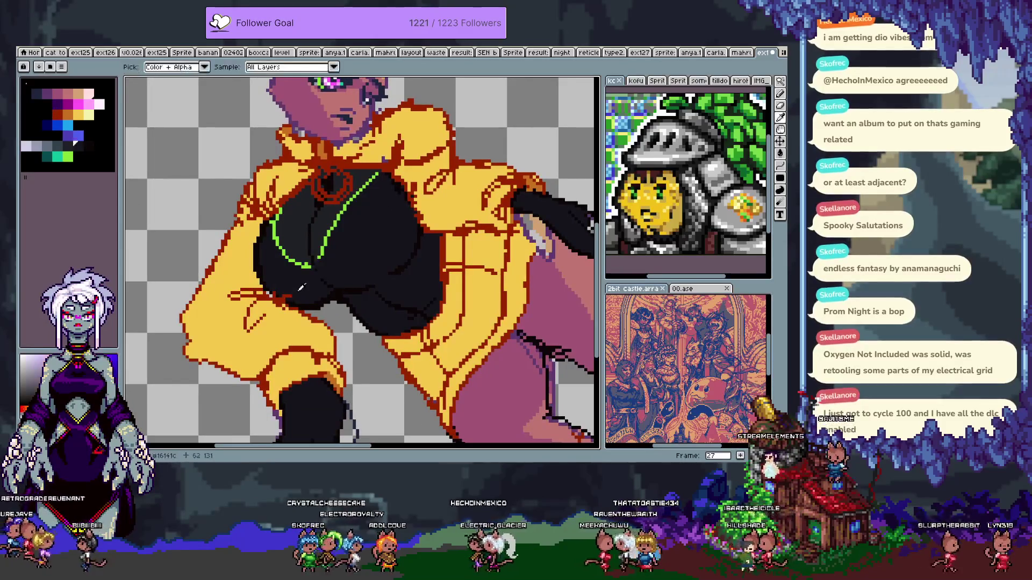
key("e")
left_click_drag(281, 294, 310, 297)
key("g")
key("i")
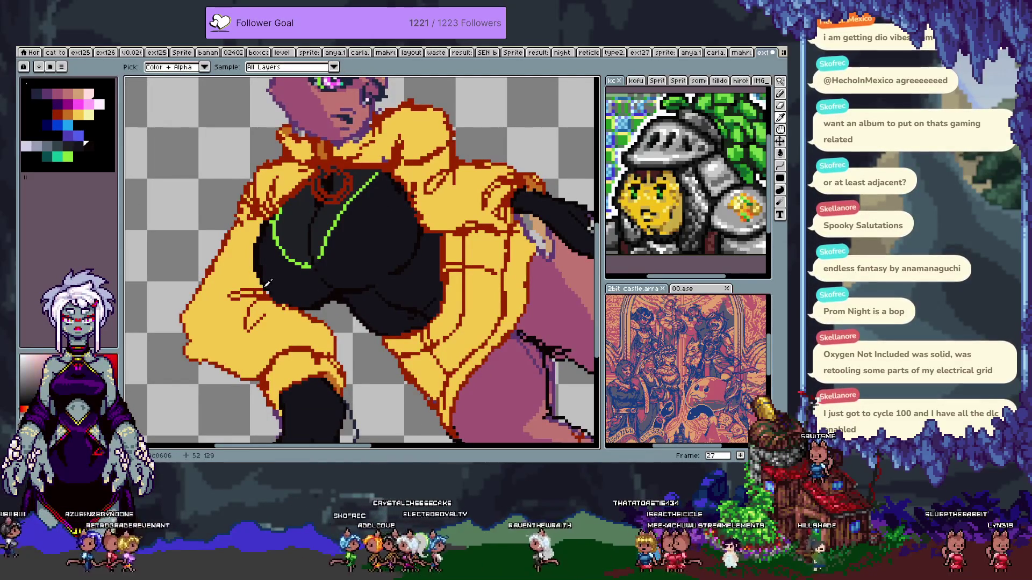
key("b")
left_click_drag(280, 308, 290, 310)
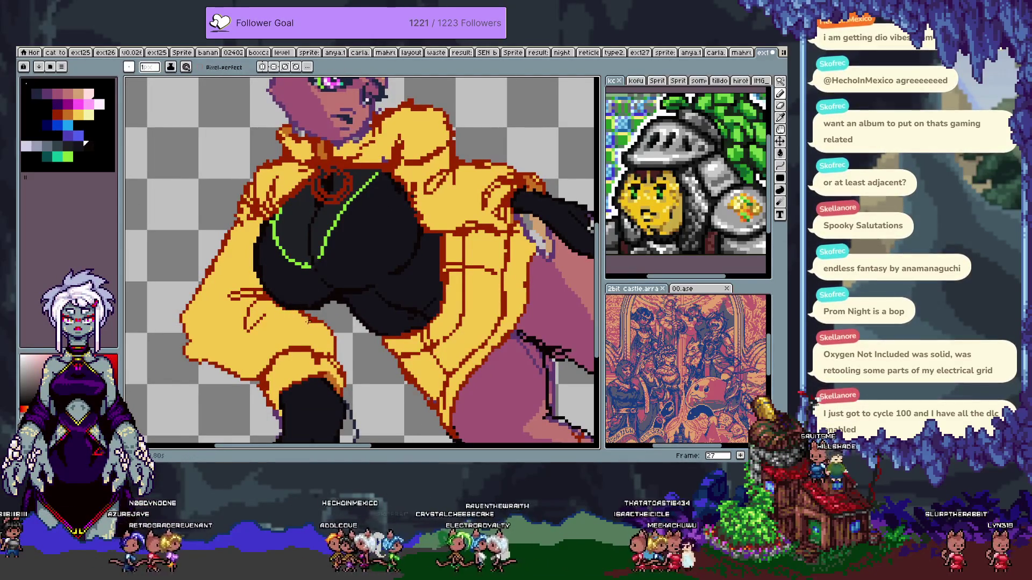
left_click_drag(492, 318, 364, 265)
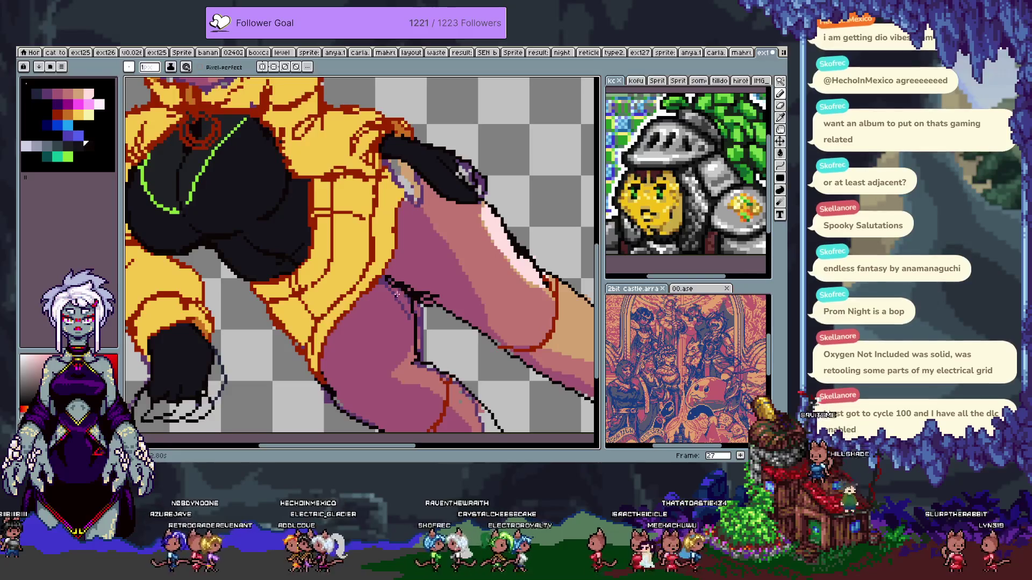
- On frame 28, sample dark and pink colours from the artwork around the glove and hip
key("Tab")
key("Tab")
left_click_drag(402, 295, 444, 272)
key("g")
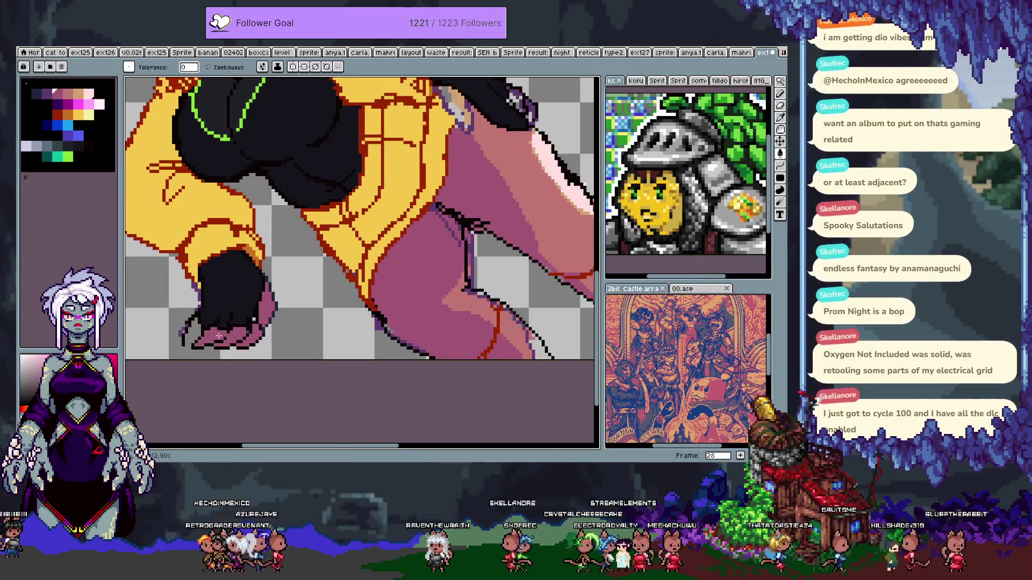
key("b")
mouse_move(462, 158)
left_mouse_down()
mouse_move(391, 229)
mouse_move(392, 247)
left_mouse_up()
key("g")
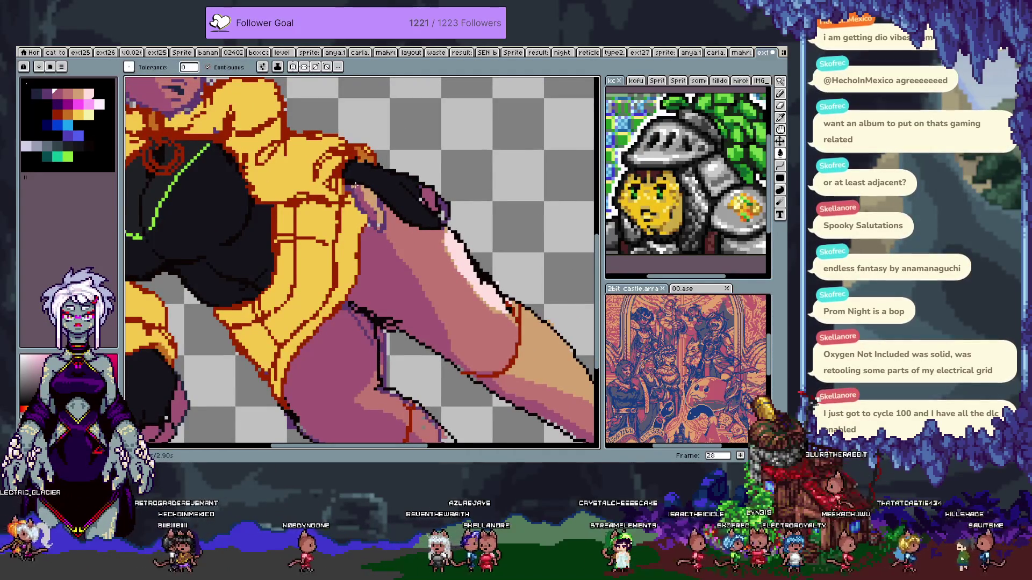
key("b")
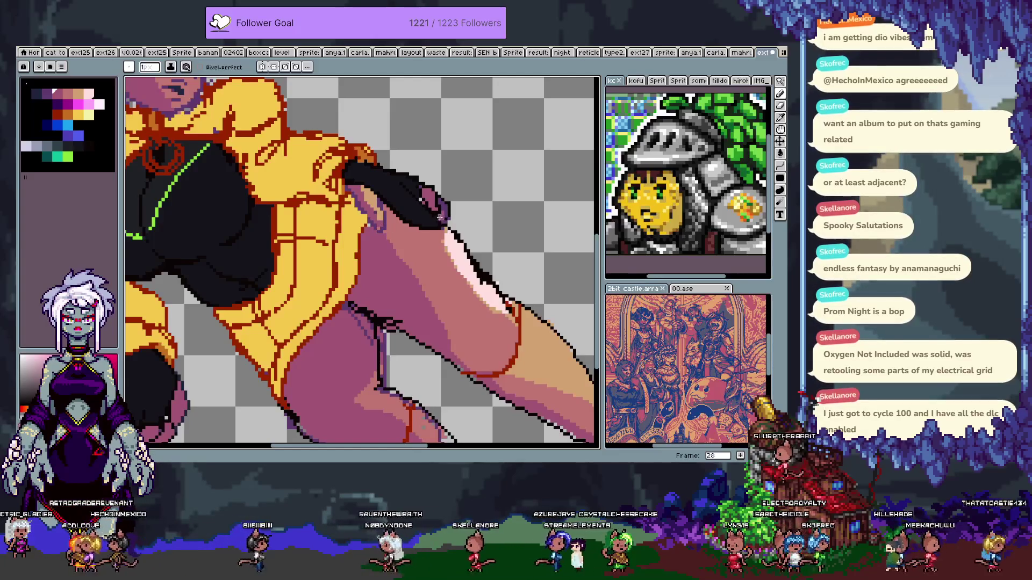
key("i")
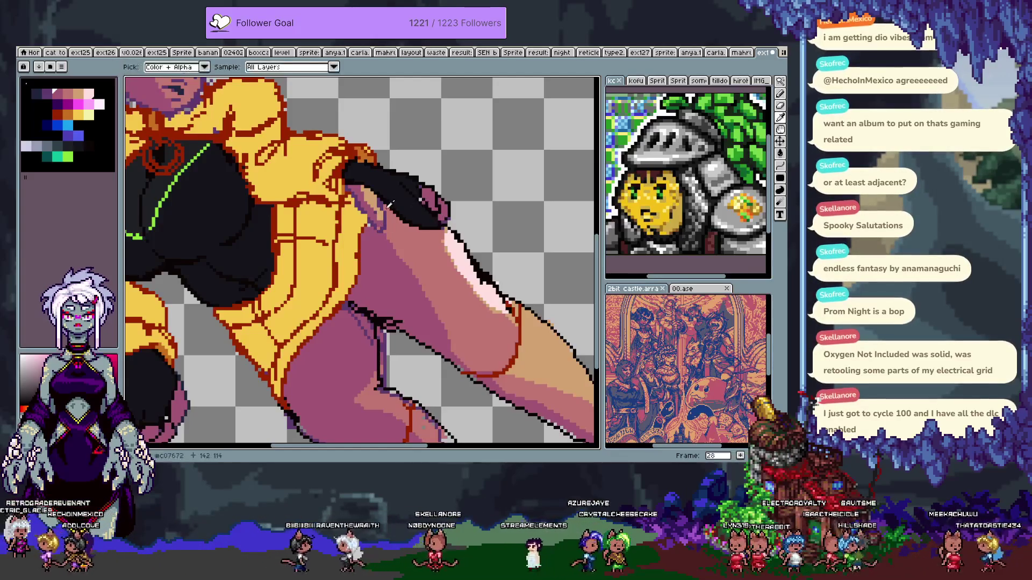
key("b")
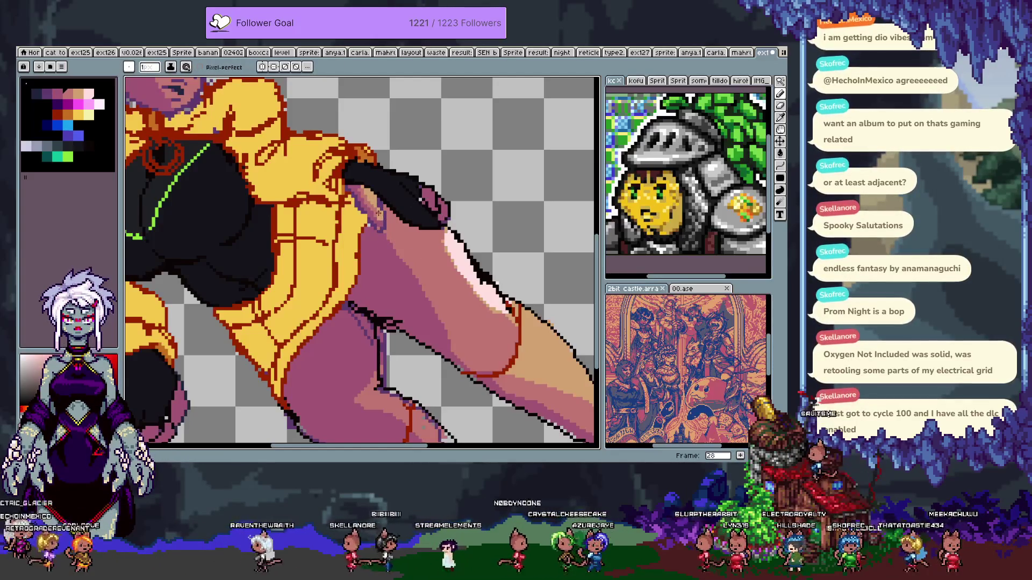
left_click(416, 189, "alt")
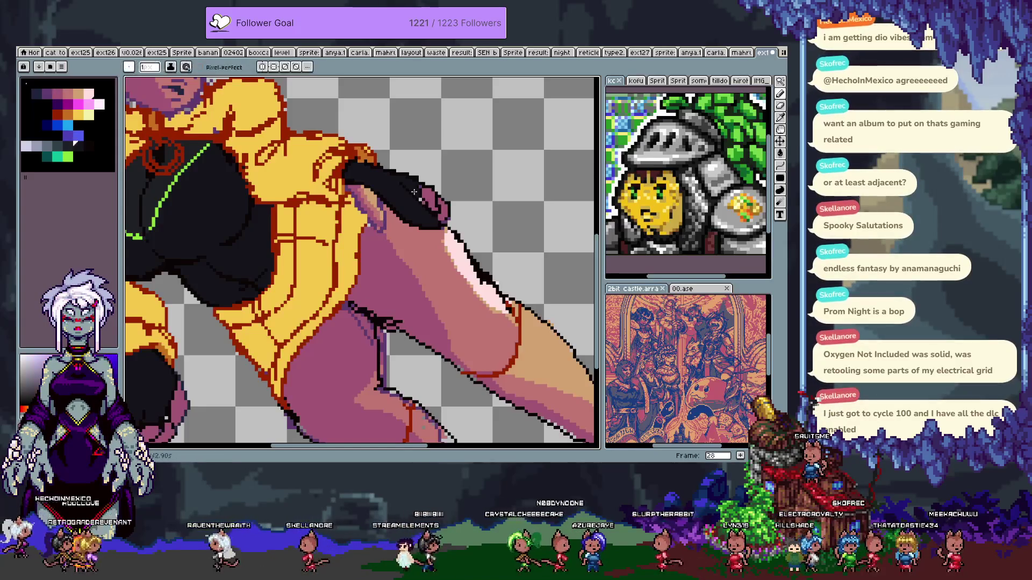
left_click(423, 200, "alt")
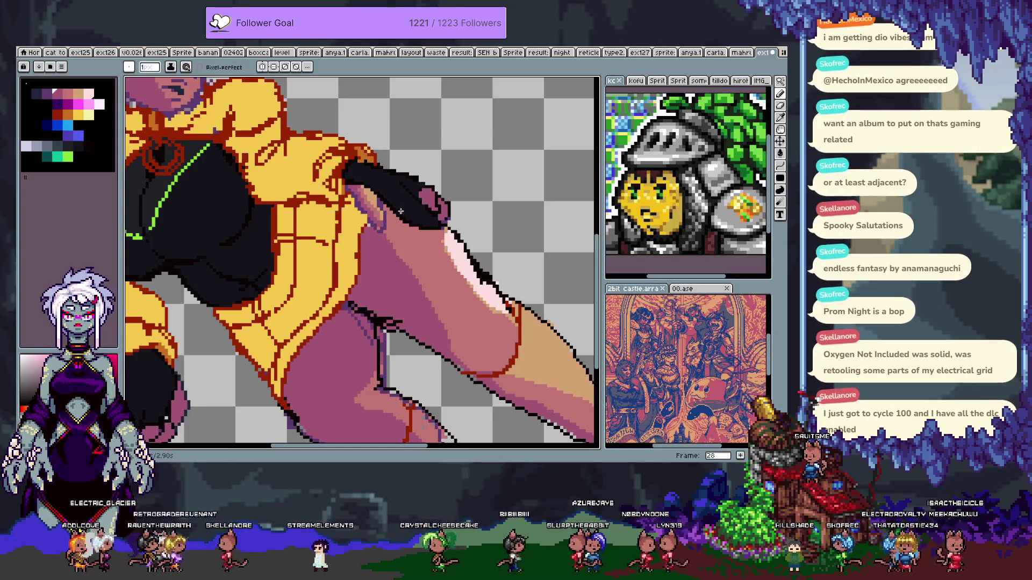
- Sample several neighbouring dark shades from the black glove for its shading
scroll(403, 212, "down", 5)
key("g")
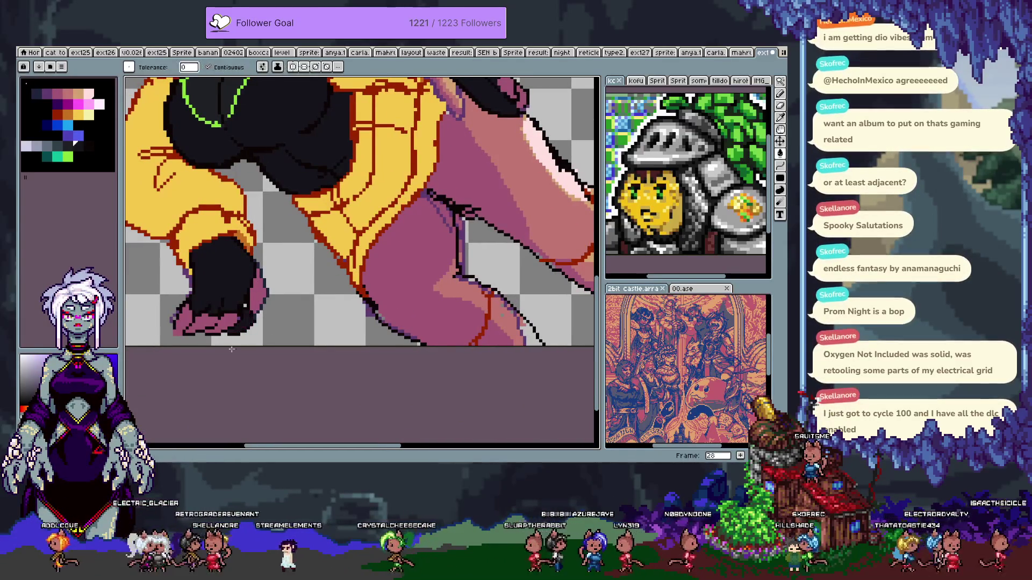
key("b")
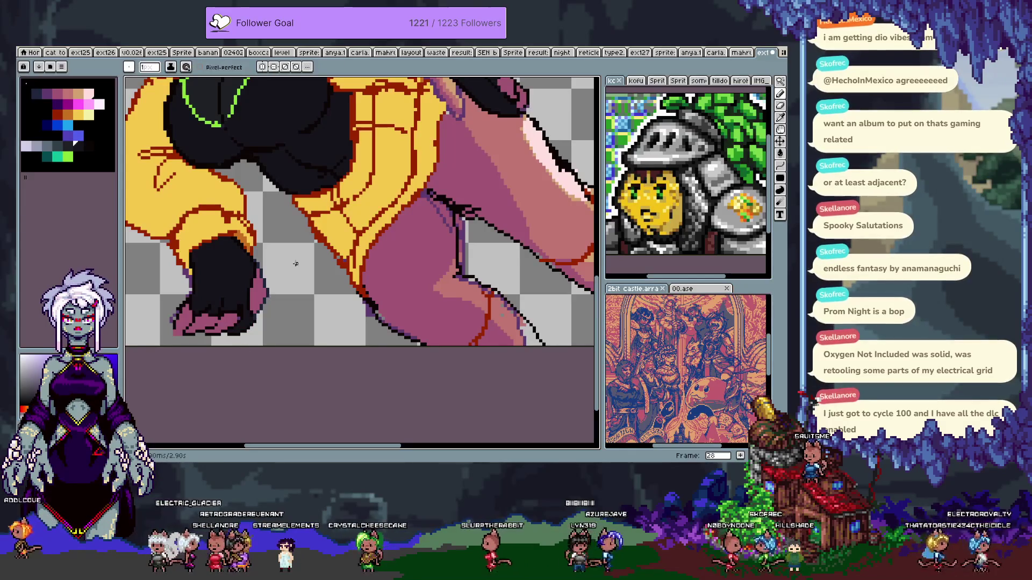
left_click(251, 278, "alt")
left_click(250, 309, "alt")
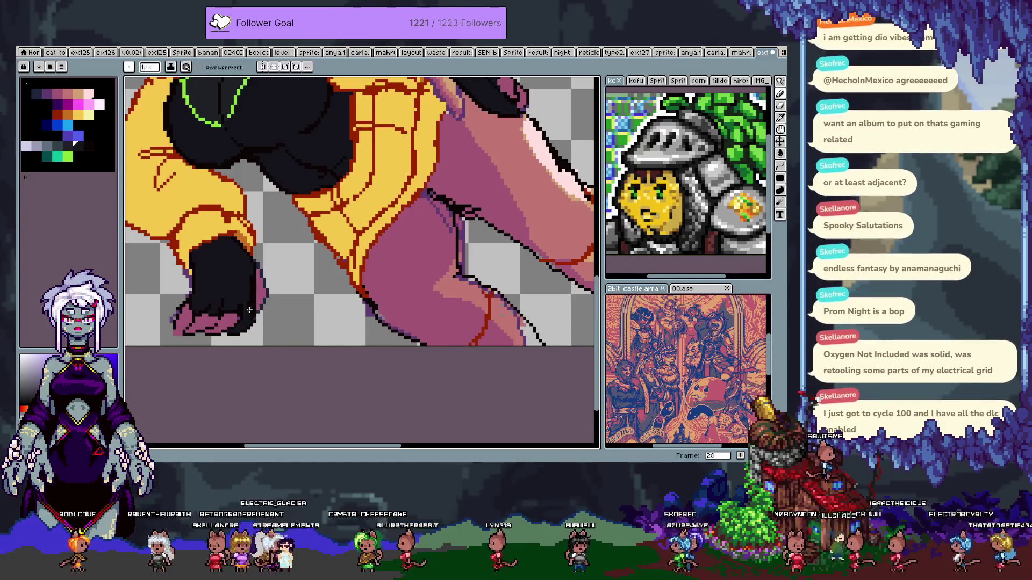
left_click(246, 302, "alt")
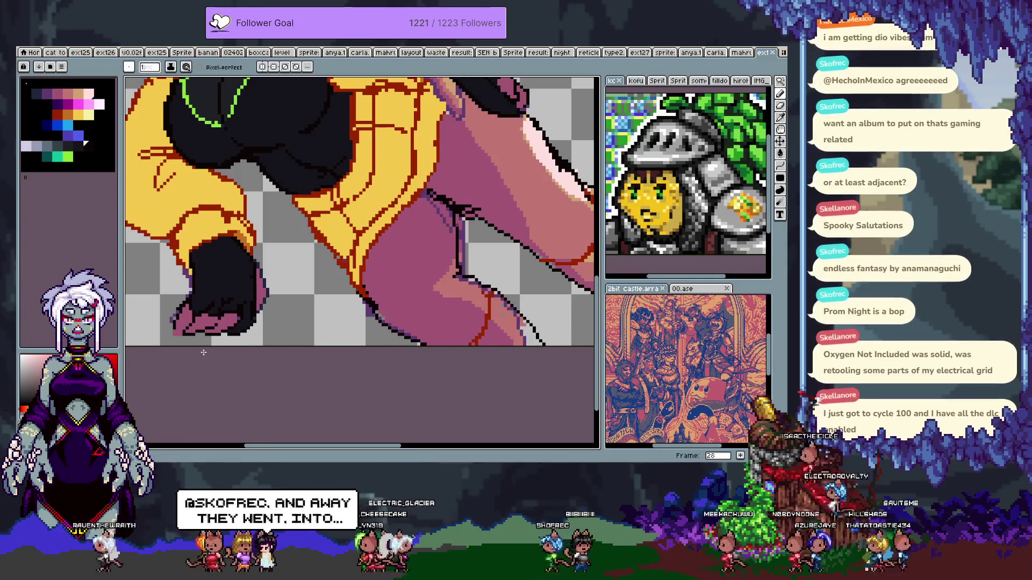
scroll(203, 353, "up", 10)
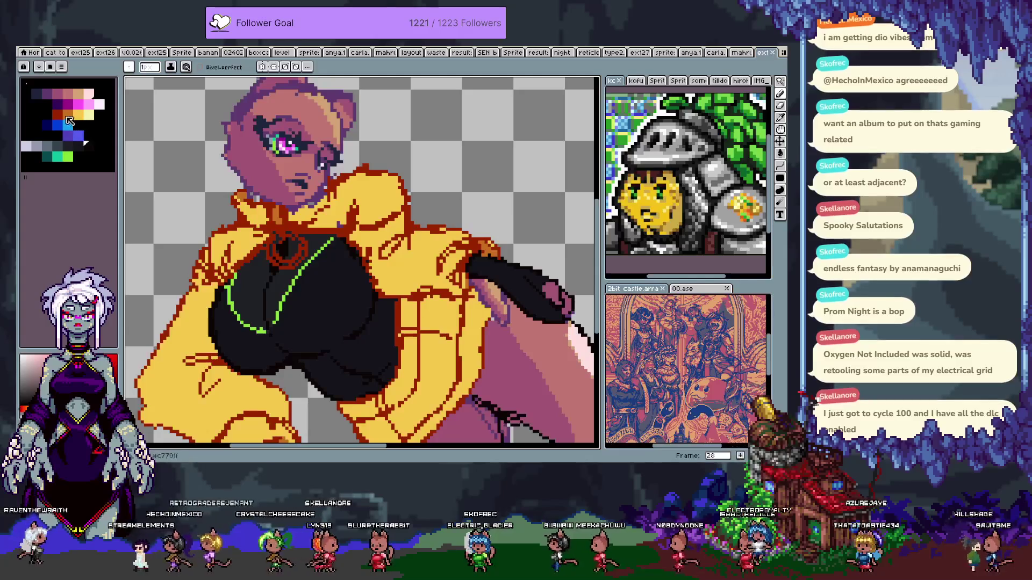
left_click(129, 67)
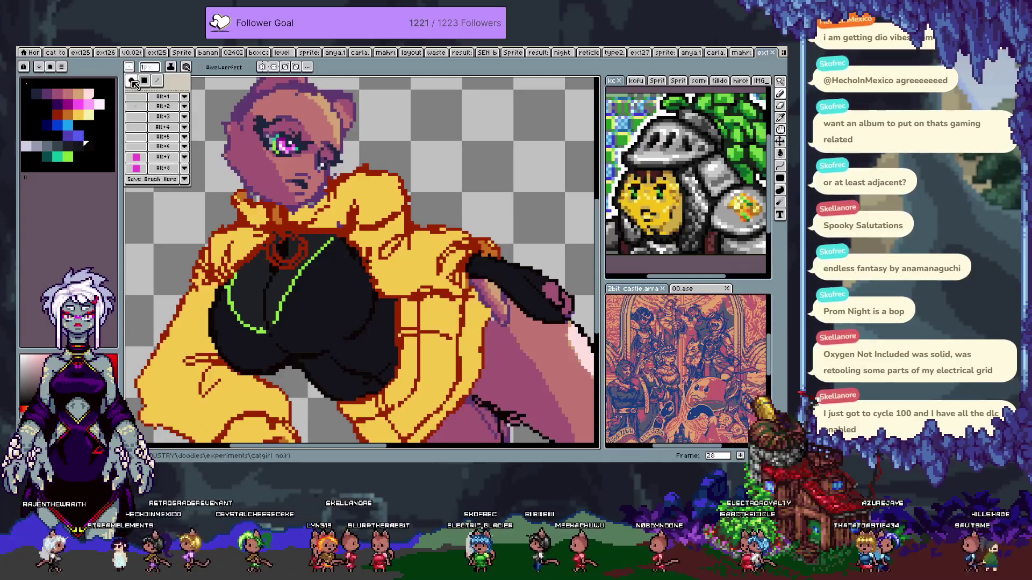
- Set the pencil to Shading ink with the red-to-yellow ramp and shade the jacket orange
left_click(171, 66)
left_click(171, 66)
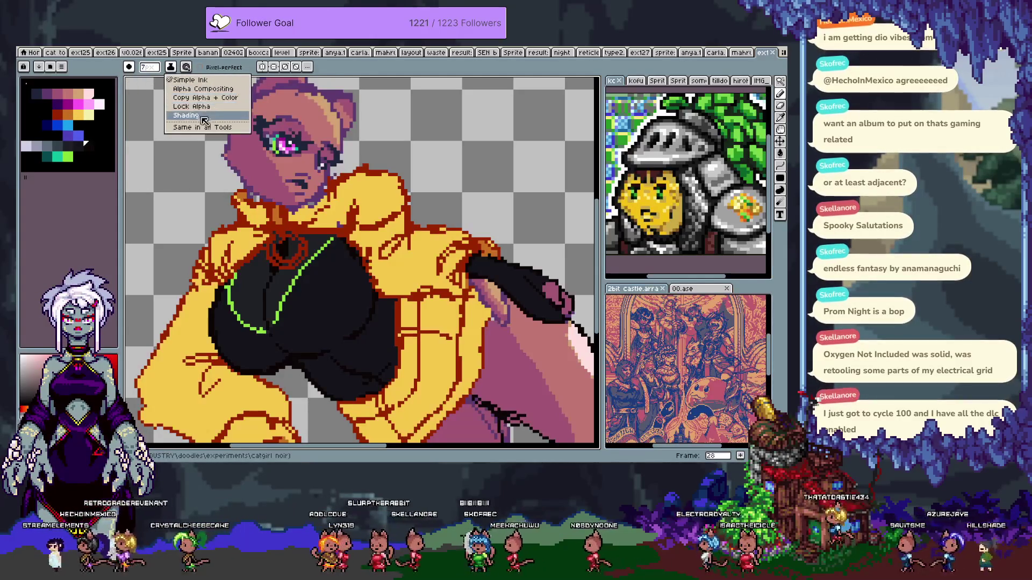
left_click(204, 116)
left_click_drag(54, 115, 93, 123)
mouse_move(330, 218)
left_mouse_down()
mouse_move(376, 231)
mouse_move(384, 258)
mouse_move(368, 235)
mouse_move(389, 287)
mouse_move(400, 250)
mouse_move(396, 265)
mouse_move(433, 288)
left_mouse_up()
- Fill the jacket's left section with orange instead of pale yellow
key("g")
scroll(349, 258, "down", 3)
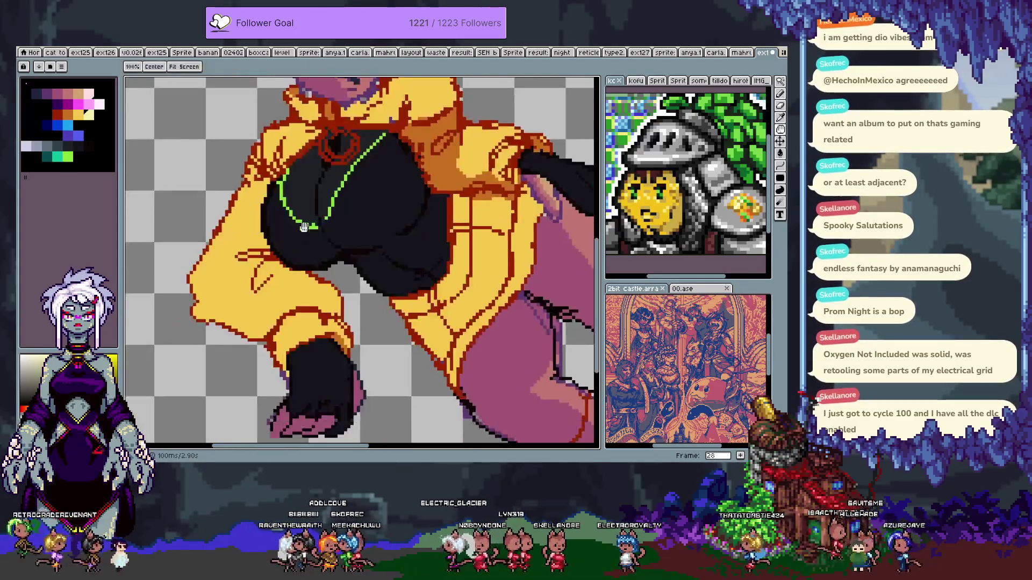
left_click(238, 233)
key("ctrl+z")
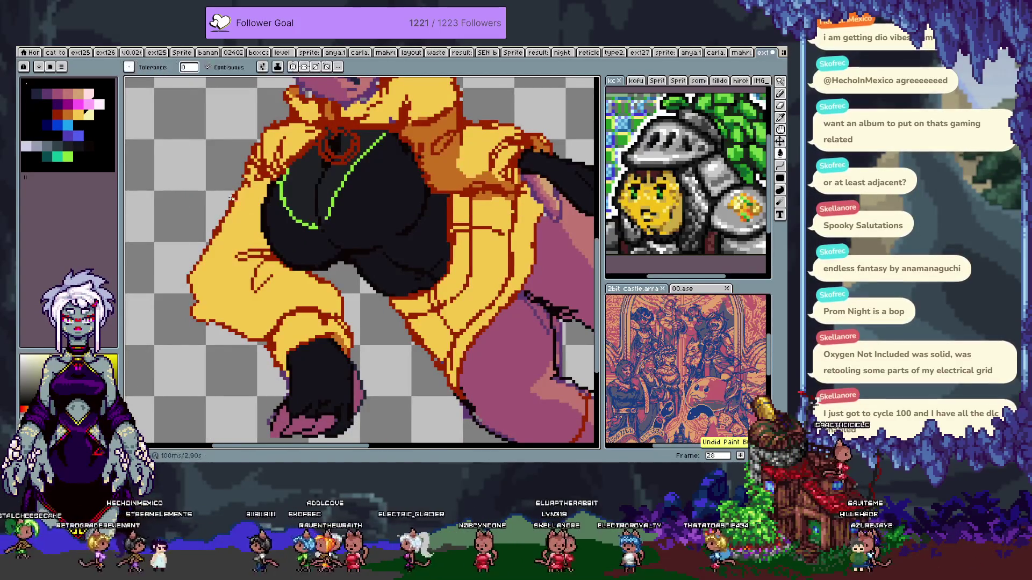
left_click(73, 118)
left_click(248, 242)
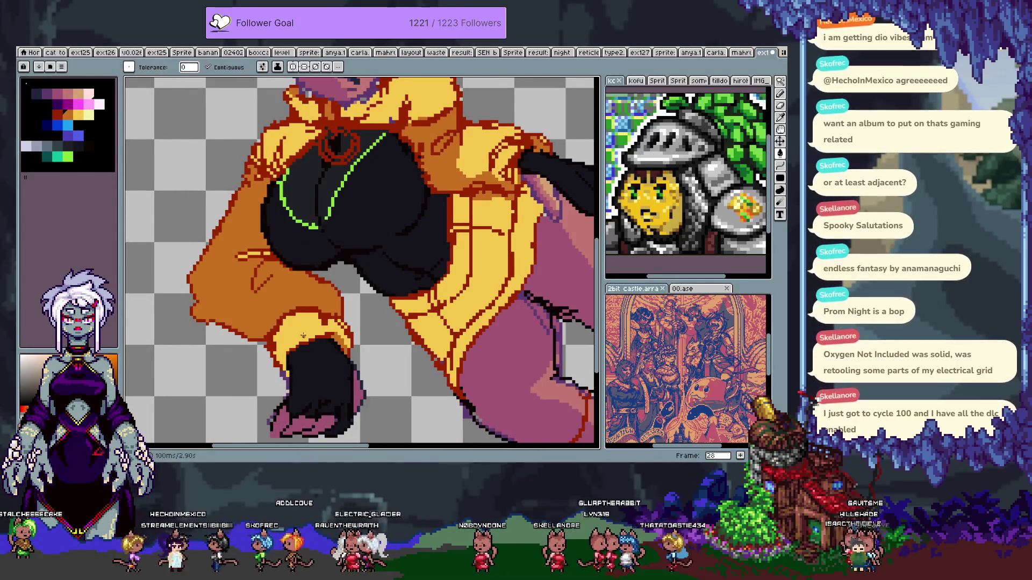
key("b")
- Touch up the jacket's dark-orange lower outline and shading, undoing stray strokes
left_click_drag(280, 363, 283, 348)
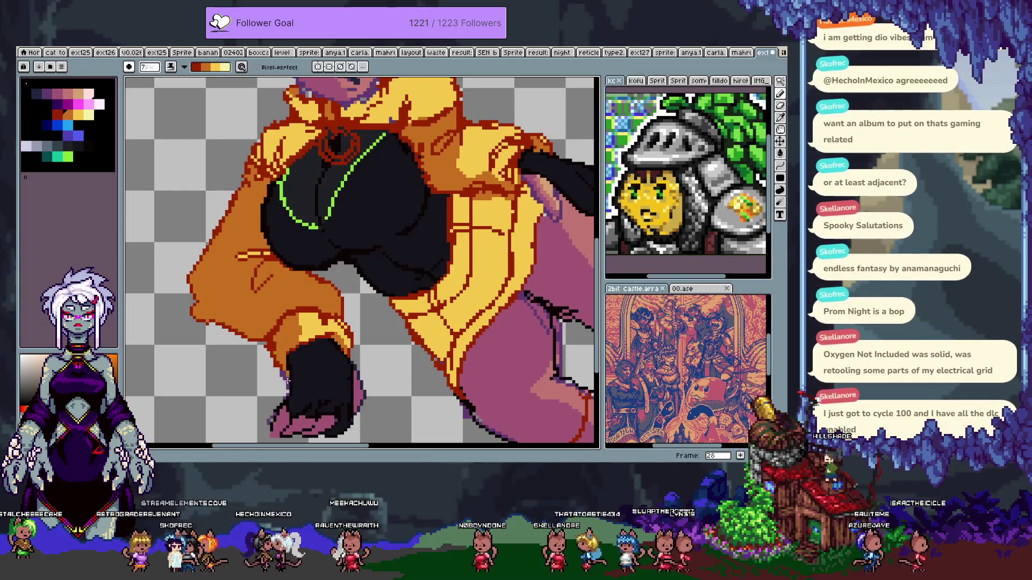
key("ctrl+z")
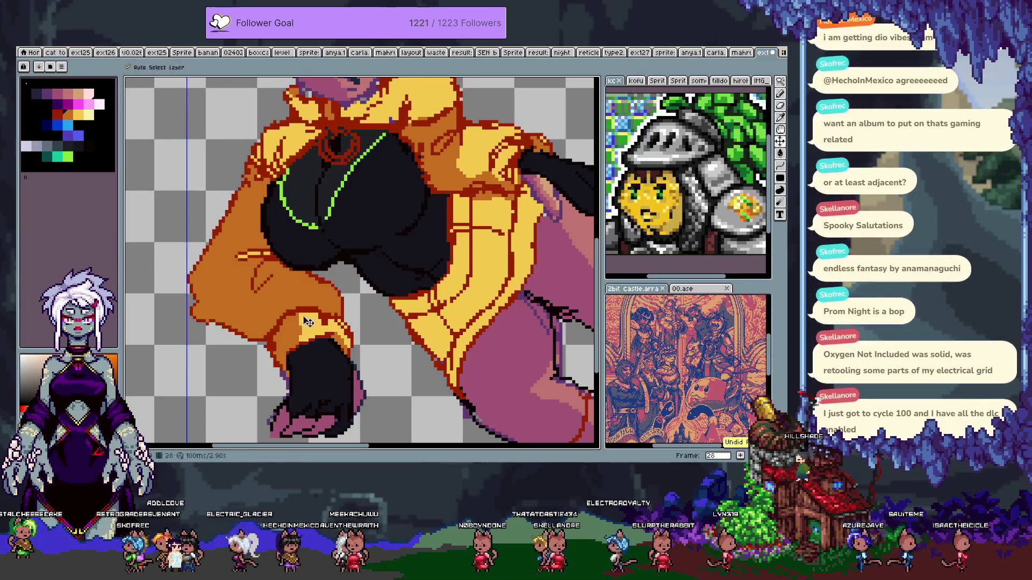
mouse_move(406, 315)
left_mouse_down()
mouse_move(438, 358)
mouse_move(446, 338)
left_mouse_up()
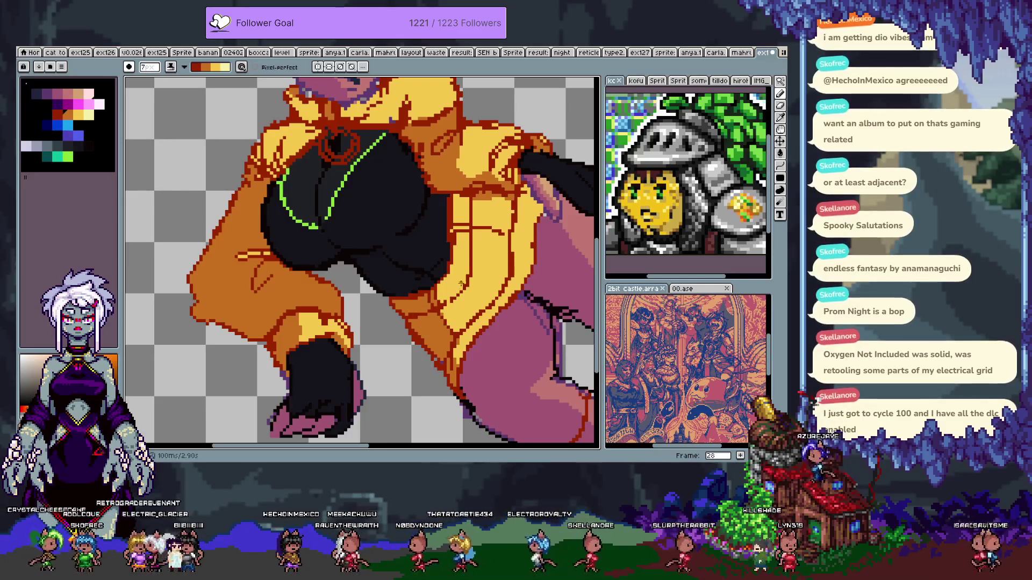
left_click_drag(500, 293, 471, 272)
left_click_drag(465, 221, 425, 304)
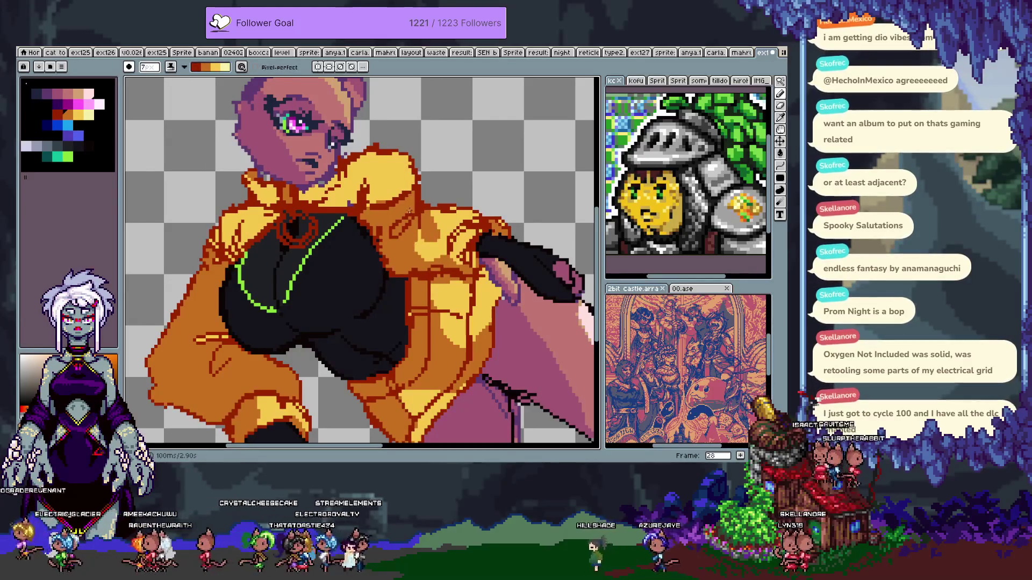
key("ctrl+z")
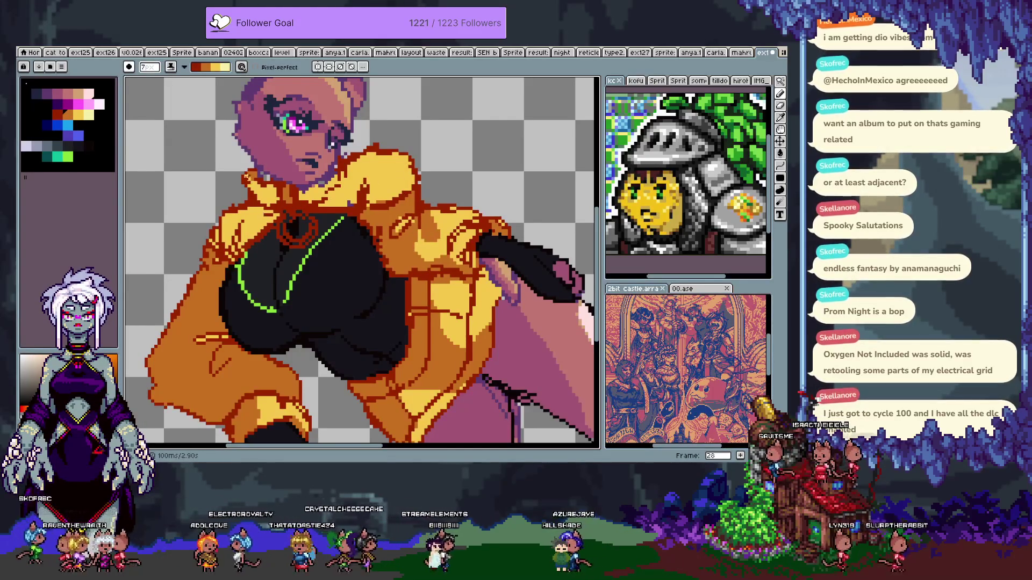
key("x")
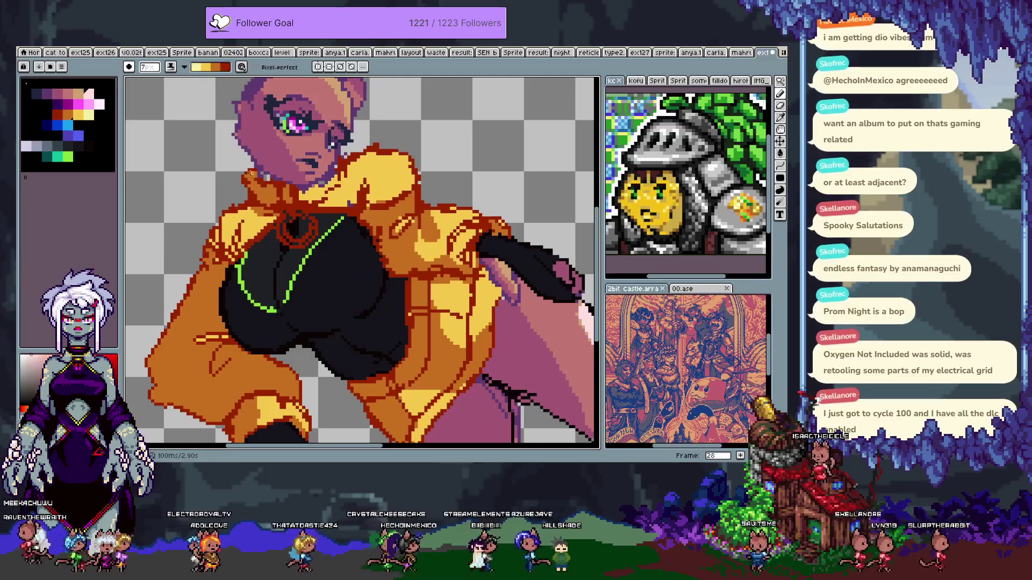
key("ctrl+z")
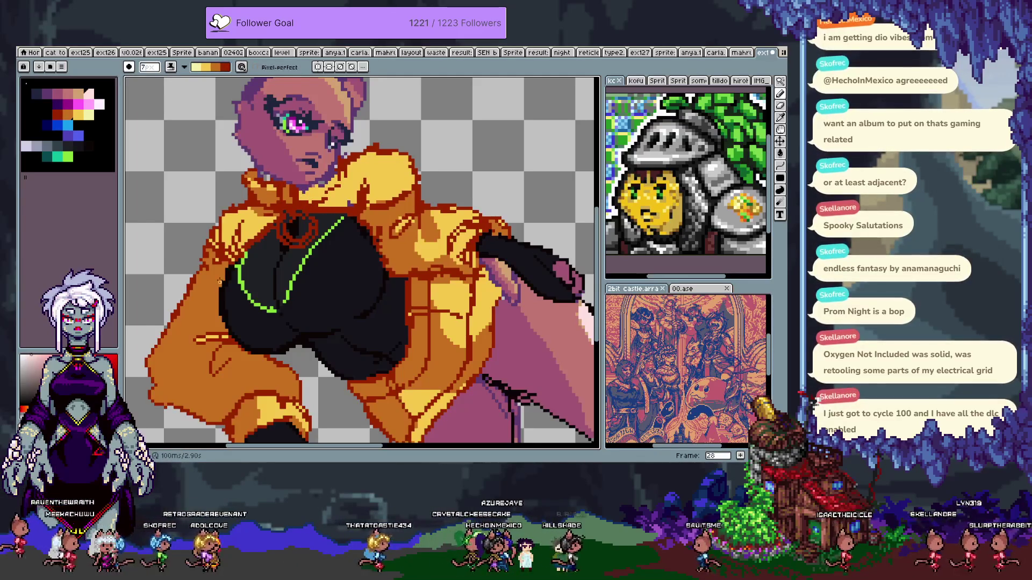
key("x")
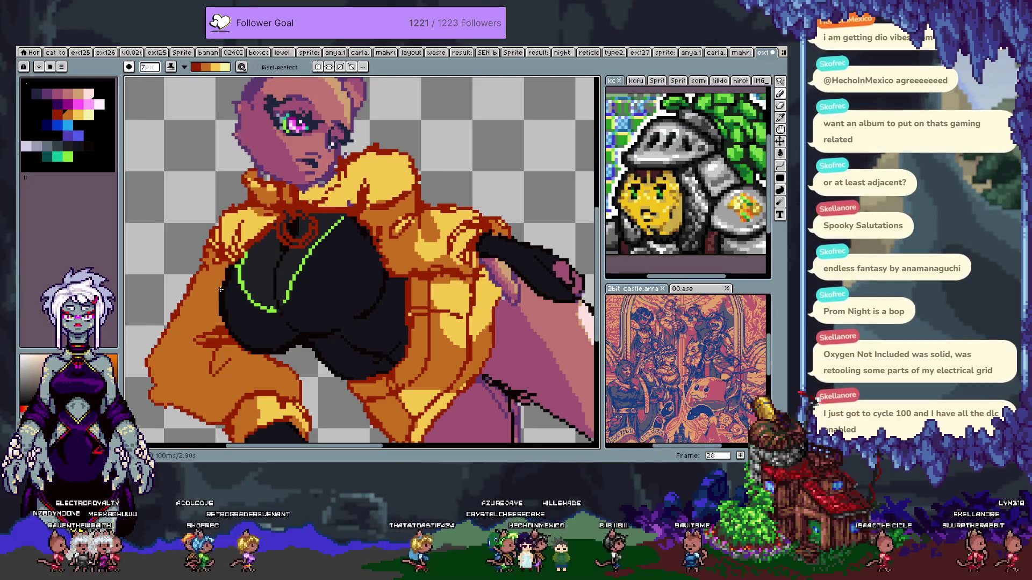
key("ctrl+z")
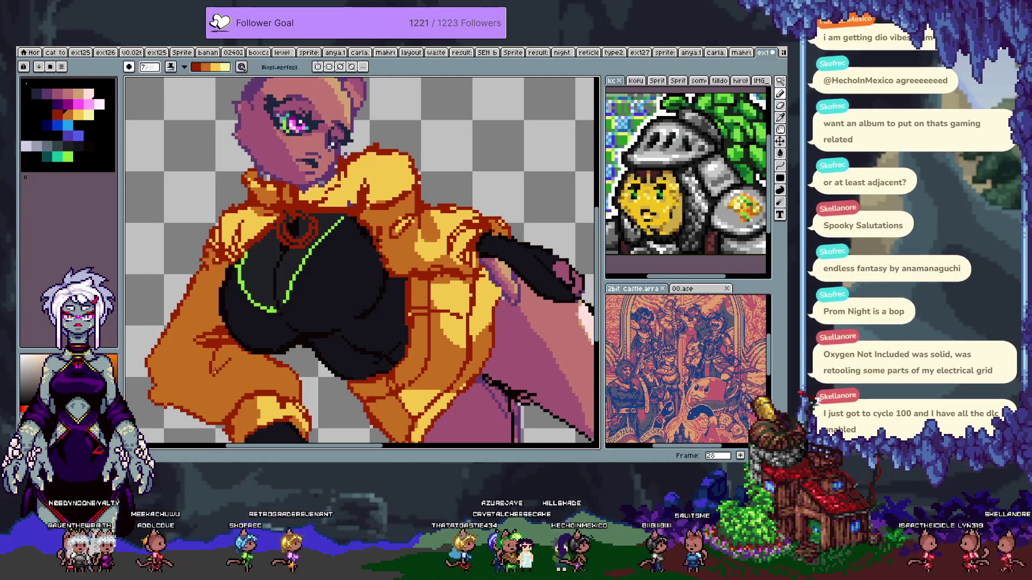
- Add dark-red shading and a light-yellow highlight to the orange sleeve, then show the timeline
left_click_drag(214, 370, 227, 352)
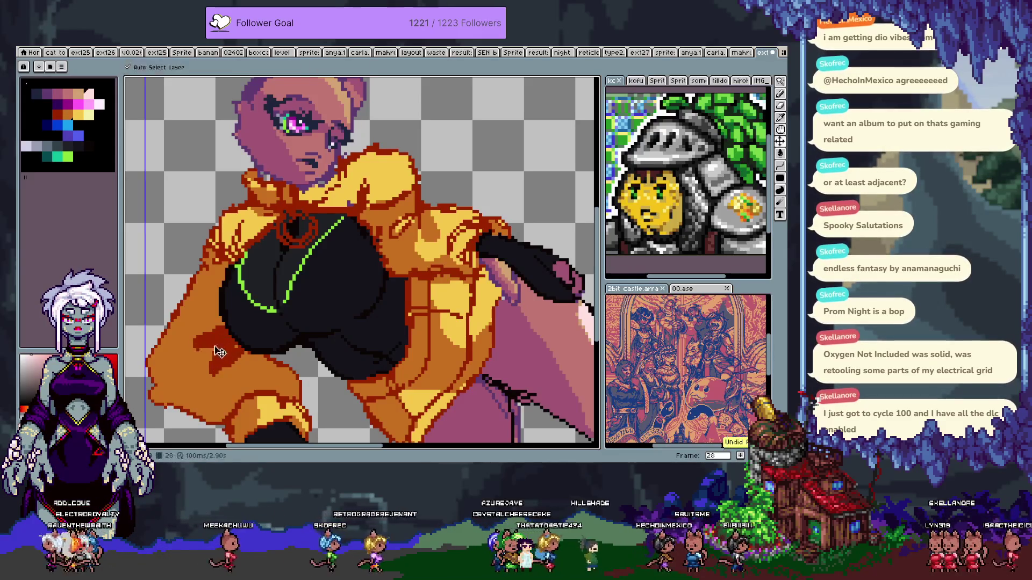
mouse_move(210, 352)
left_mouse_down()
mouse_move(207, 372)
mouse_move(273, 290)
left_mouse_up()
key("v")
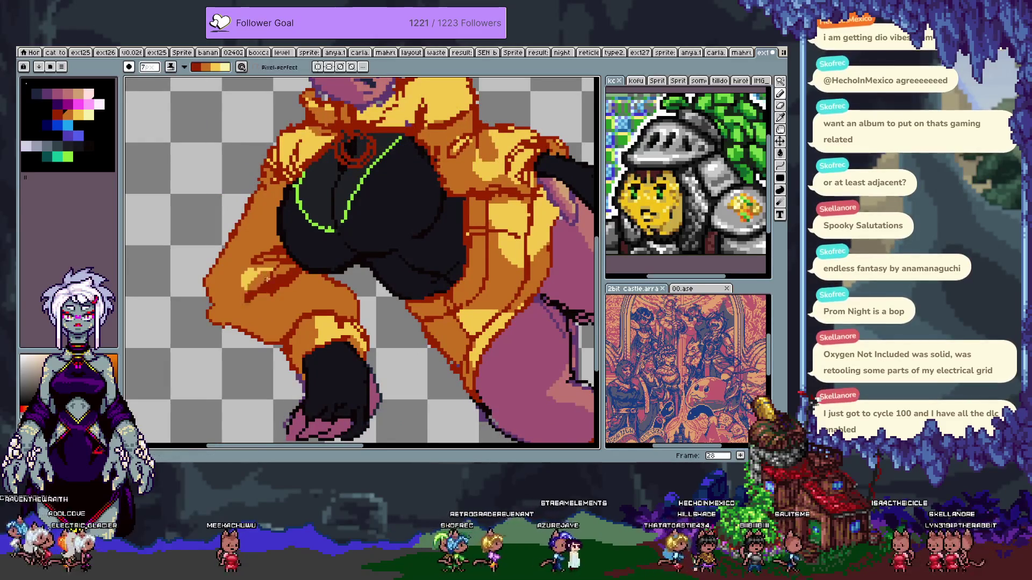
key("ctrl+z")
key("ctrl+y")
key("ctrl+y")
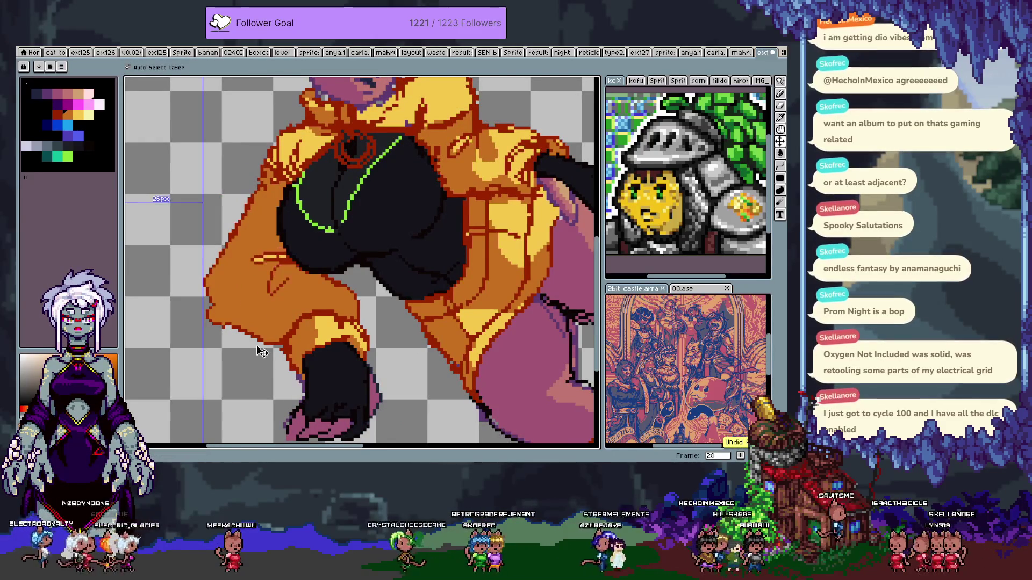
key("b")
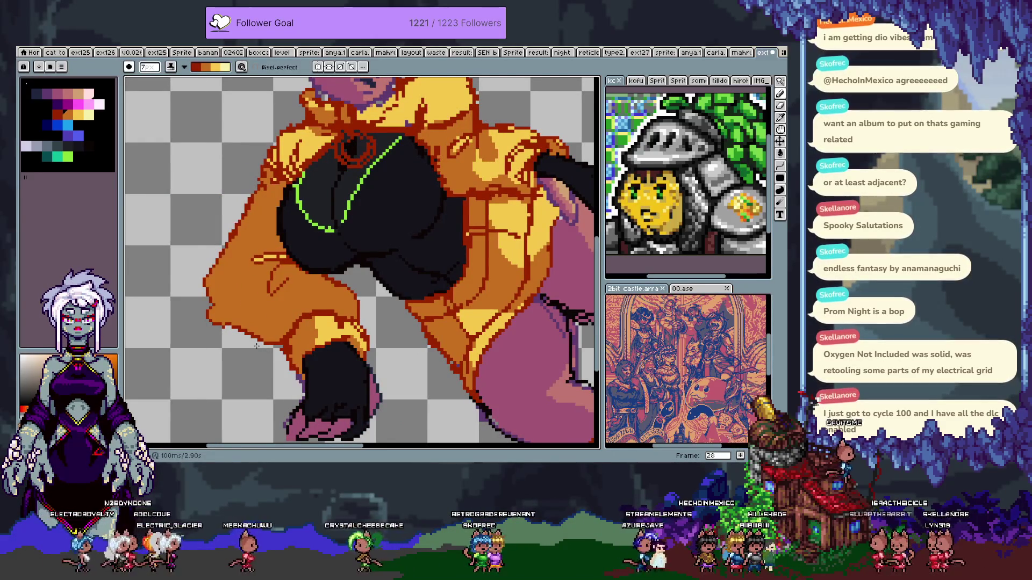
scroll(353, 258, "up", 5)
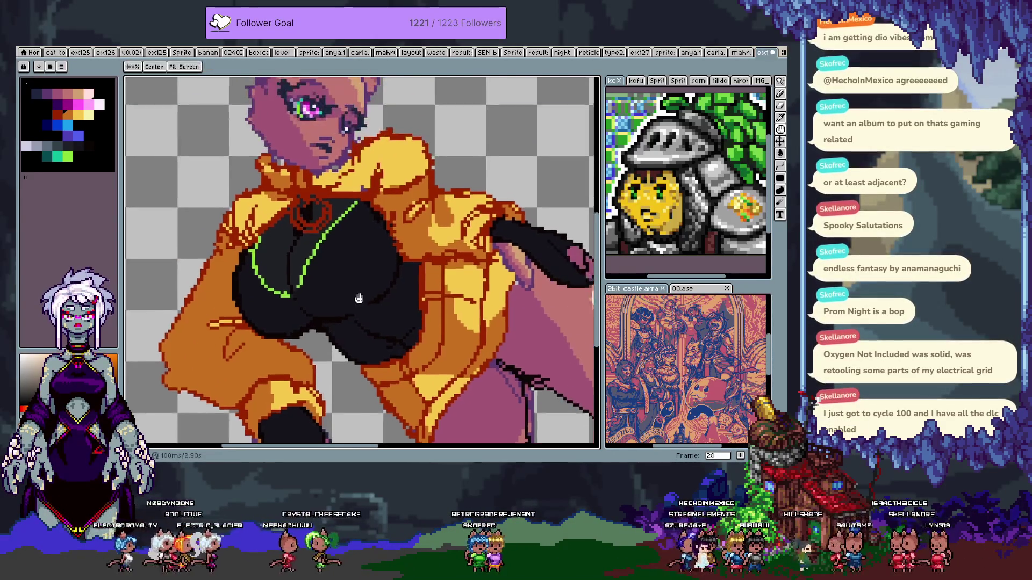
key("Tab")
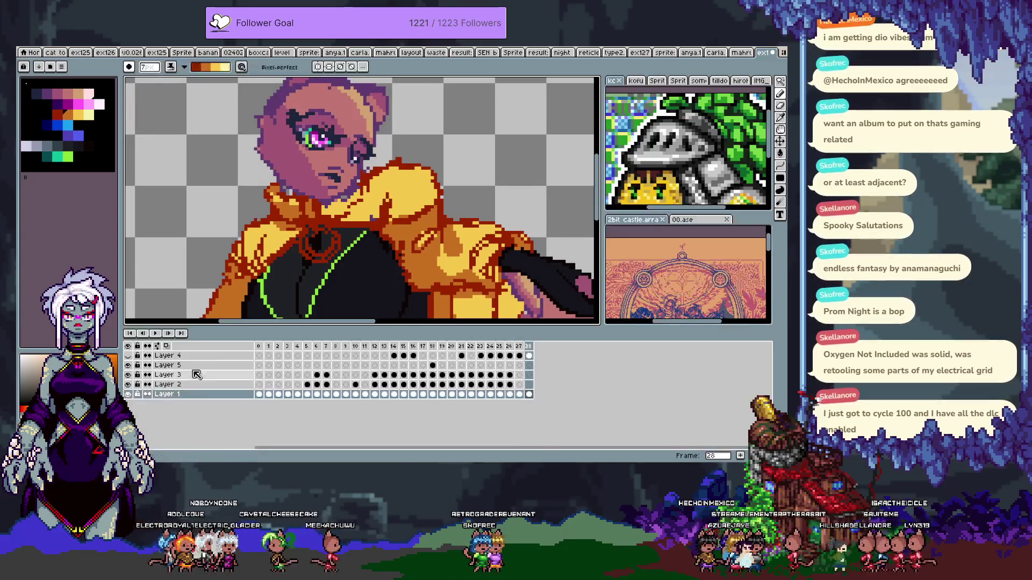
- Unhide the pink hair layer and check the character on the enlarged canvas
left_click(127, 357)
key("Tab")
scroll(246, 269, "up", 3)
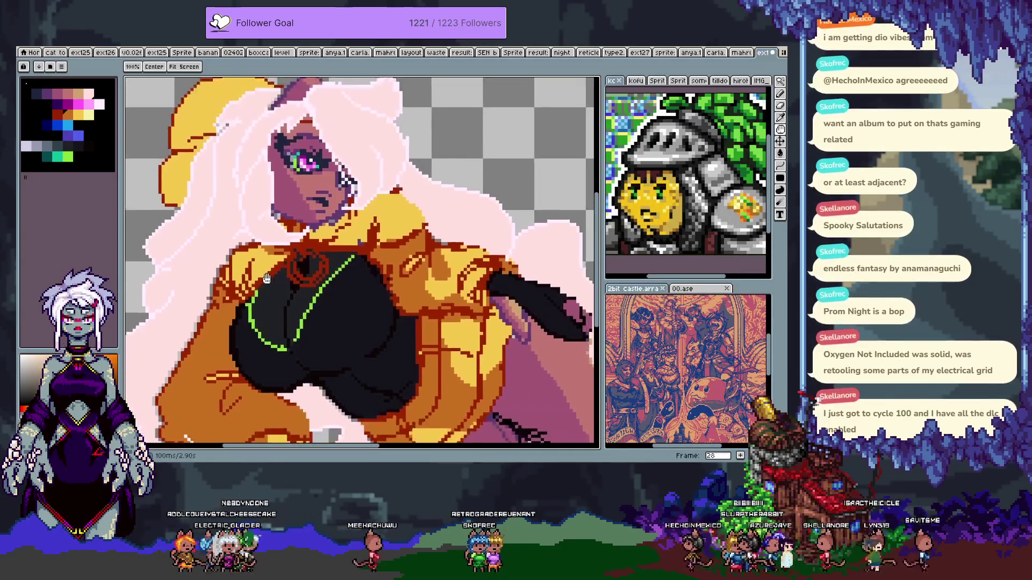
scroll(247, 269, "down", 2)
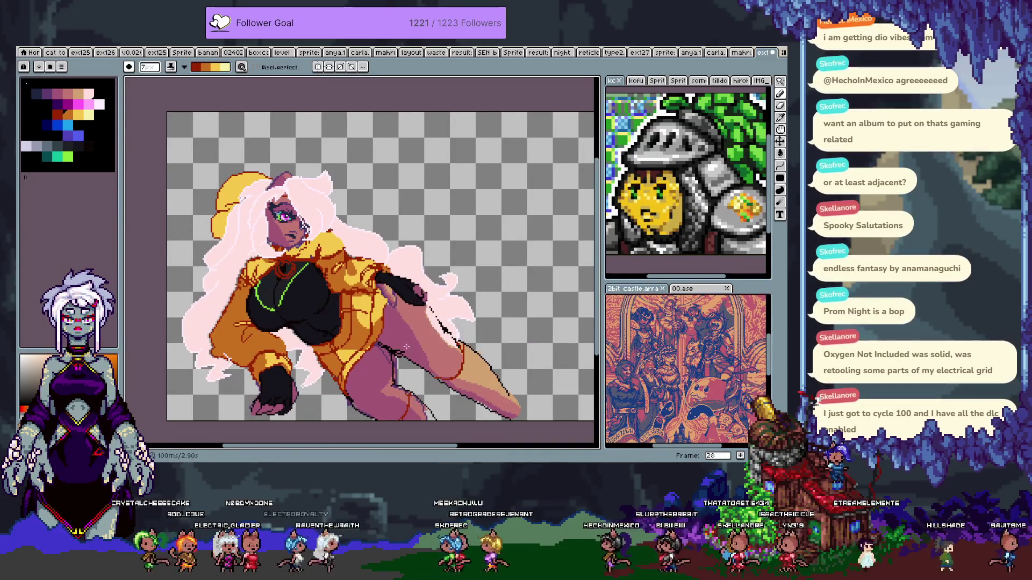
- Select frame 28 across all layers and add a new frame 29 after it
key("Tab")
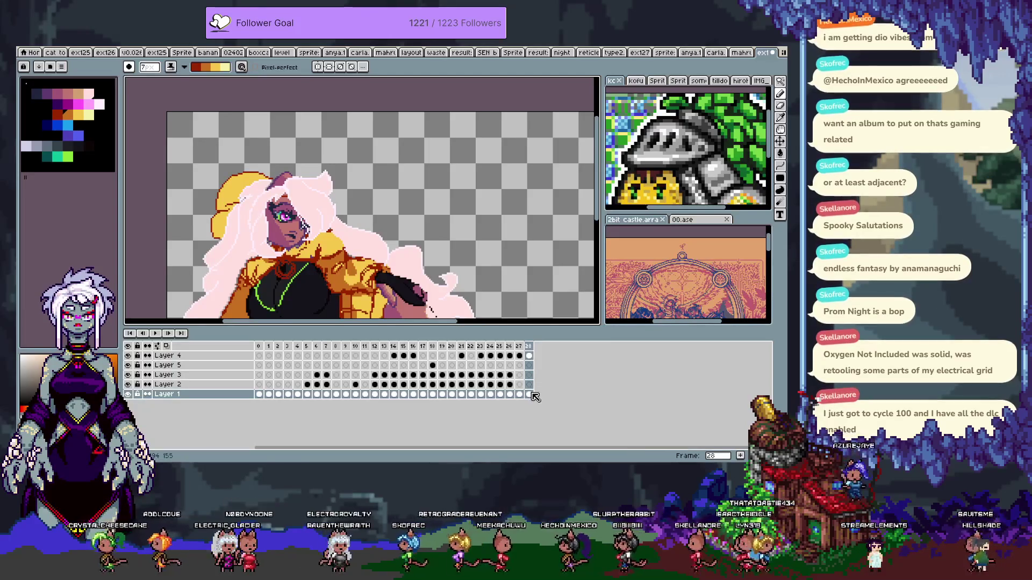
left_click_drag(532, 394, 536, 333)
key("alt+n")
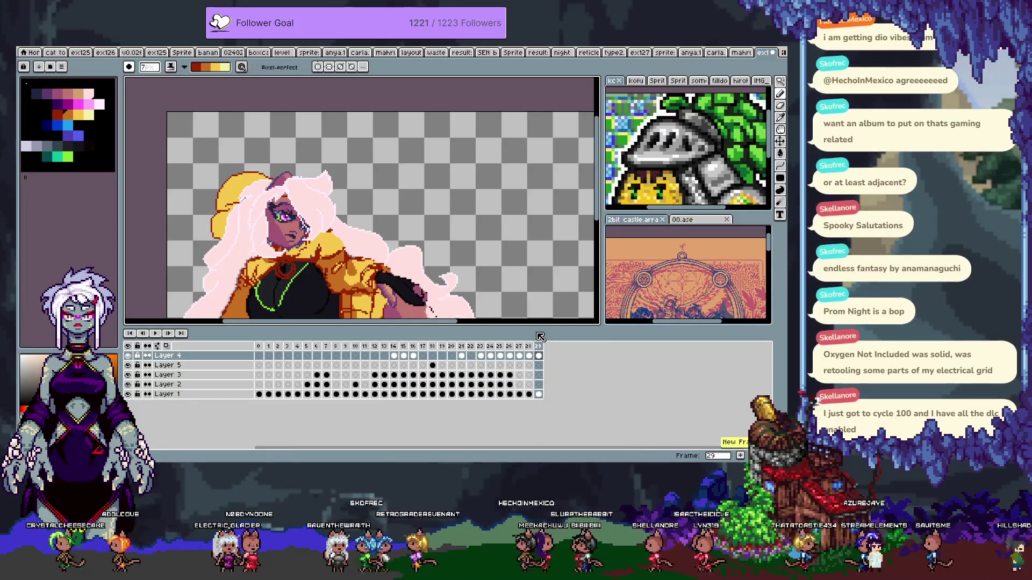
left_click(538, 394, "shift")
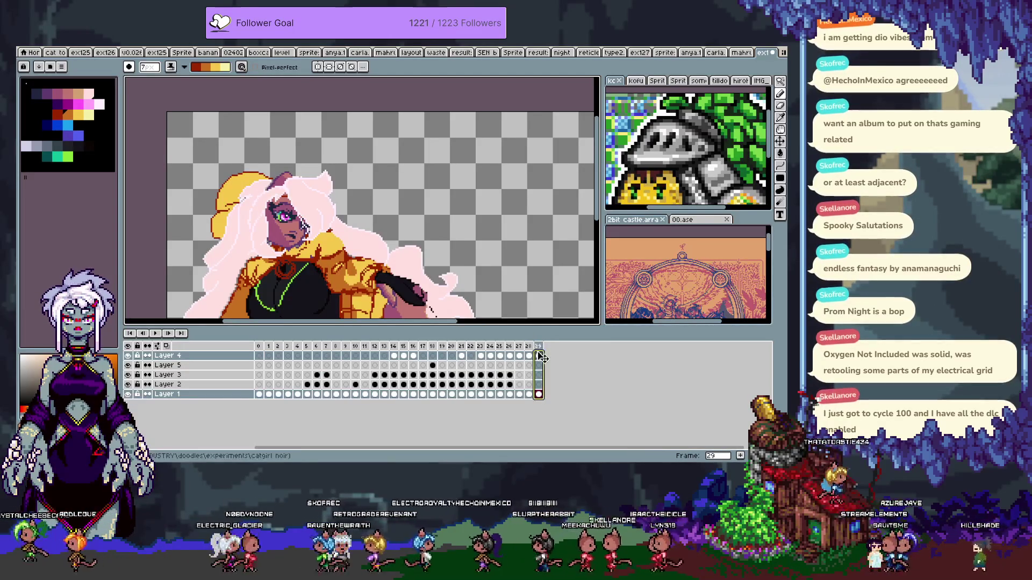
key("Tab")
scroll(508, 281, "down", 1)
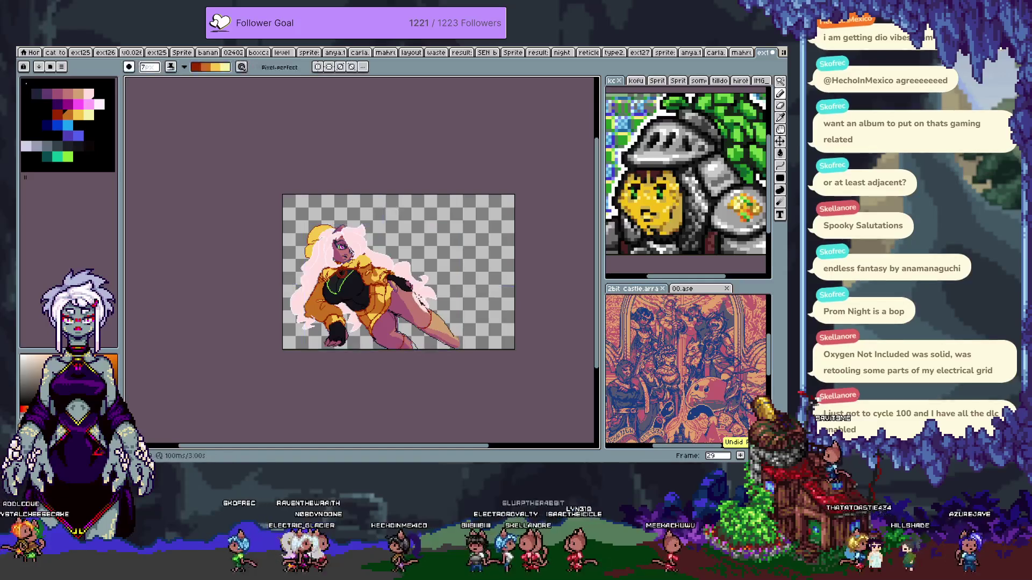
key("Tab")
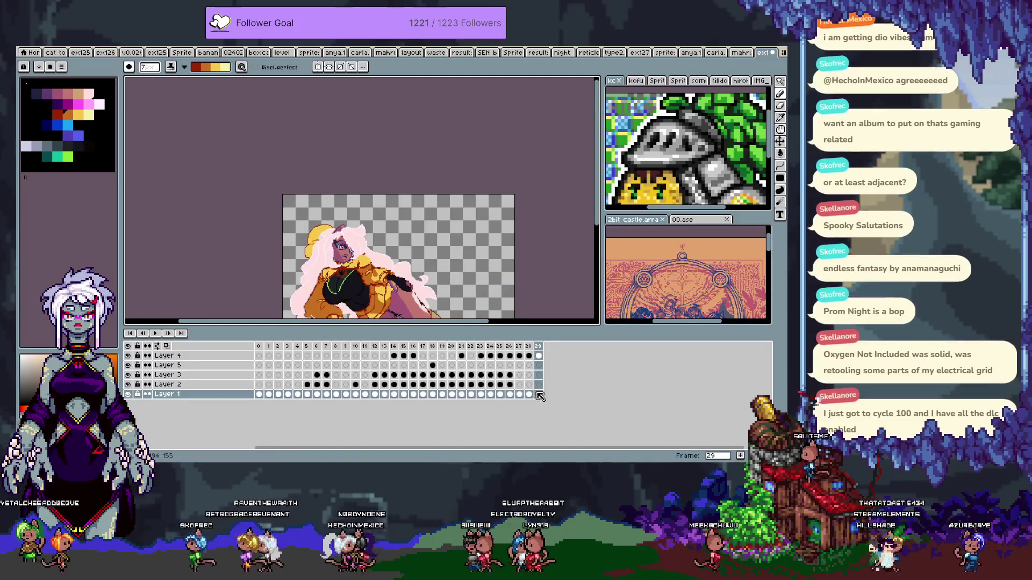
- Nudge the frame 29 artwork up-right, play the animation with the timeline hidden, then undo the move
left_click(538, 347)
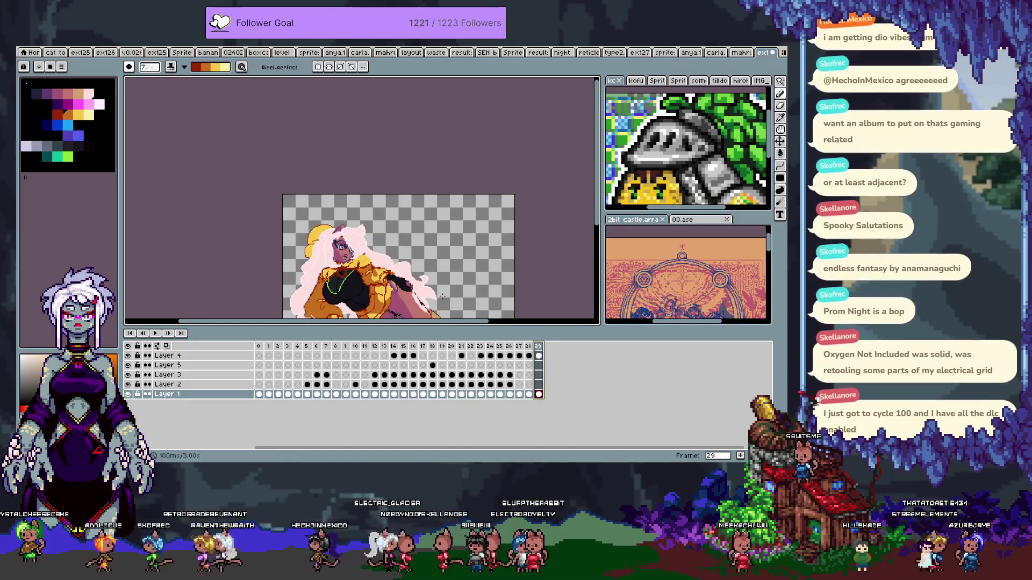
key("v")
left_click_drag(395, 307, 419, 291)
key("Tab")
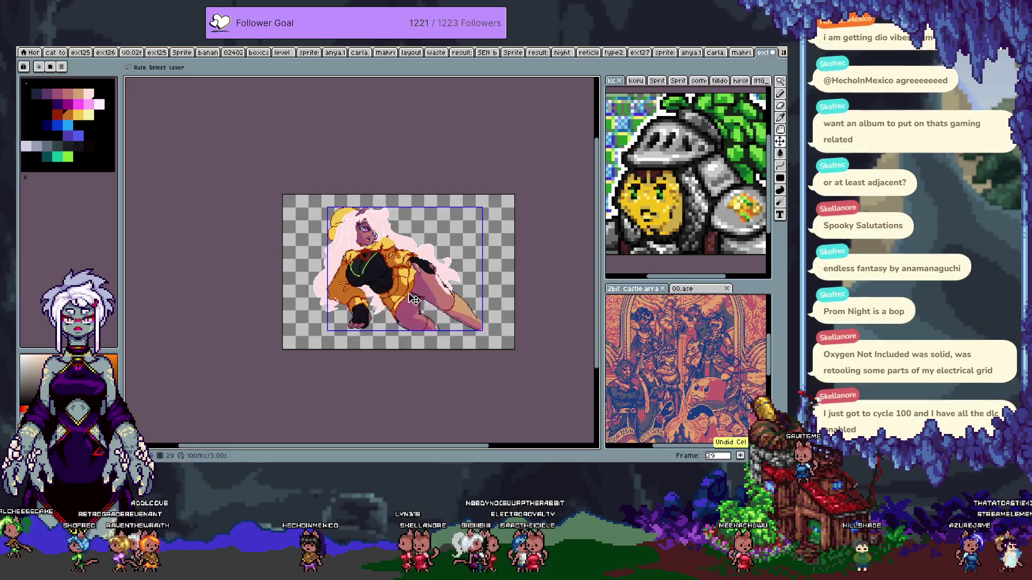
key("Tab")
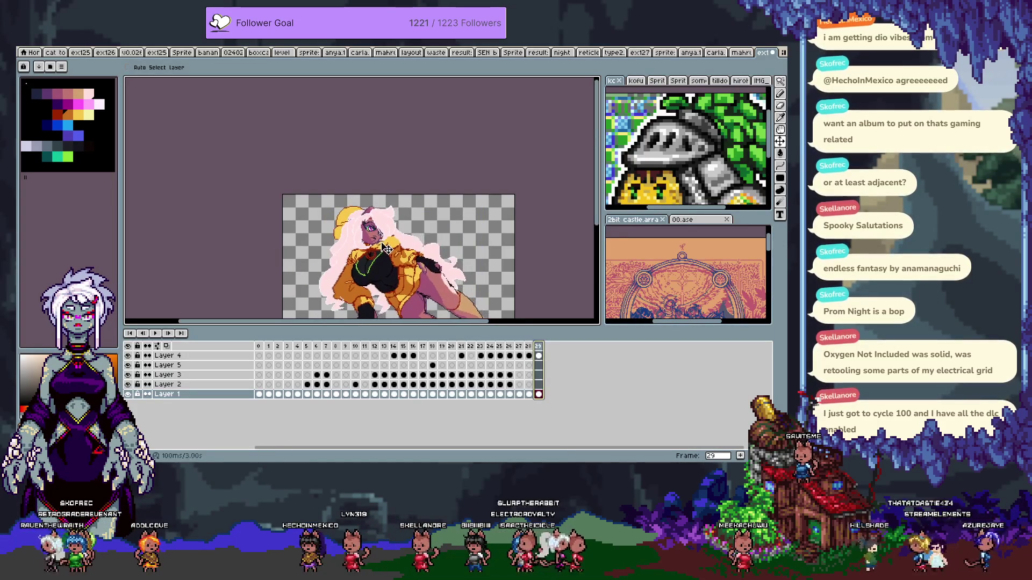
key("Tab")
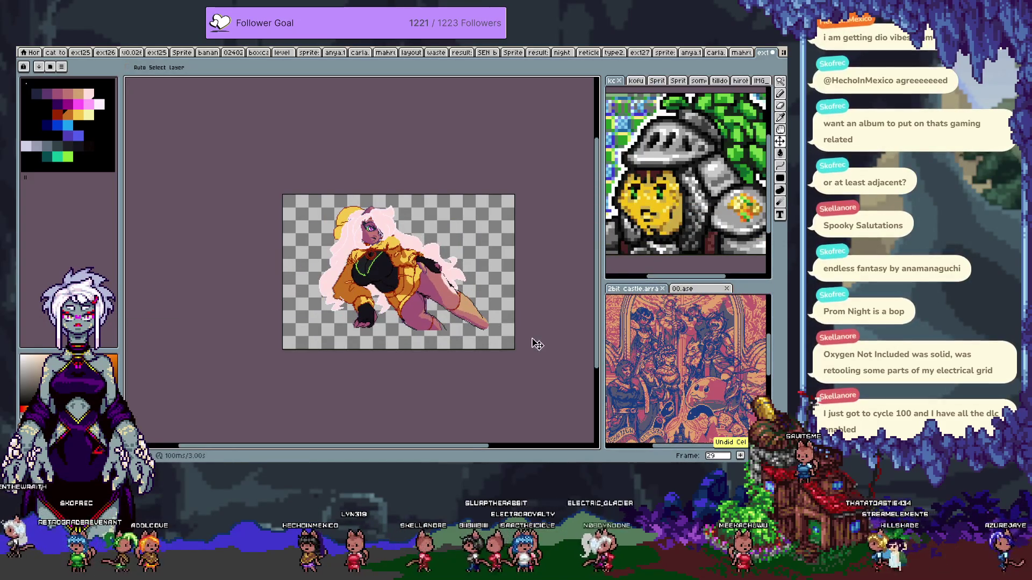
key("Tab")
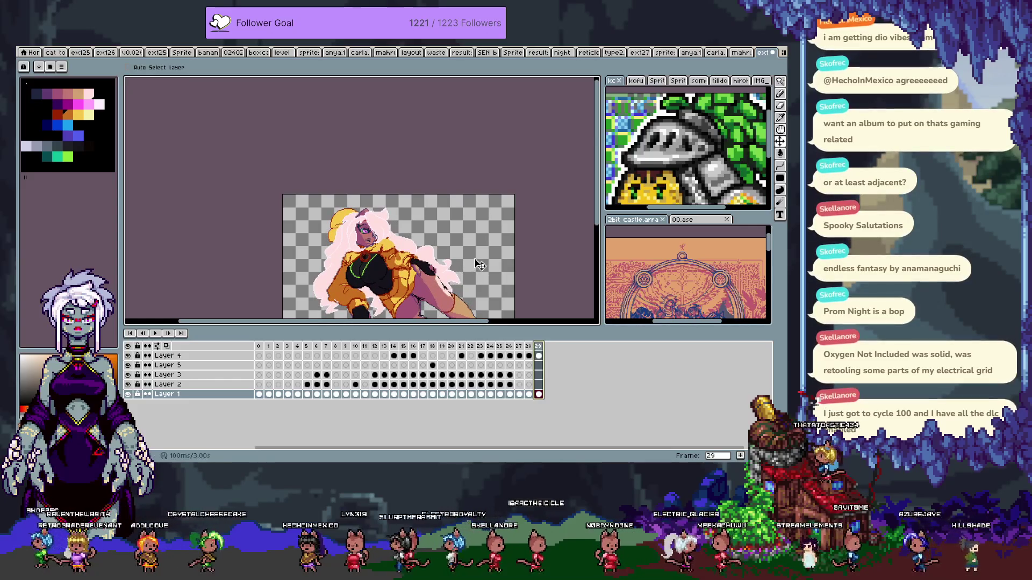
key("Tab")
key("ctrl+z")
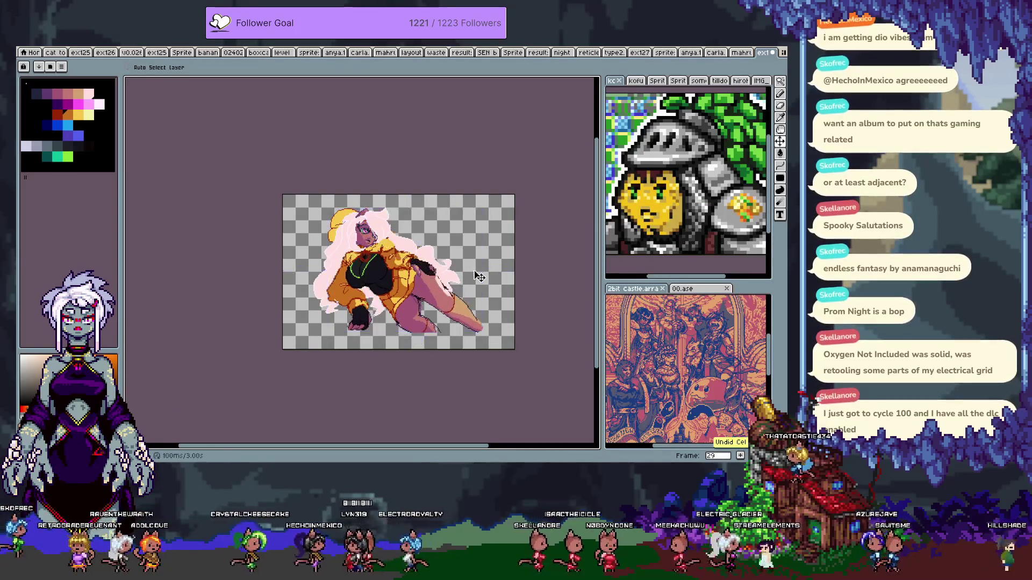
scroll(435, 295, "up", 1)
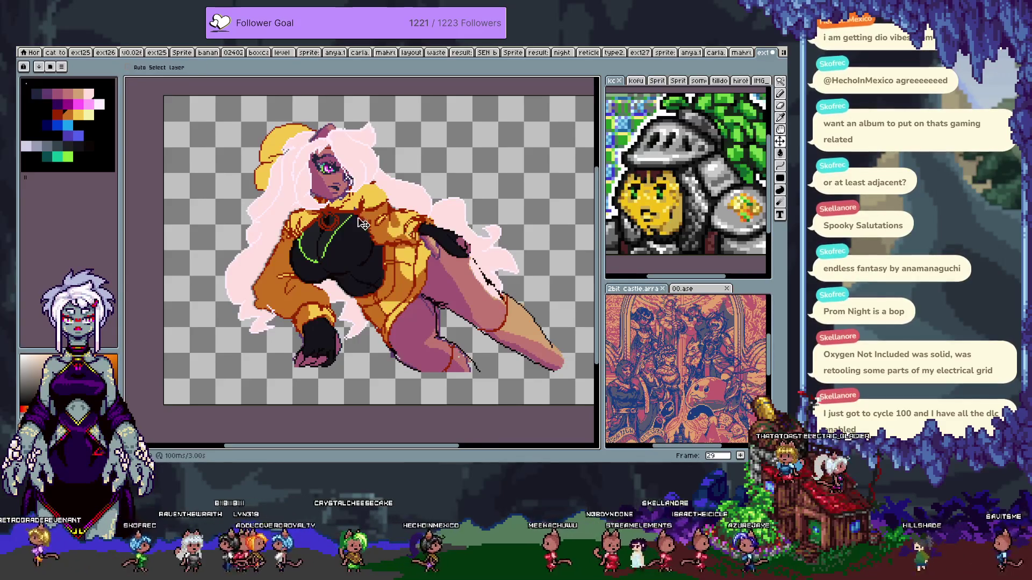
- Zoom and pan the view across the character on frame 29
scroll(370, 223, "left", 1)
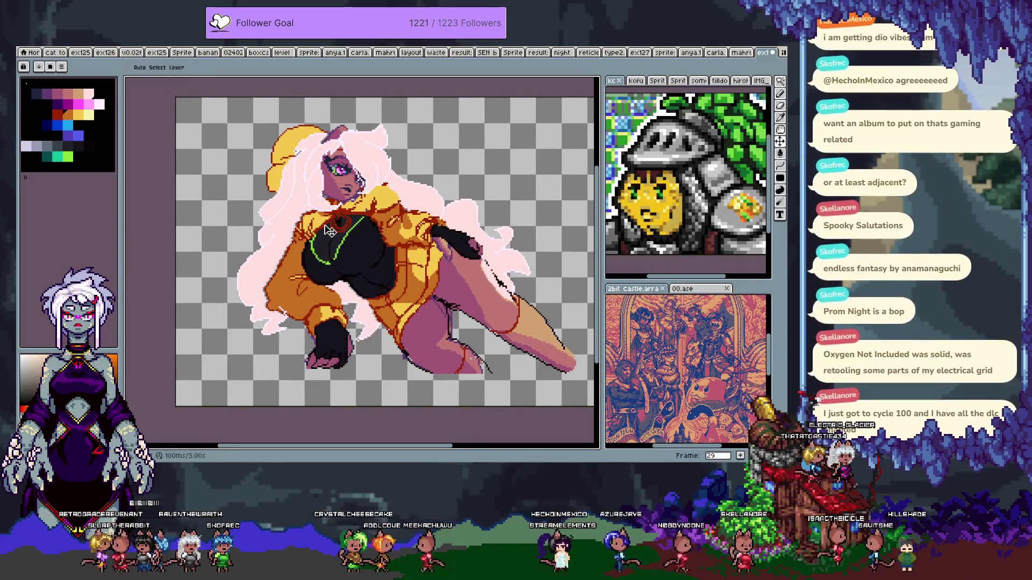
scroll(337, 134, "up", 4)
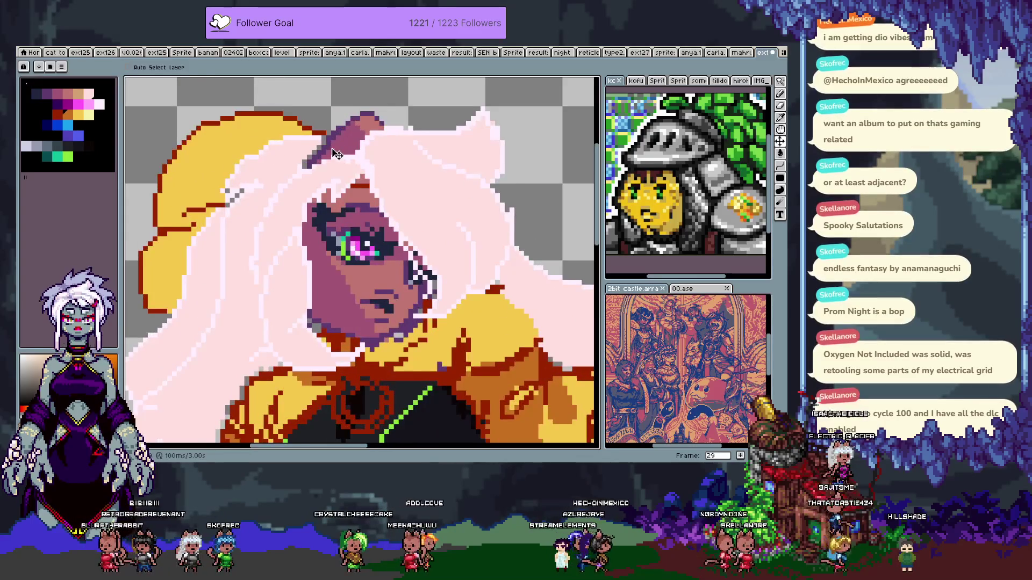
left_click_drag(455, 97, 332, 175)
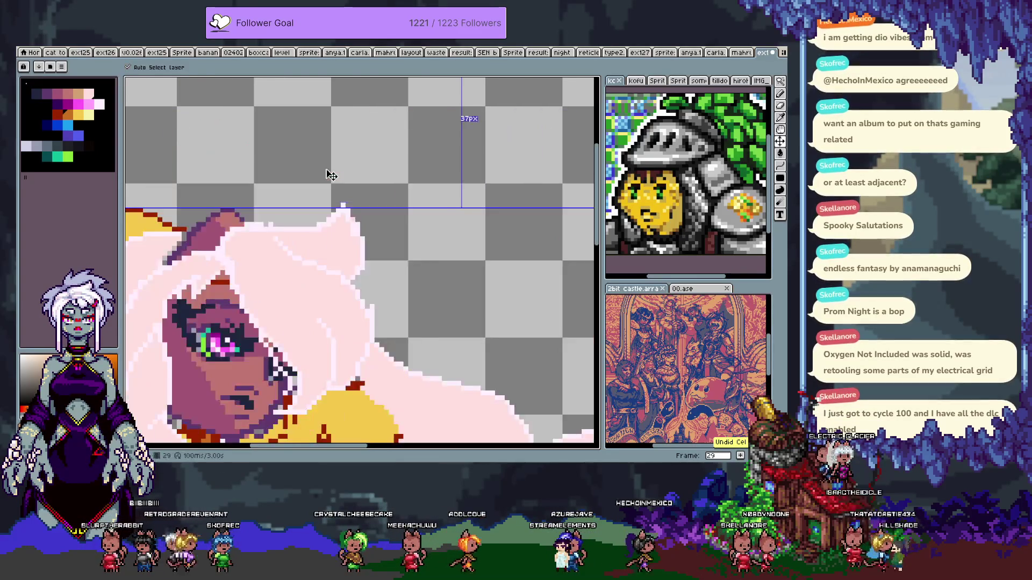
scroll(332, 176, "down", 3)
- Flip between earlier frames and frame 29 to compare the sketch and shading
key("Left")
key("Left")
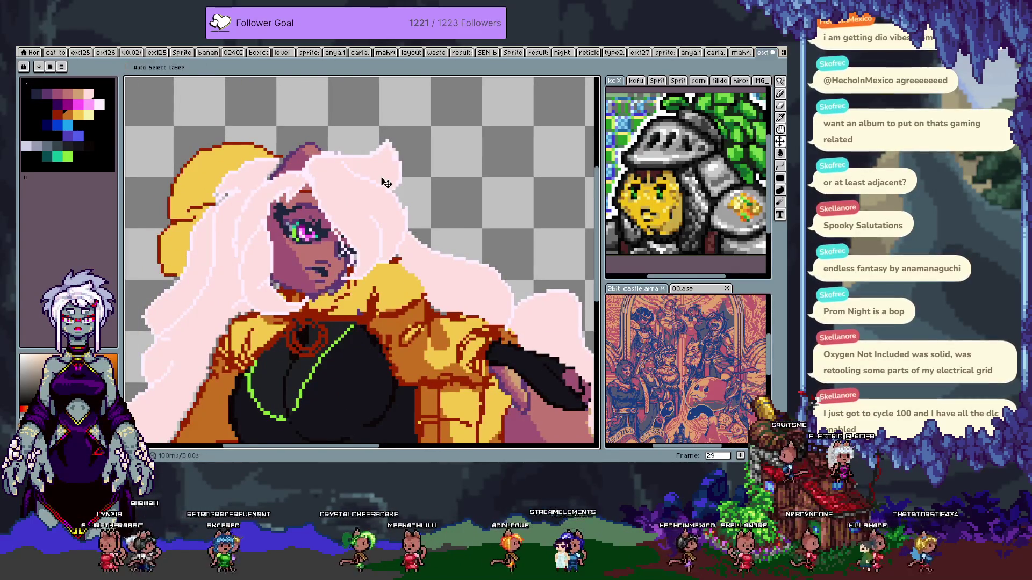
key("Left")
key("Right")
key("Left")
key("Right")
key("Right")
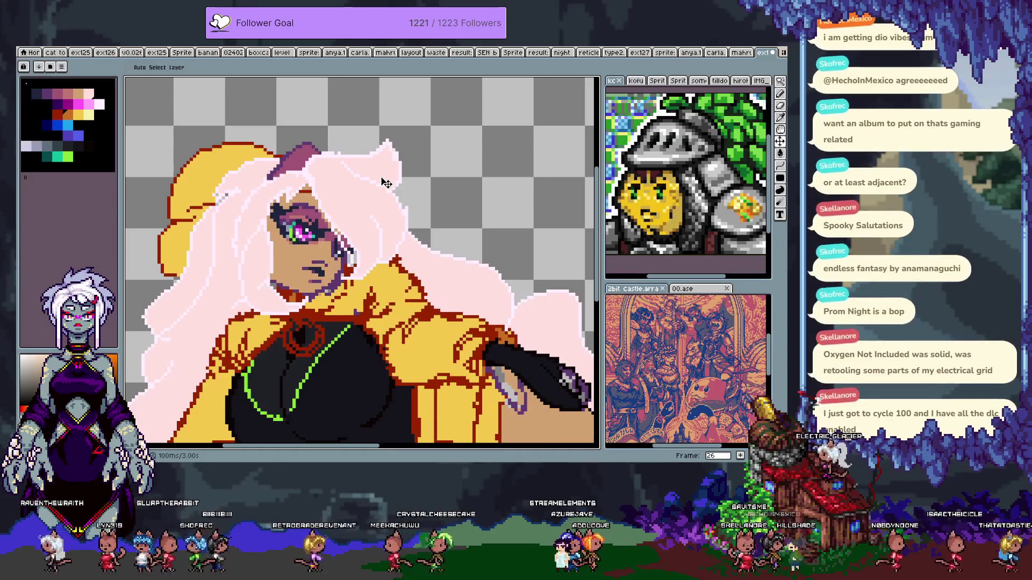
key("Right")
key("Right")
key("Left")
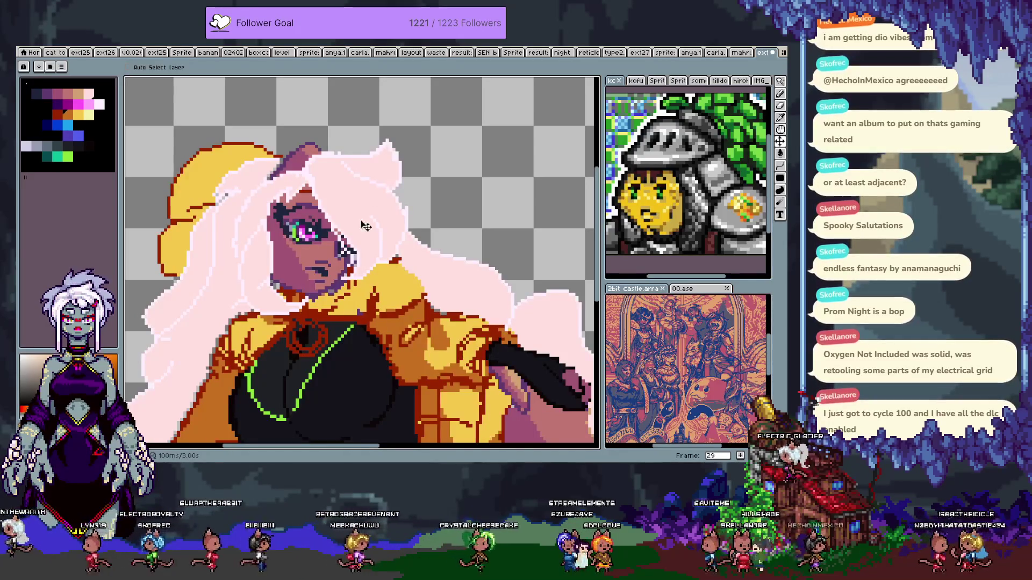
key("Right")
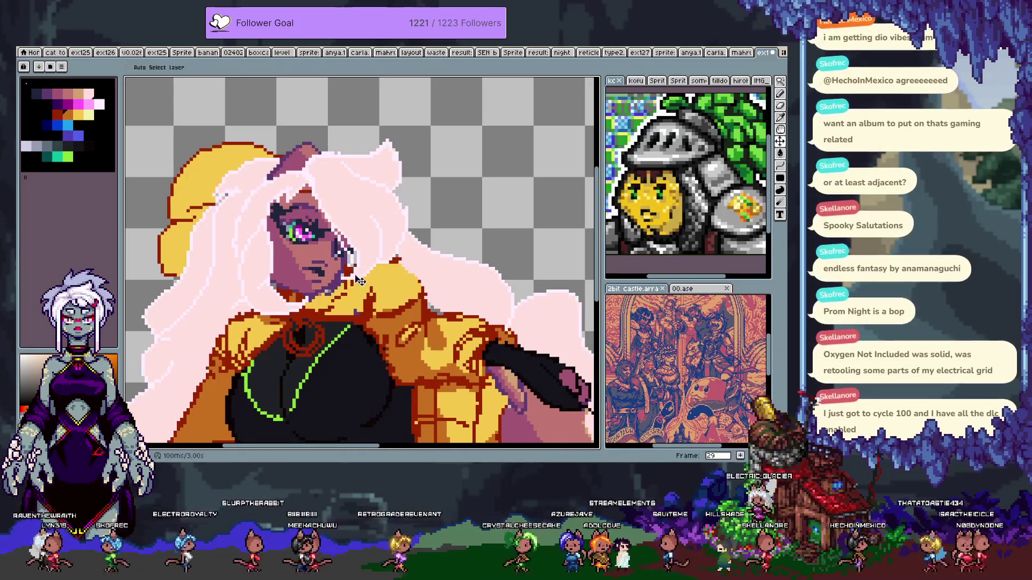
- Undo and redo the frame 29 cel change, with the torso and legs in view
scroll(350, 276, "down", 3)
scroll(351, 278, "up", 4)
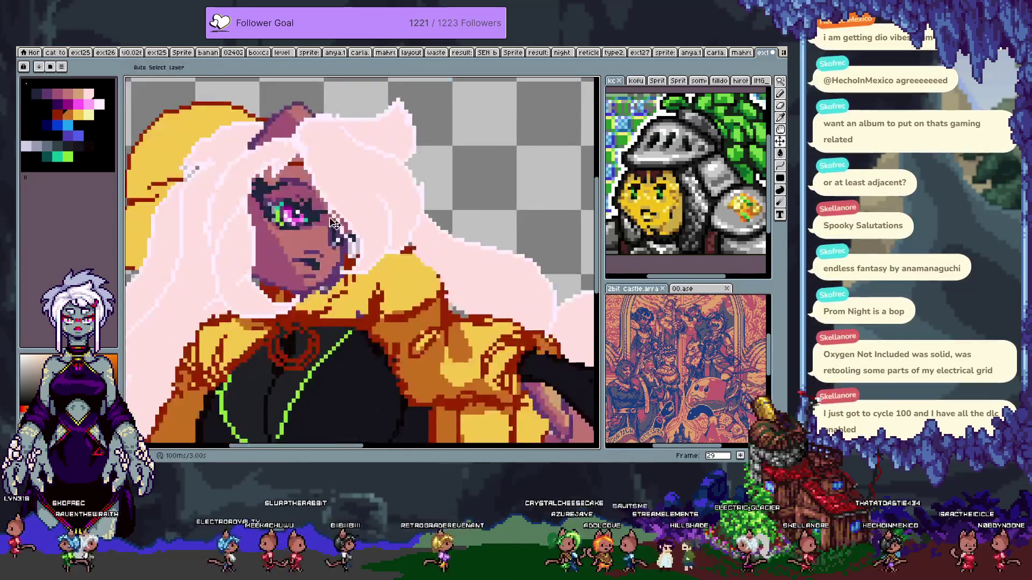
key("ctrl+z")
key("ctrl+y")
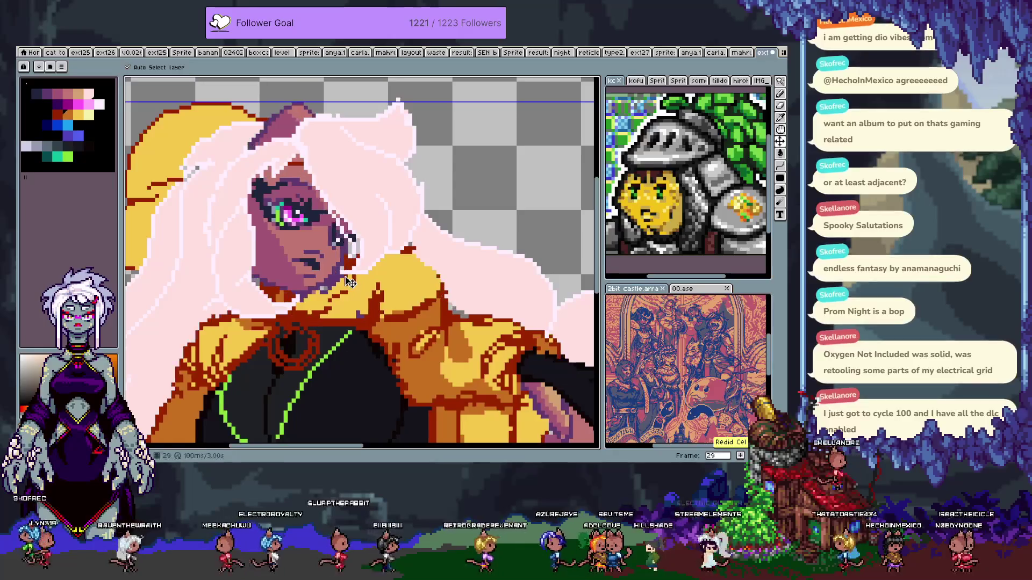
scroll(419, 355, "down", 2)
mouse_move(420, 355)
left_mouse_down()
mouse_move(379, 234)
mouse_move(359, 214)
left_mouse_up()
- Show the layers-and-frames timeline and fit the whole sprite in the view
key("Tab")
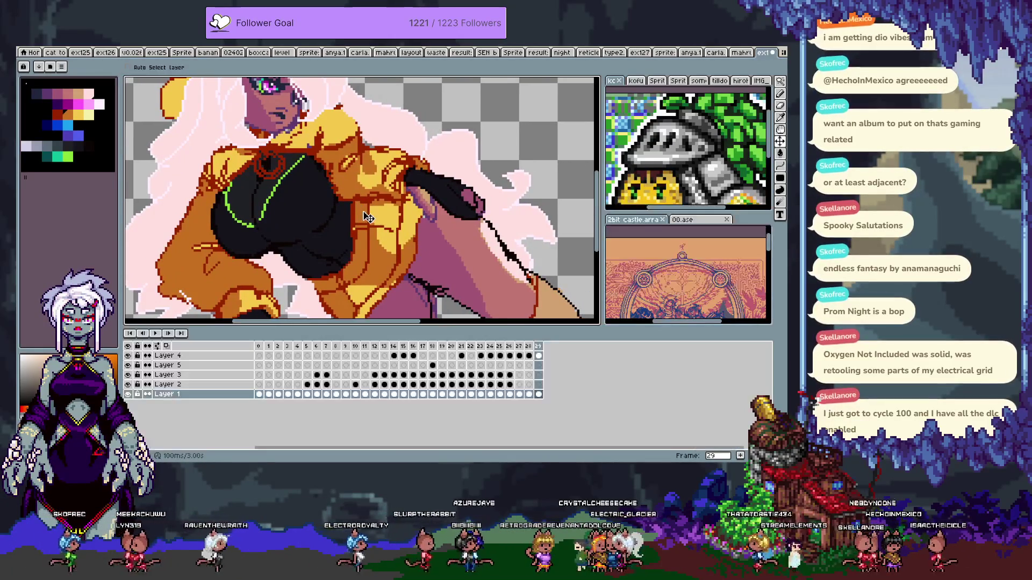
scroll(368, 218, "down", 2)
scroll(400, 228, "down", 1)
key("Tab")
key("Tab")
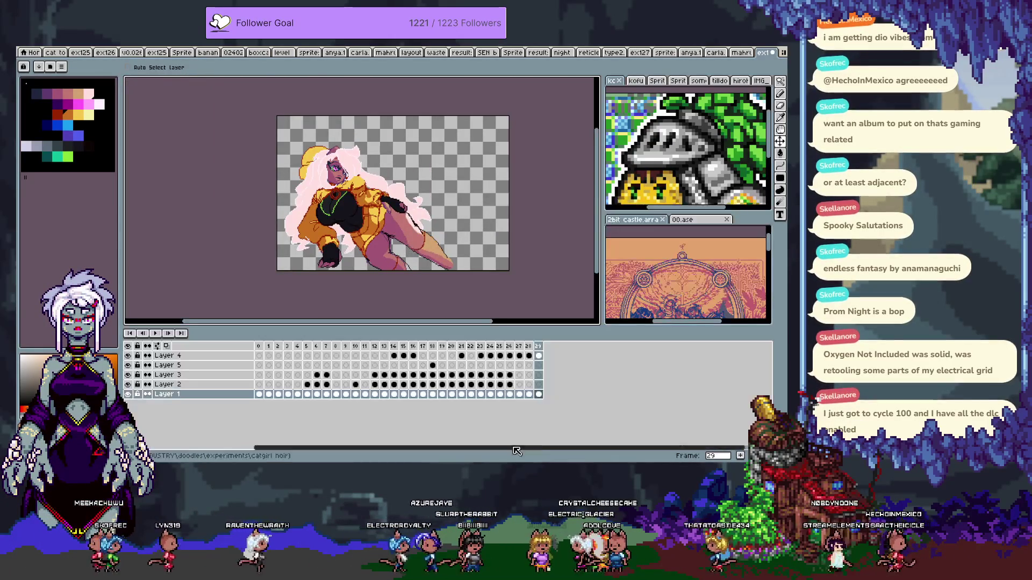
- Select frame 29 on every layer and drag the whole character up and right, then hide the timeline
left_click_drag(540, 359, 538, 395)
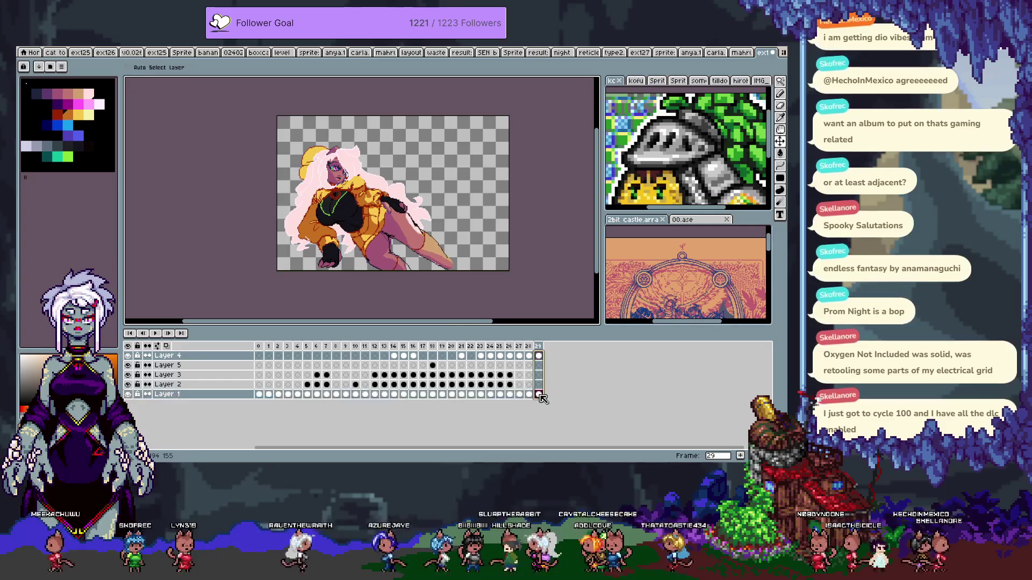
left_click_drag(392, 220, 418, 202)
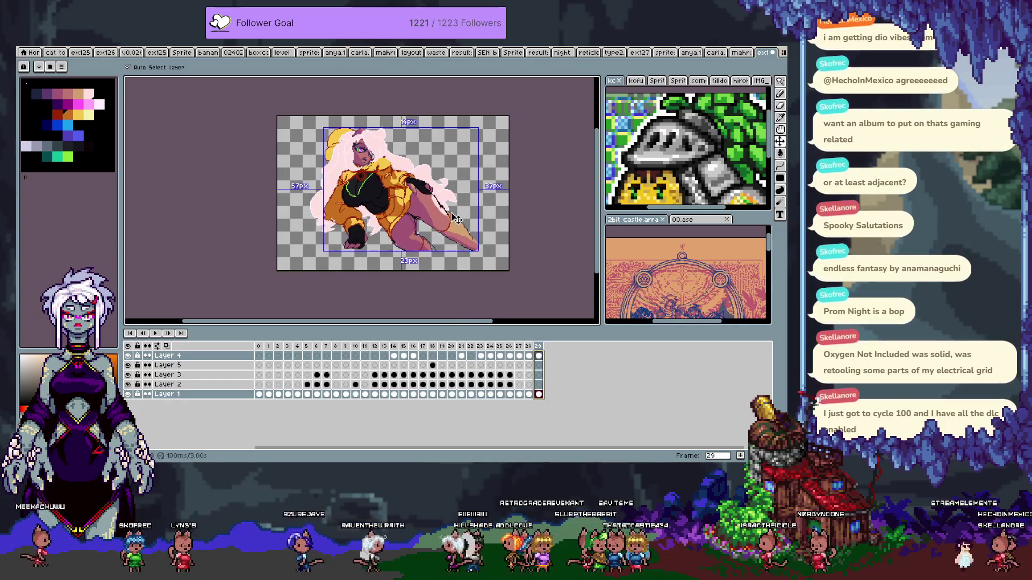
key("Tab")
scroll(388, 167, "up", 4)
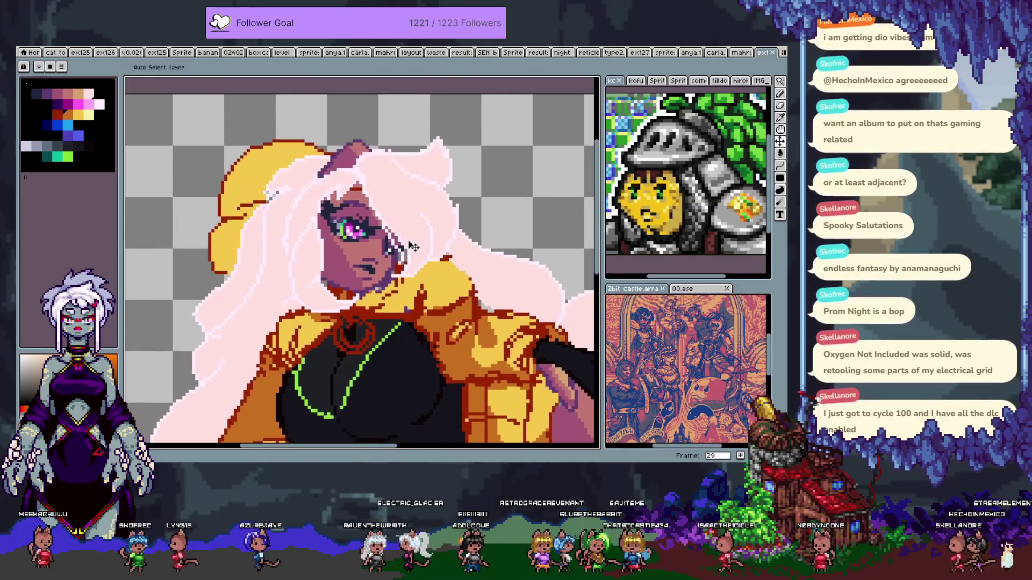
left_click_drag(403, 301, 409, 142)
scroll(409, 142, "down", 4)
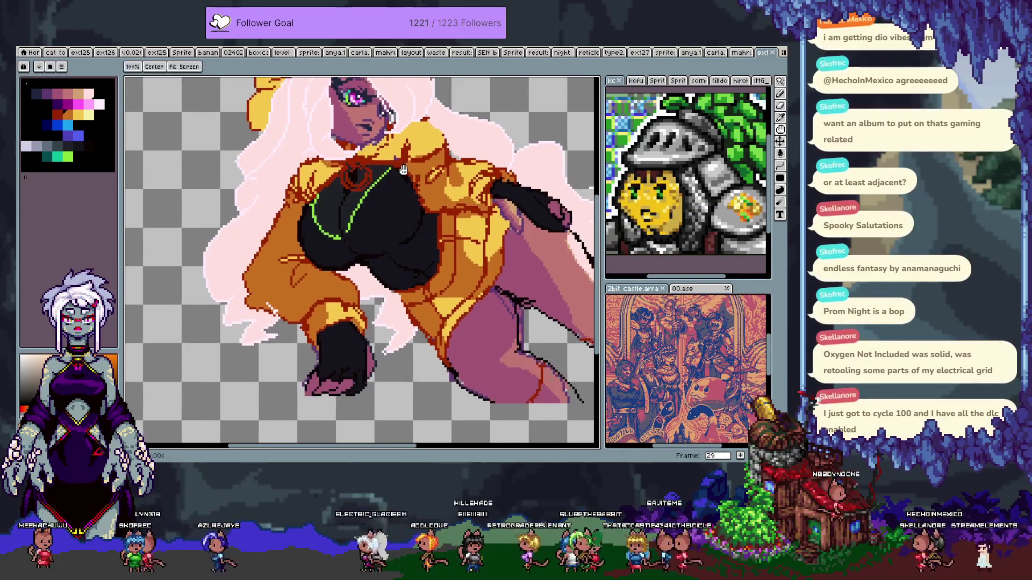
scroll(382, 220, "up", 4)
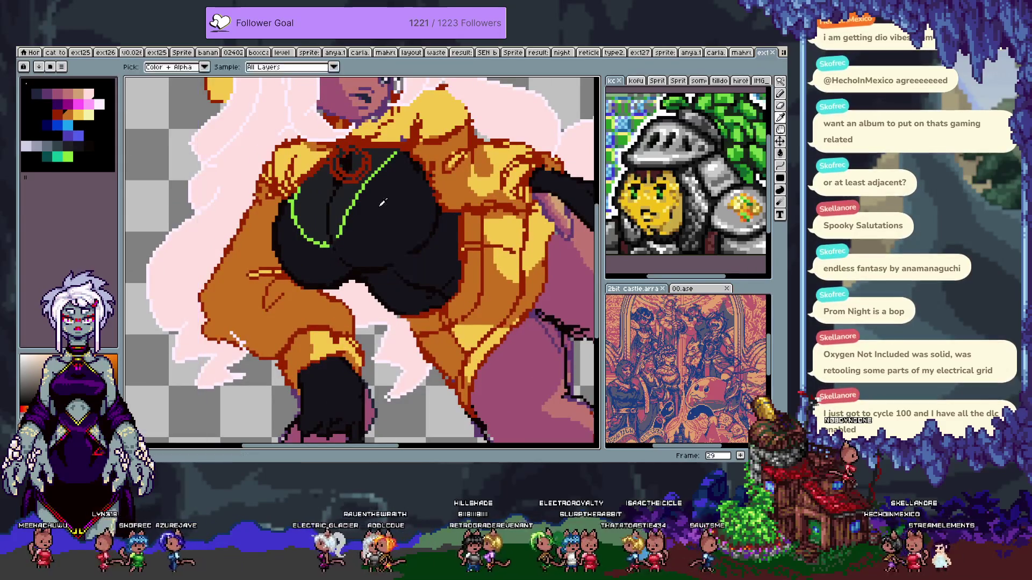
- Pick the Pencil and the dark grey ramp, then try a first shading stroke on the black top
key("b")
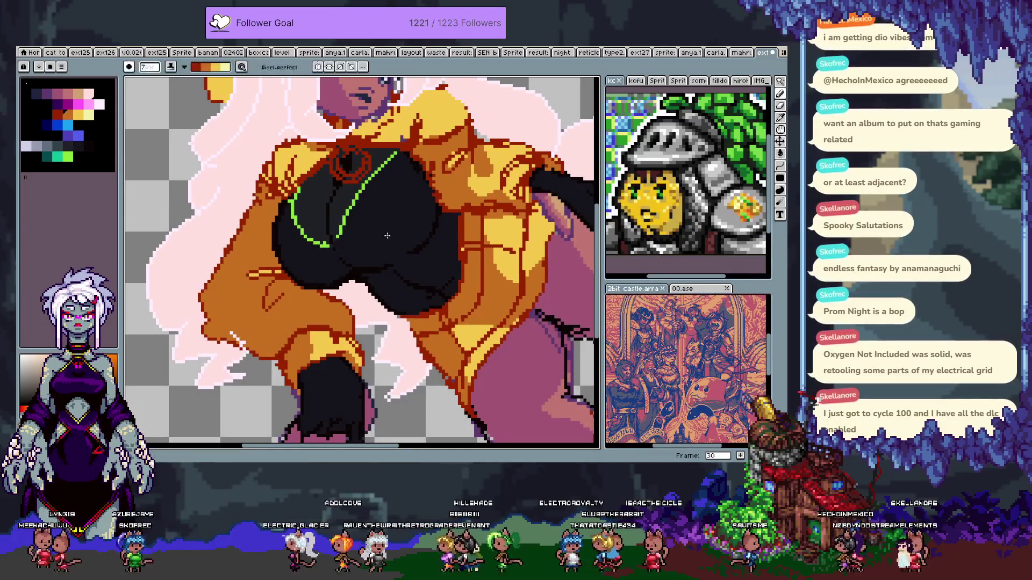
key("alt")
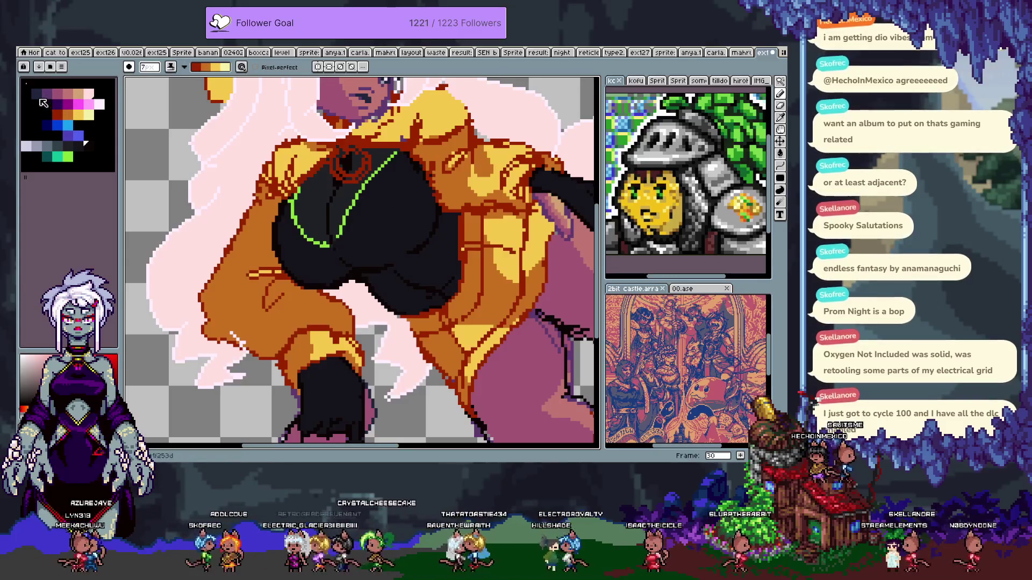
left_click_drag(76, 145, 24, 146)
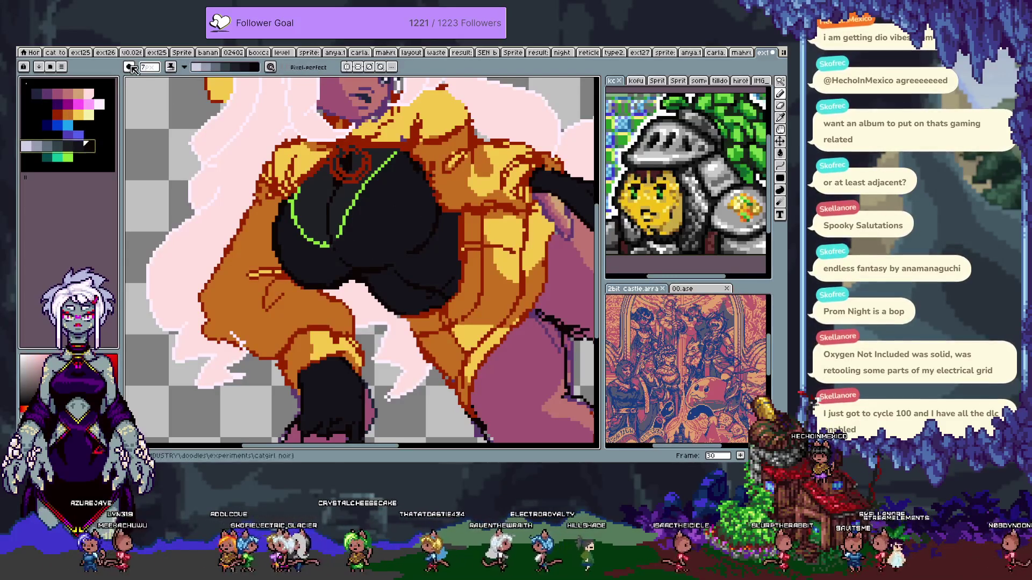
mouse_move(371, 215)
left_mouse_down()
mouse_move(376, 237)
mouse_move(384, 186)
mouse_move(392, 190)
left_mouse_up()
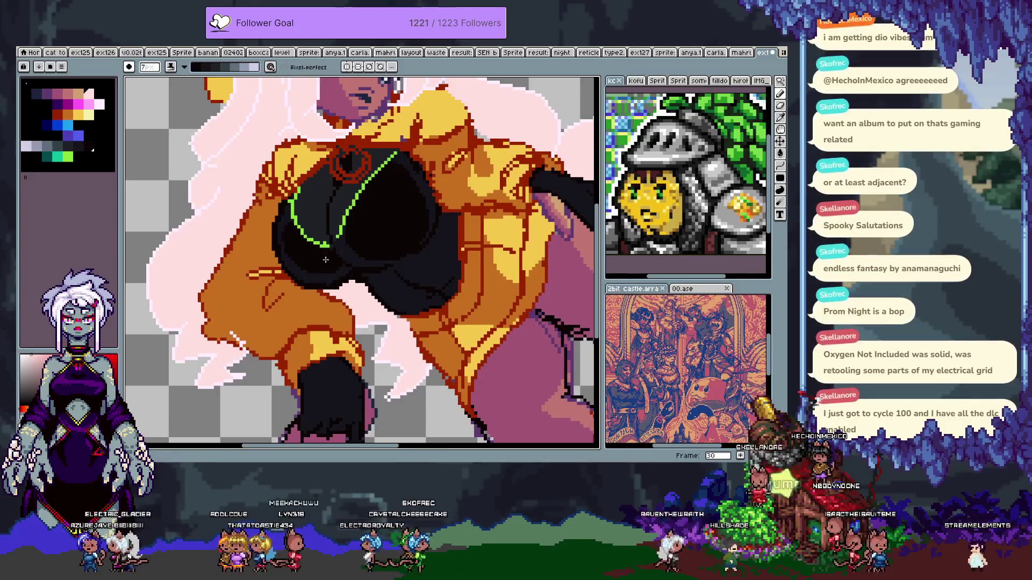
key("ctrl+z")
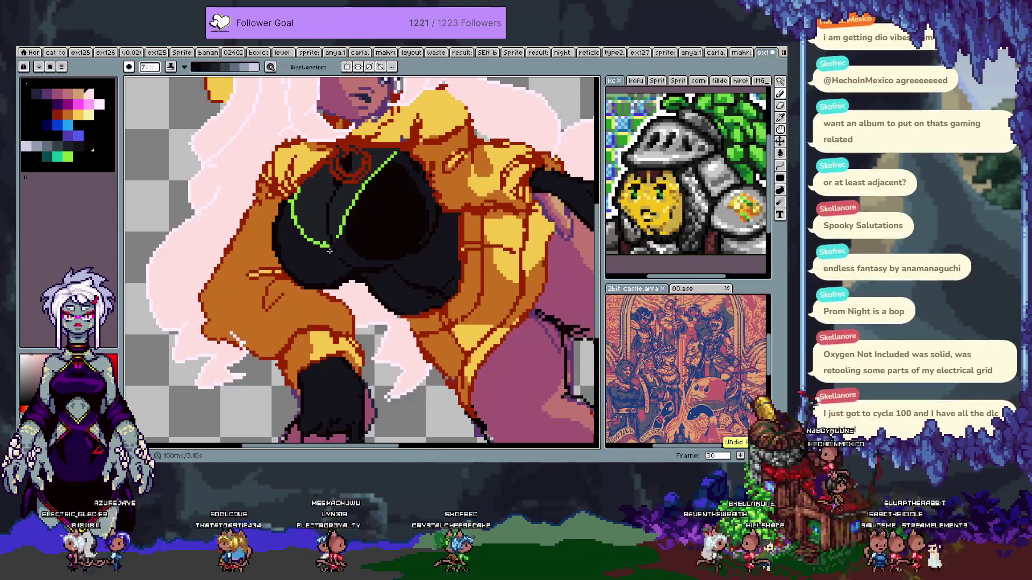
- Paint a dark grey stroke across the black top and compare it with and without
mouse_move(282, 206)
left_mouse_down()
mouse_move(298, 255)
mouse_move(376, 194)
mouse_move(424, 236)
mouse_move(456, 288)
left_mouse_up()
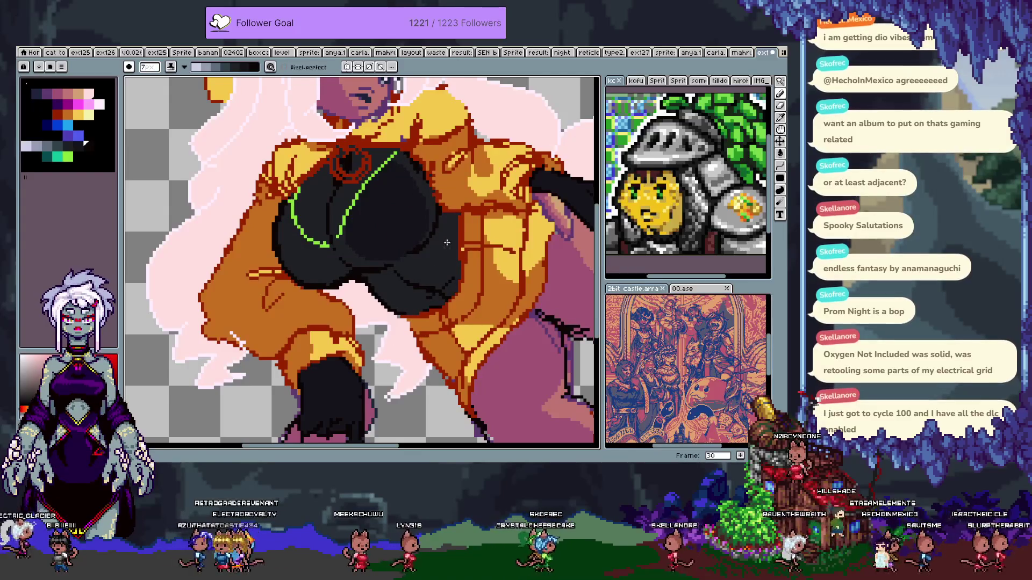
key("v")
key("ctrl+z")
key("ctrl+y")
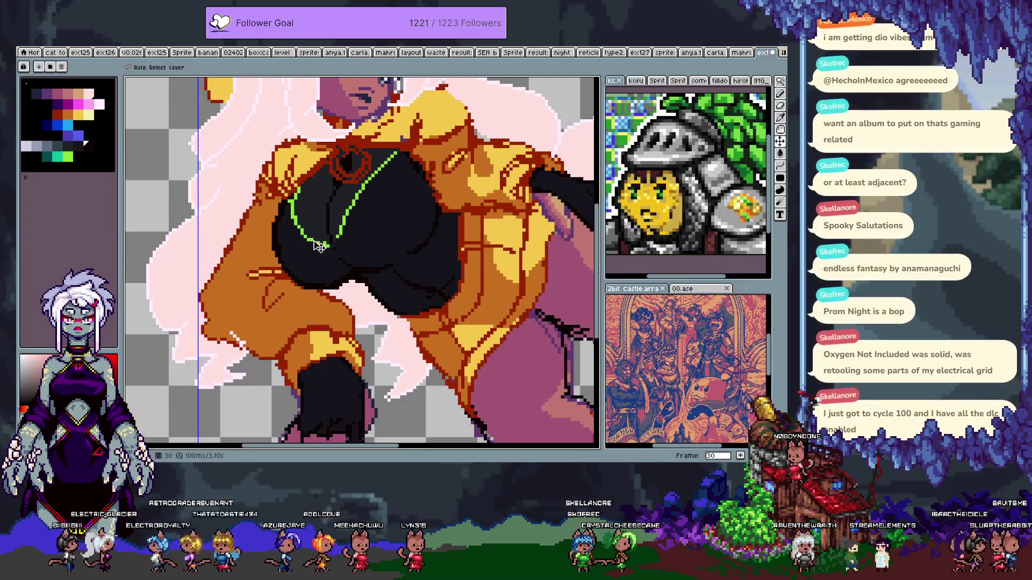
key("ctrl+z")
key("ctrl+y")
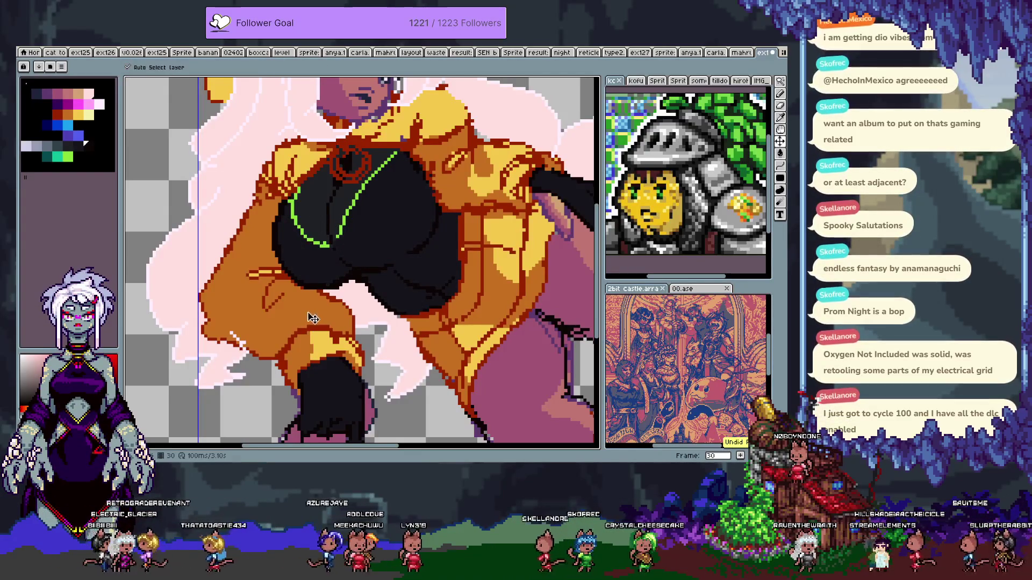
- Repaint dark grey shading on the black top's lower-left and left edges
key("b")
mouse_move(285, 237)
left_mouse_down()
mouse_move(322, 178)
mouse_move(293, 258)
mouse_move(387, 170)
mouse_move(409, 241)
mouse_move(440, 290)
mouse_move(364, 308)
left_mouse_up()
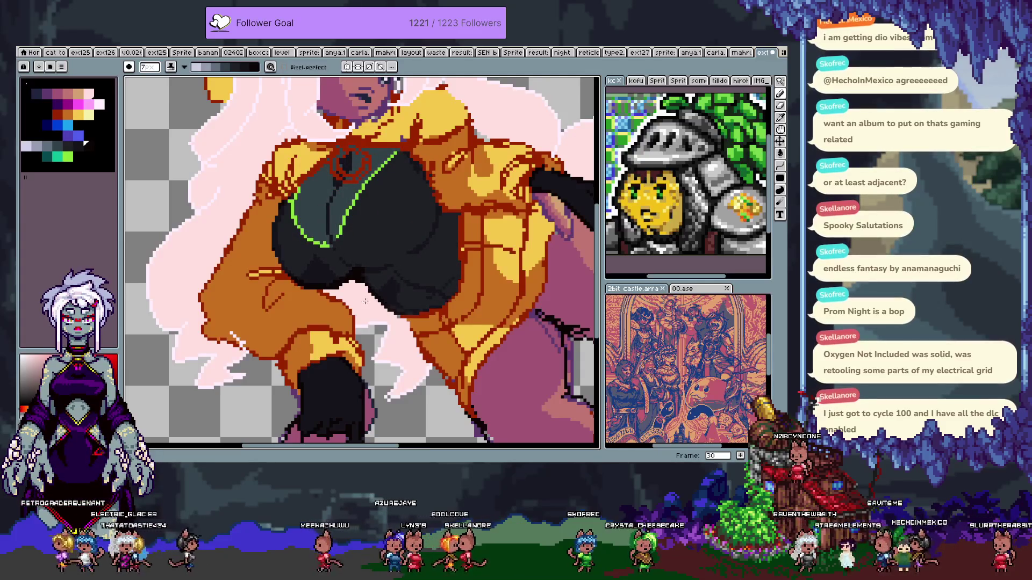
left_click_drag(382, 270, 314, 303)
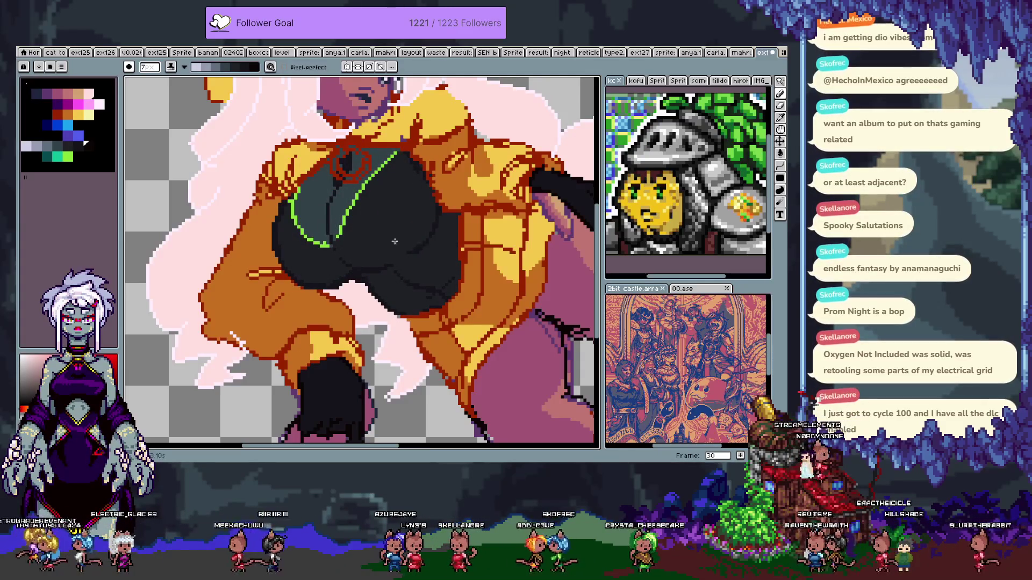
left_click_drag(293, 252, 325, 302)
left_click_drag(277, 204, 289, 274)
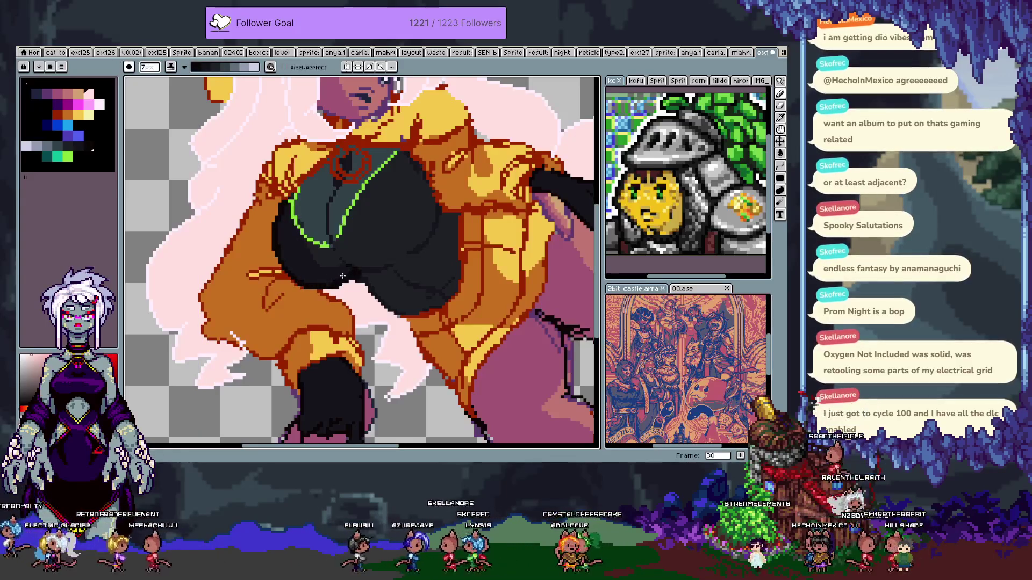
key("ctrl+z")
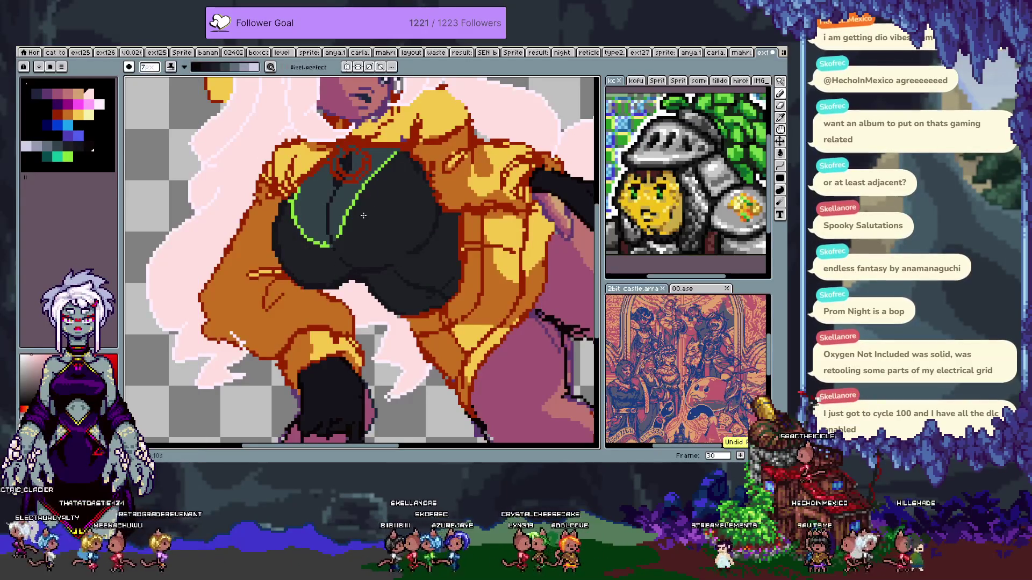
- Fill the upper part of the black top with grey and try a soft grey highlight
key("g")
left_click(367, 208)
key("b")
mouse_move(394, 195)
left_mouse_down()
mouse_move(384, 215)
mouse_move(401, 185)
mouse_move(402, 211)
mouse_move(354, 338)
mouse_move(330, 279)
left_mouse_up()
key("ctrl+z")
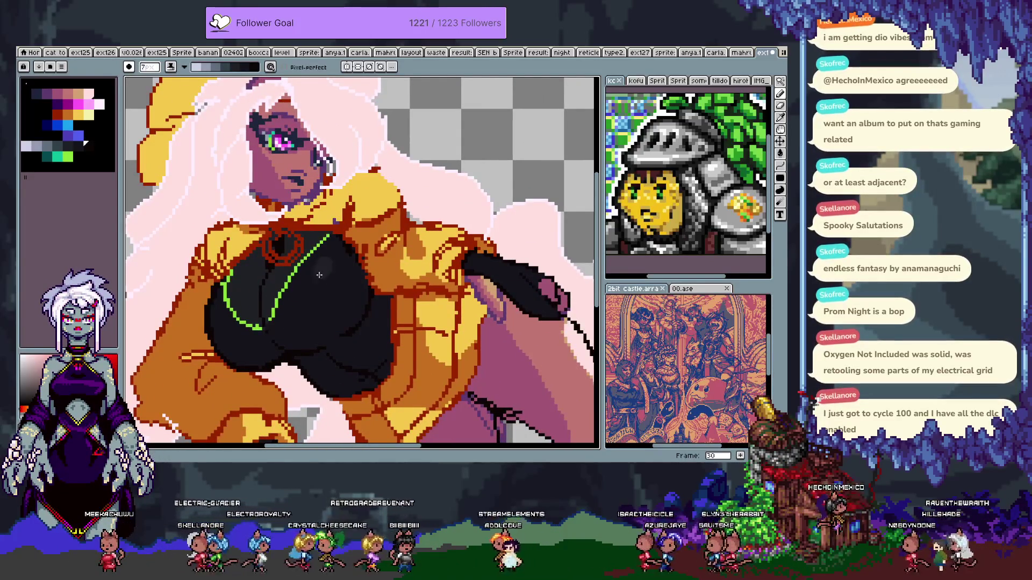
- Try soft grey shading on the lower black top and a different palette shade, then undo them
left_click_drag(326, 264, 314, 289)
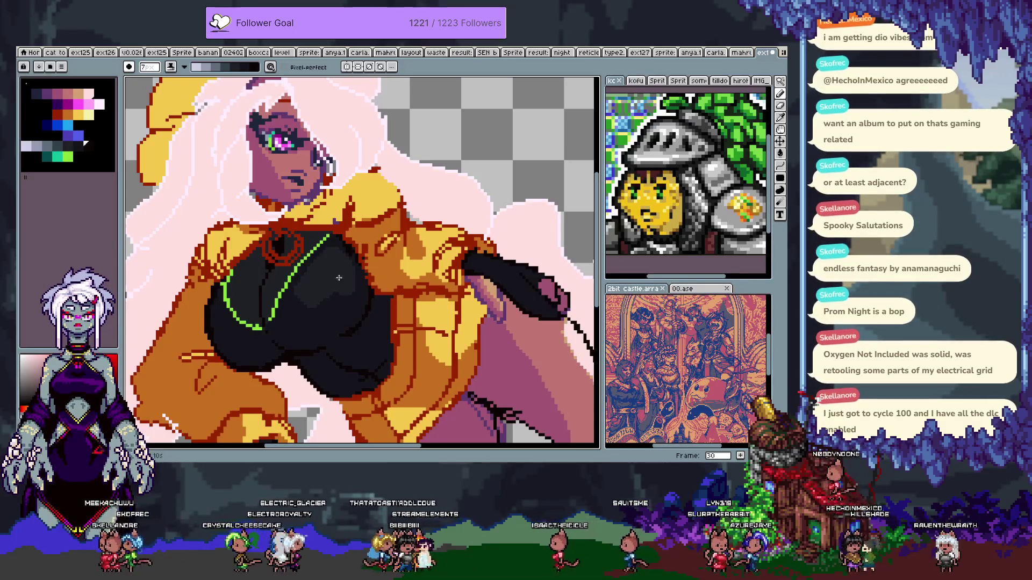
left_click_drag(280, 331, 279, 274)
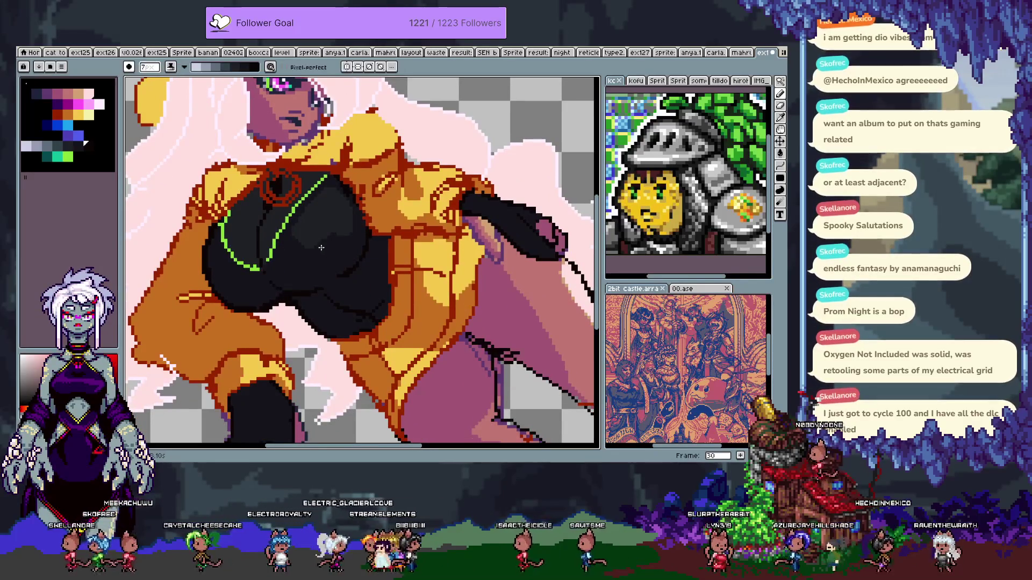
key("ctrl+z")
key("x")
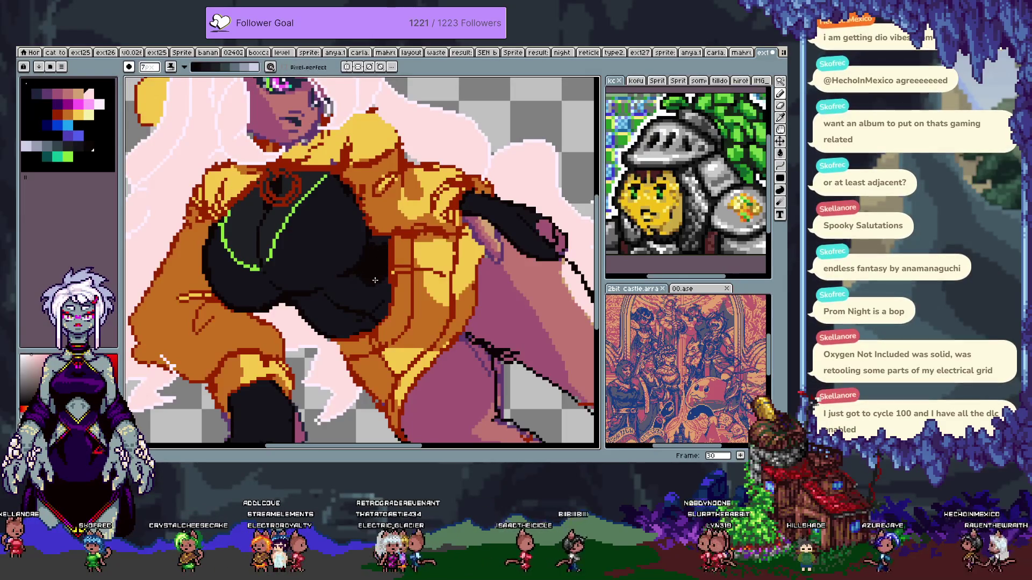
key("x")
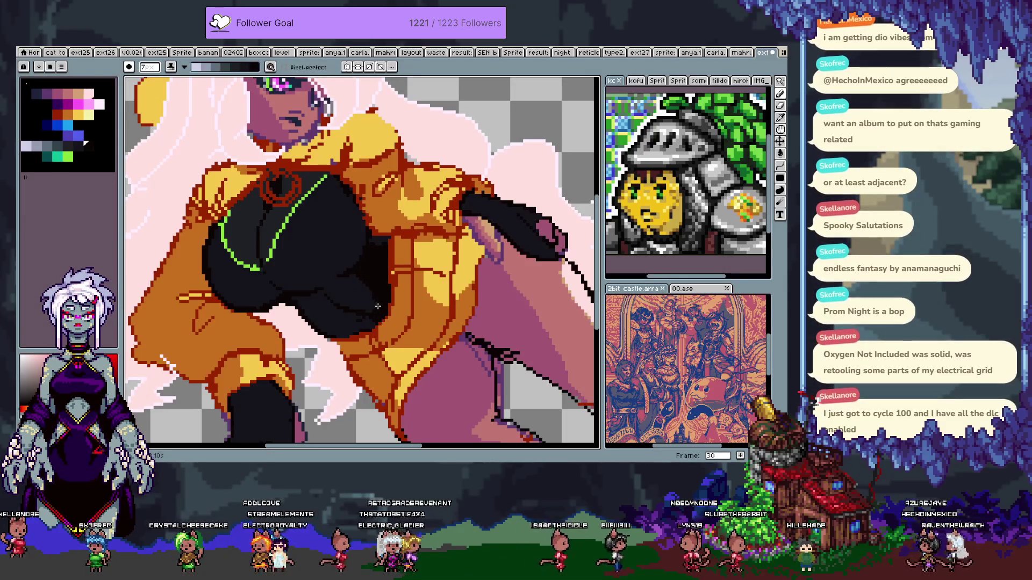
key("ctrl+z")
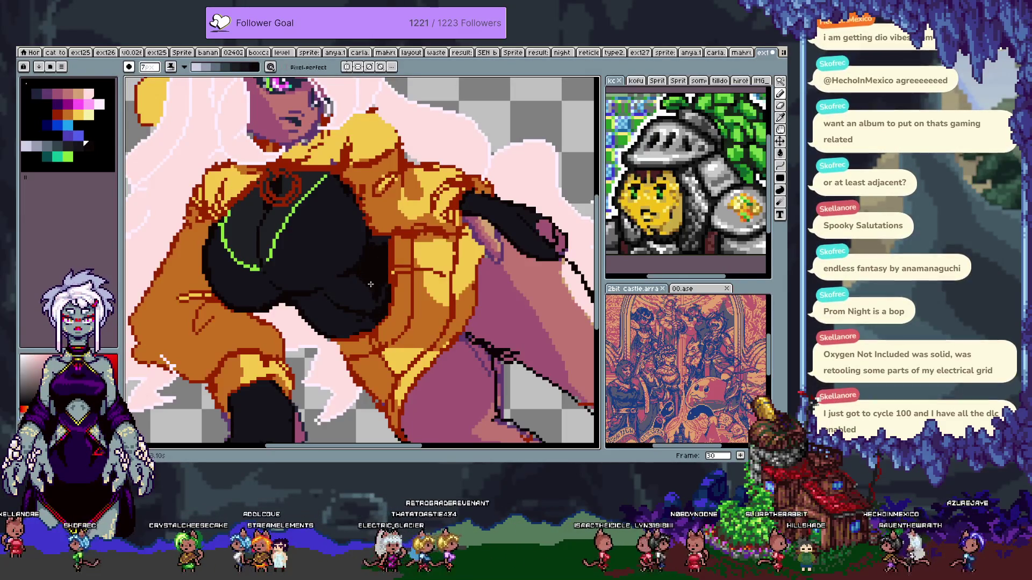
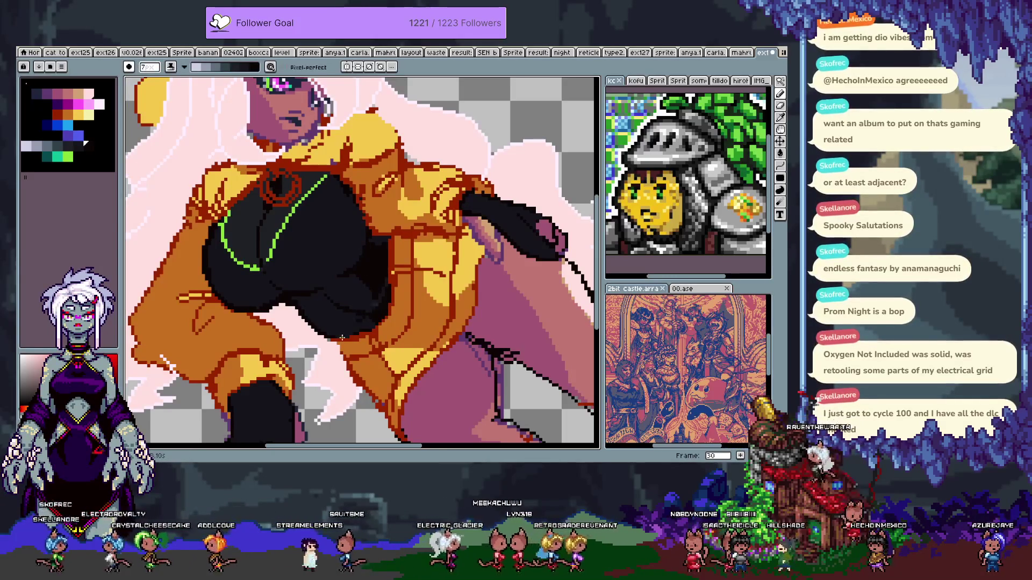
- Undo the latest dark touch-up on the black top, redoing the other stroke
key("ctrl+z")
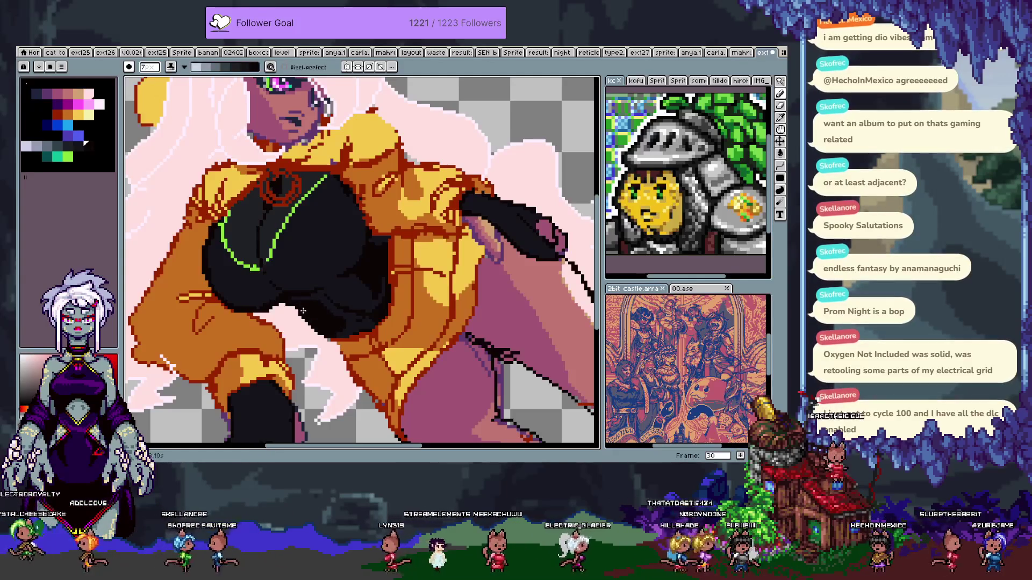
key("ctrl+z")
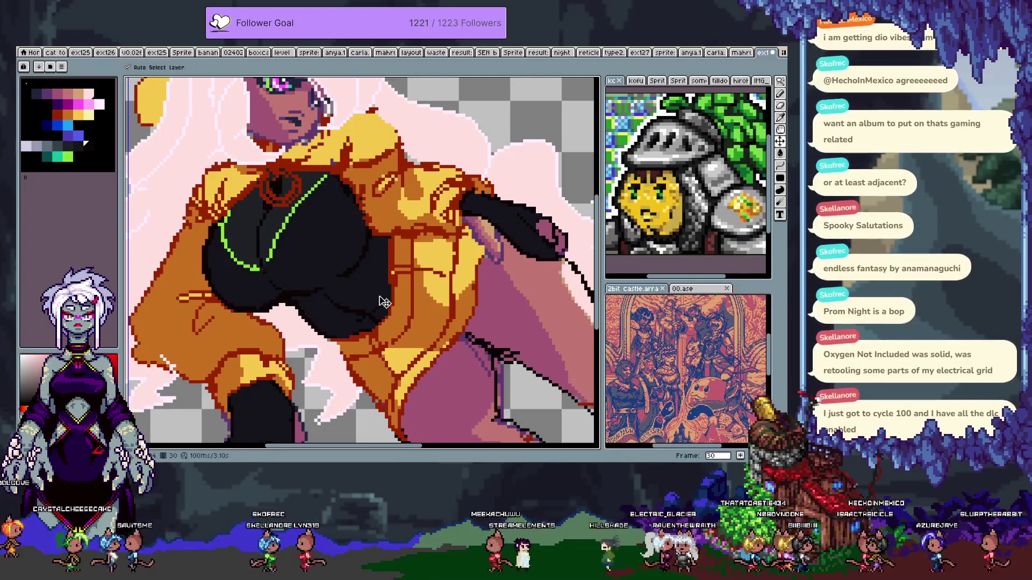
key("ctrl+y")
key("ctrl+z")
key("ctrl+y")
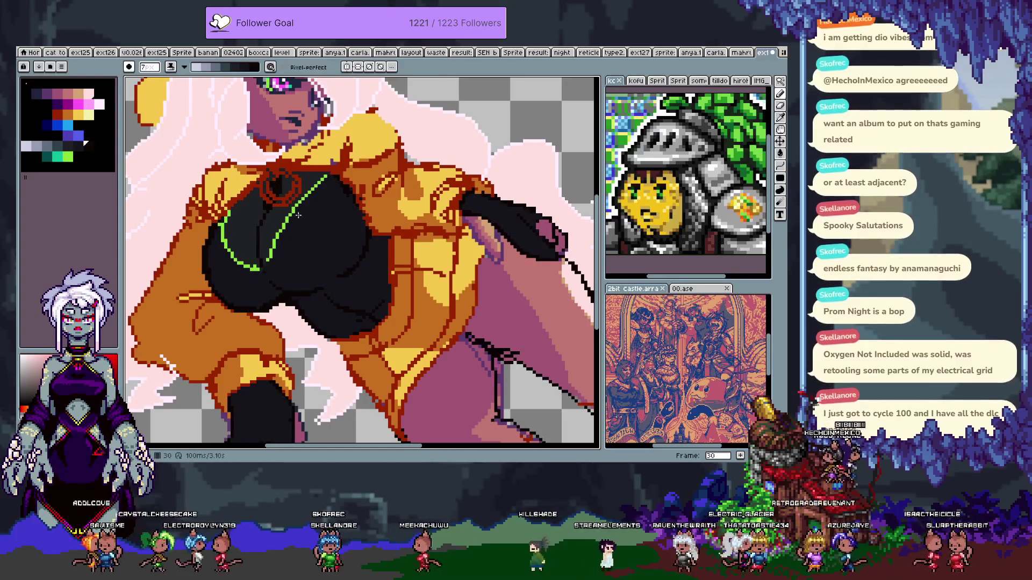
- Grow the current selection with Select > Modify > Expand
key("alt+s")
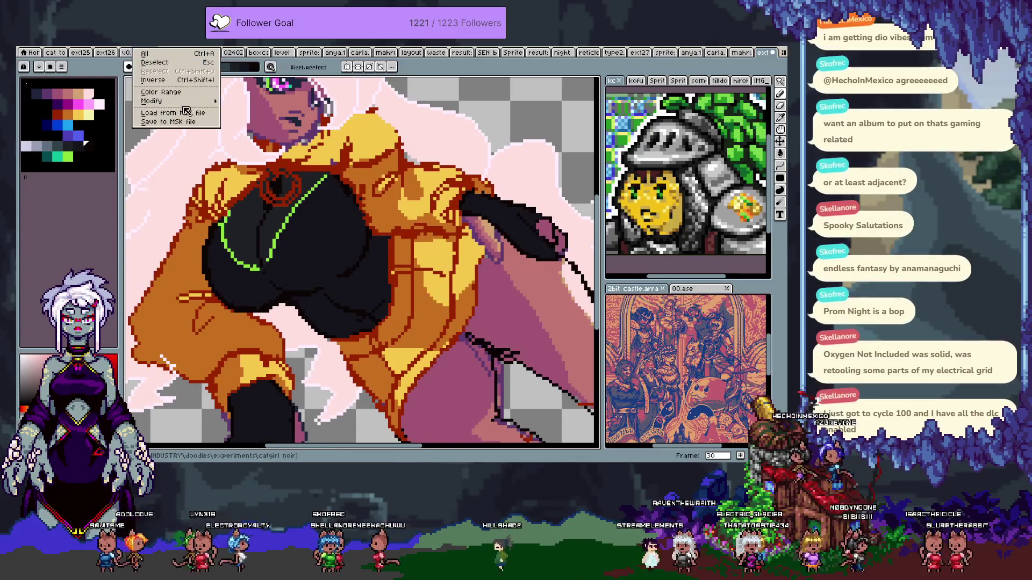
mouse_move(207, 101)
left_click(252, 110)
key("Return")
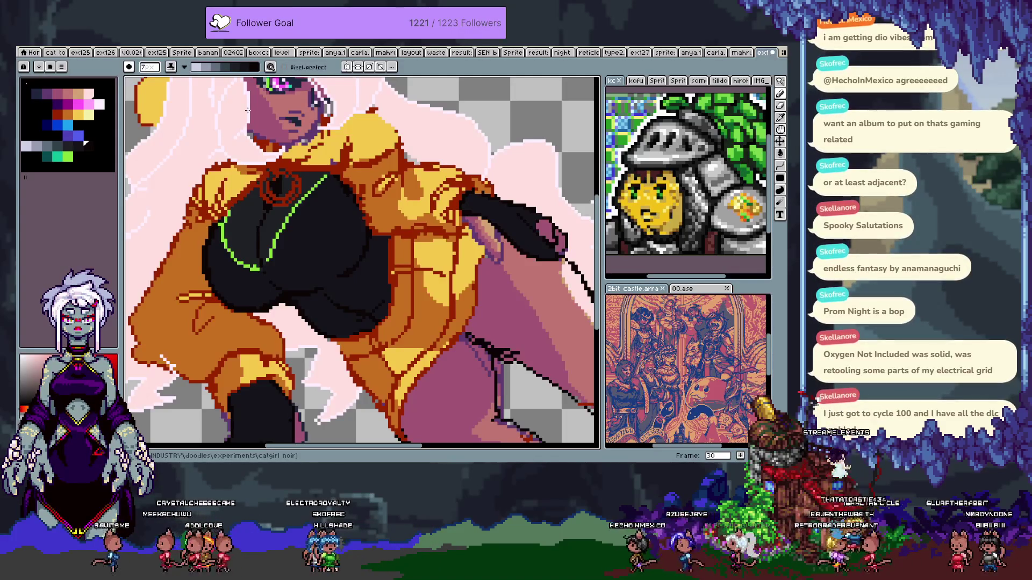
- Try and undo test strokes on the black top, then eyedrop the drawing's black
mouse_move(350, 207)
left_mouse_down()
mouse_move(301, 252)
mouse_move(310, 269)
left_mouse_up()
key("ctrl+z")
left_click(213, 260, "alt")
mouse_move(213, 260)
left_mouse_down()
mouse_move(290, 277)
mouse_move(303, 291)
left_mouse_up()
key("ctrl+z")
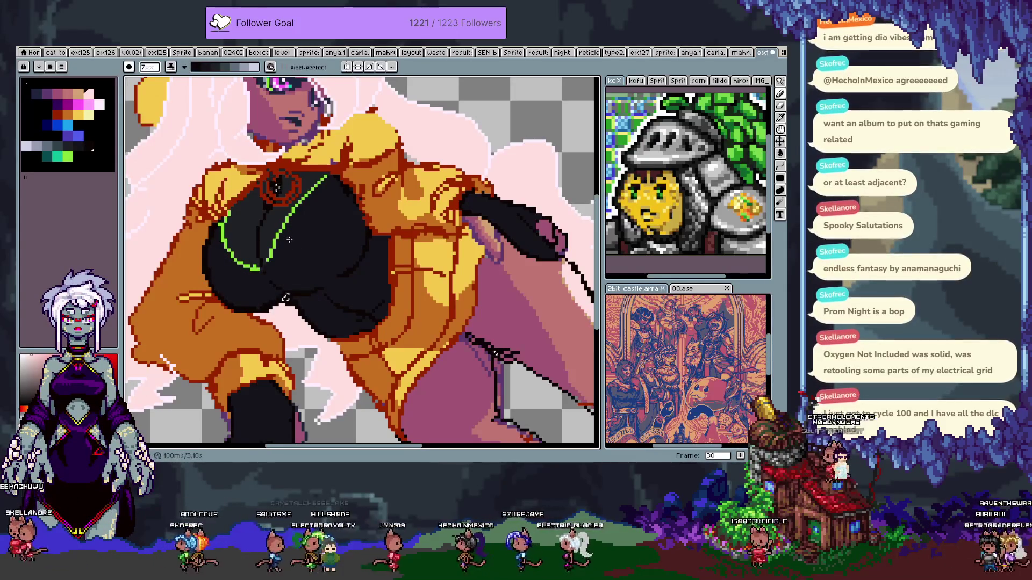
left_click(289, 240)
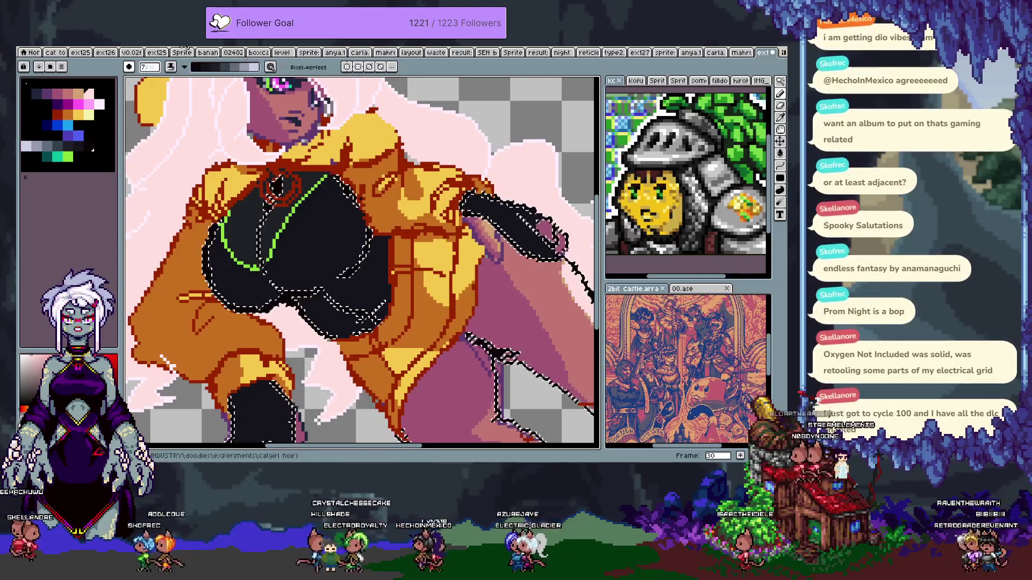
left_click(177, 47)
mouse_move(188, 97)
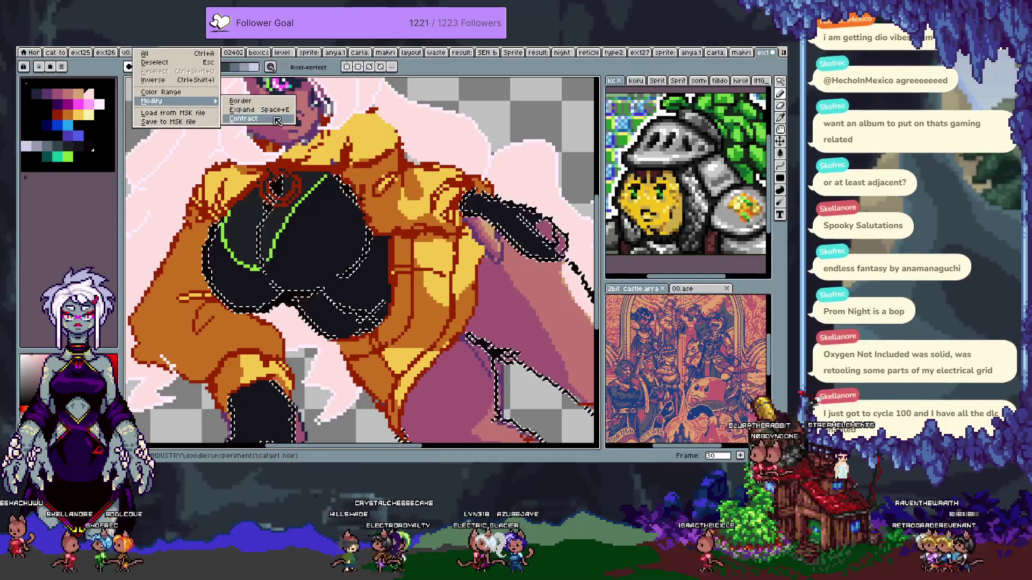
left_click(273, 115)
key("Escape")
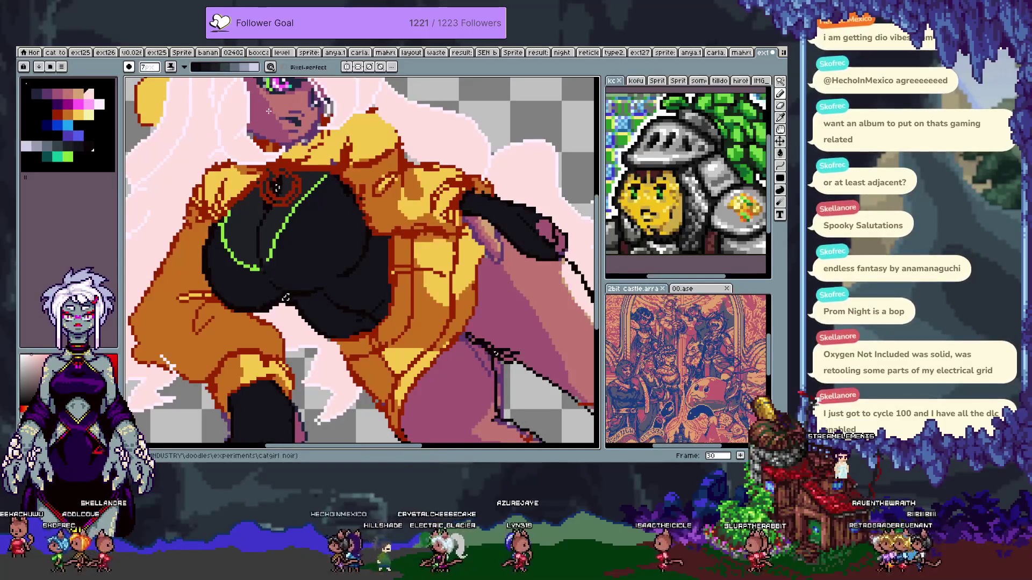
key("v")
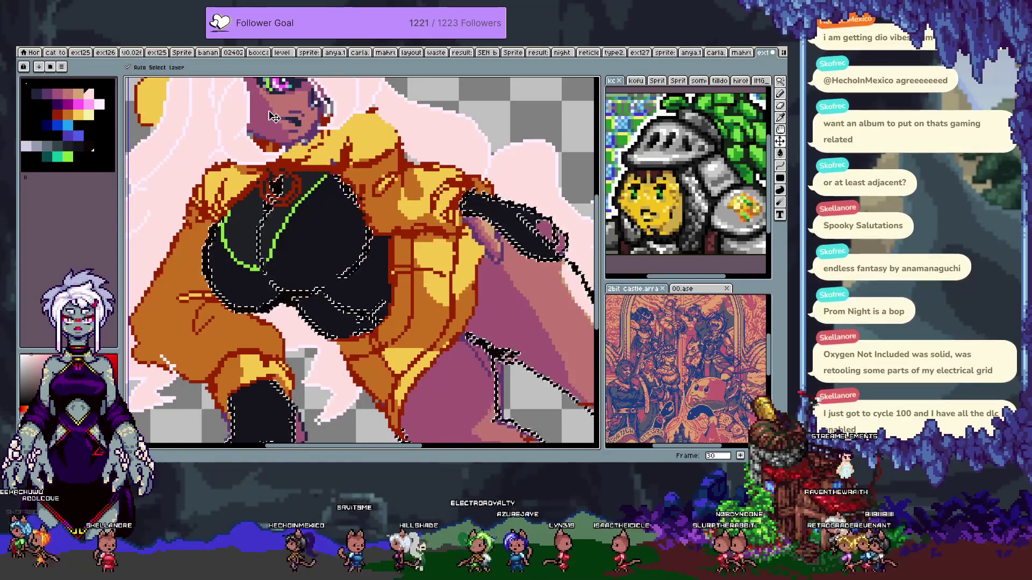
key("b")
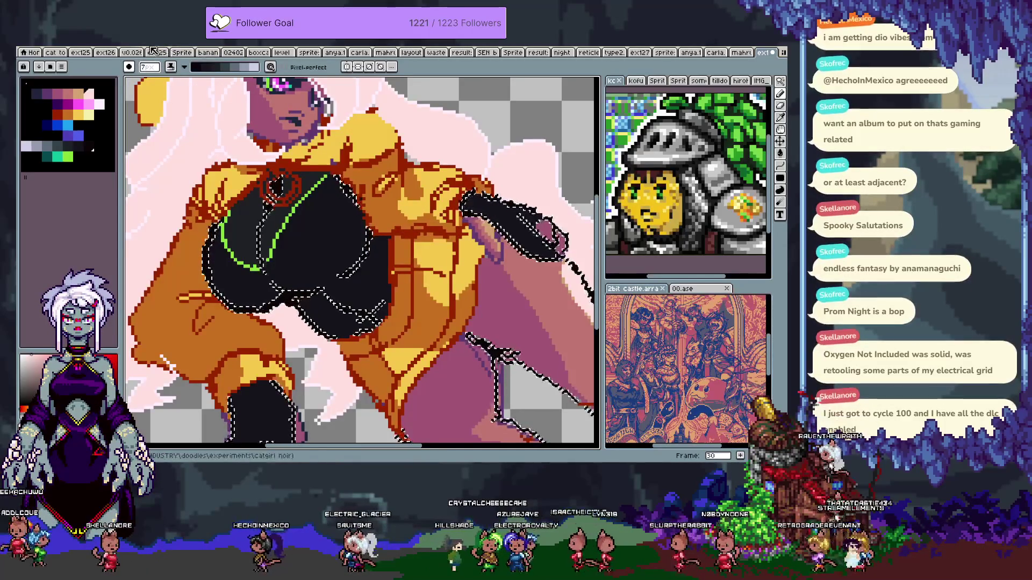
left_click(156, 46)
mouse_move(178, 101)
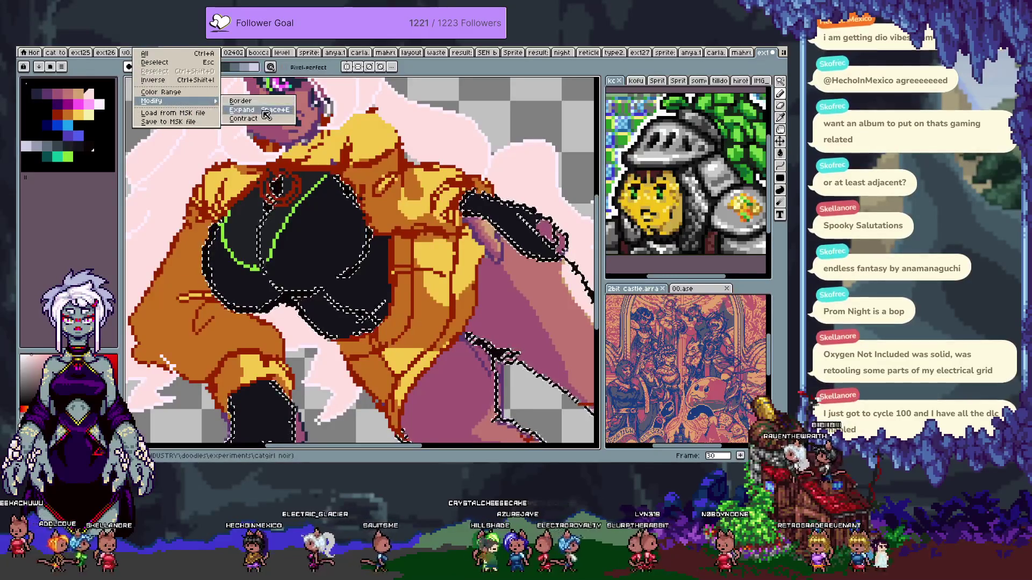
left_click(248, 106)
key("Return")
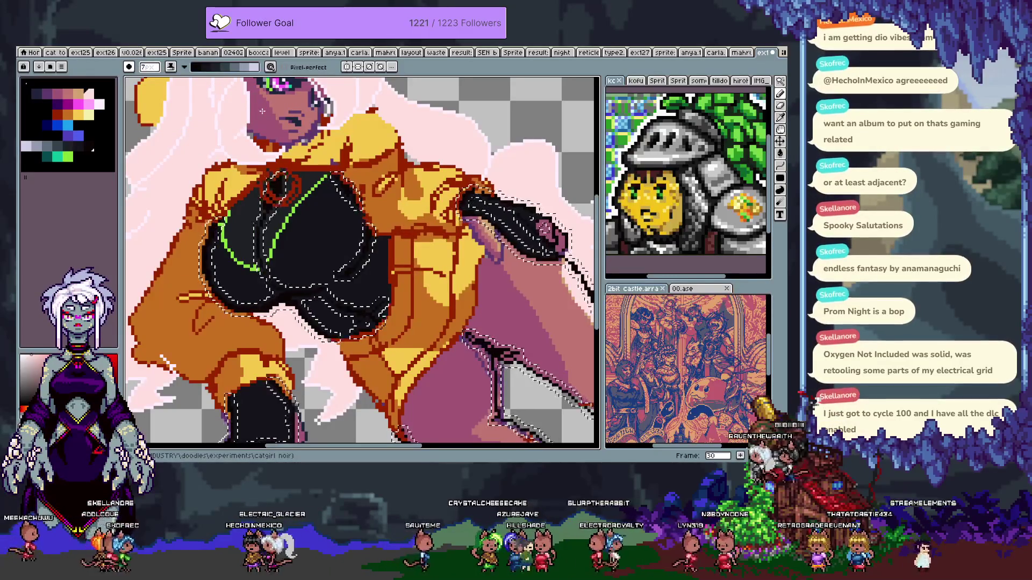
key("w")
left_click(370, 401, "shift")
key("ctrl+d")
key("b")
left_click_drag(320, 219, 286, 254)
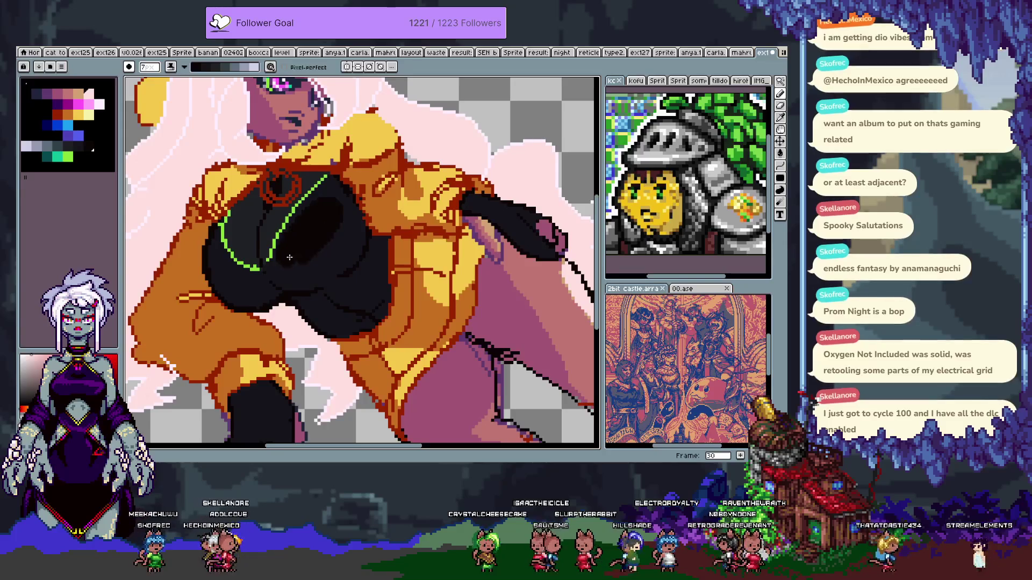
- Paint dark shading strokes across the chest, then undo the latest ones
left_click_drag(328, 200, 350, 240)
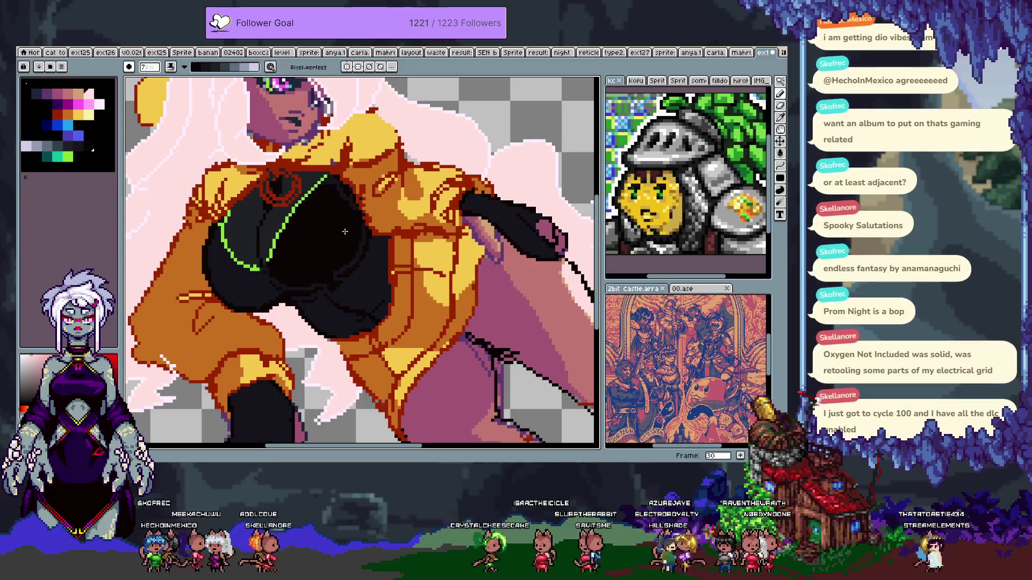
key("ctrl+z")
mouse_move(316, 214)
left_mouse_down()
mouse_move(344, 253)
mouse_move(343, 242)
left_mouse_up()
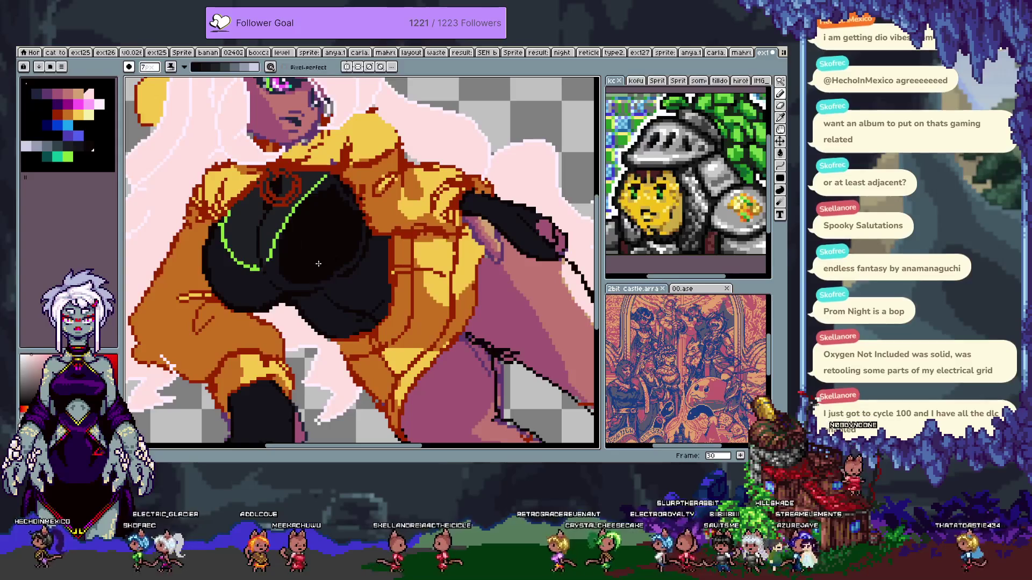
left_click_drag(349, 278, 374, 252)
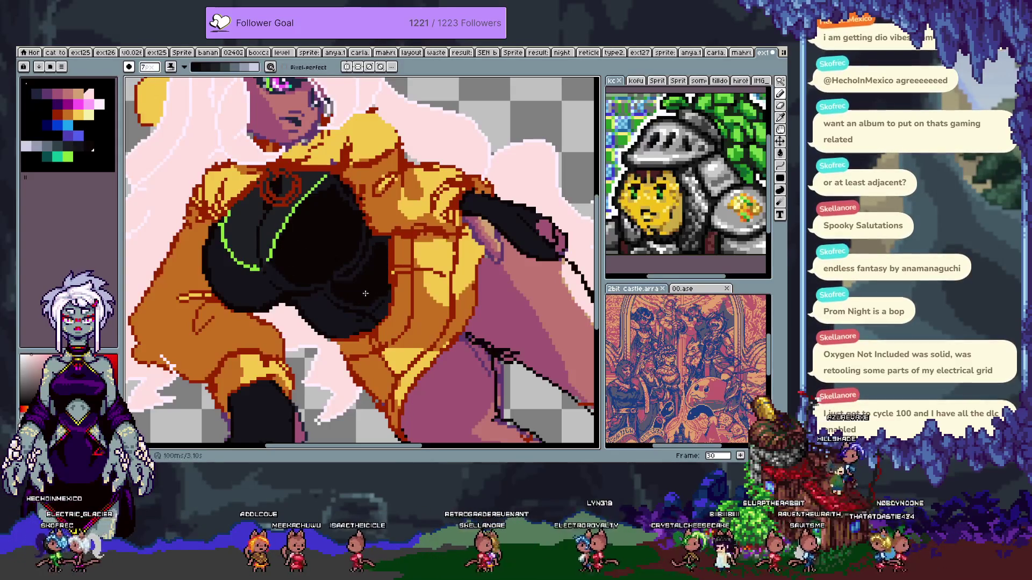
left_click_drag(309, 301, 333, 314)
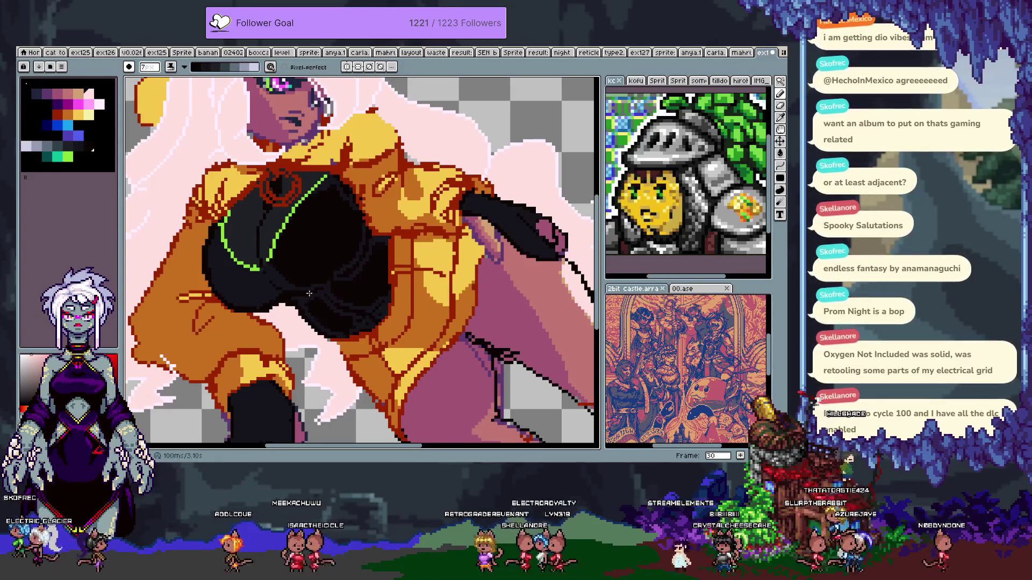
left_click_drag(263, 291, 236, 258)
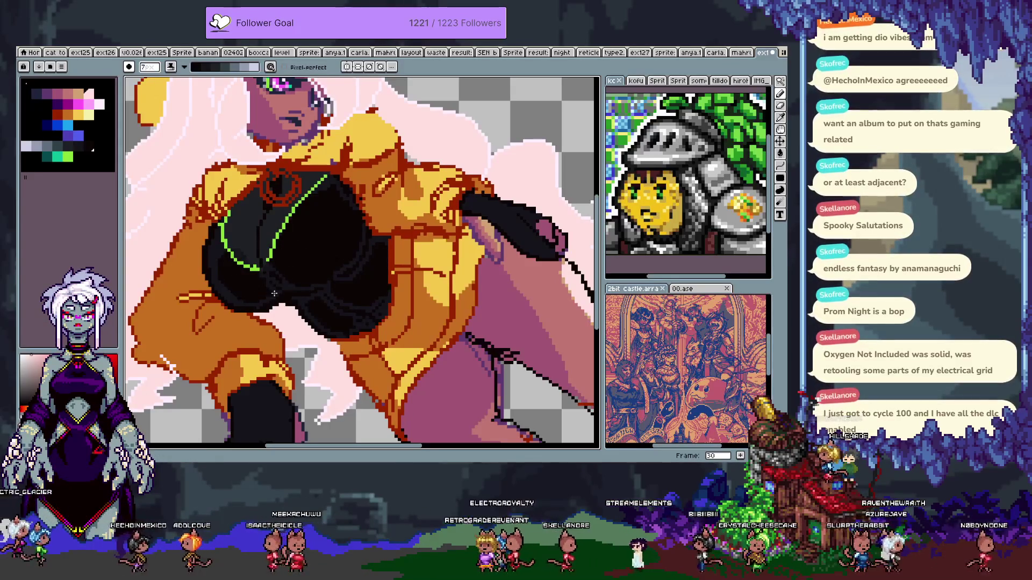
key("v")
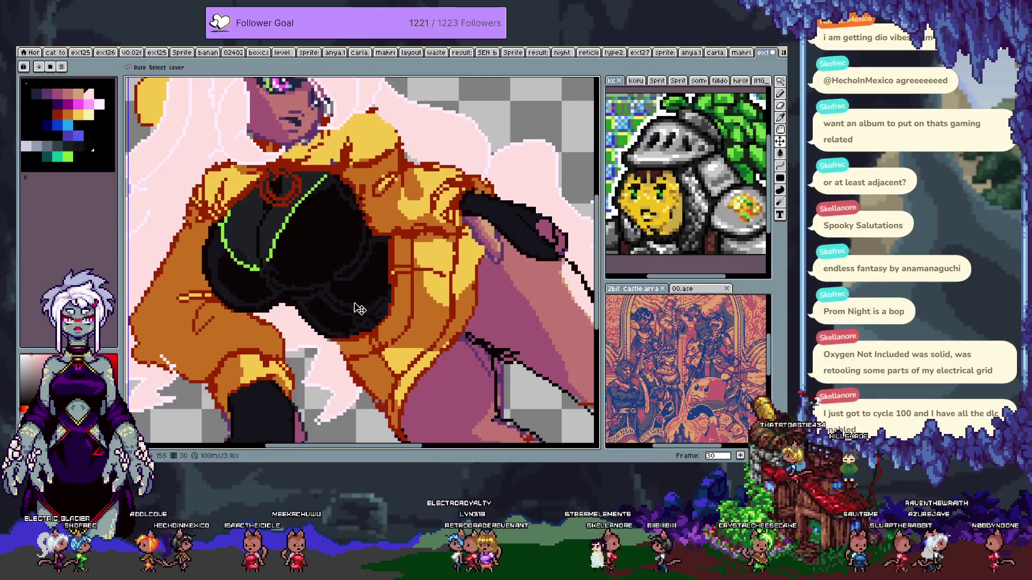
key("ctrl+z")
- Add dark shading to the chest's centre and left side, then undo those strokes
key("b")
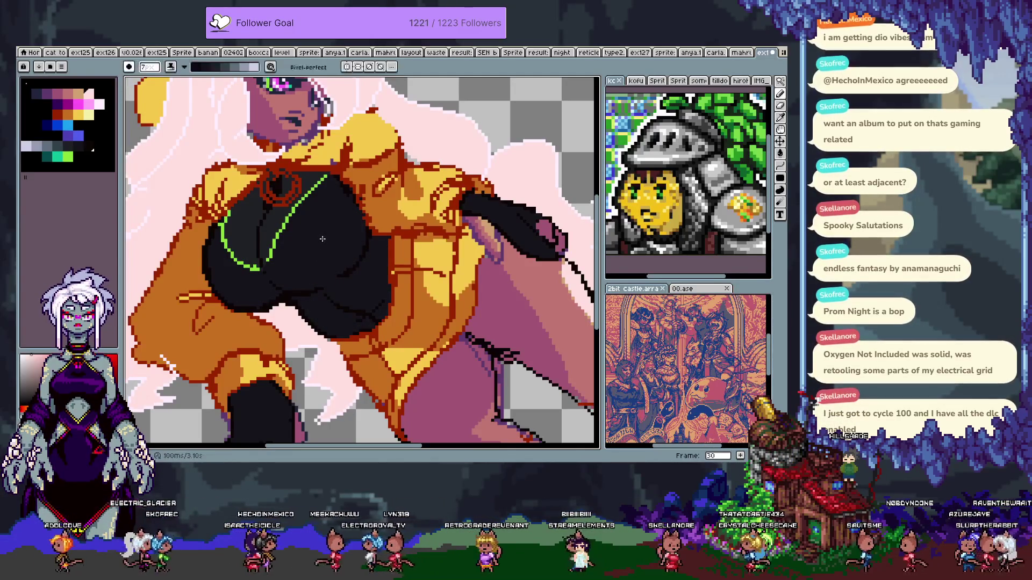
mouse_move(299, 253)
left_mouse_down()
mouse_move(321, 213)
mouse_move(349, 247)
mouse_move(307, 263)
left_mouse_up()
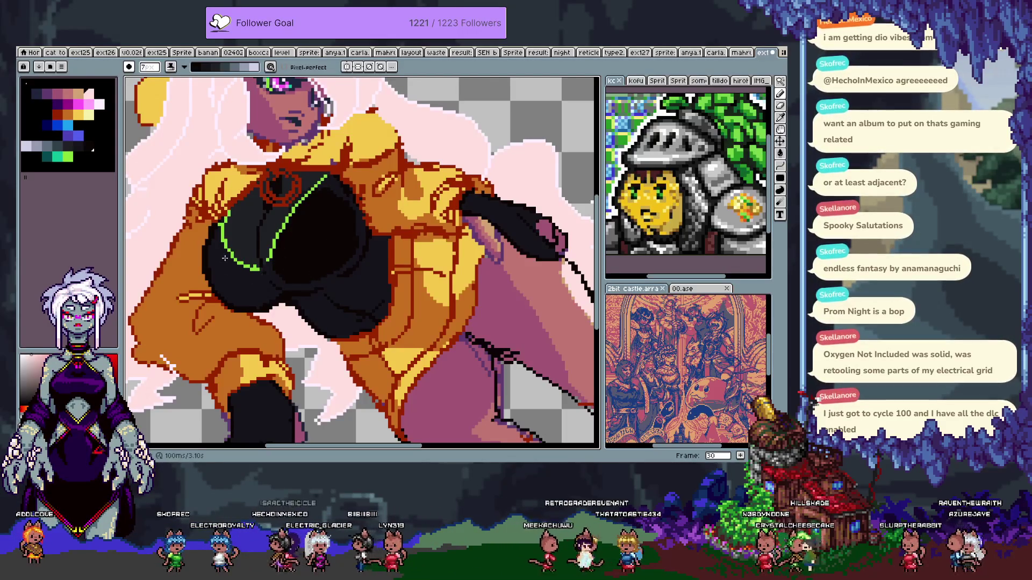
left_click_drag(221, 253, 244, 285)
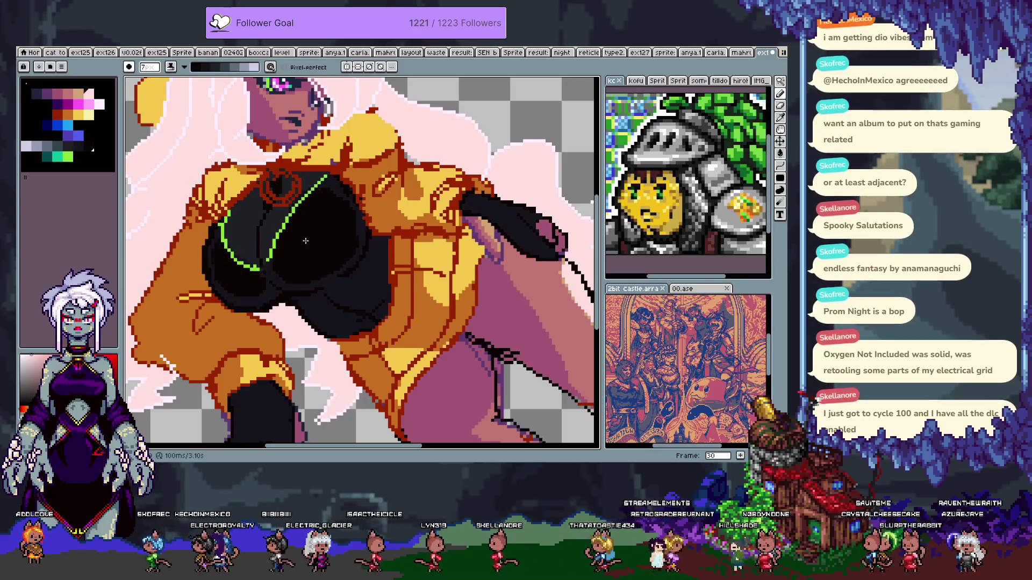
key("x")
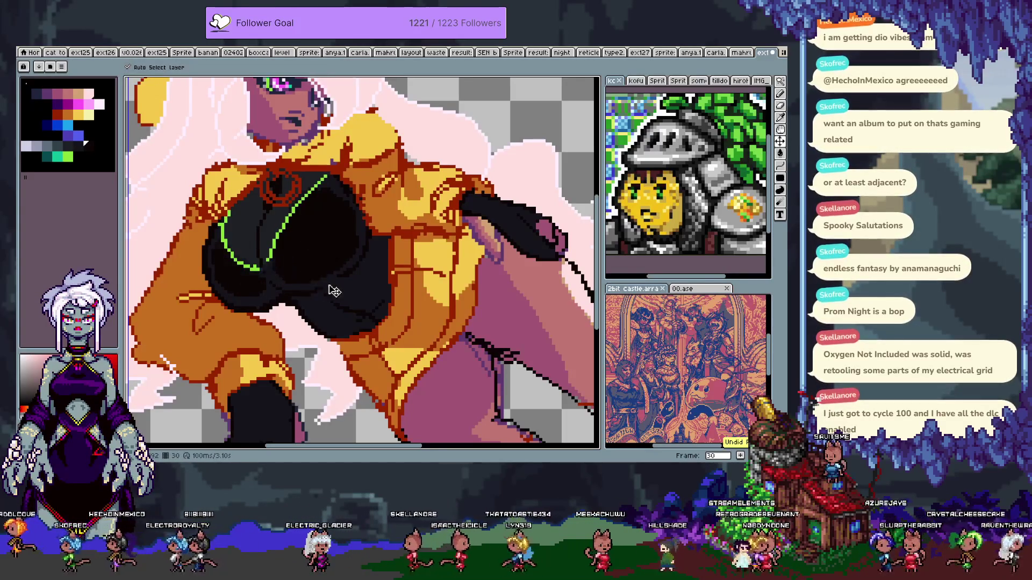
key("ctrl+z")
key("ctrl+z")
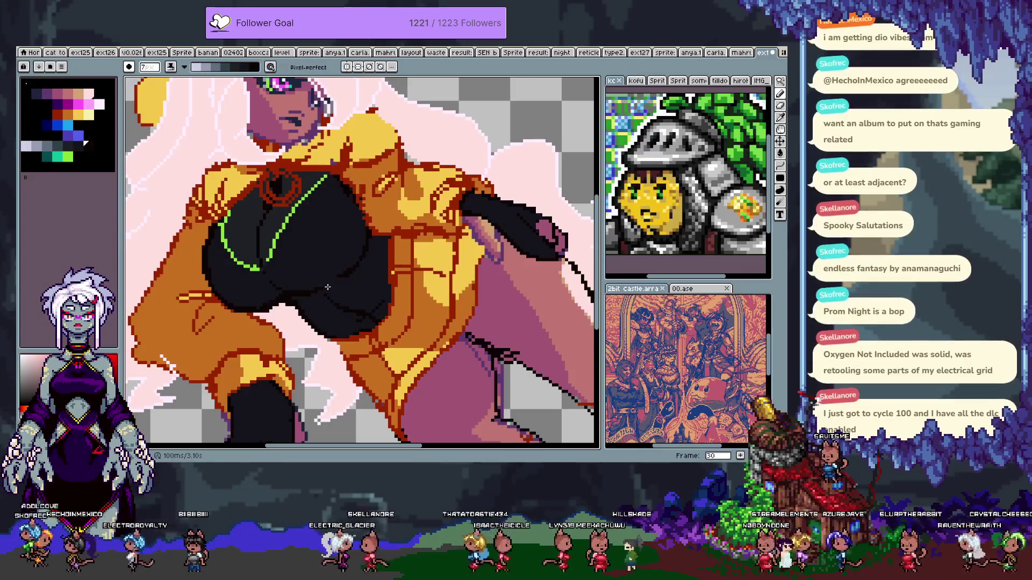
key("w")
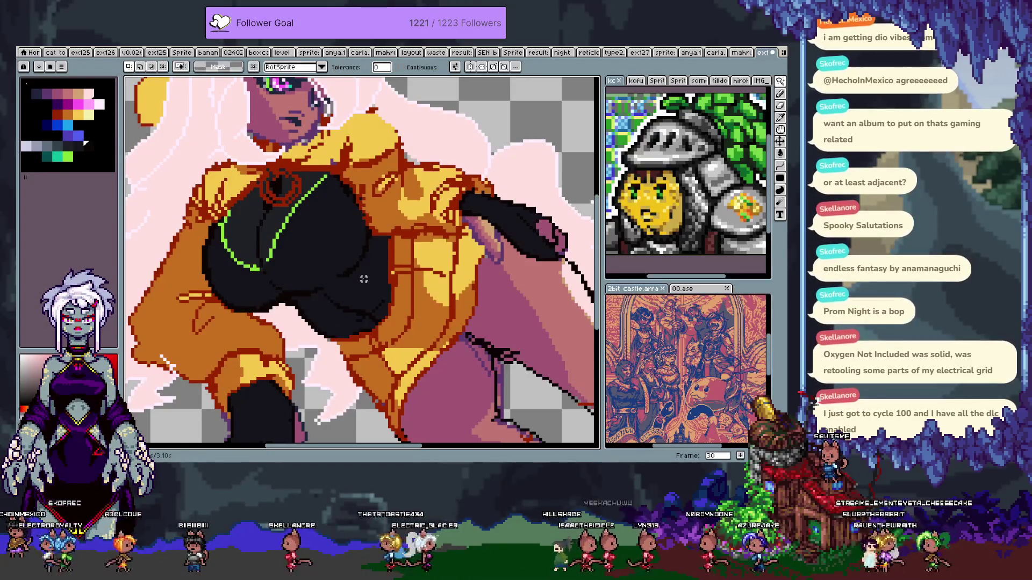
key("b")
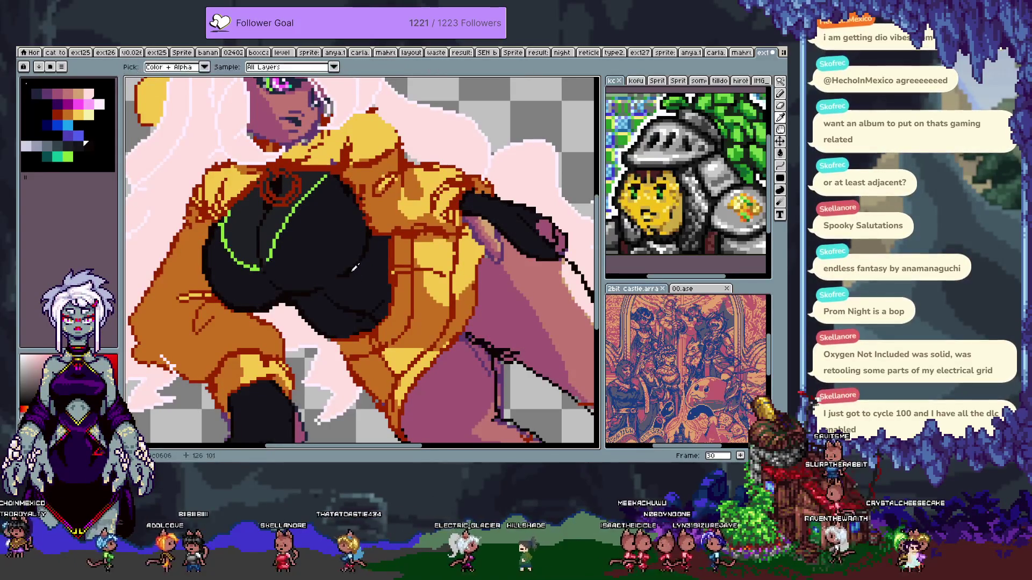
- Undo the recent pencil strokes and fill, then darken shading across the black top
key("ctrl+z")
left_click_drag(360, 266, 363, 267)
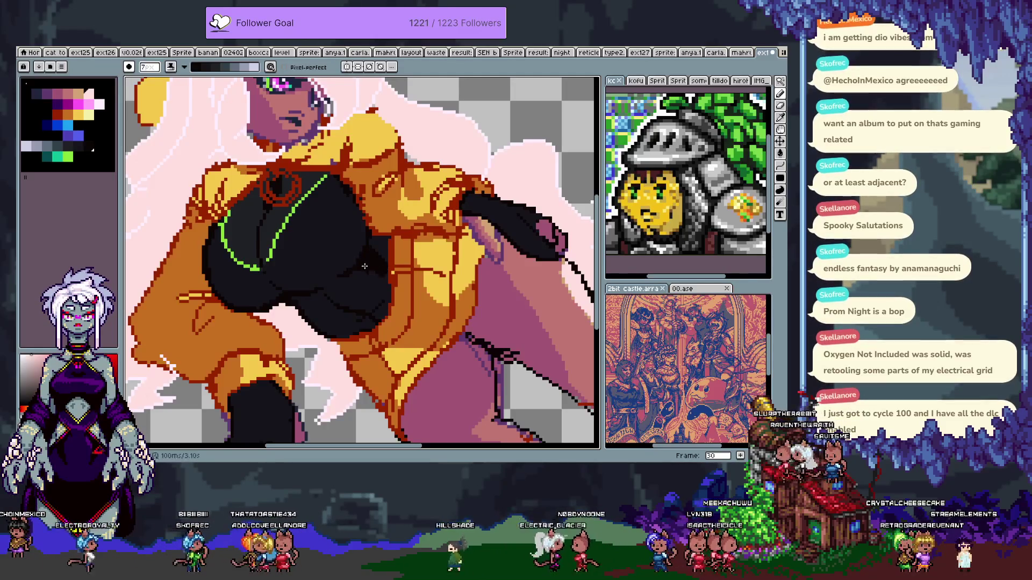
key("ctrl+z")
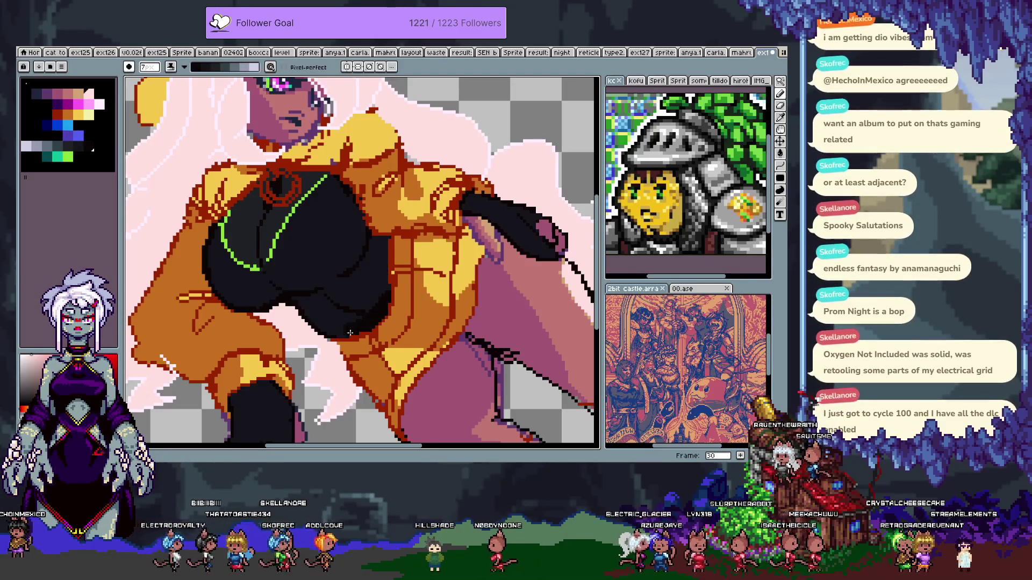
key("ctrl+z")
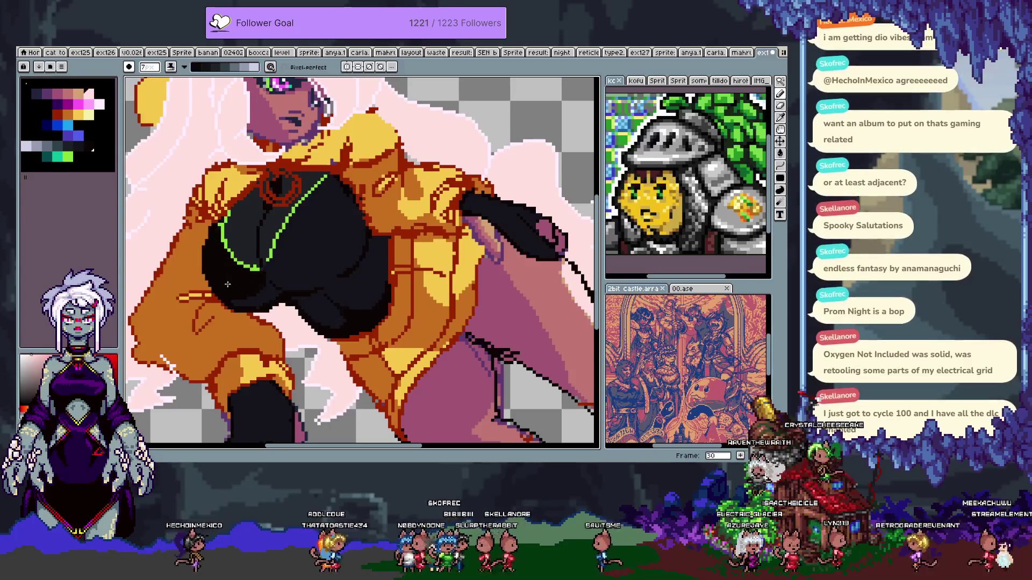
key("ctrl+z")
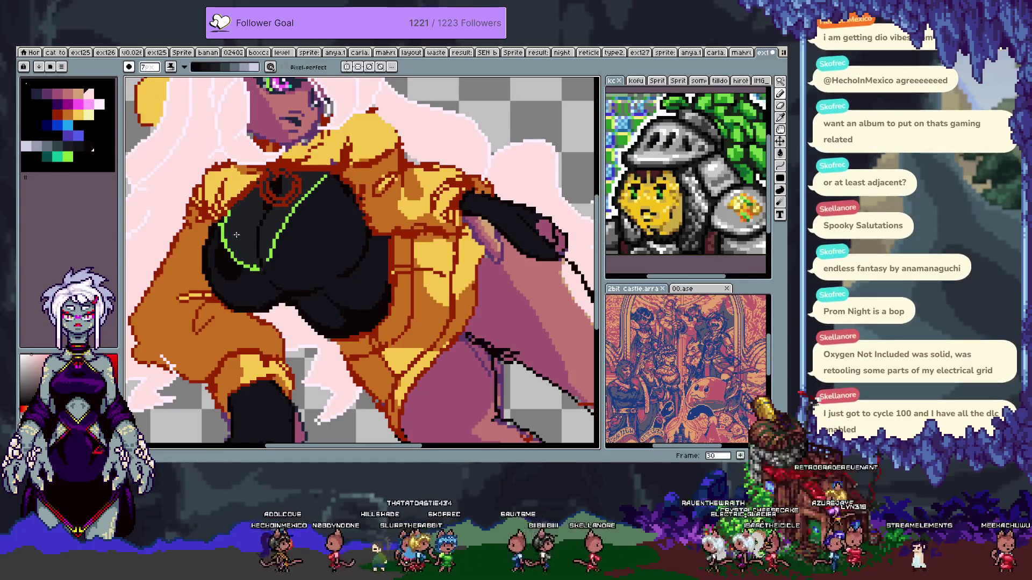
left_click_drag(231, 275, 262, 292)
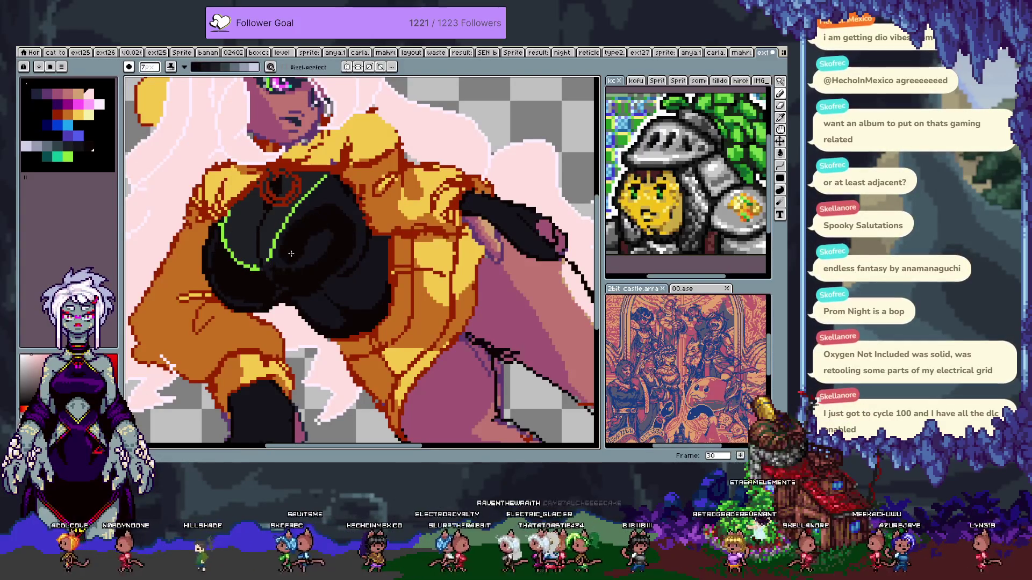
- Try darkening the black top, undo it, then paint light grey highlights on the chest
left_click(327, 216)
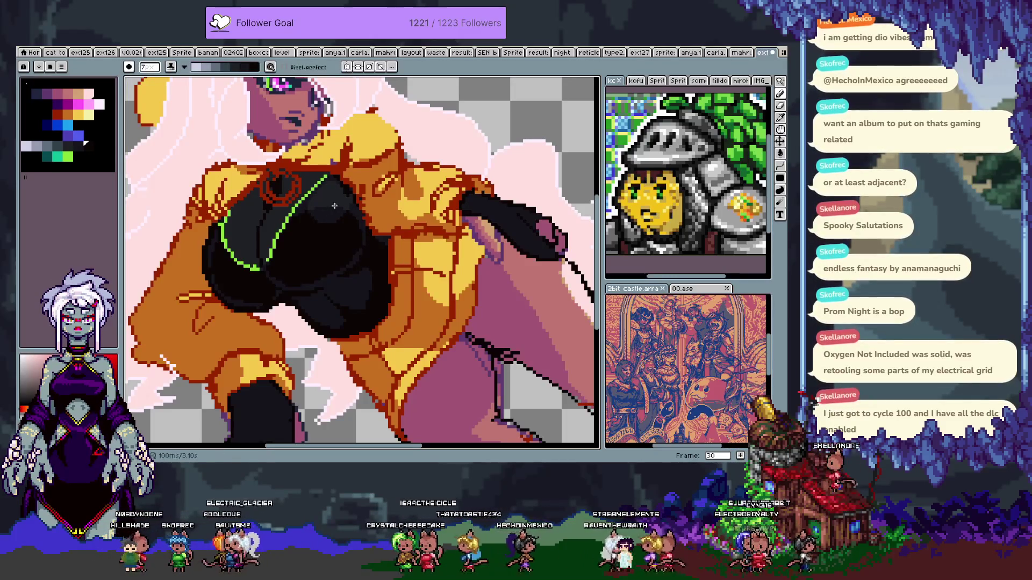
key("ctrl+z")
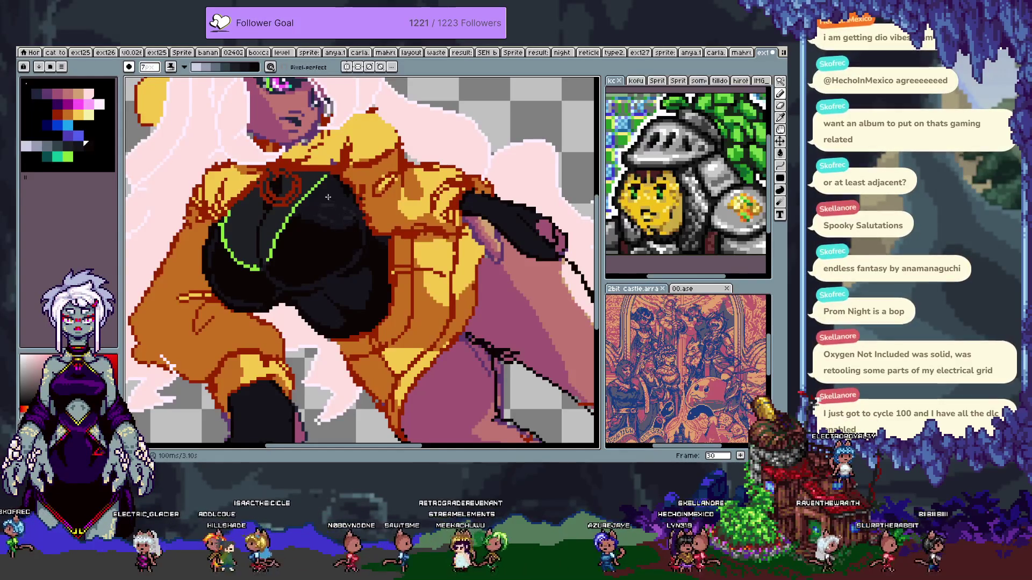
left_click_drag(334, 195, 329, 197)
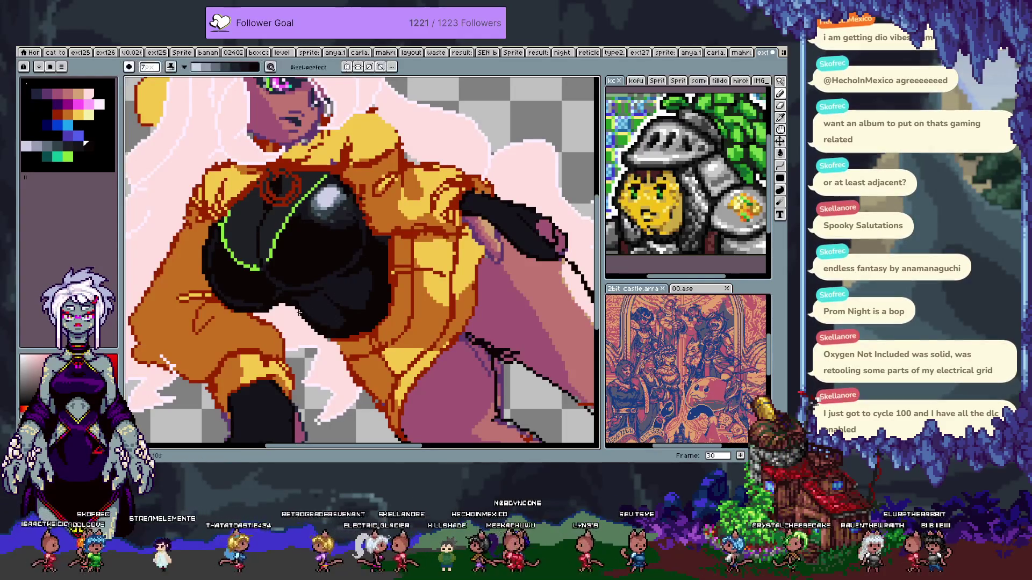
key("v")
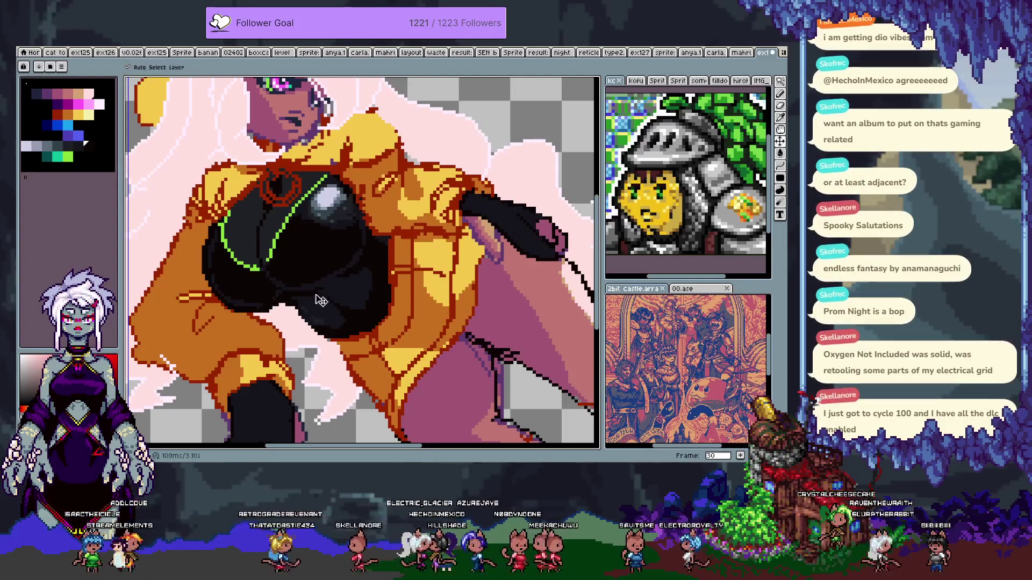
key("b")
left_click_drag(319, 324, 302, 306)
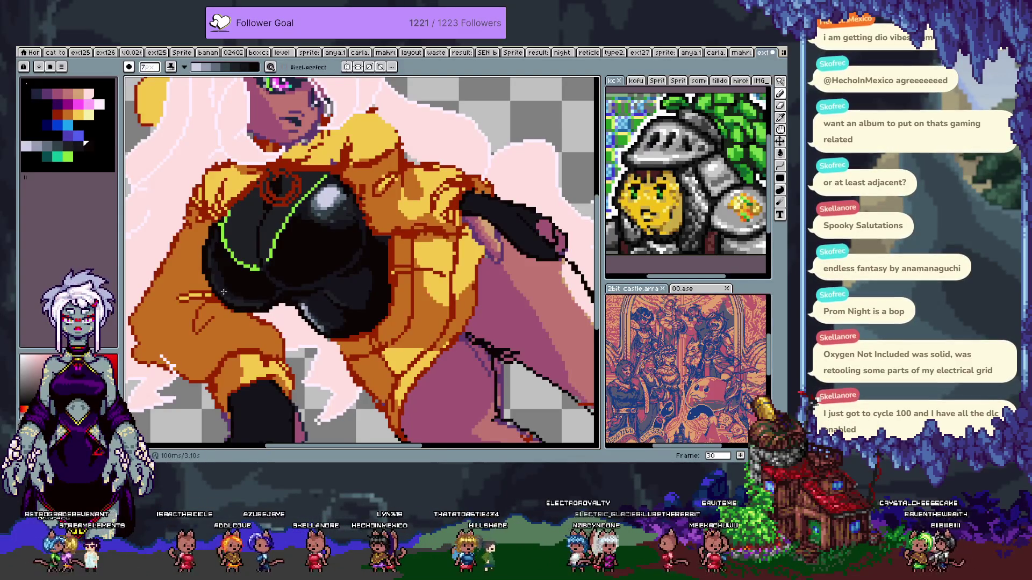
scroll(323, 270, "up", 1)
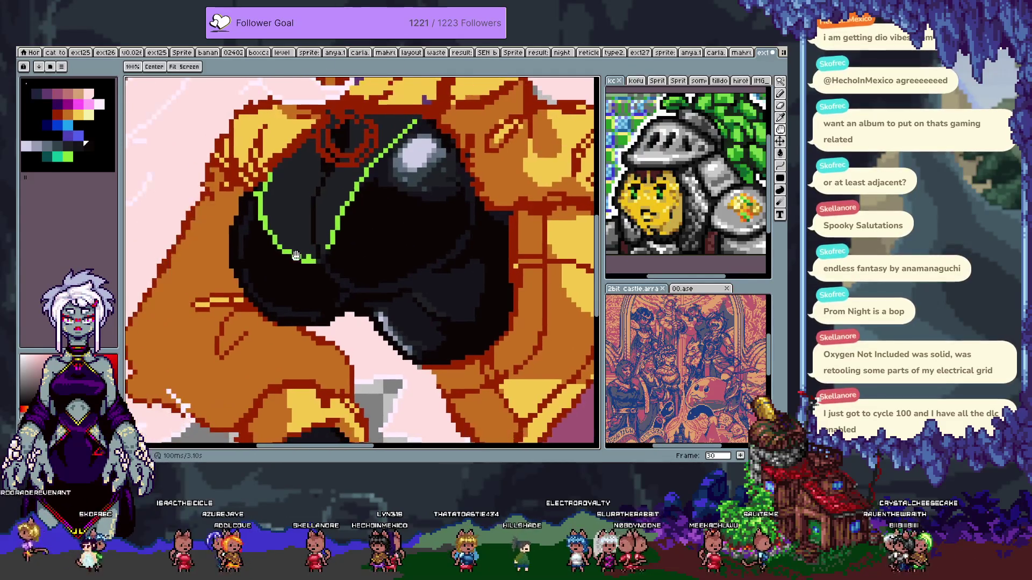
- Shade grey along the black top's lower, right and lower-left edges, redrawing misplaced strokes
scroll(364, 259, "up", 1)
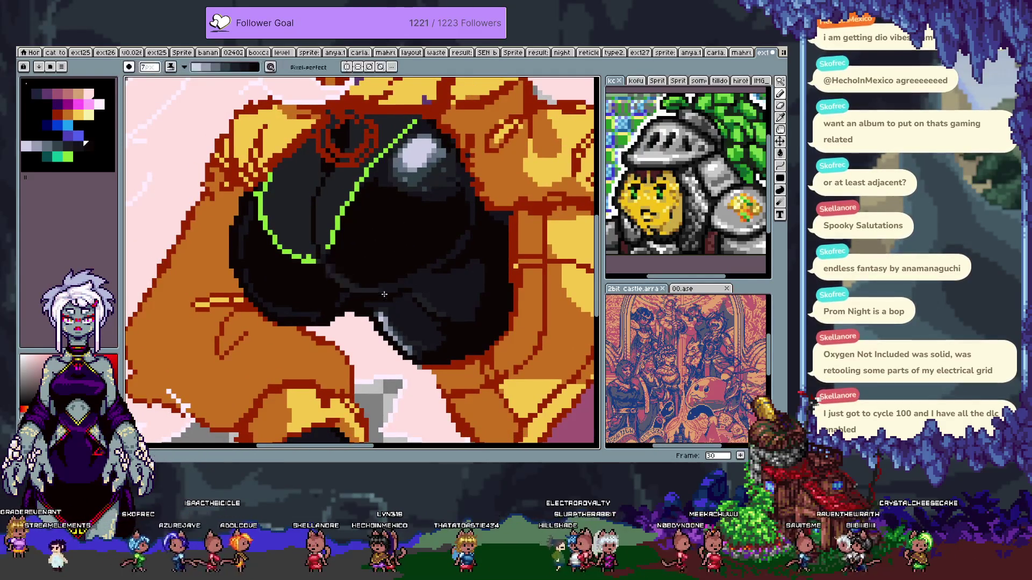
mouse_move(332, 270)
left_mouse_down()
mouse_move(364, 288)
mouse_move(415, 292)
left_mouse_up()
mouse_move(460, 226)
left_mouse_down()
mouse_move(461, 243)
mouse_move(471, 231)
left_mouse_up()
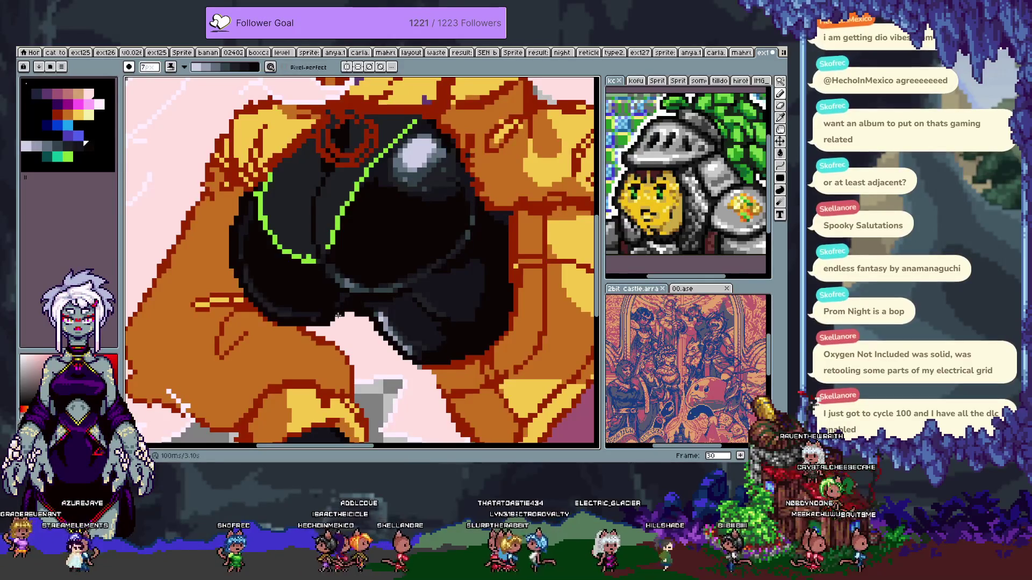
left_click_drag(245, 265, 311, 317)
key("ctrl+z")
left_click_drag(247, 243, 323, 319)
key("ctrl+z")
left_click_drag(242, 231, 306, 317)
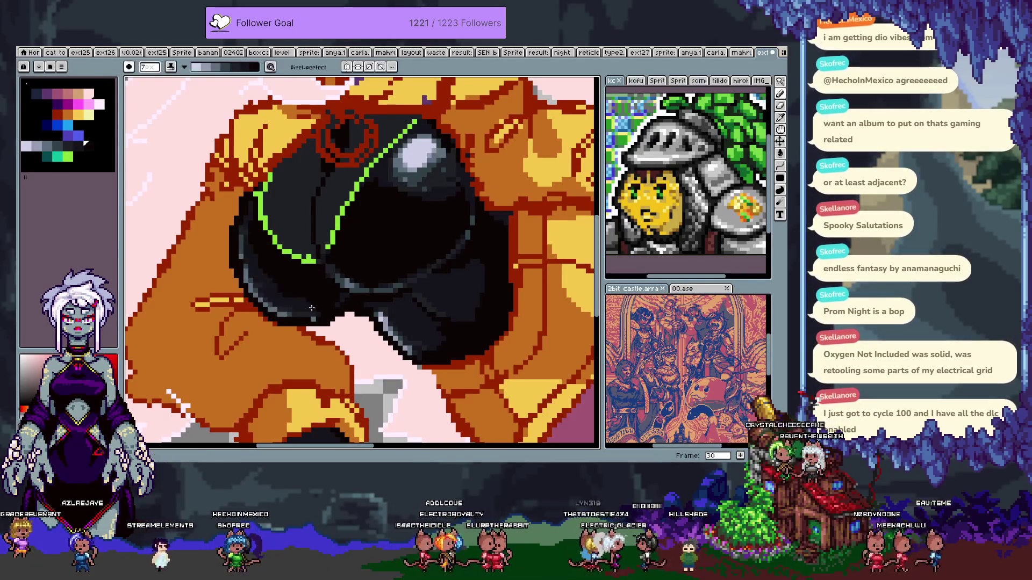
left_click_drag(248, 279, 297, 318)
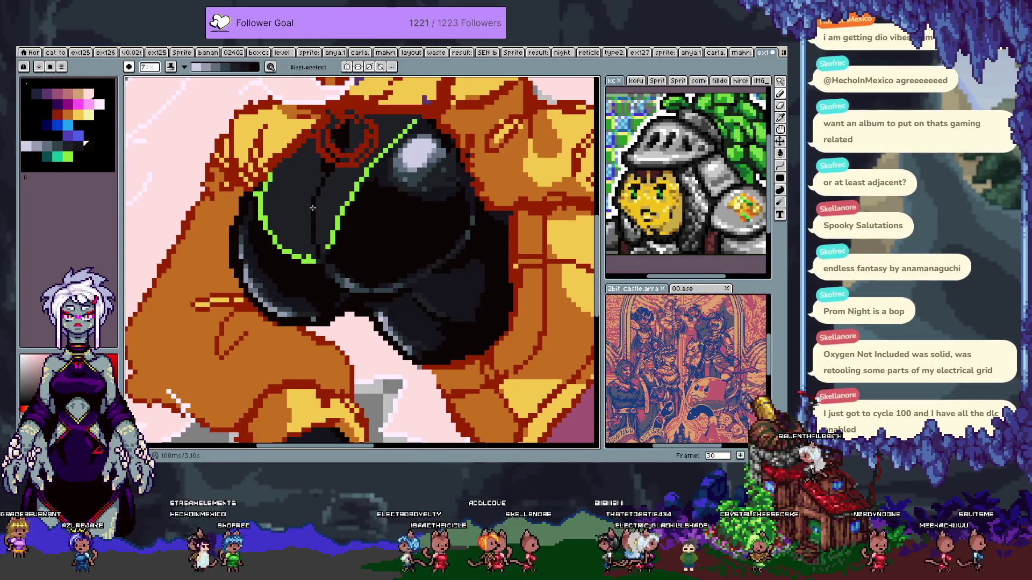
- Pick a darker palette colour, undo two recent edits, and choose another palette colour
scroll(313, 208, "down", 2)
scroll(316, 188, "up", 1)
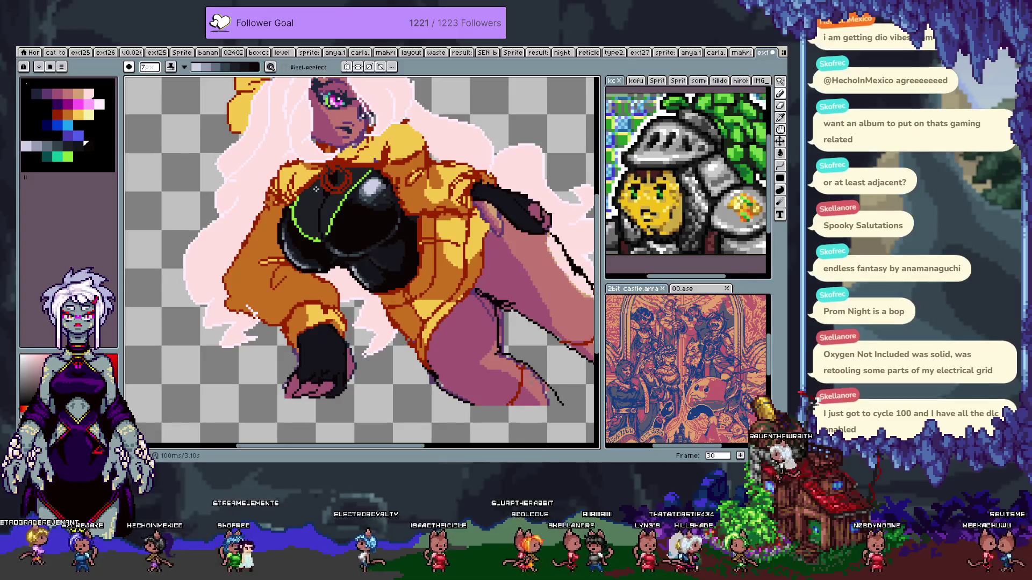
left_click(387, 264, "alt")
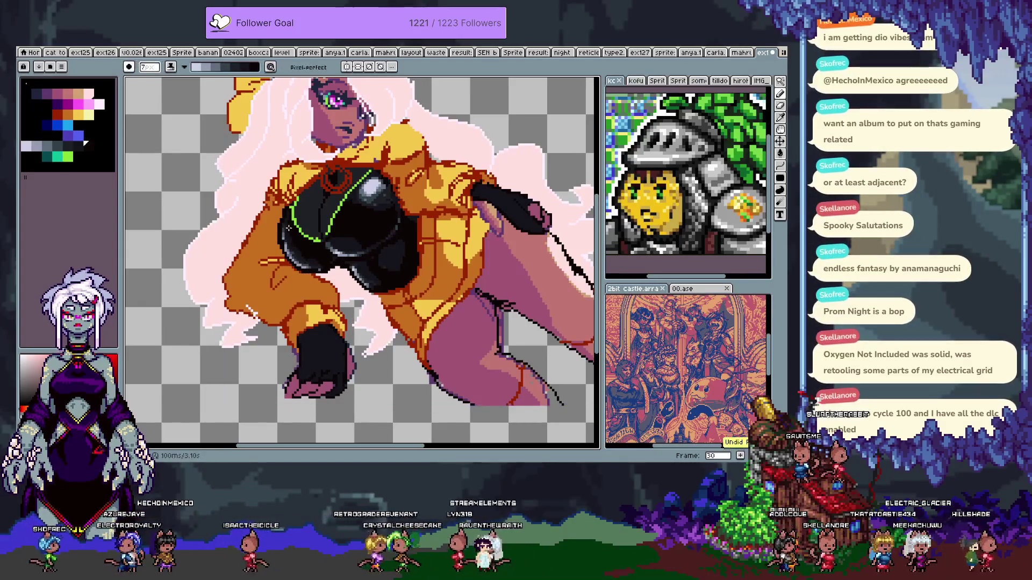
key("ctrl+z")
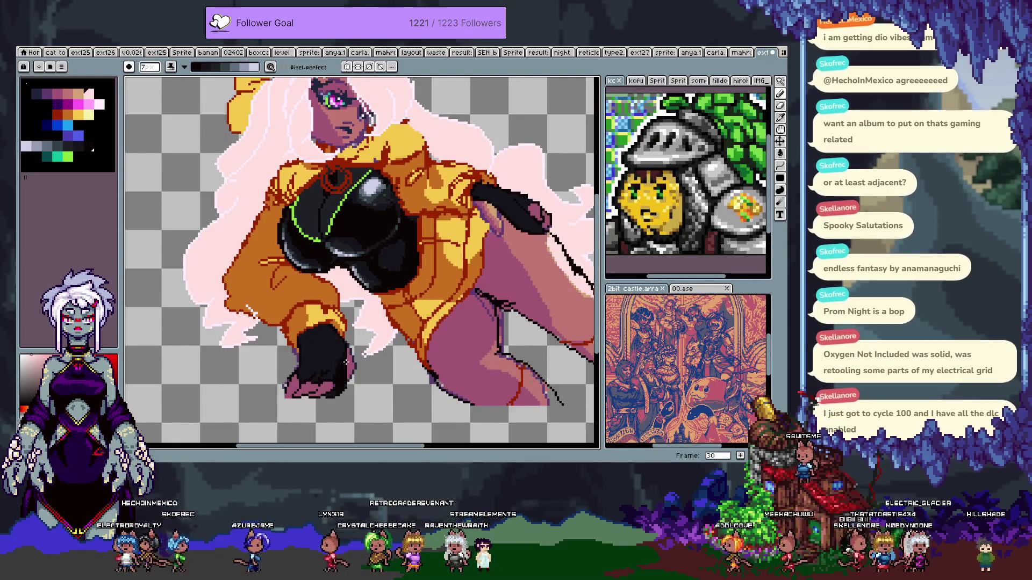
key("ctrl+z")
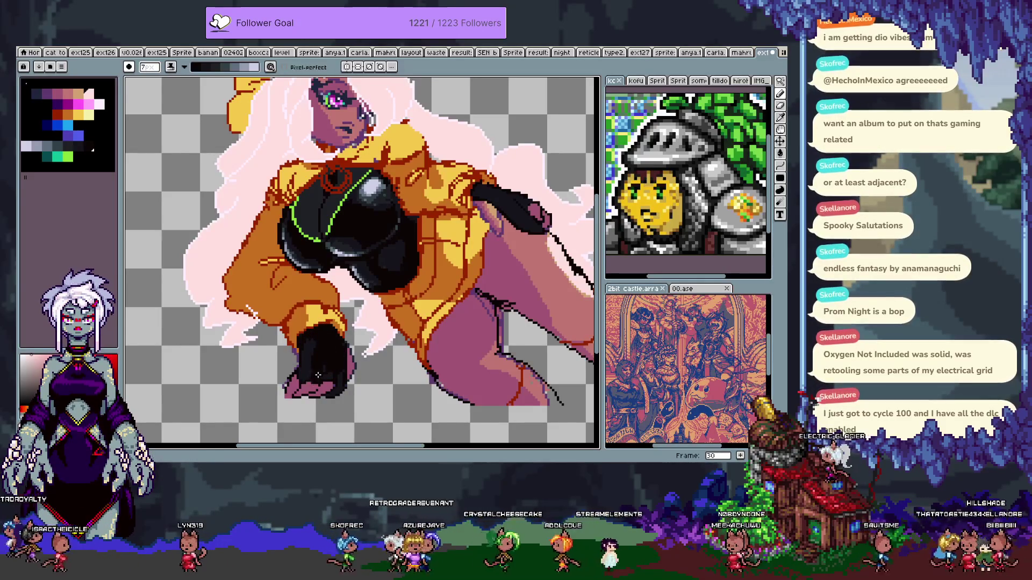
left_click(319, 367, "alt")
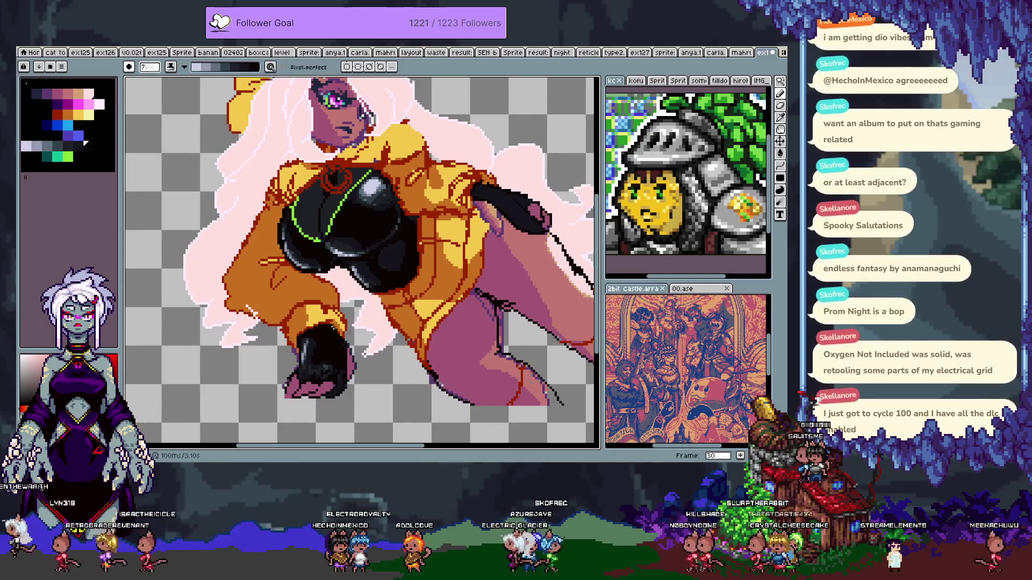
- Open and close Canvas Size, then swap foreground and background colours back and forth
key("ctrl+alt+c")
key("Escape")
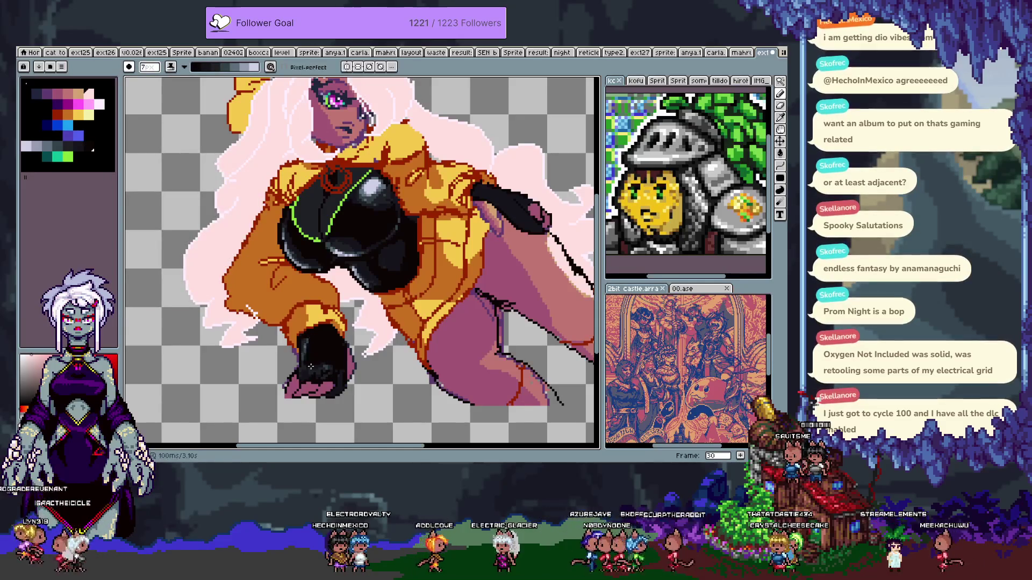
key("x")
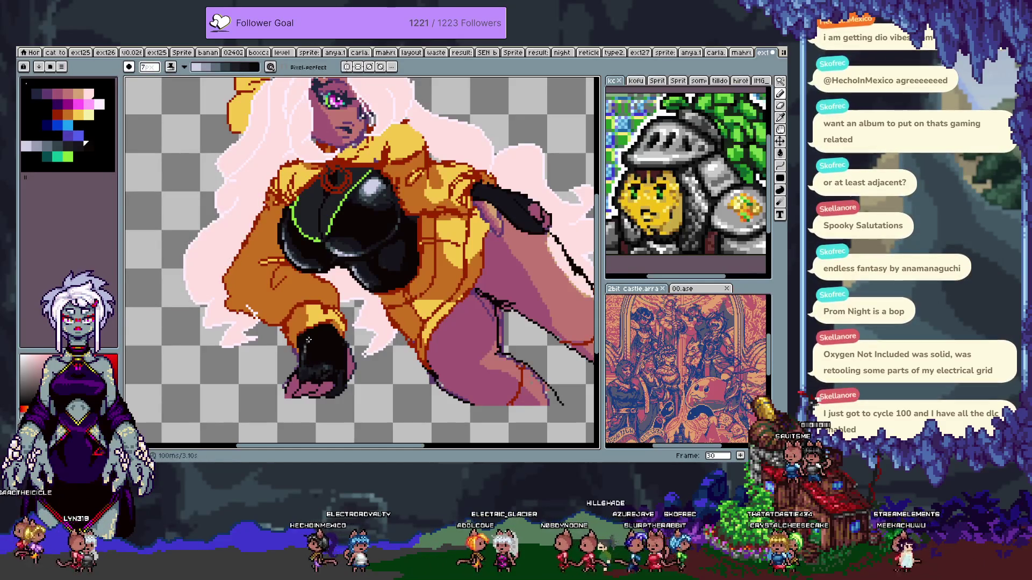
key("ctrl+a")
key("ctrl+z")
key("x")
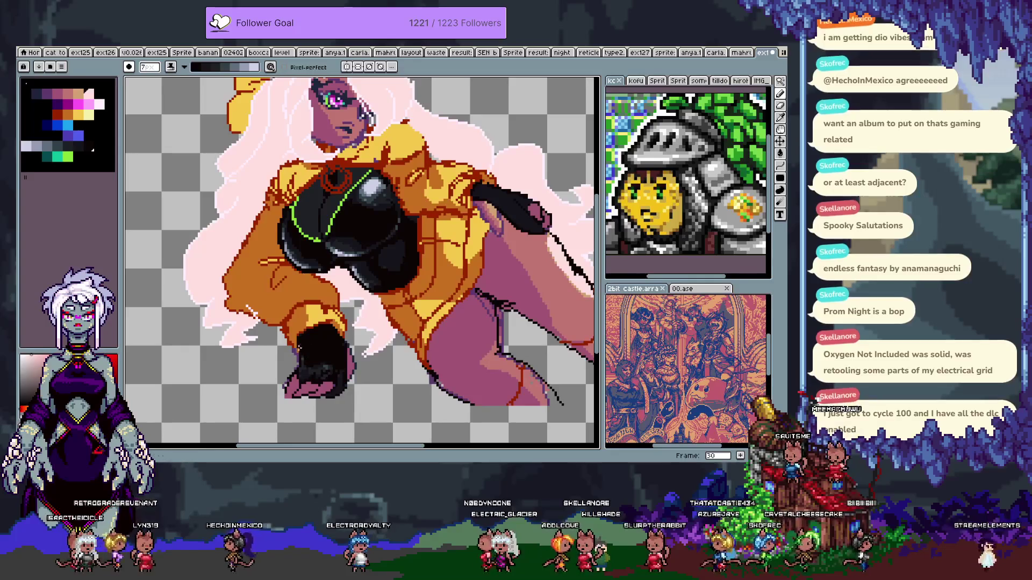
key("x")
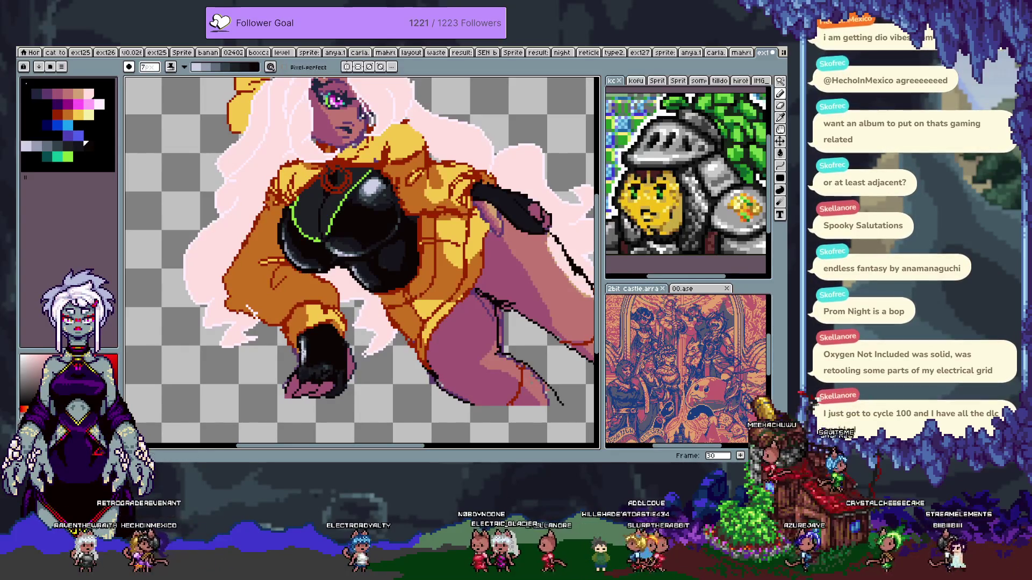
key("x")
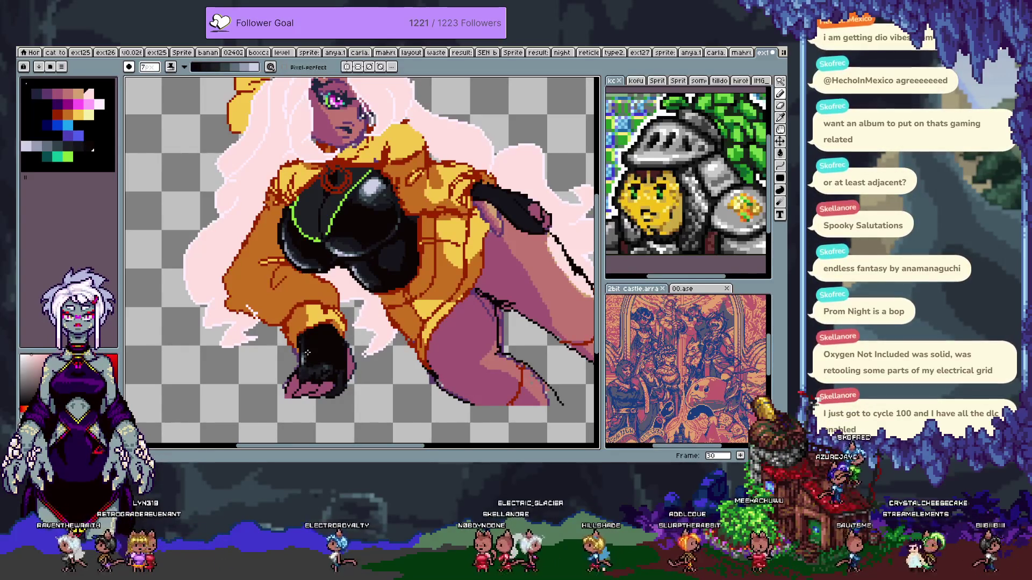
key("x")
key("x")
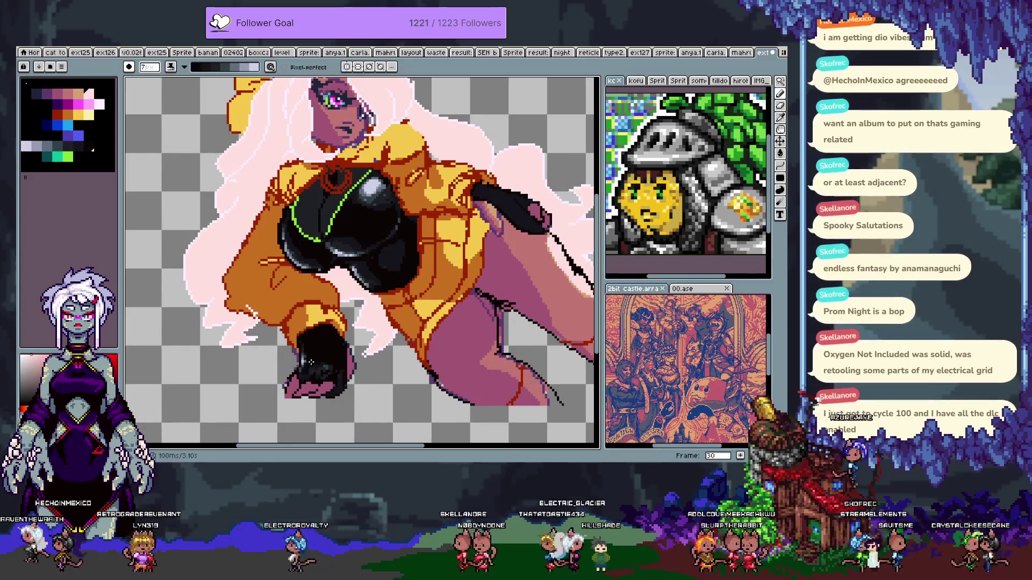
key("x")
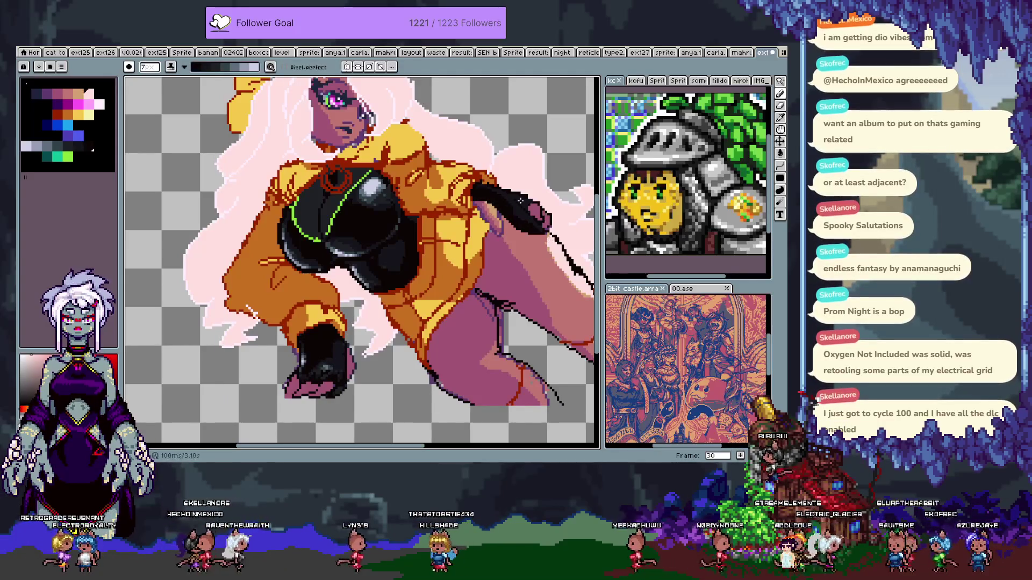
key("x")
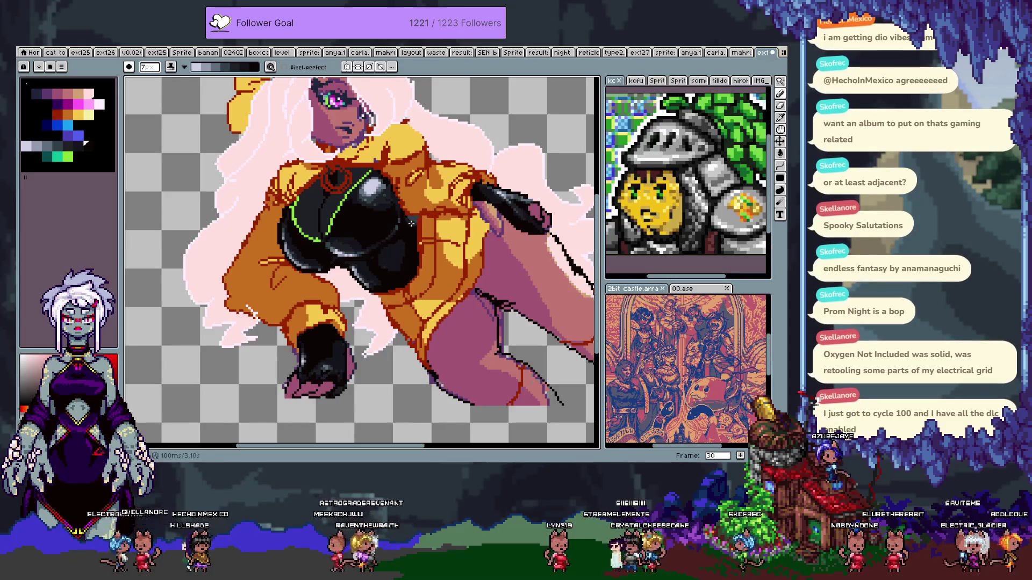
key("v")
key("b")
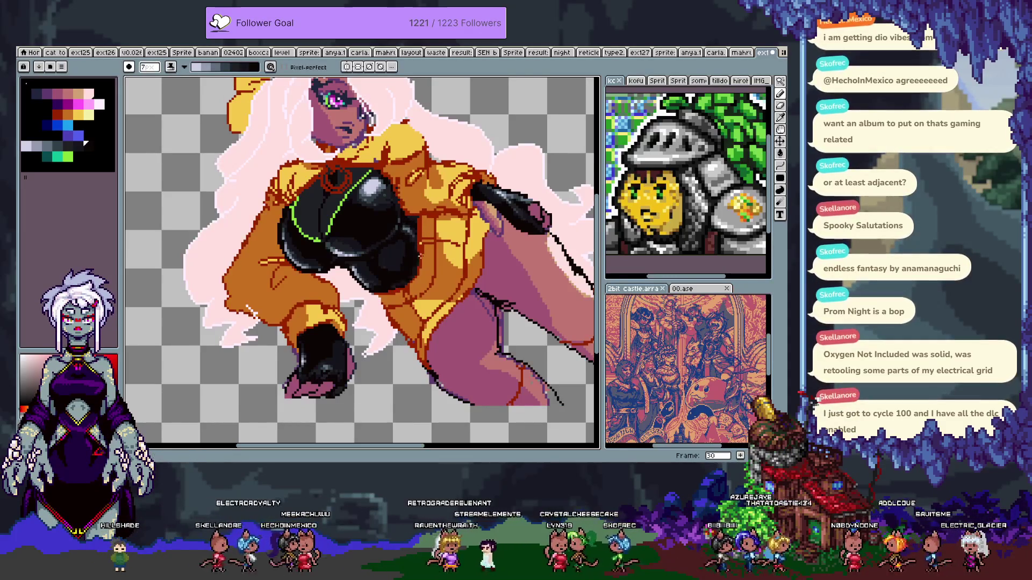
key("v")
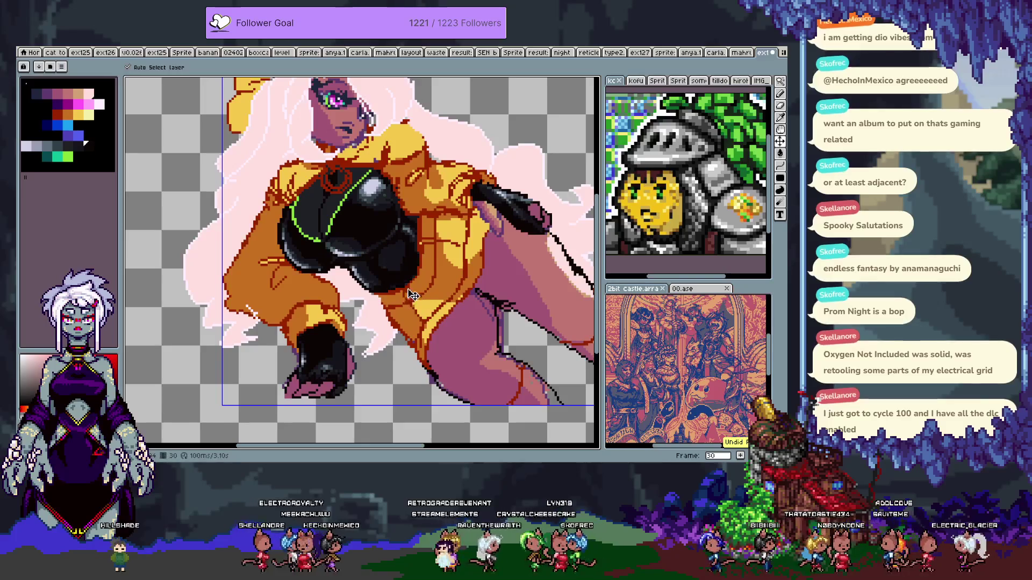
key("b")
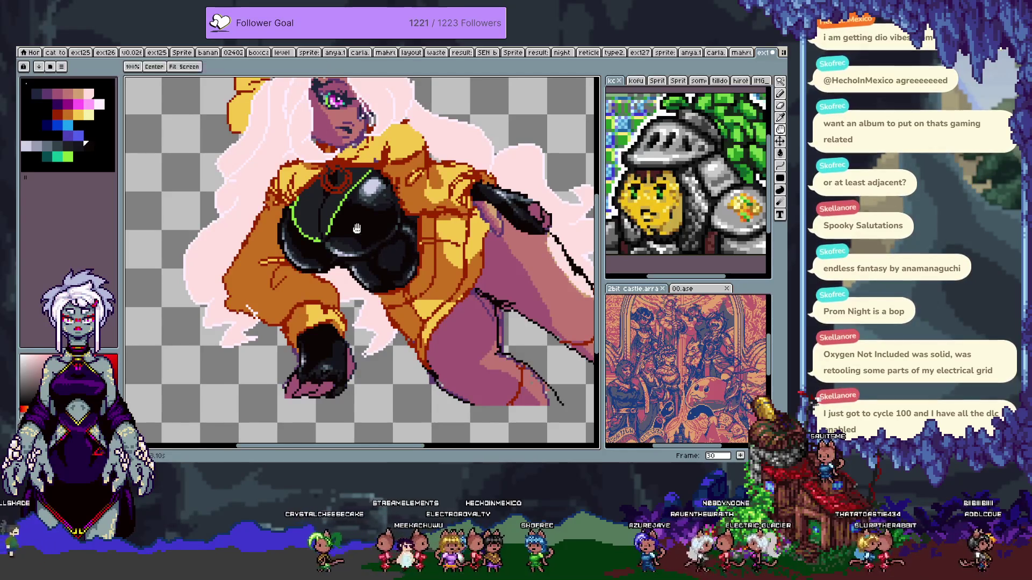
left_click_drag(344, 277, 360, 283)
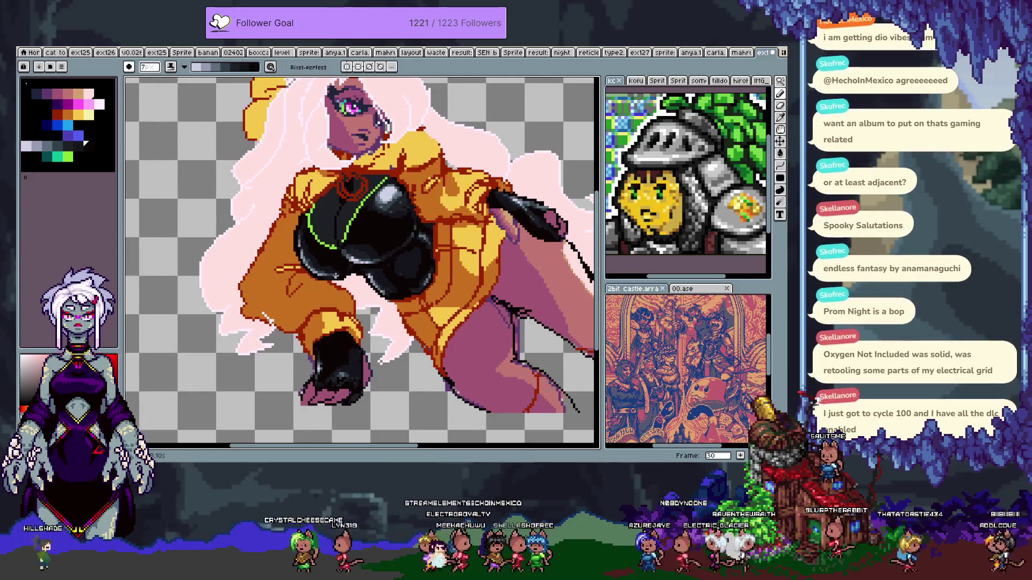
- Enter 1 as the brush size in the context bar for 1-pixel detail work
scroll(340, 275, "up", 3)
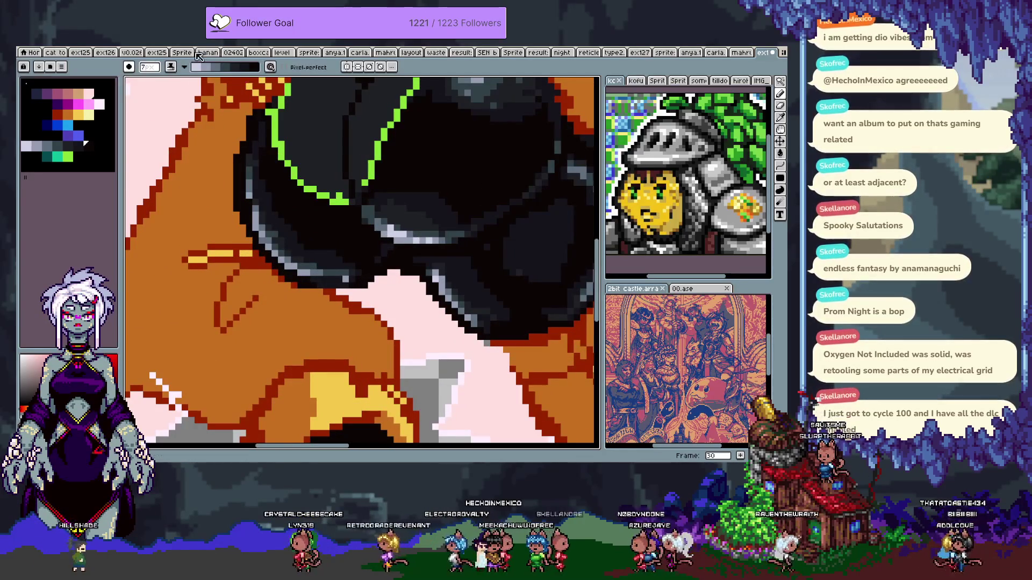
left_click(184, 67)
left_click(202, 84)
left_click(152, 68)
type("1")
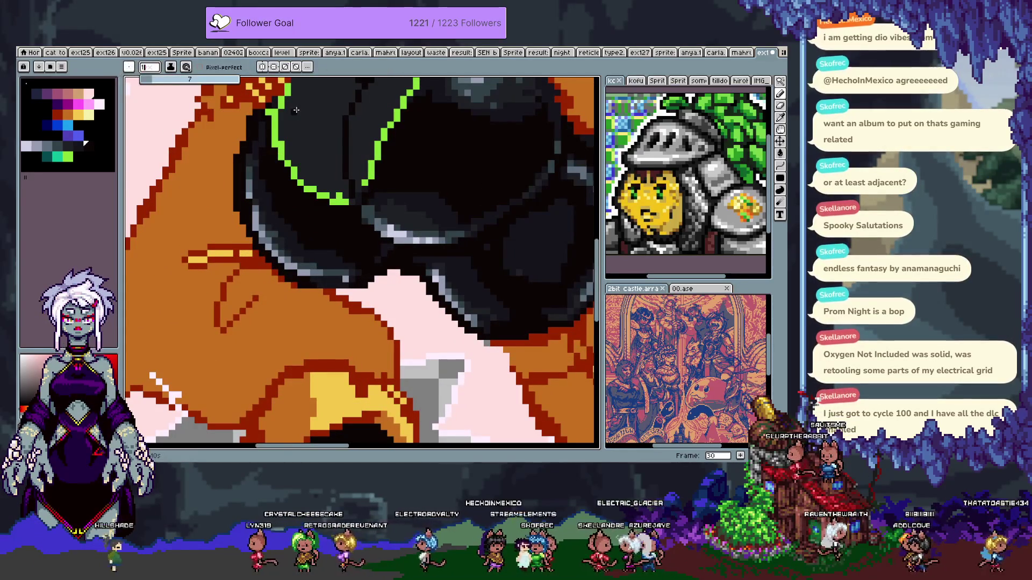
key("Return")
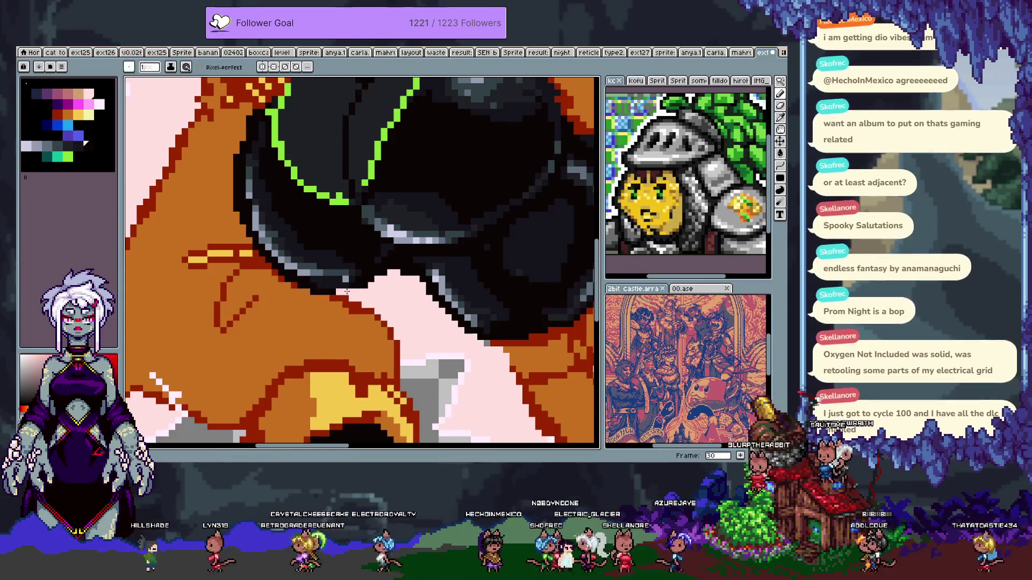
key("v")
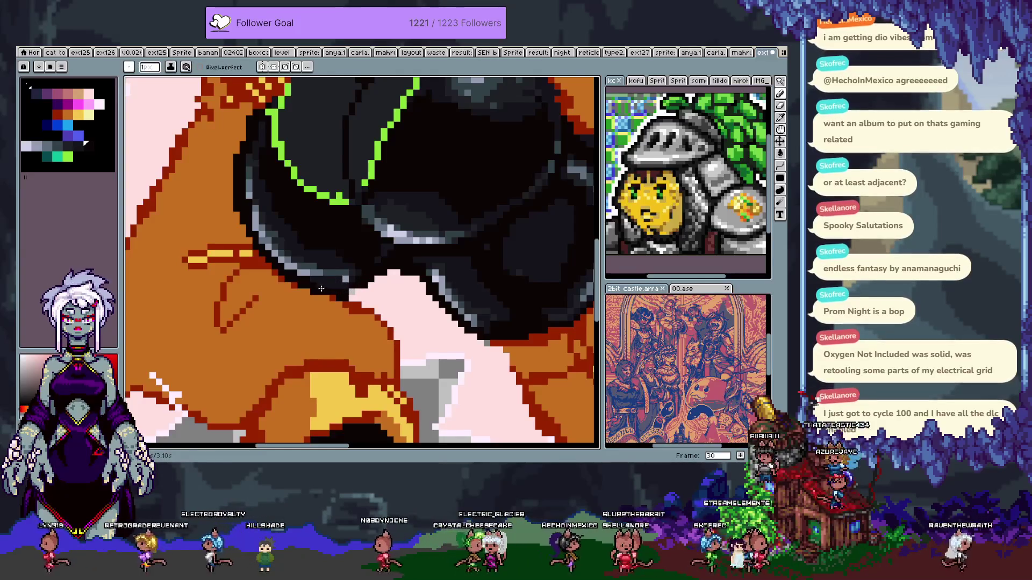
scroll(339, 335, "down", 3)
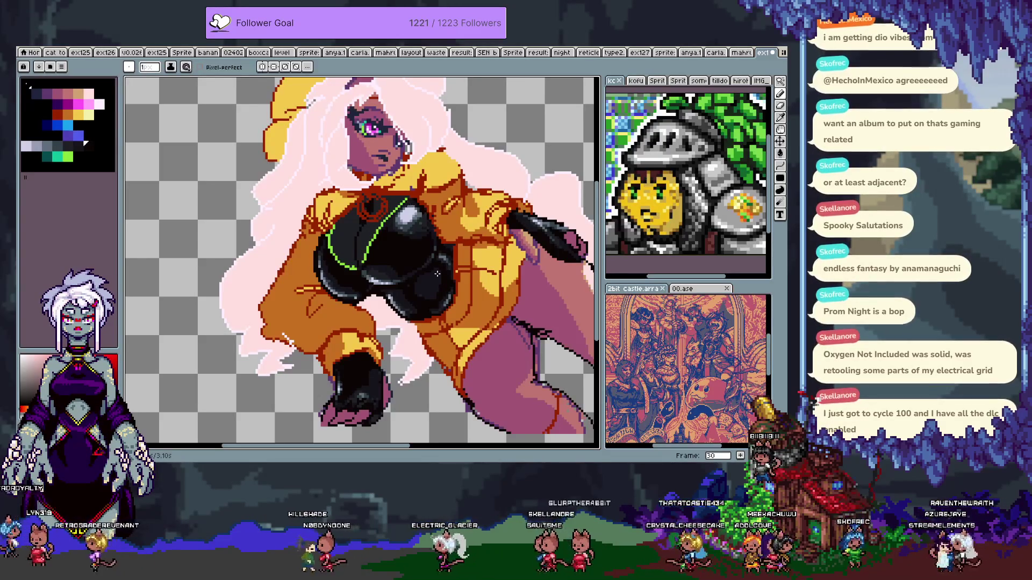
- Undo the accidental Magic Wand selection at the sprite's top and return to the pencil
scroll(304, 342, "up", 1)
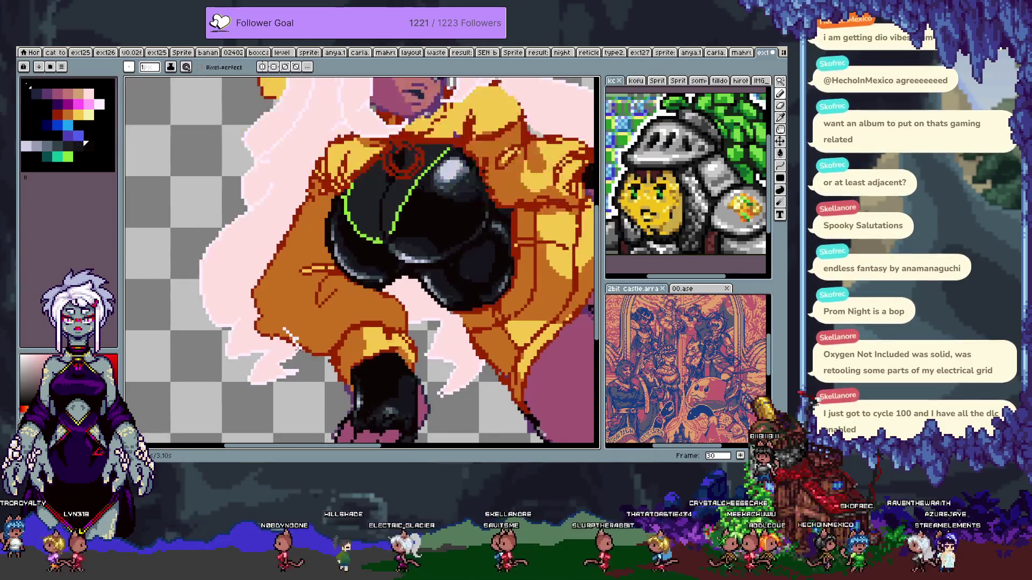
key("e")
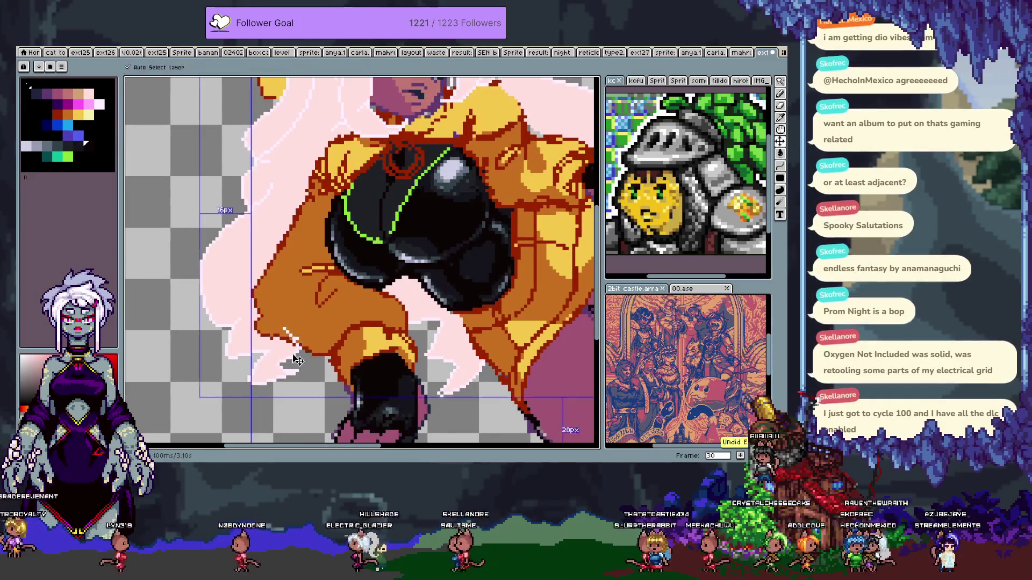
scroll(327, 388, "down", 1)
scroll(326, 215, "up", 1)
scroll(327, 215, "up", 3)
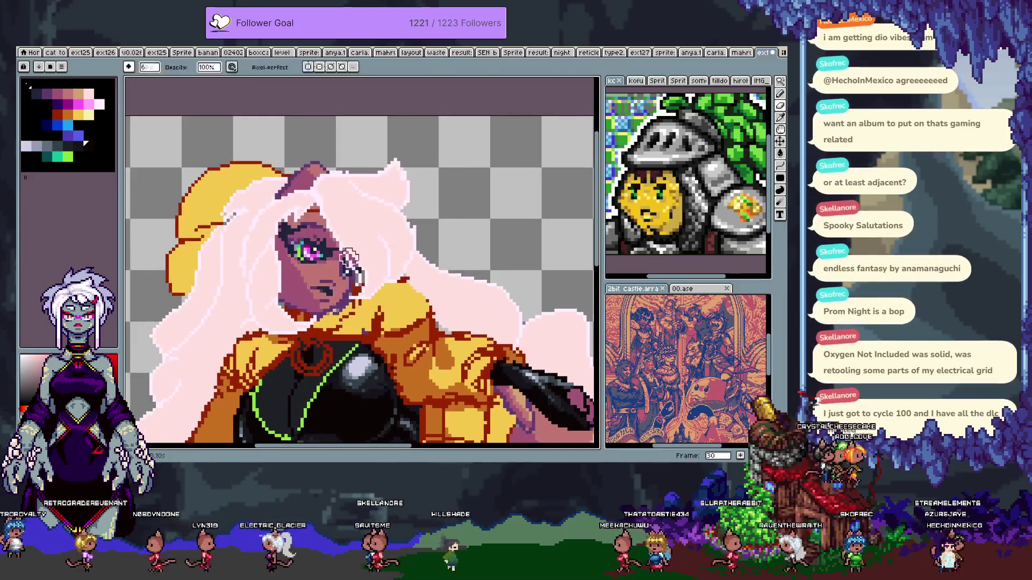
key("ctrl+z")
key("w")
key("b")
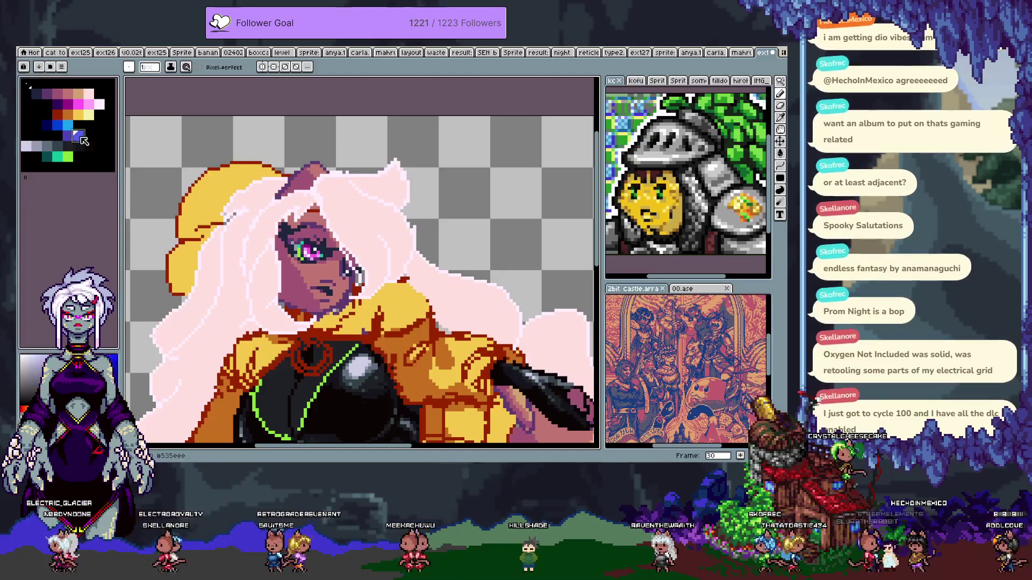
- Draw a thin 1px blue line along the pink hair's left edge, redrawing it once
key("w")
left_click(231, 305)
key("ctrl+d")
scroll(339, 317, "down", 1)
left_click_drag(342, 317, 328, 268)
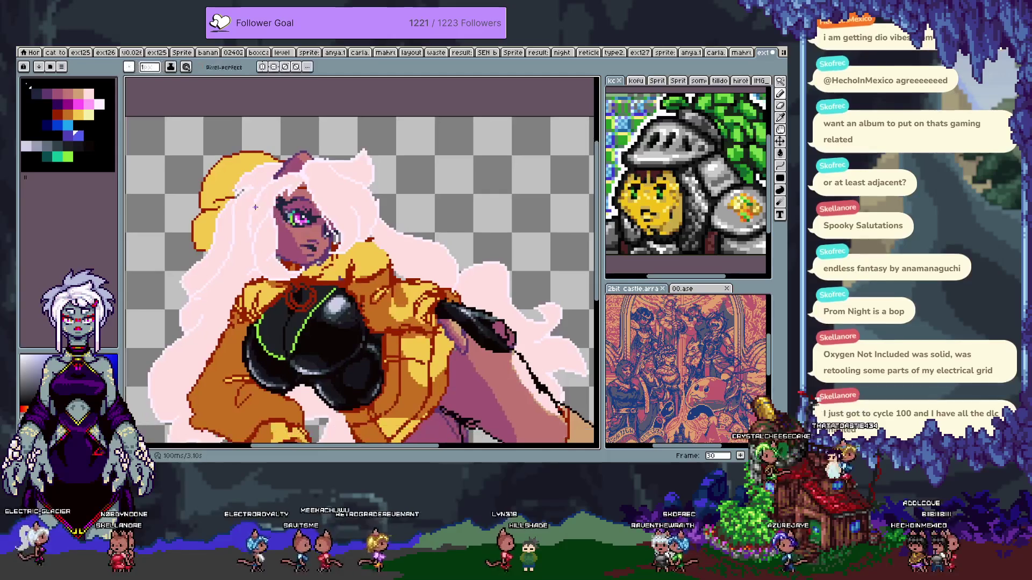
left_click_drag(218, 229, 245, 276)
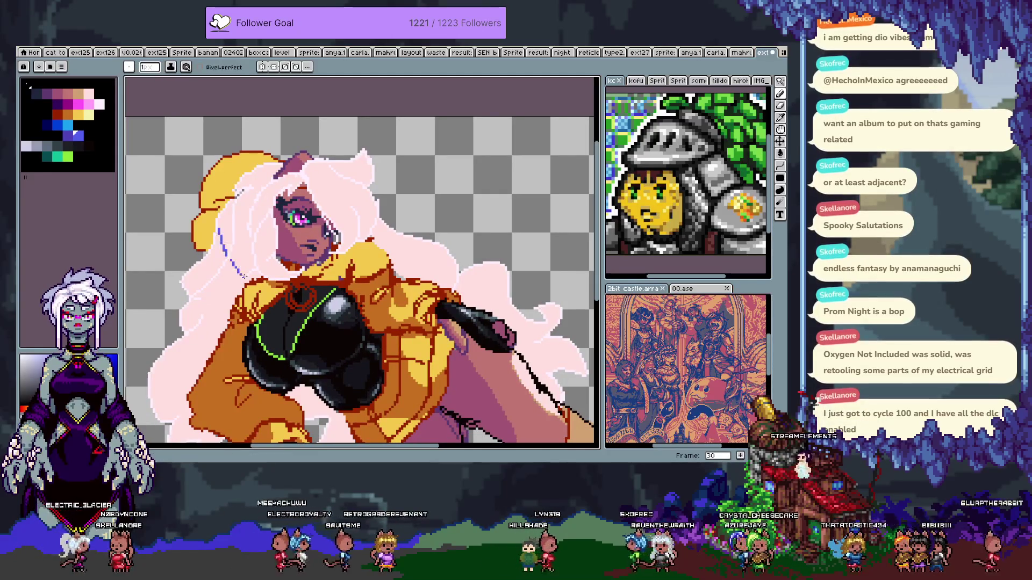
key("ctrl+z")
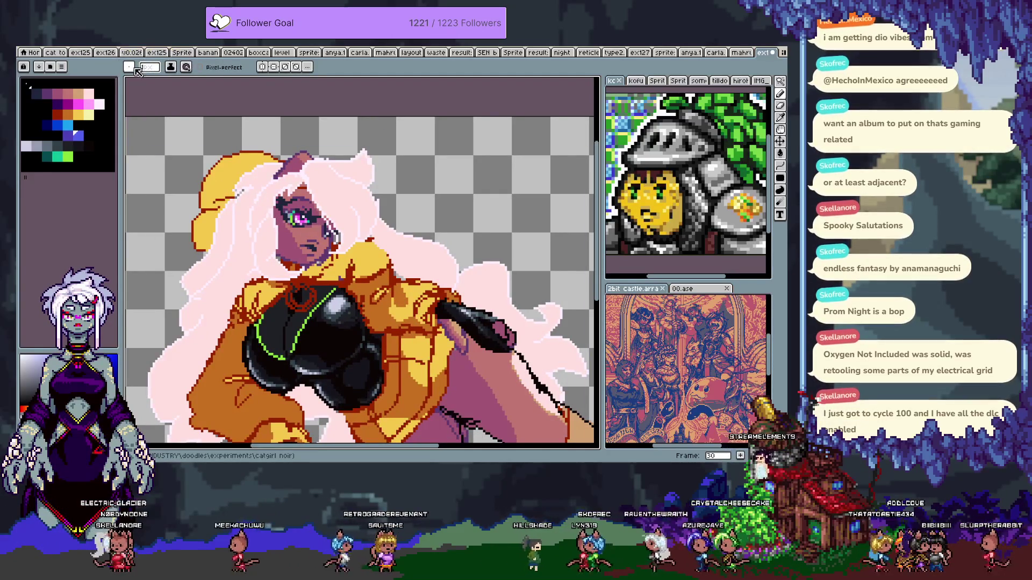
mouse_move(219, 215)
left_mouse_down()
mouse_move(211, 176)
mouse_move(222, 211)
left_mouse_up()
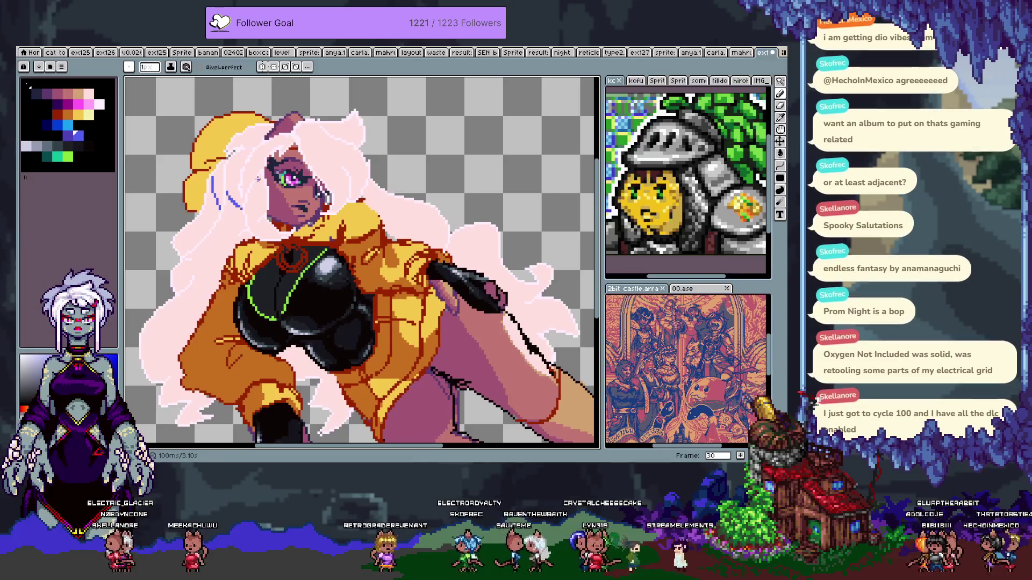
- Fill the left side of the pink hair blue with the Paint Bucket and pencil
key("g")
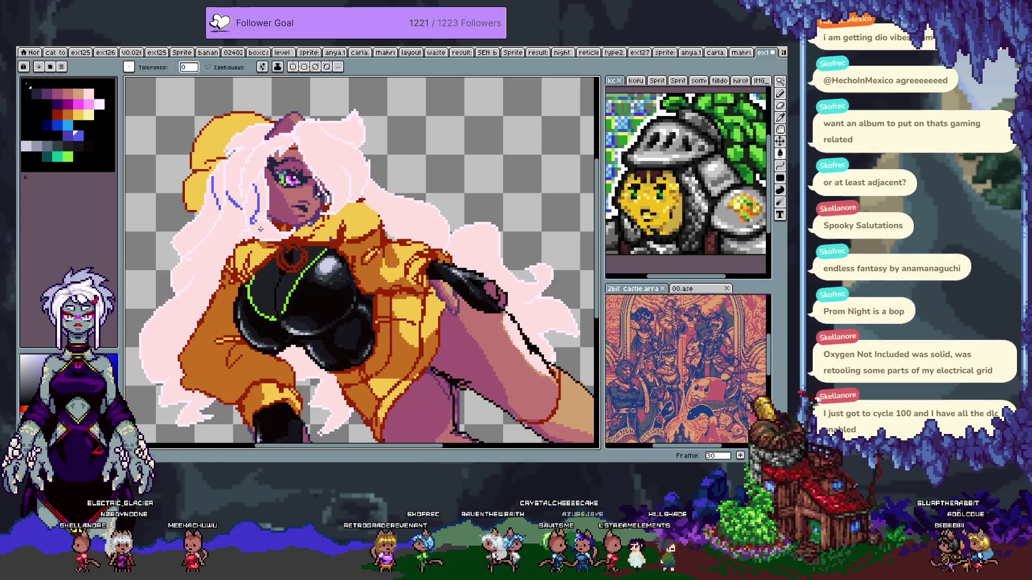
left_click(177, 323)
left_click(193, 226)
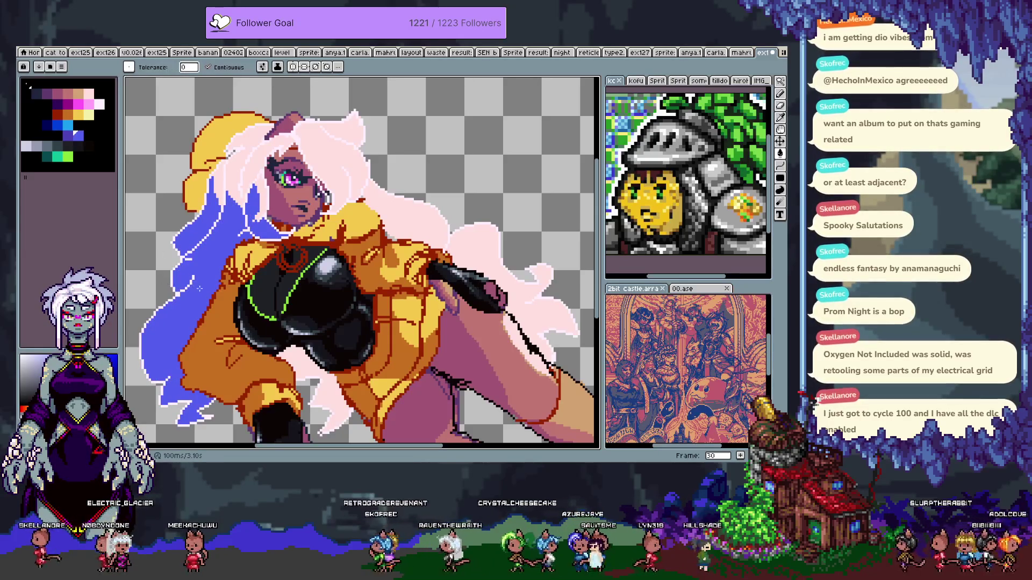
key("b")
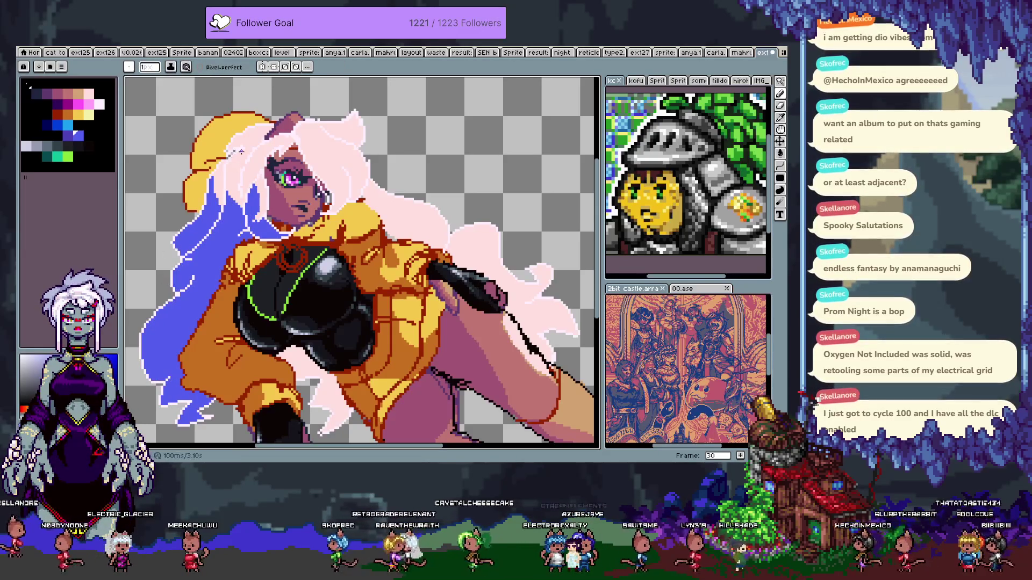
left_click_drag(237, 177, 218, 167)
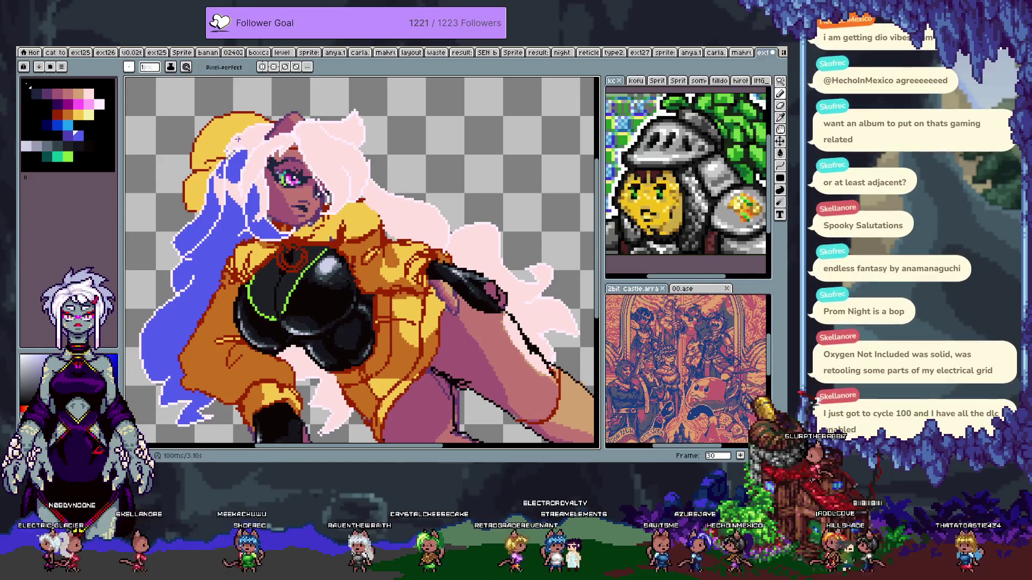
key("g")
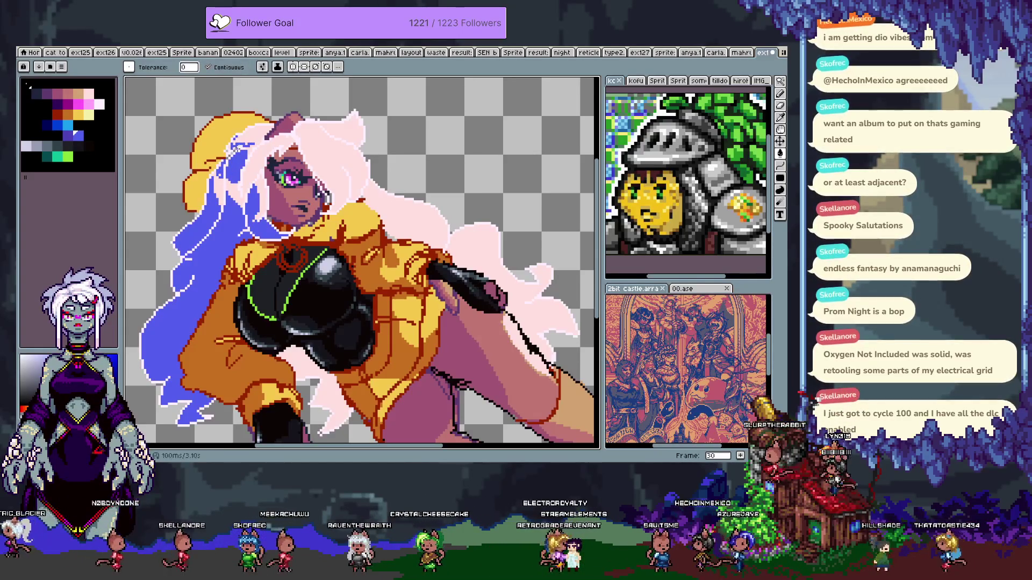
key("b")
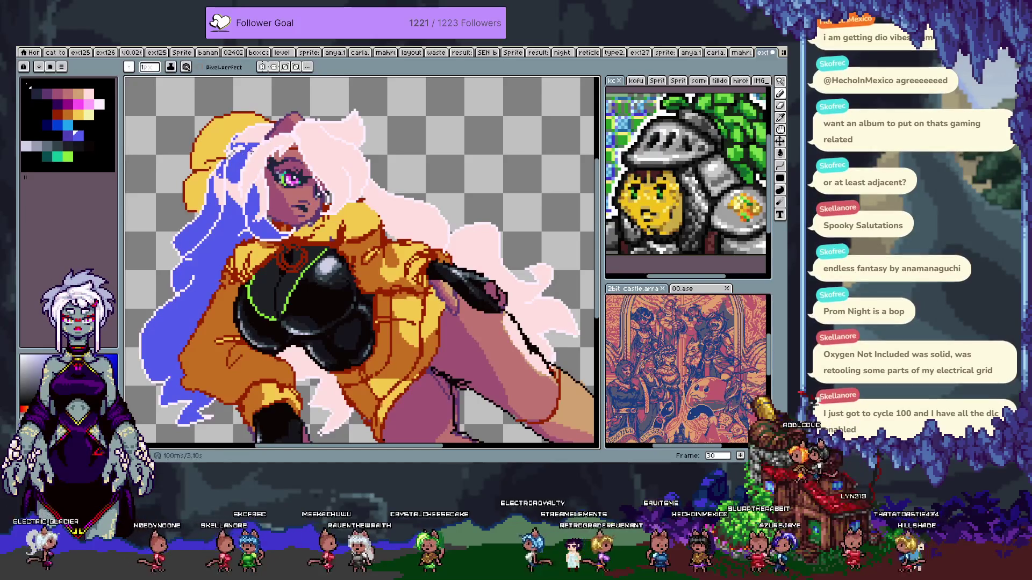
key("g")
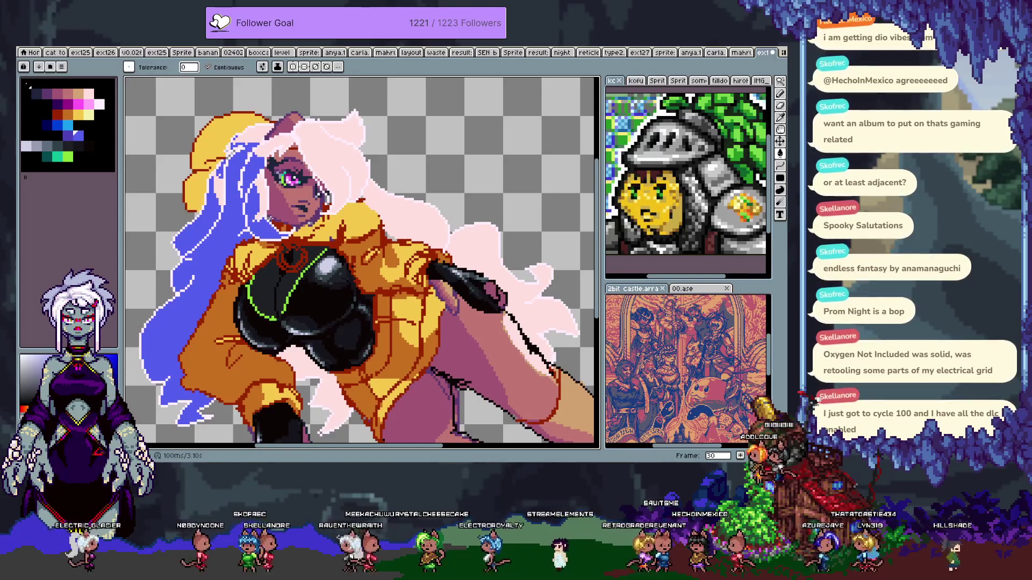
key("b")
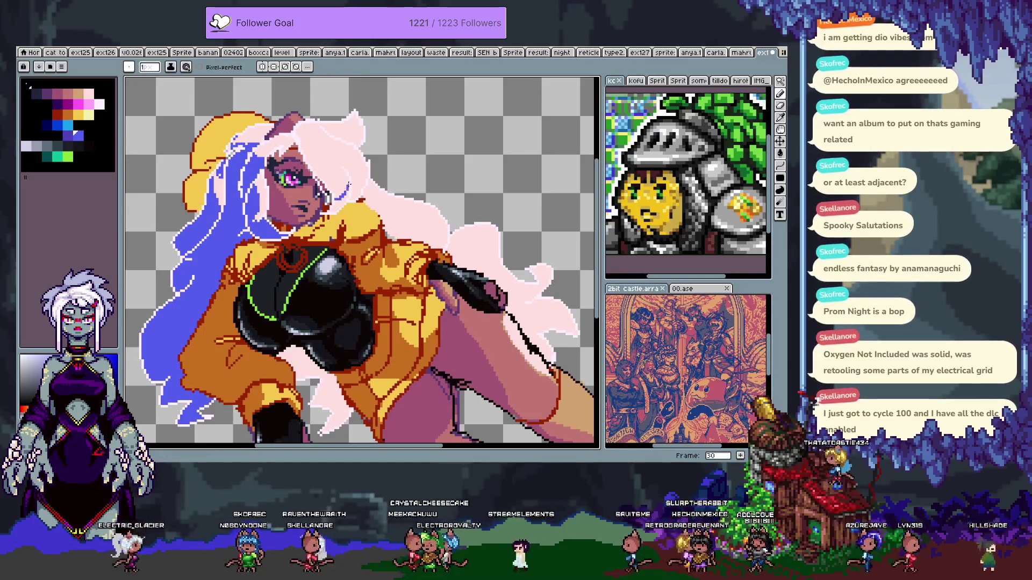
key("g")
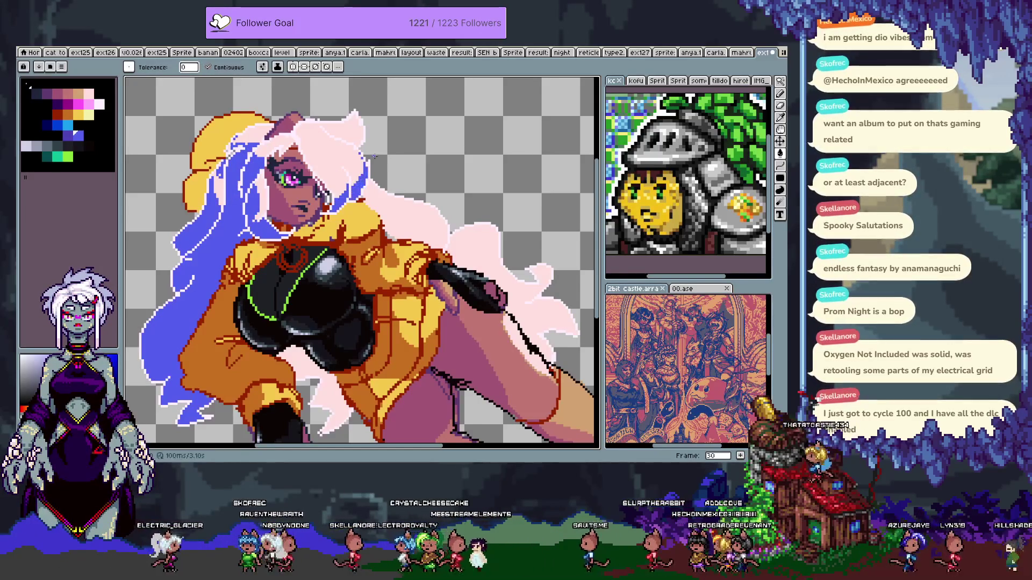
key("b")
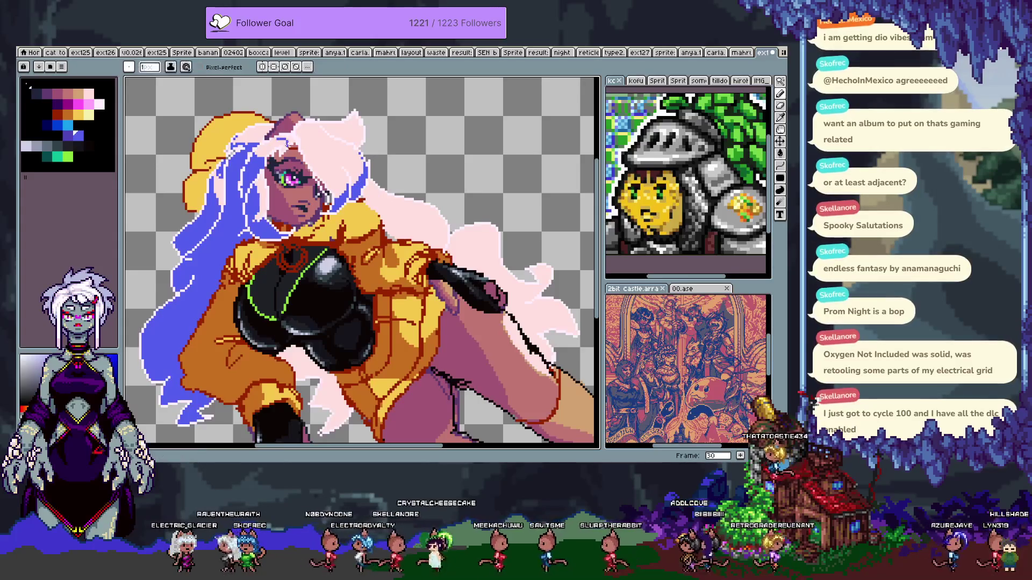
- Copy the light pink swatch into an empty slot beside the blue and select that range
scroll(362, 262, "up", 1)
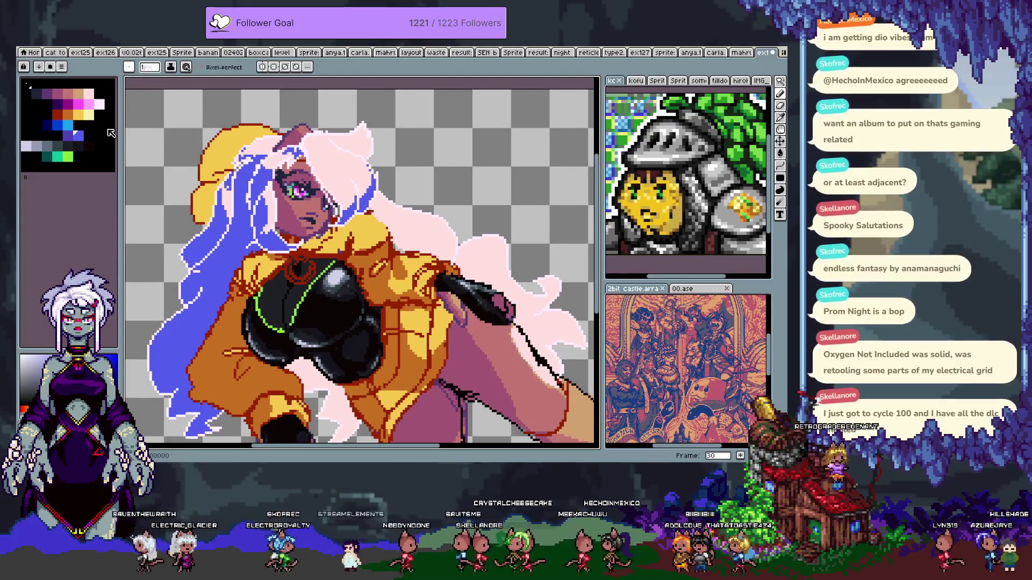
left_click(92, 97)
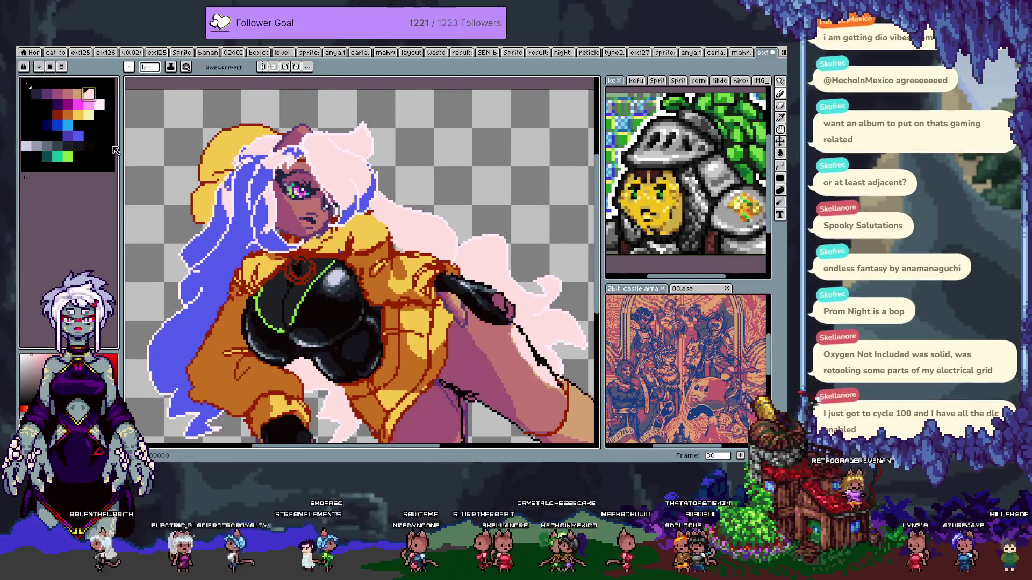
left_click_drag(107, 137, 107, 136)
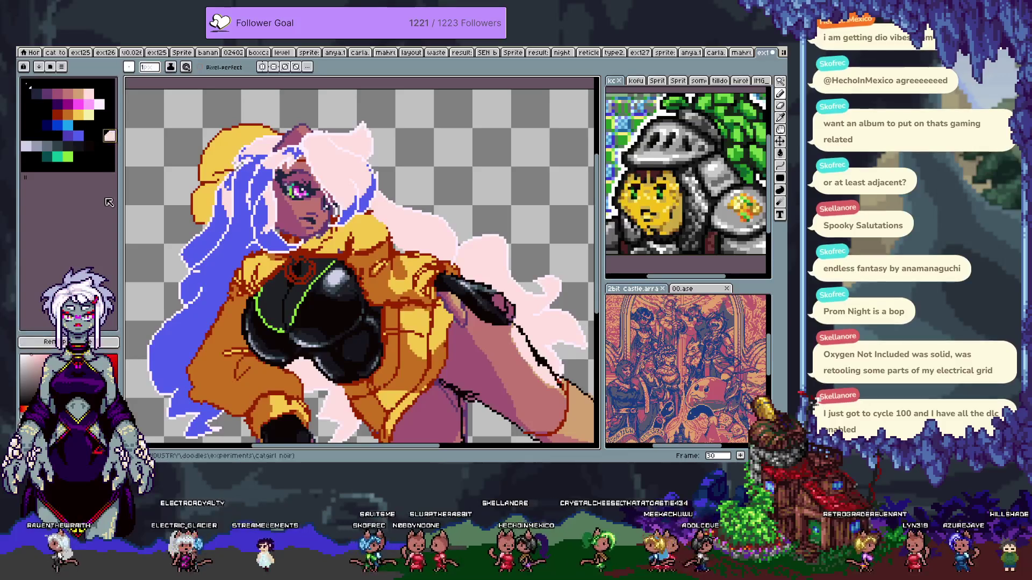
left_click(83, 136, "shift")
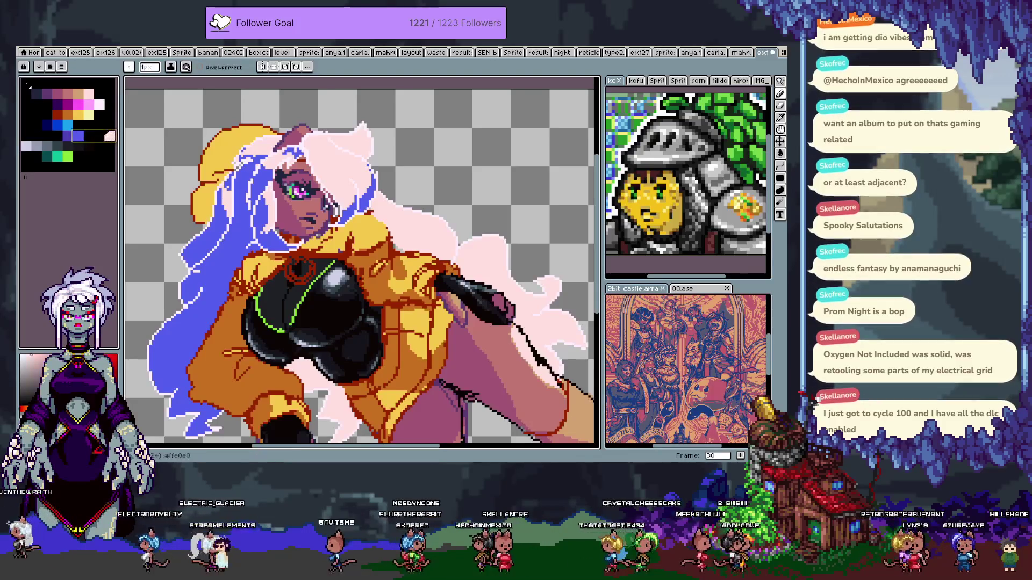
- Generate a gradient between the blue and pink palette swatches
left_click(61, 66)
left_click(53, 103)
left_click(76, 140)
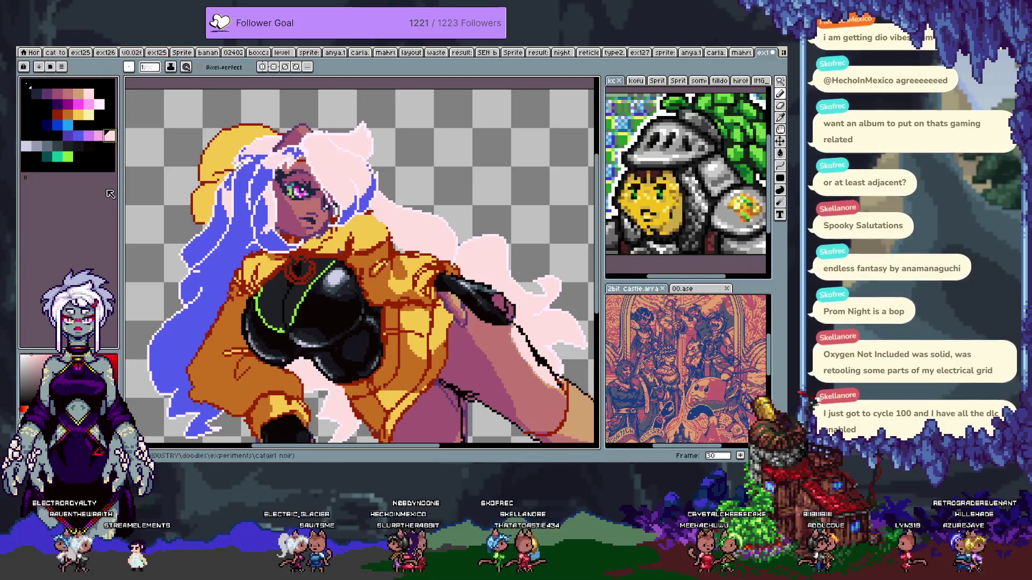
- Confirm the foreground is pale pink ffe0e0 and bucket-fill the blue hair with it
left_click(33, 438)
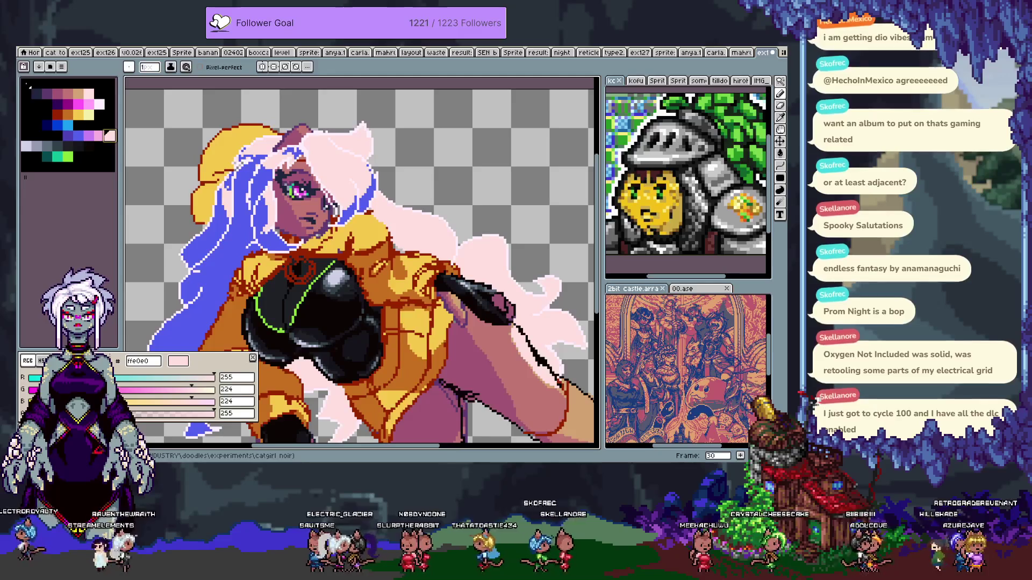
left_click(42, 360)
key("Escape")
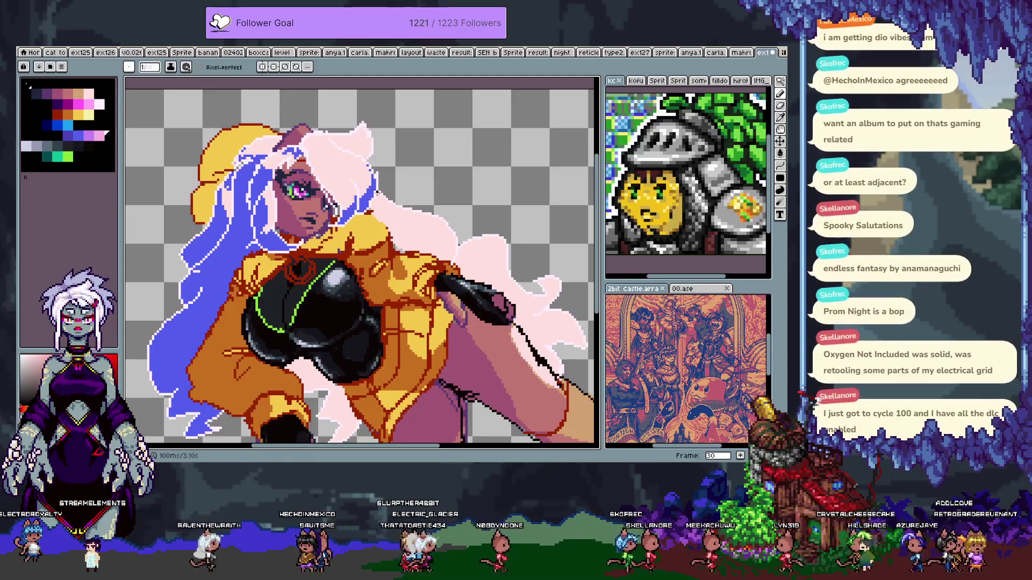
key("g")
left_click(217, 270)
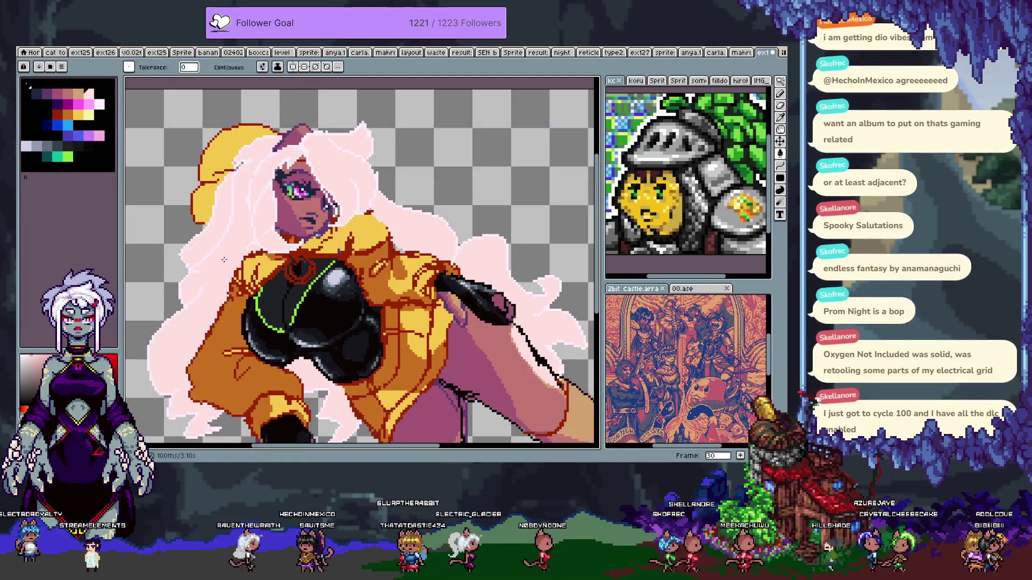
- Magic-wand select the whole pink hair so painting stays inside it
key("w")
left_click(221, 260)
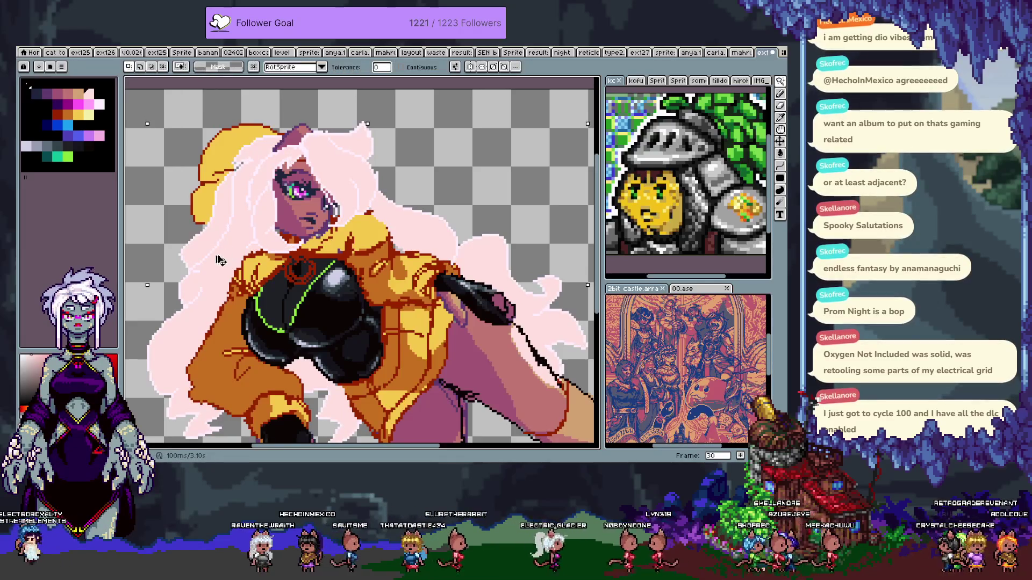
key("b")
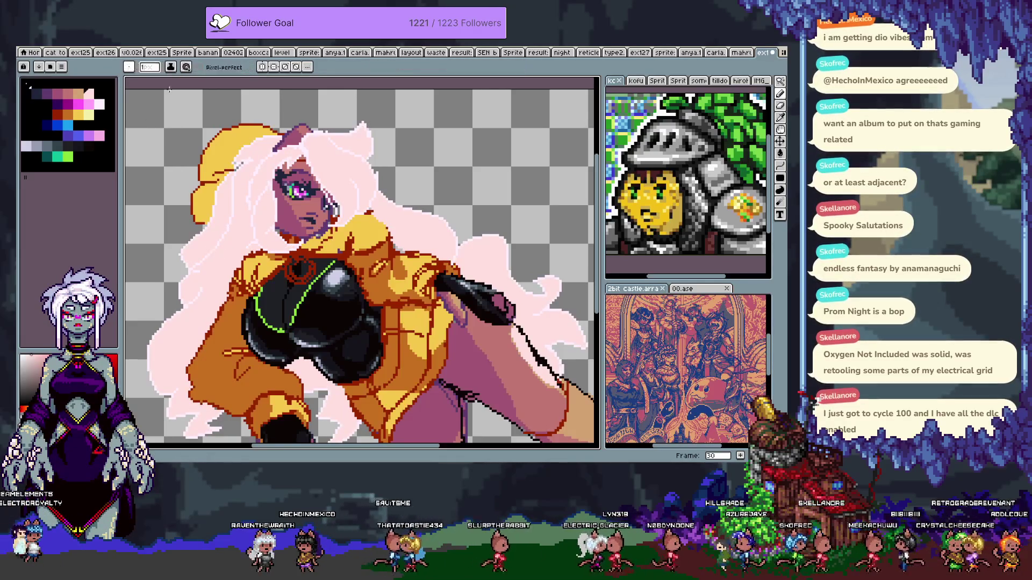
- Set the pencil to a square, rotated brush with Shading ink
left_click(150, 69)
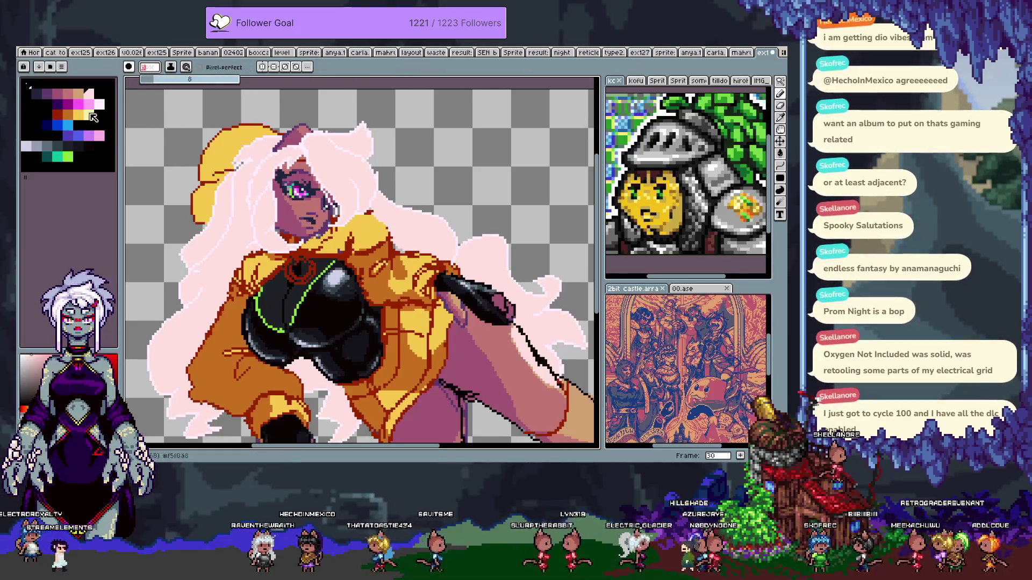
left_click(128, 66)
left_click(144, 81)
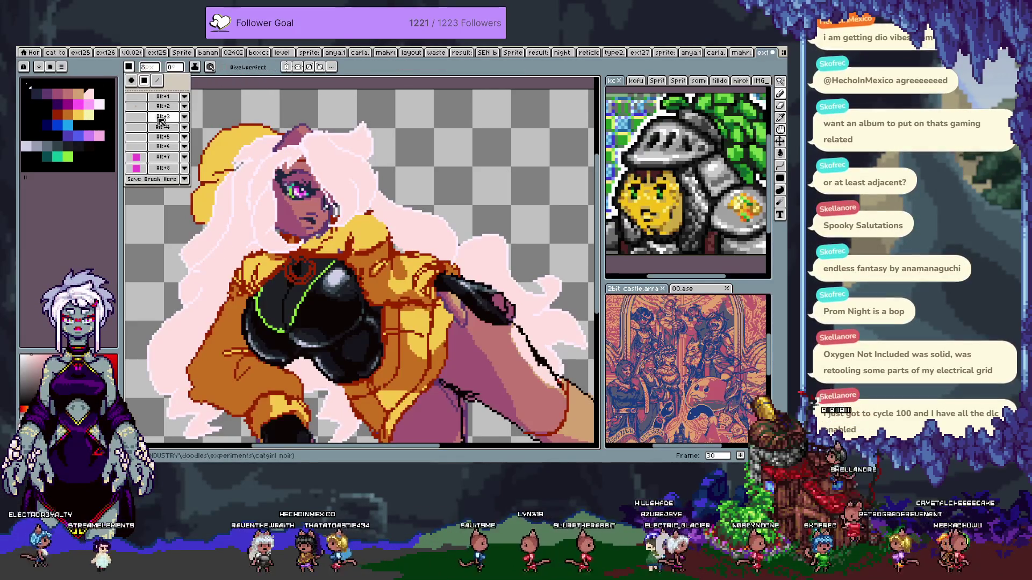
left_click_drag(174, 70, 173, 81)
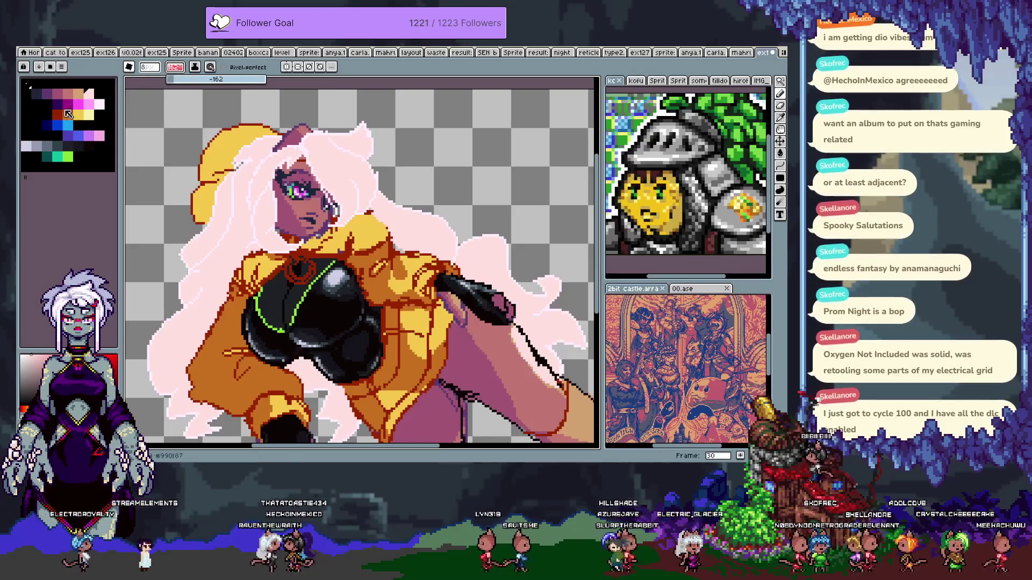
left_click(194, 67)
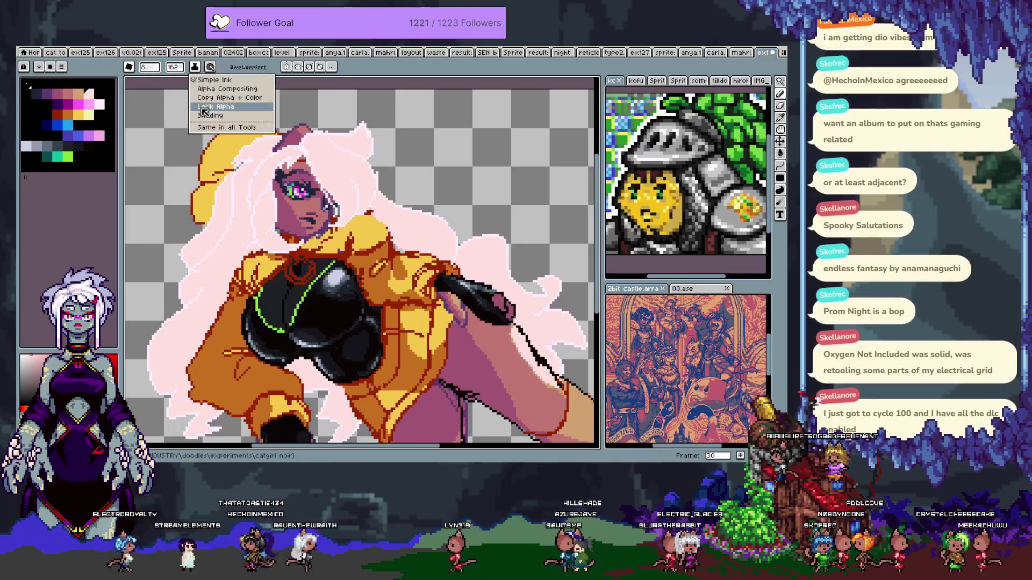
left_click(215, 116)
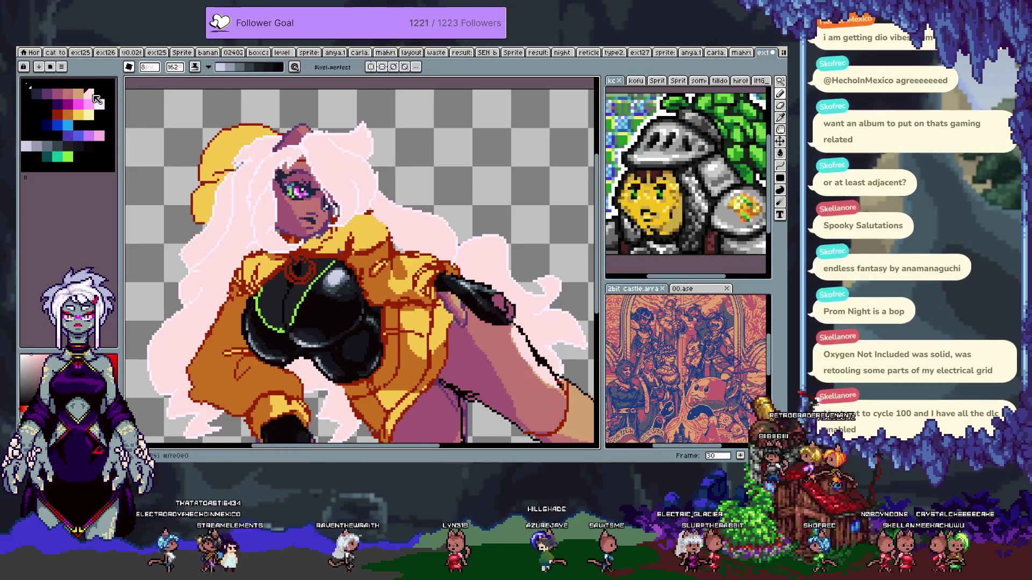
- Use the blue-purple-pink swatches as the shading ramp and shade the left hair pinker
left_click_drag(78, 135, 100, 135)
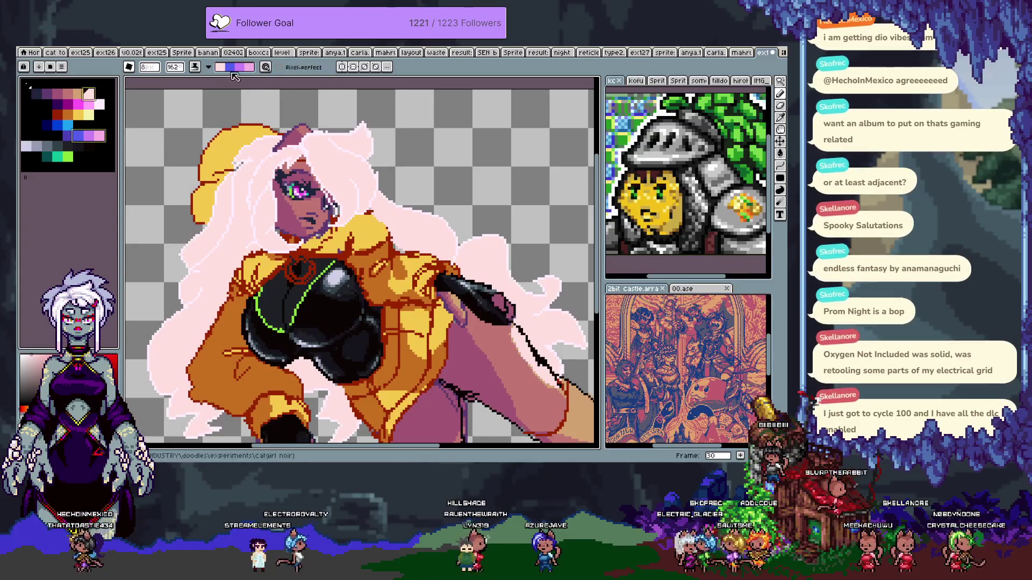
left_click_drag(228, 210, 194, 302)
key("ctrl+z")
mouse_move(185, 250)
left_mouse_down()
mouse_move(232, 200)
mouse_move(183, 262)
left_mouse_up()
key("ctrl+z")
key("ctrl+z")
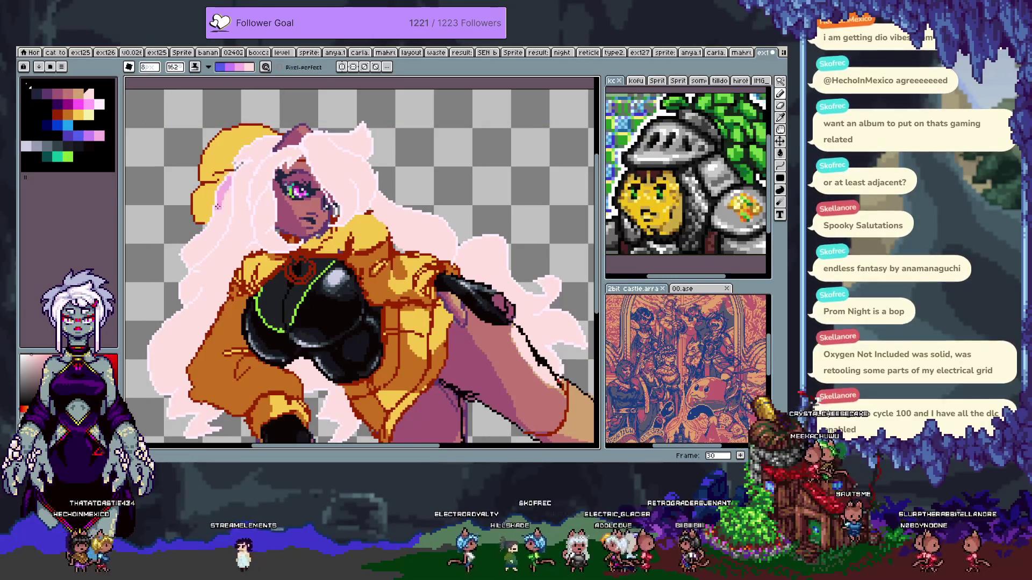
left_click_drag(225, 202, 186, 263)
key("ctrl+z")
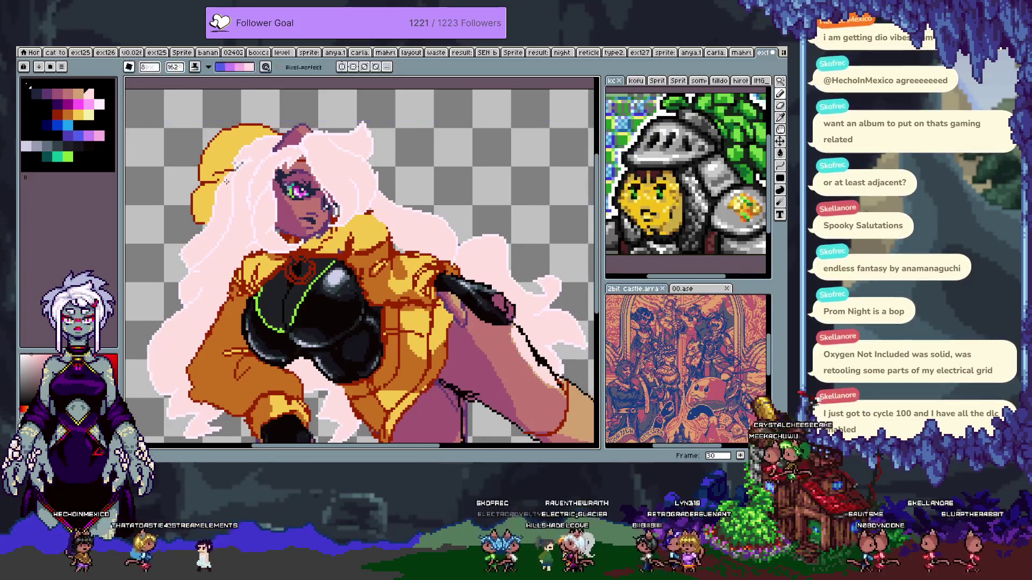
left_click_drag(223, 212, 199, 250)
left_click_drag(233, 216, 168, 321)
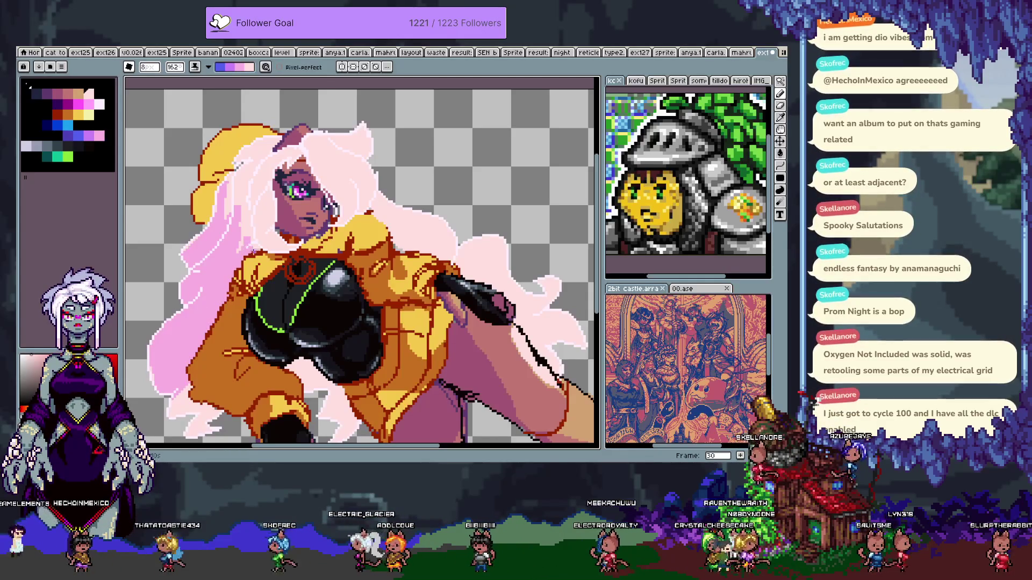
- Shade purple and blue down the hair's left edge, undoing stray strokes
left_click_drag(235, 230, 231, 211)
key("ctrl+z")
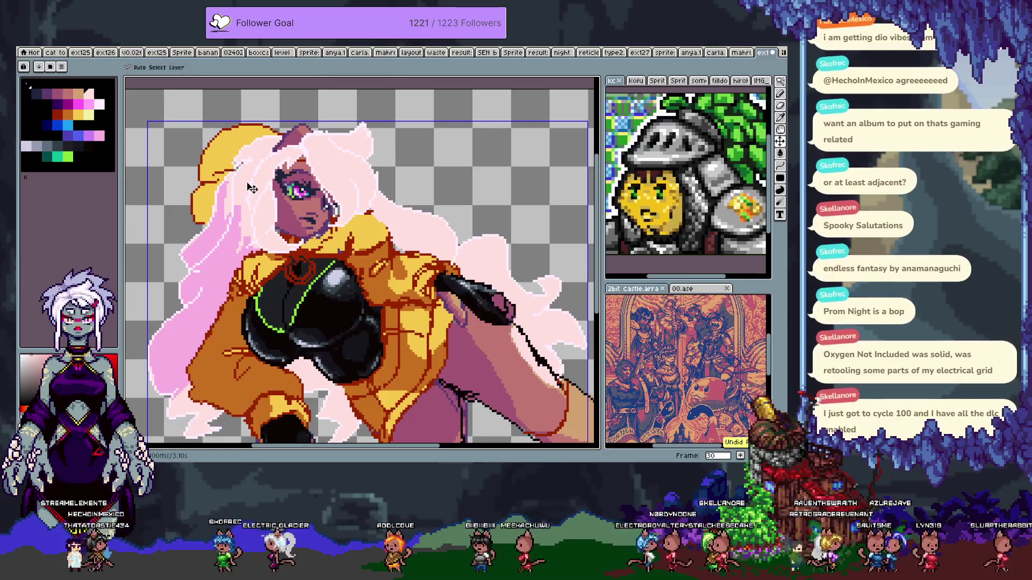
mouse_move(235, 209)
left_mouse_down()
mouse_move(152, 368)
mouse_move(164, 389)
mouse_move(194, 314)
left_mouse_up()
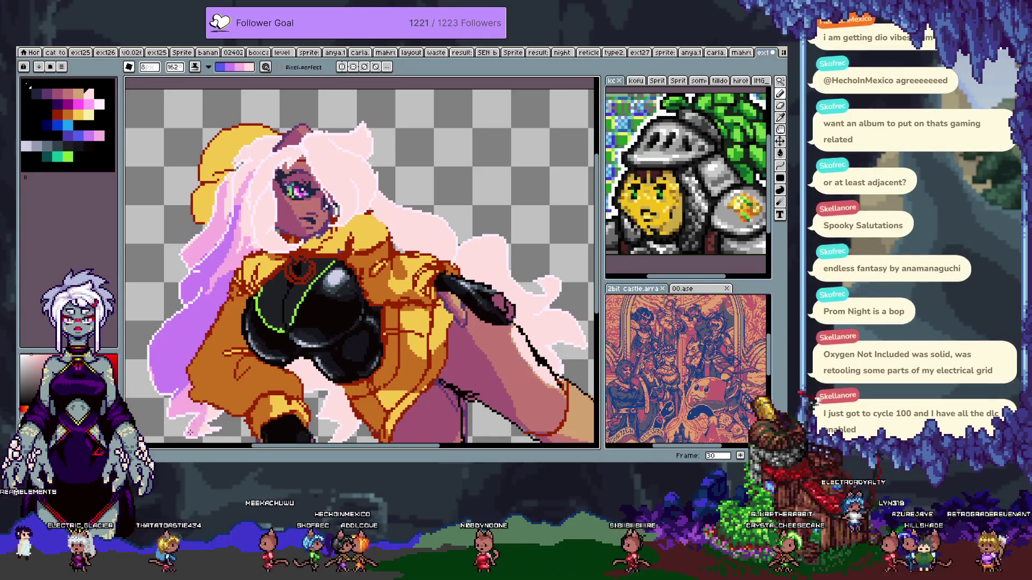
mouse_move(154, 384)
left_mouse_down()
mouse_move(253, 156)
mouse_move(277, 139)
mouse_move(182, 312)
mouse_move(191, 281)
left_mouse_up()
key("ctrl+z")
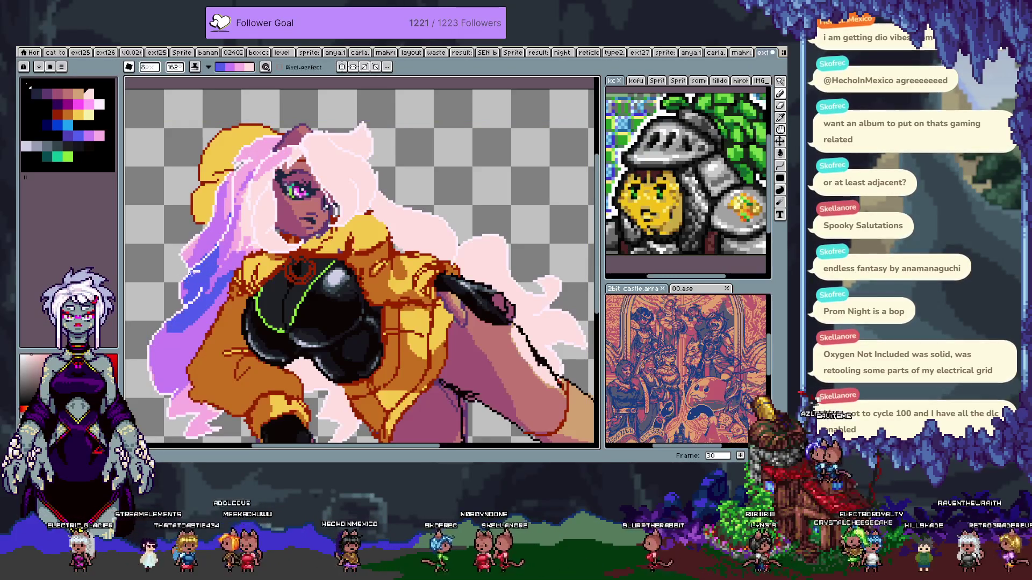
mouse_move(181, 322)
left_mouse_down()
mouse_move(172, 376)
mouse_move(180, 408)
mouse_move(204, 311)
left_mouse_up()
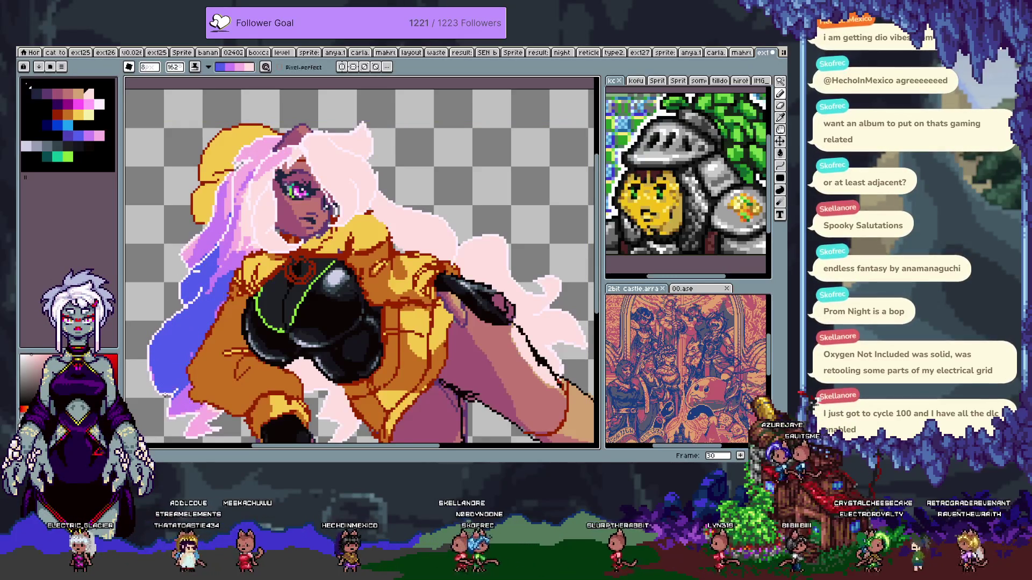
scroll(234, 392, "down", 2)
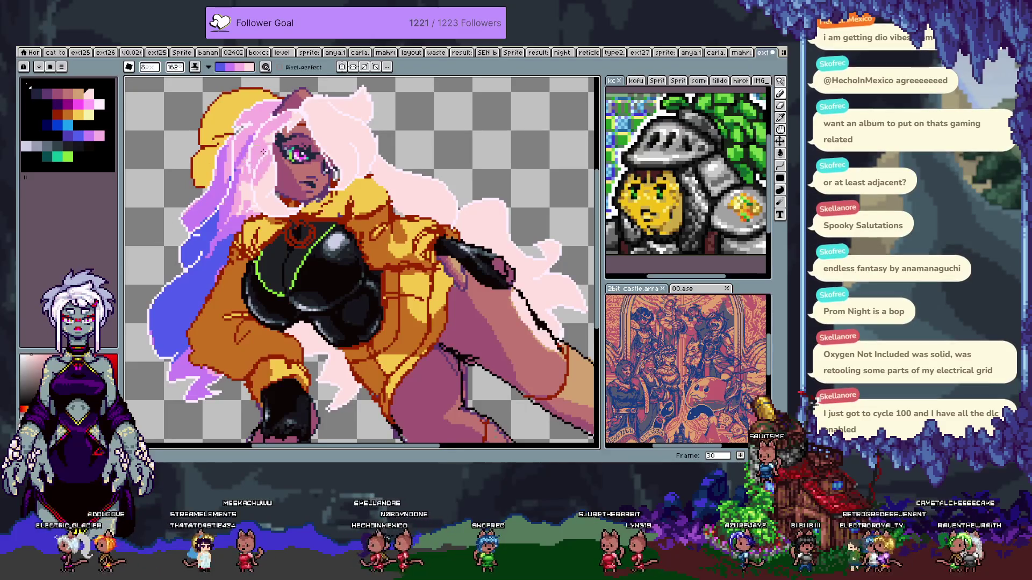
left_click_drag(265, 152, 266, 192)
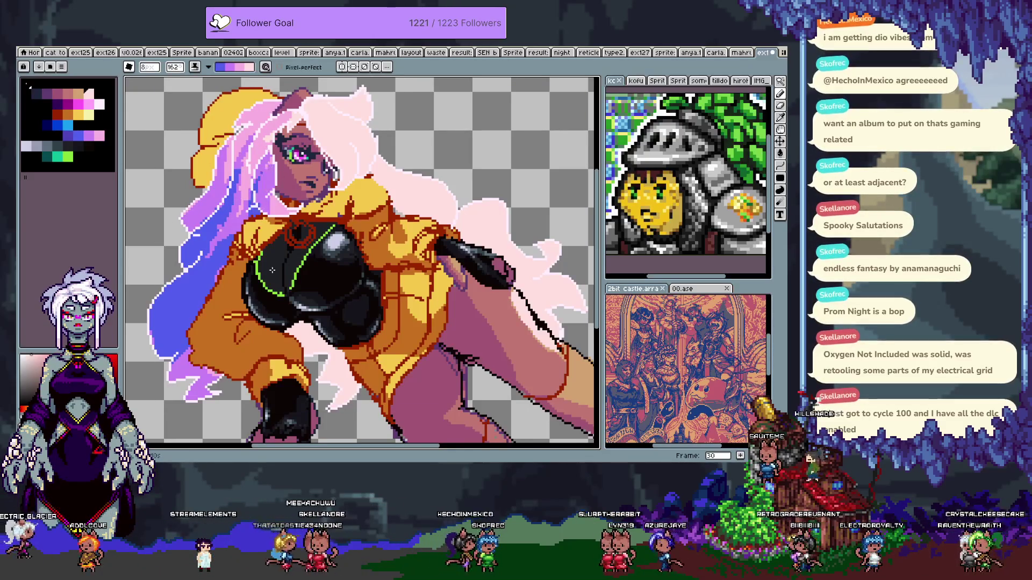
key("v")
scroll(302, 253, "up", 3)
key("b")
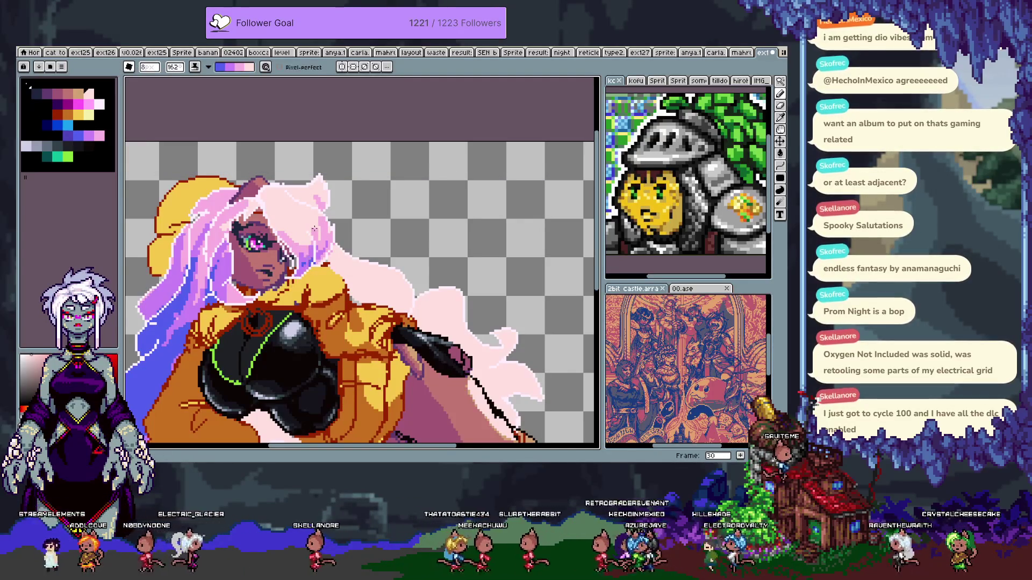
key("ctrl+z")
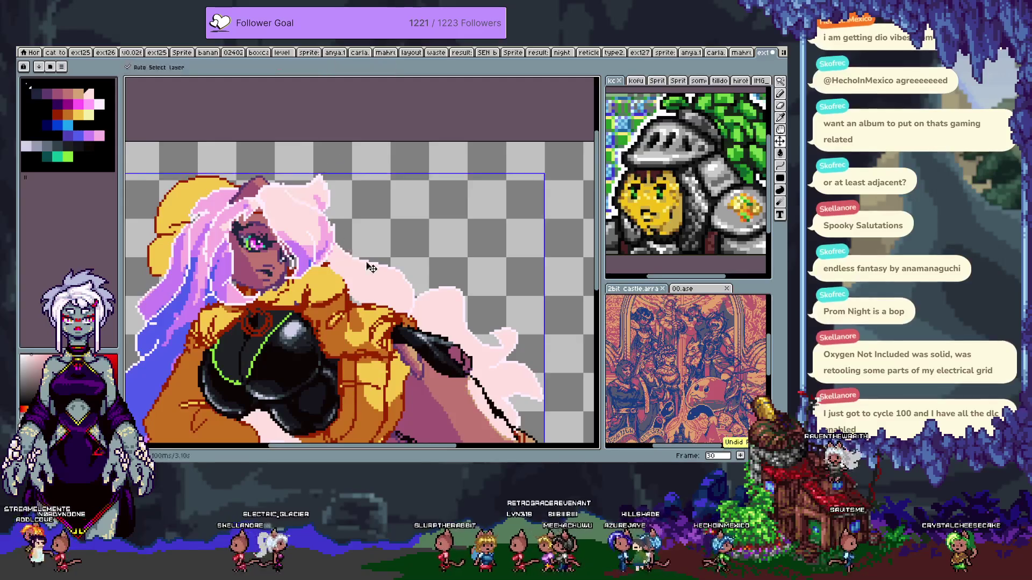
left_click_drag(335, 254, 314, 220)
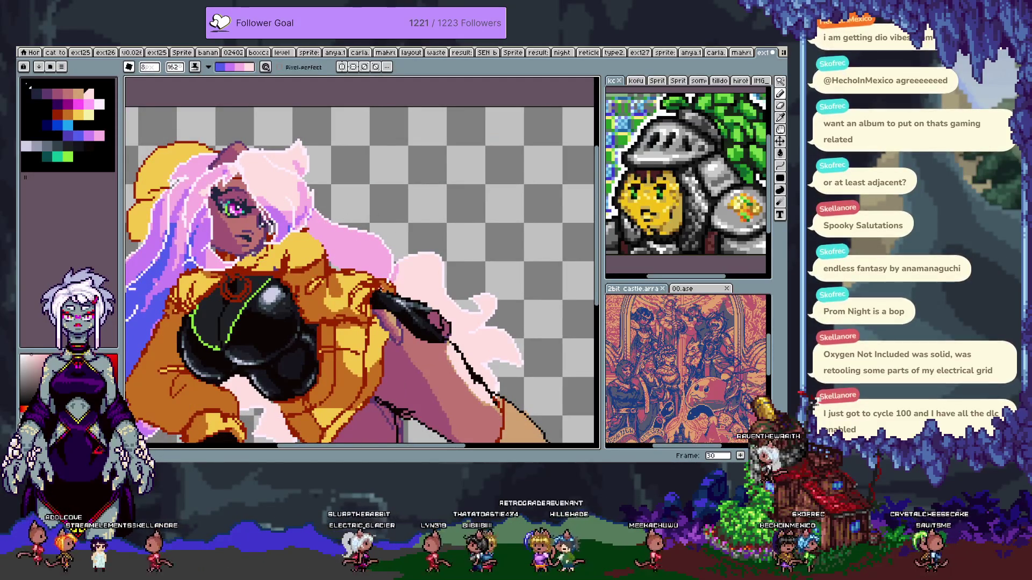
scroll(381, 210, "down", 3)
scroll(411, 213, "down", 1)
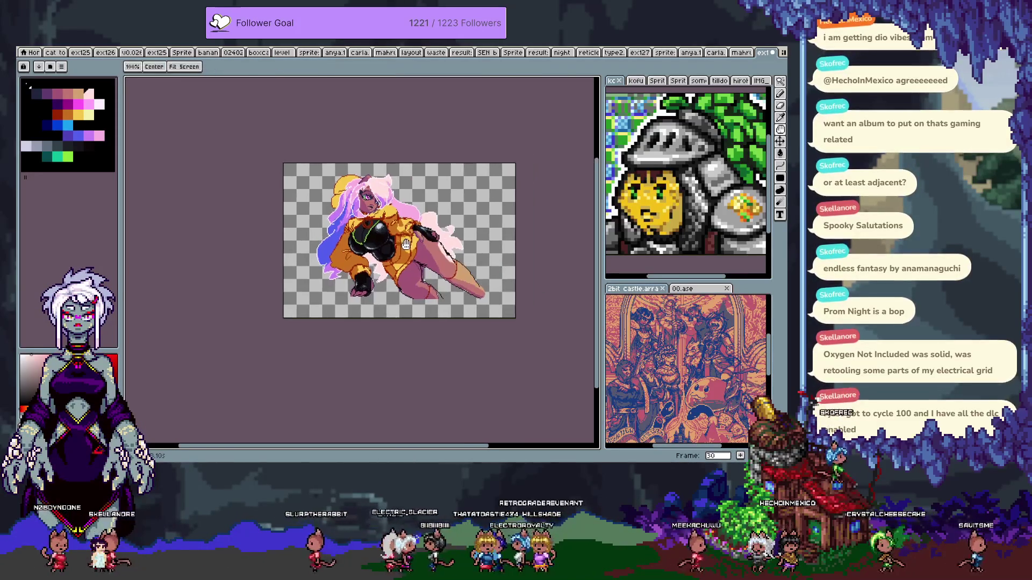
scroll(411, 212, "up", 1)
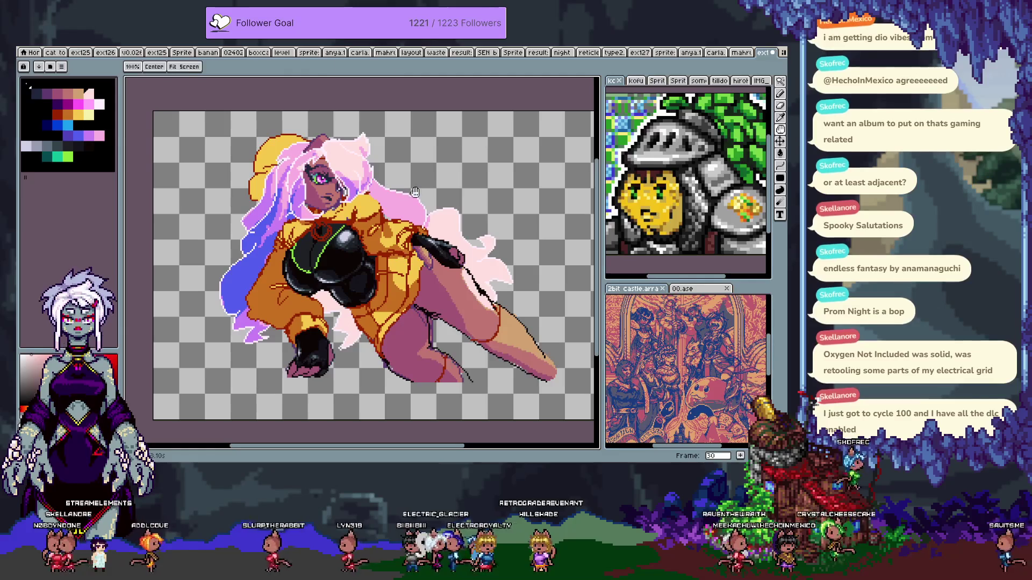
- Enlarge the pencil brush to size 23 and darken the pink hair near its right edge
key("b")
scroll(395, 154, "up", 1)
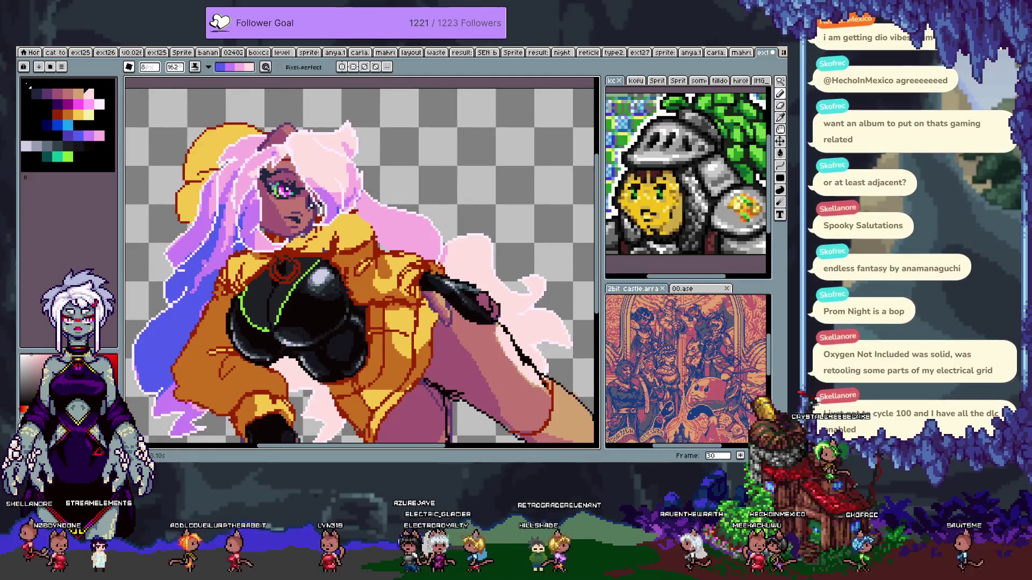
left_click(151, 67)
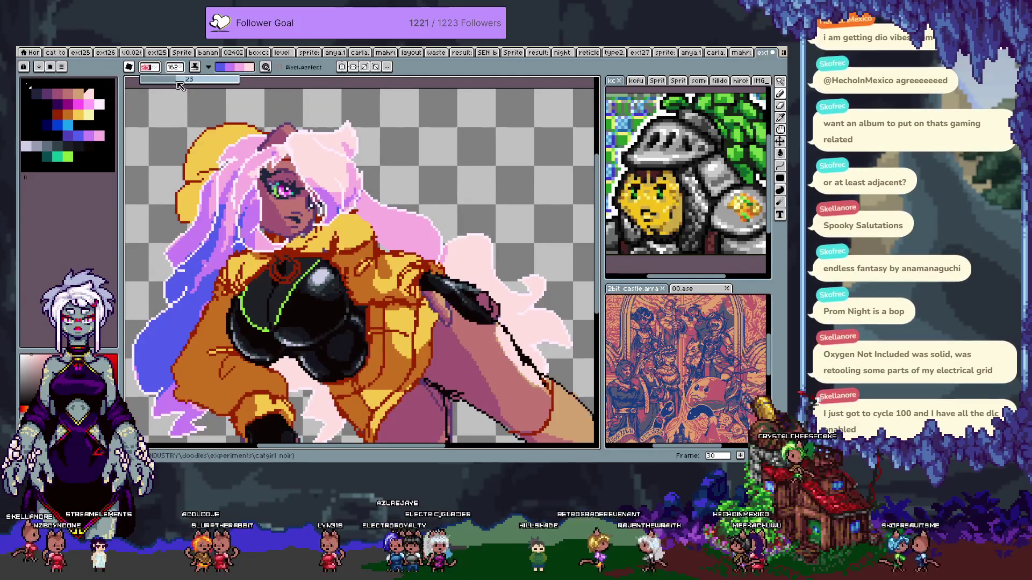
mouse_move(172, 285)
left_mouse_down()
mouse_move(269, 162)
mouse_move(301, 139)
mouse_move(396, 192)
mouse_move(446, 253)
mouse_move(489, 258)
left_mouse_up()
scroll(511, 221, "down", 3)
left_click_drag(475, 298, 546, 290)
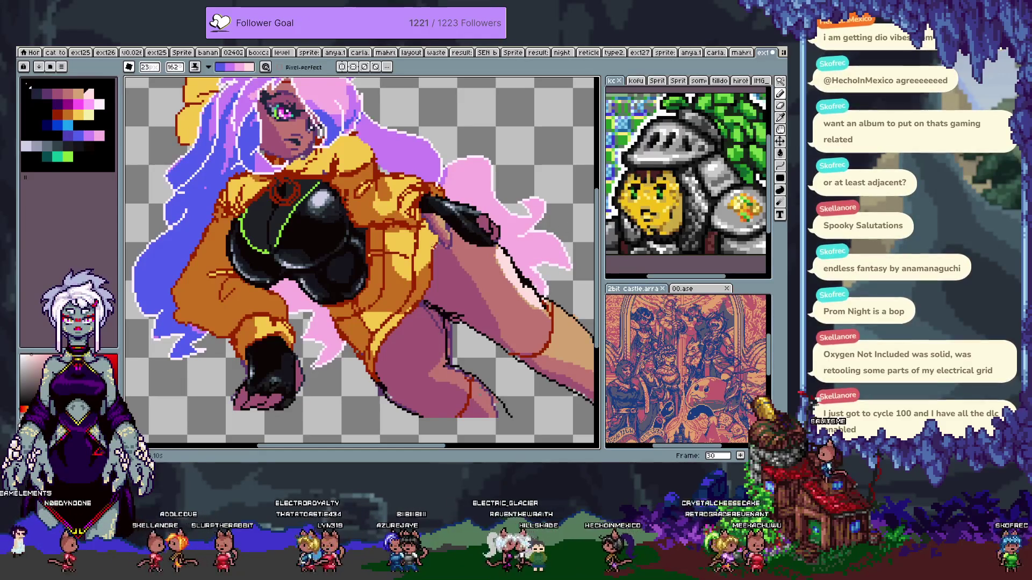
- Undo the last hair stroke and choose a round brush shape
scroll(321, 378, "down", 2)
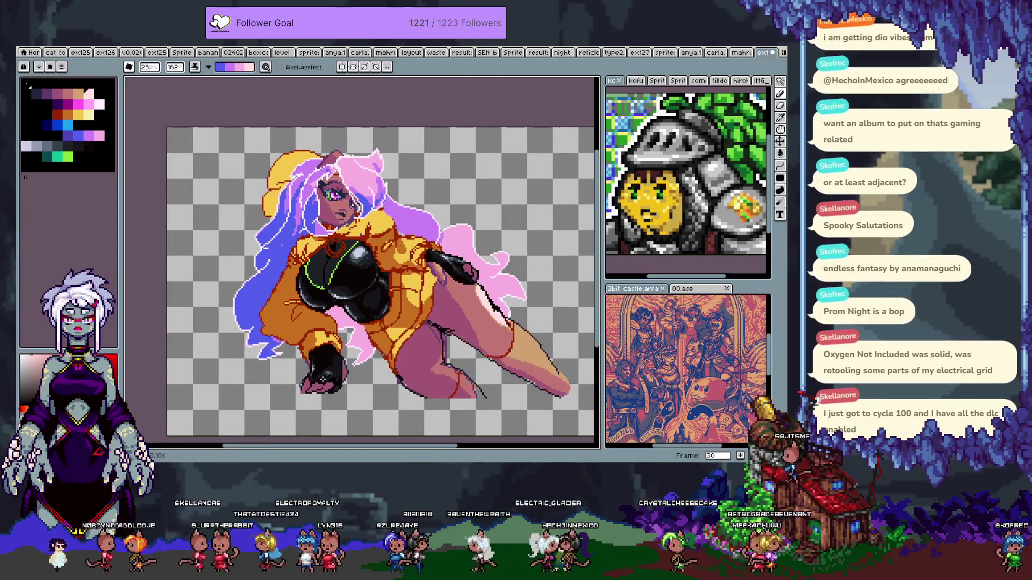
key("v")
scroll(342, 323, "up", 2)
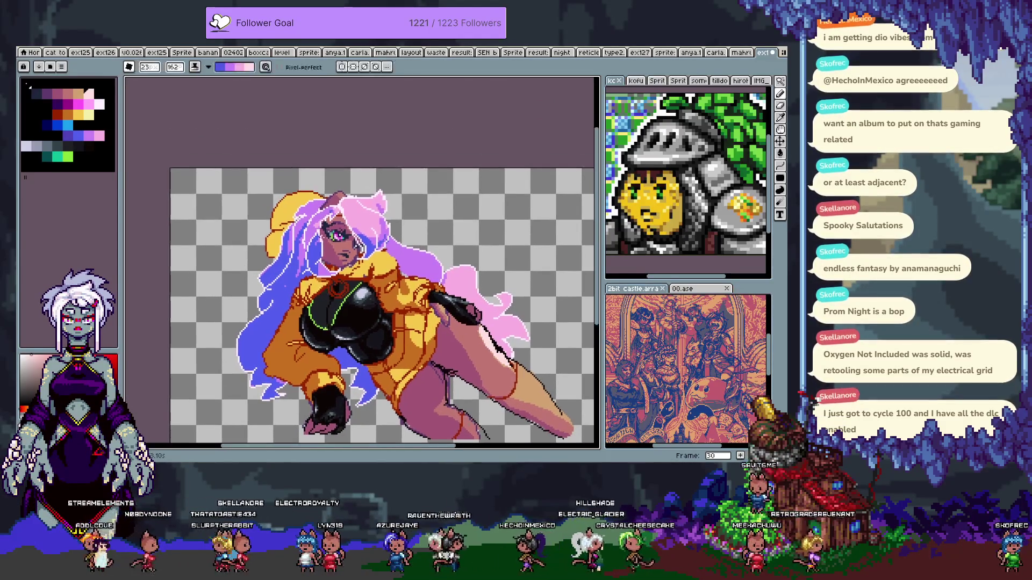
key("b")
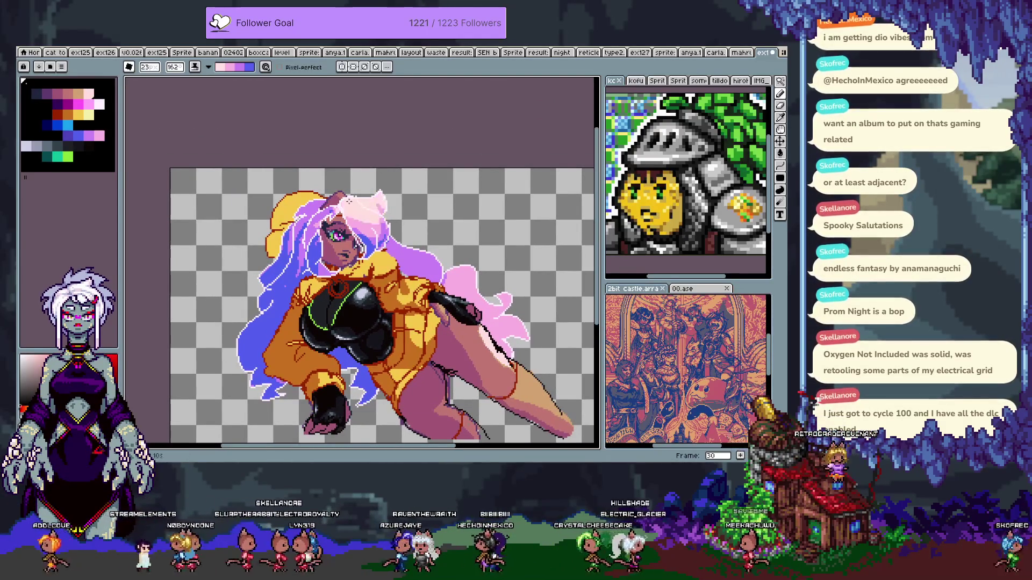
key("ctrl+z")
key("ctrl+z")
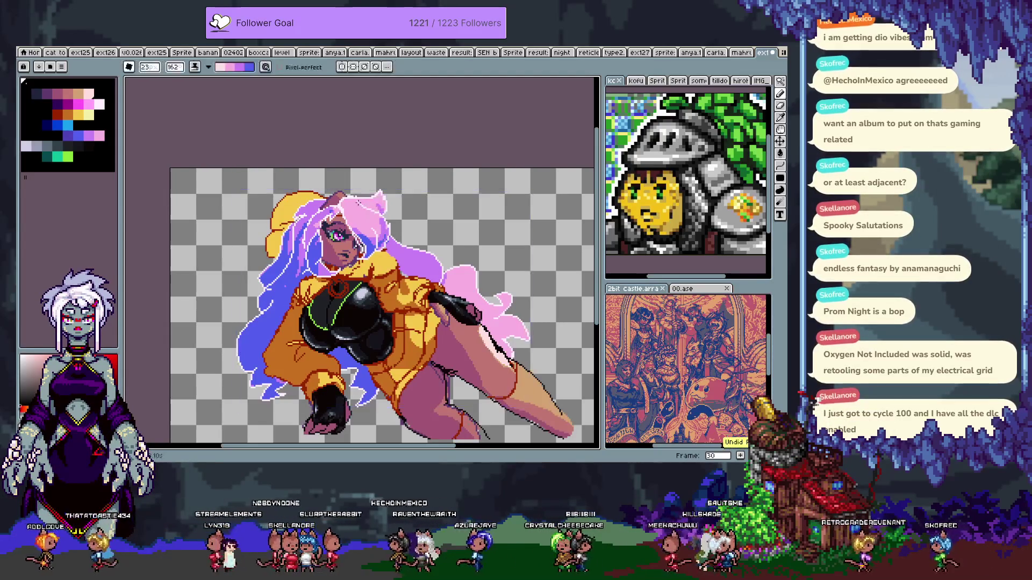
left_click(128, 67)
left_click(135, 83)
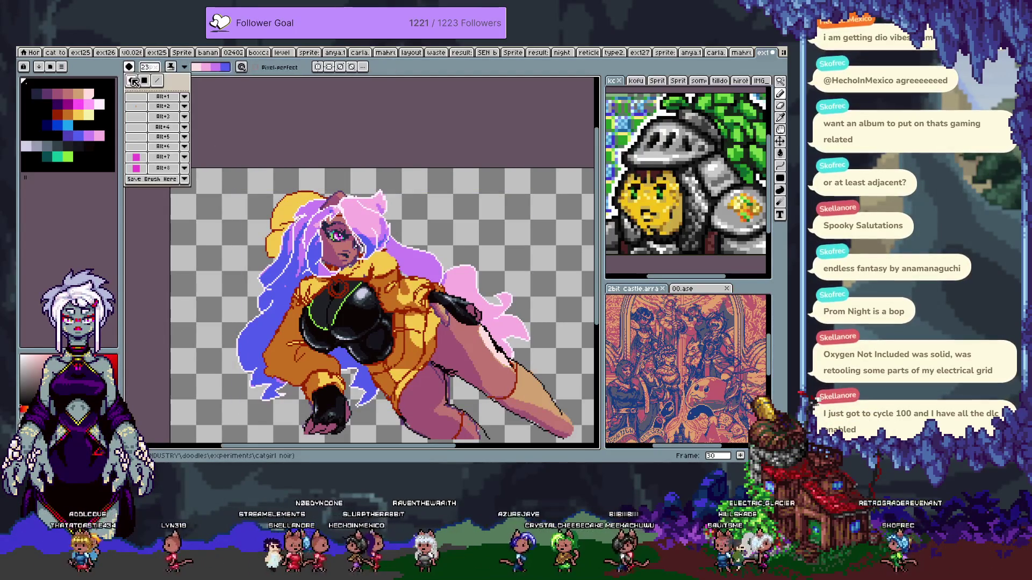
- Set the round pencil brush to size 5 and undo the last stray pixels
left_click(149, 67)
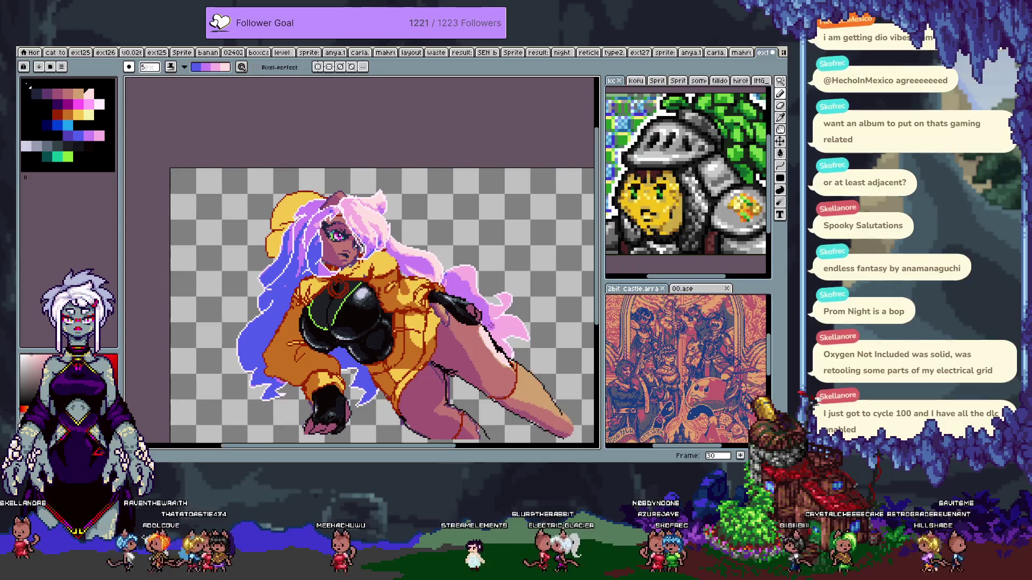
key("ctrl+z")
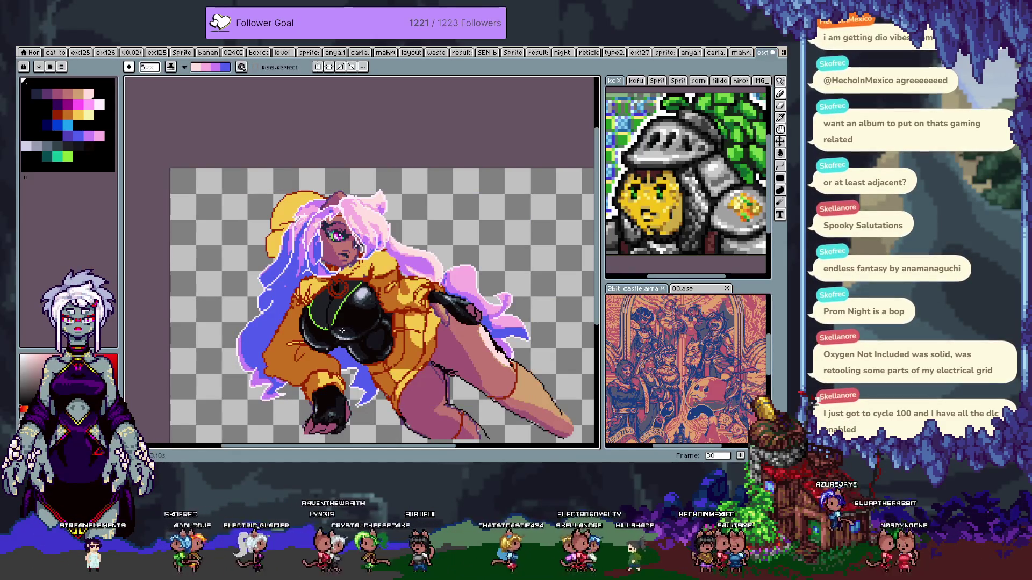
- Toggle Layer 1's visibility on and off to compare the artwork
scroll(396, 192, "up", 3)
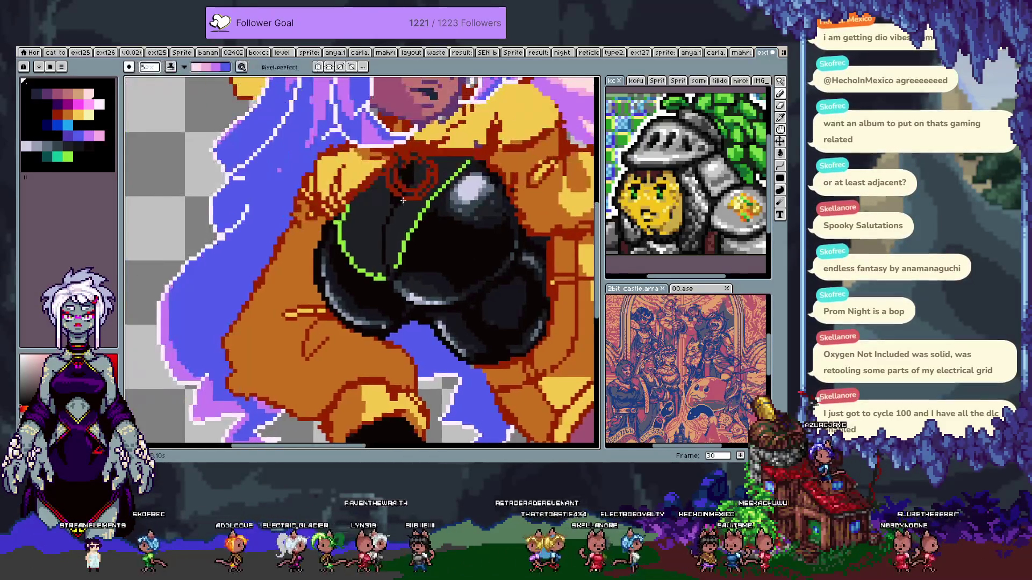
scroll(400, 193, "right", 2)
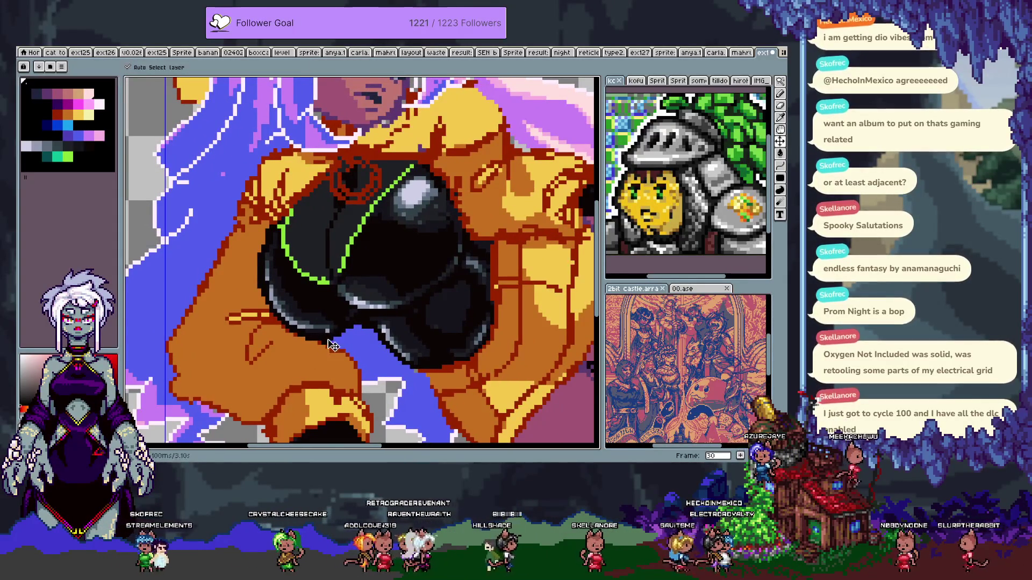
key("Tab")
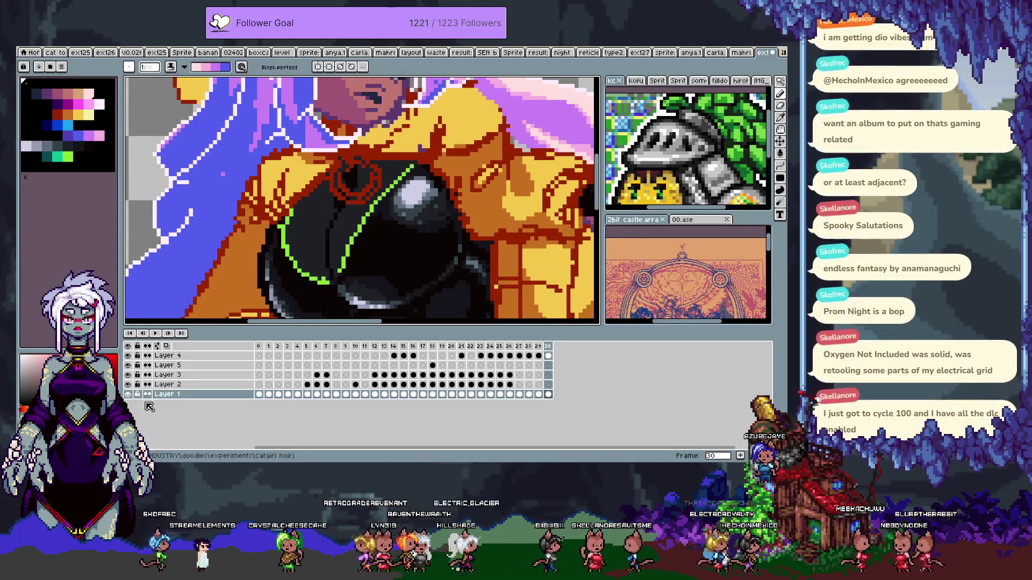
left_click(129, 394)
left_click(129, 394)
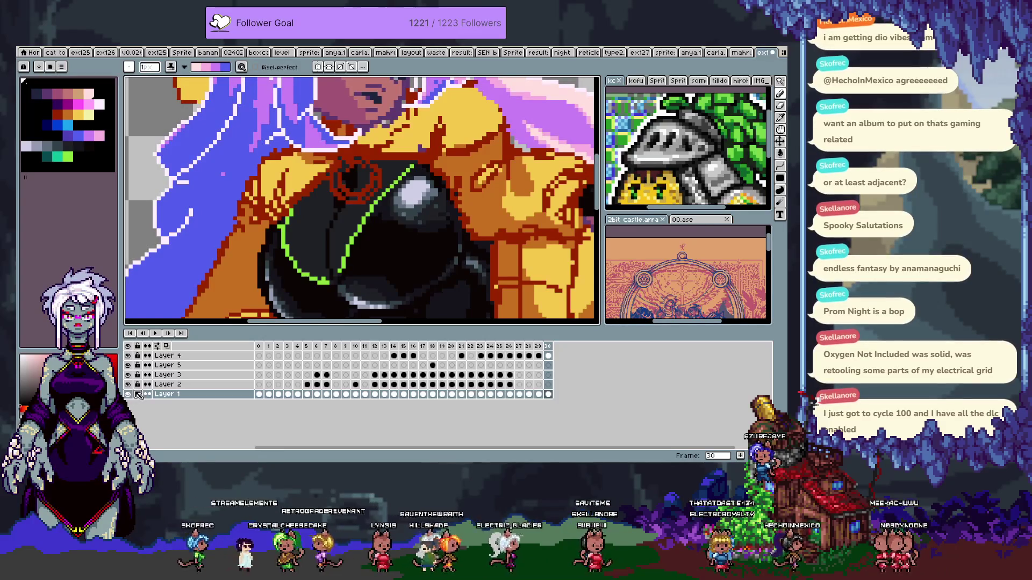
left_click(128, 394)
key("Tab")
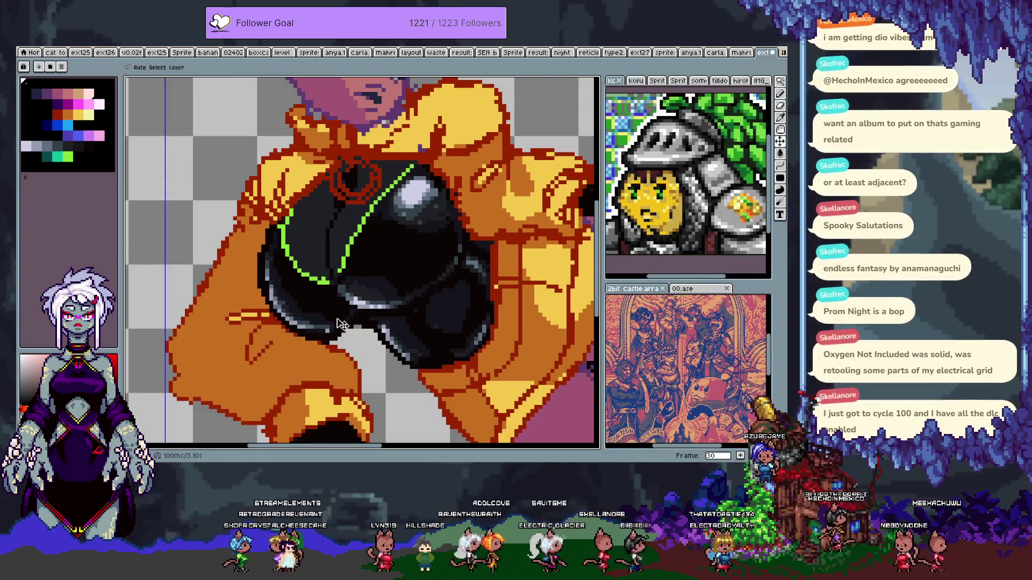
key("Tab")
left_click(129, 394)
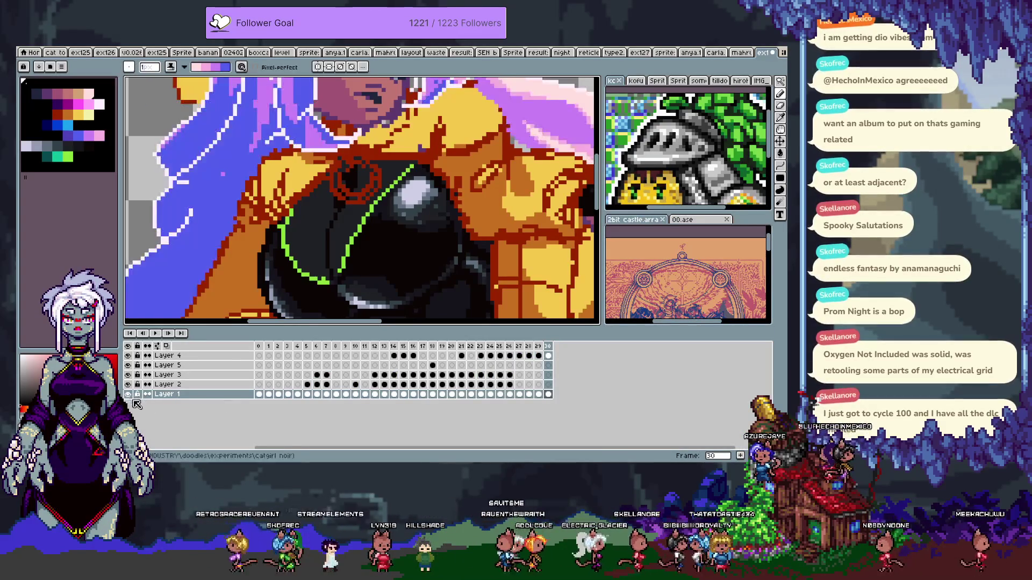
key("Tab")
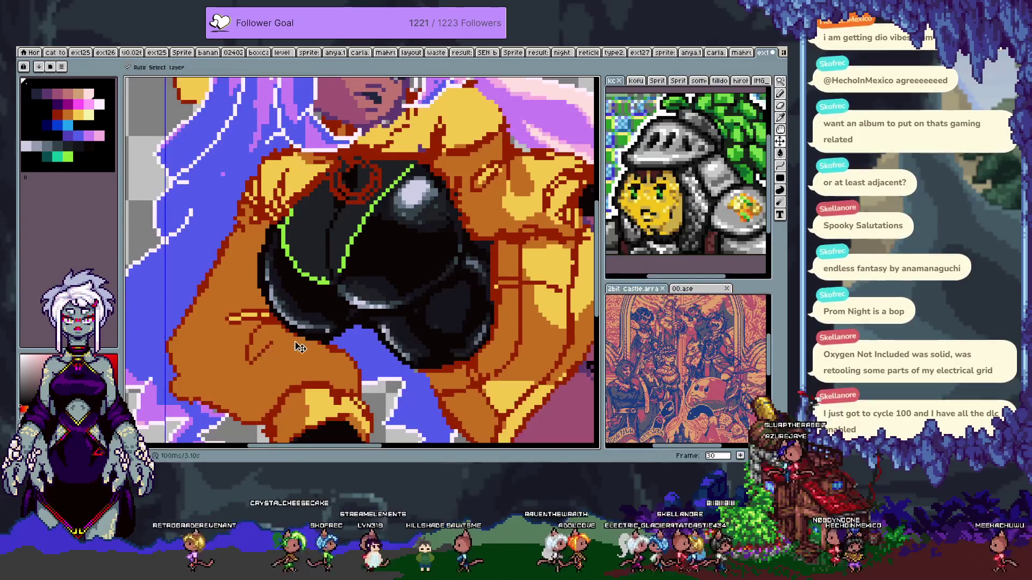
scroll(233, 417, "up", 2)
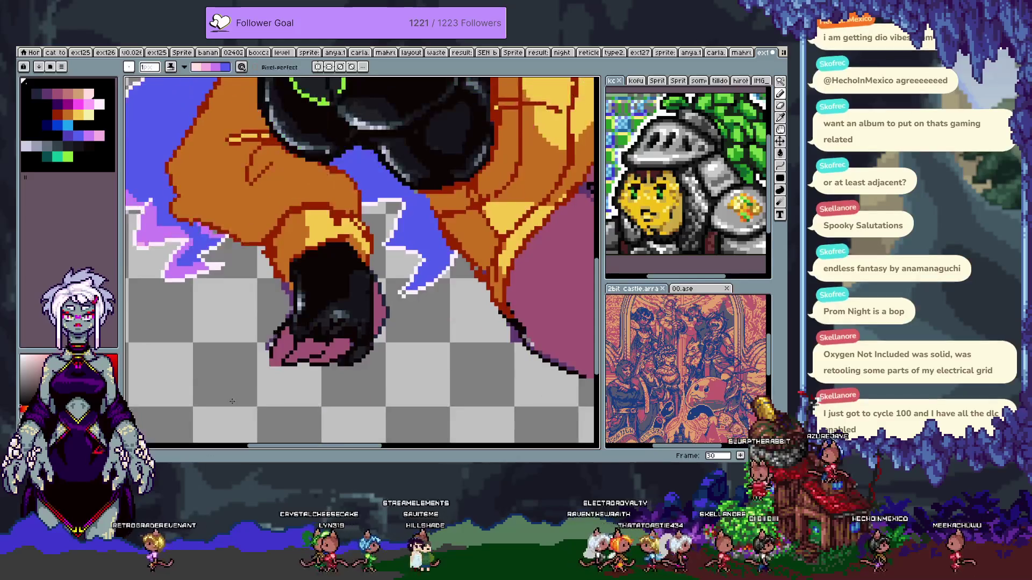
scroll(305, 347, "down", 2)
- Undo the chest stroke, switch the pencil to Simple Ink, and sample a canvas colour
key("ctrl+z")
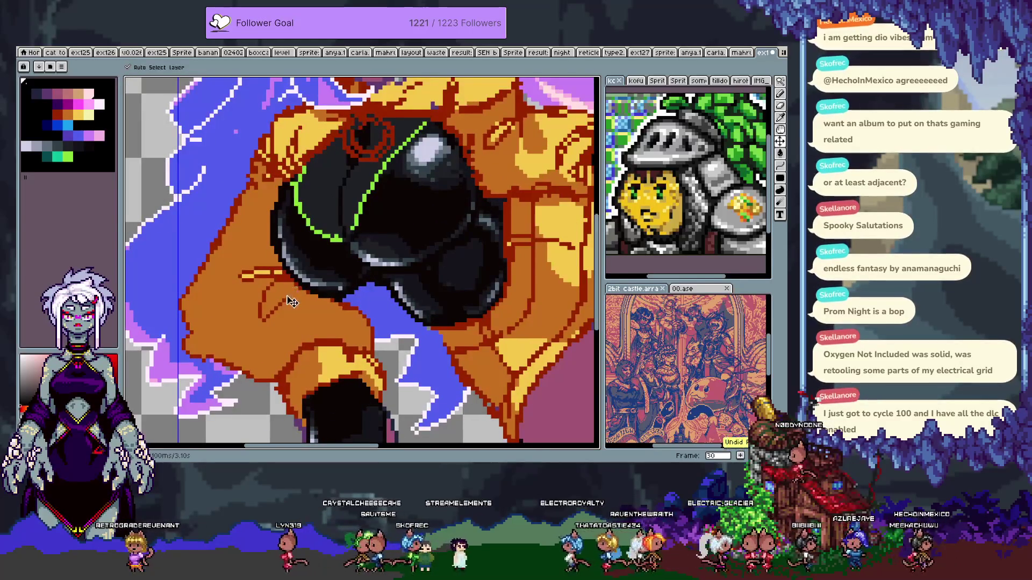
left_click(170, 66)
left_click(181, 80)
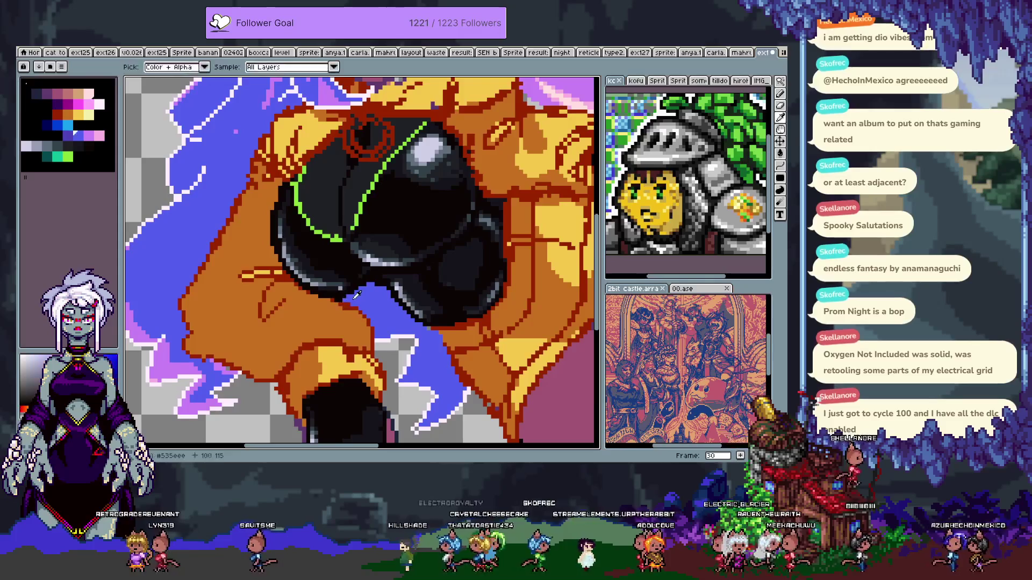
key("alt")
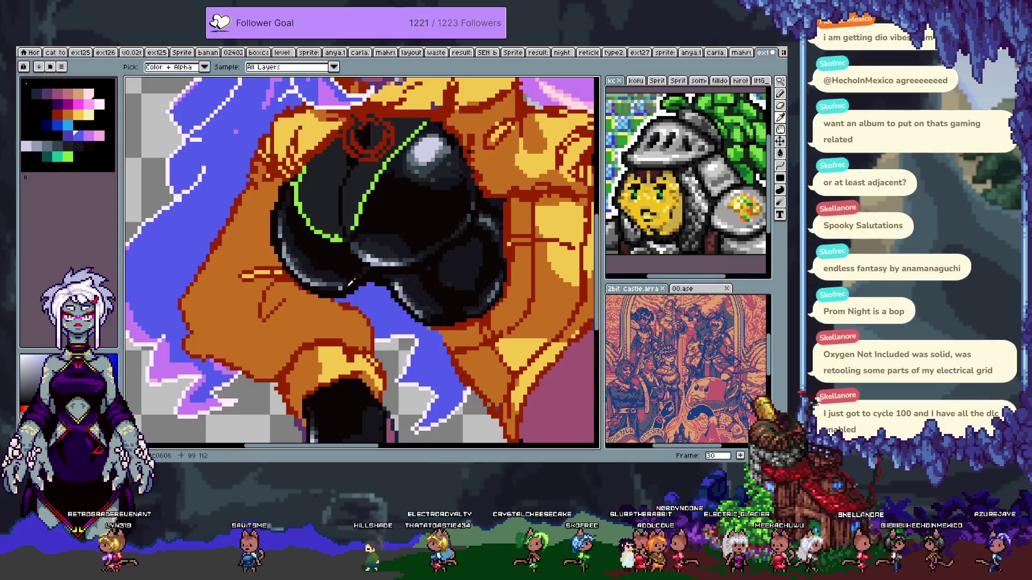
left_click(339, 284, "alt")
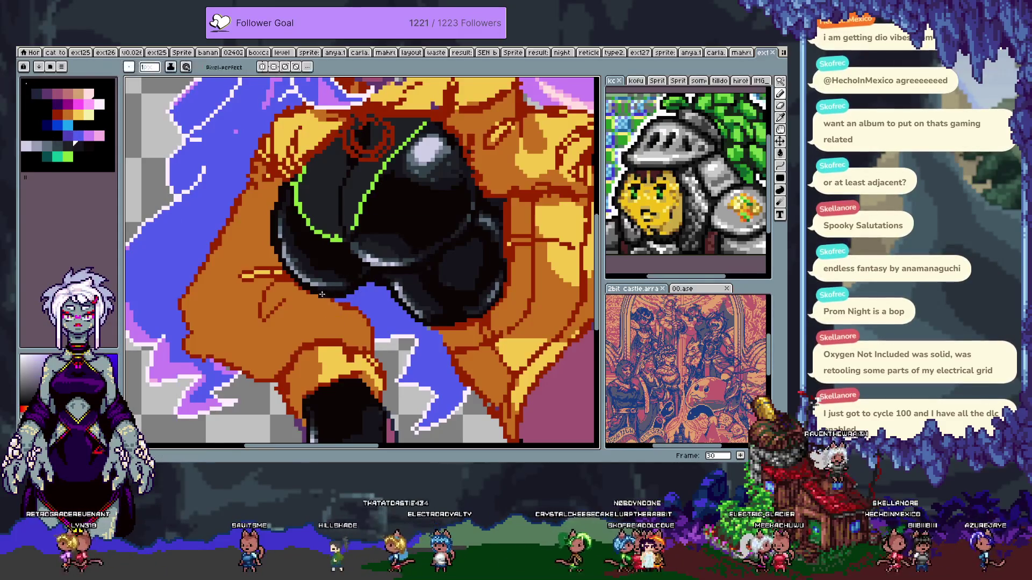
scroll(320, 293, "down", 3)
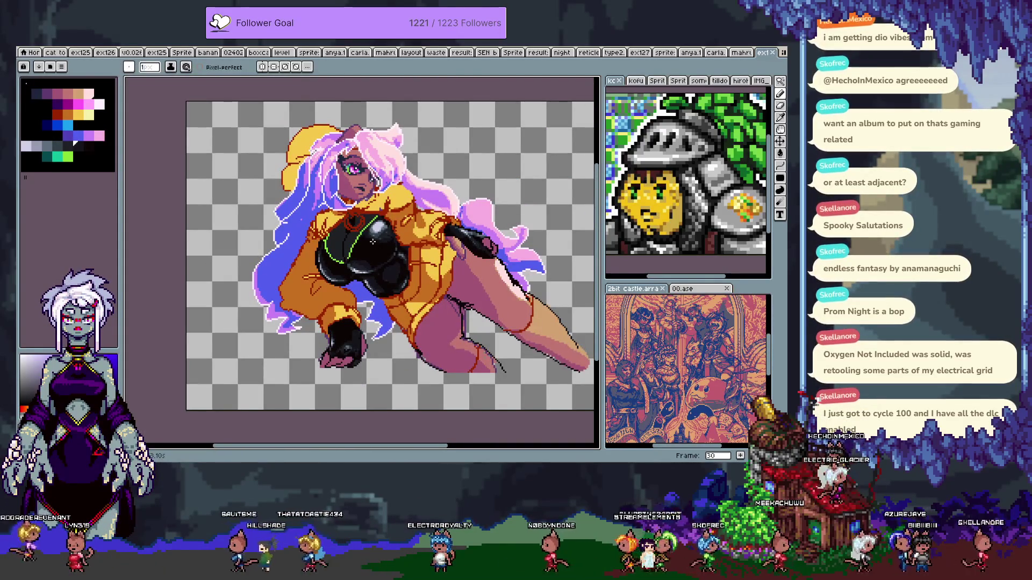
- Pan to the face and add a new frame 31
scroll(424, 190, "up", 2)
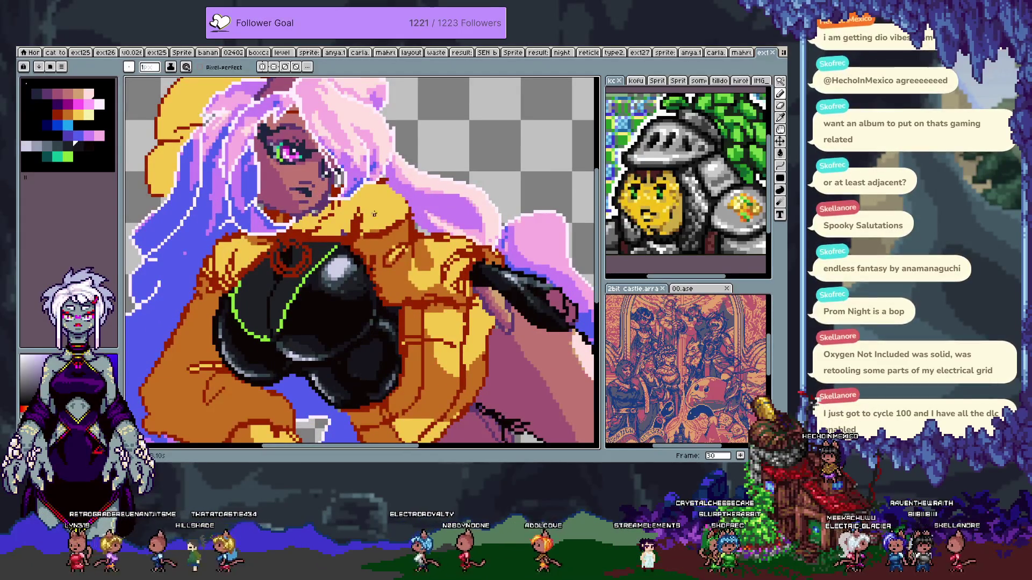
left_click_drag(294, 200, 313, 206)
scroll(314, 203, "up", 2)
key("i")
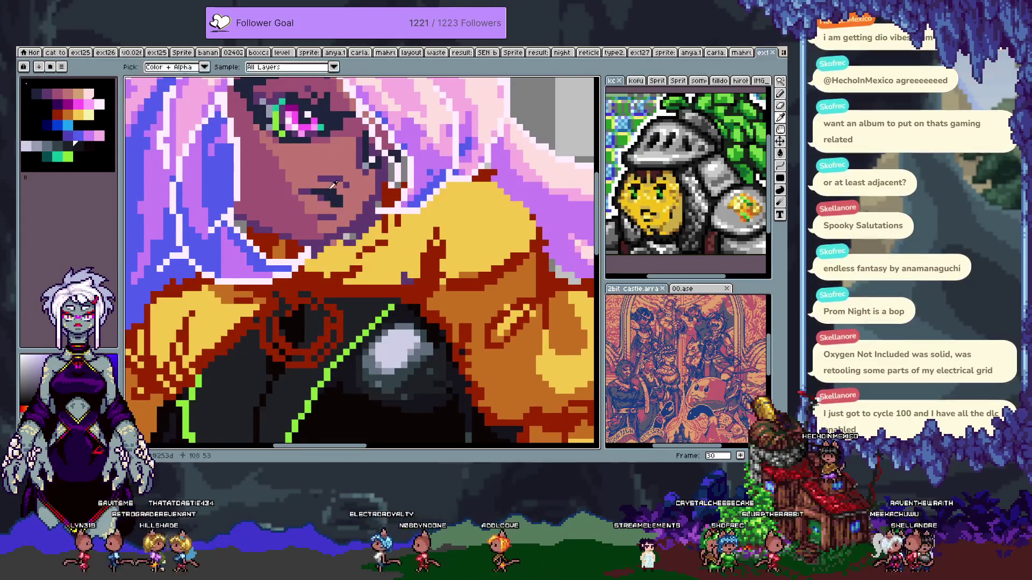
key("alt+n")
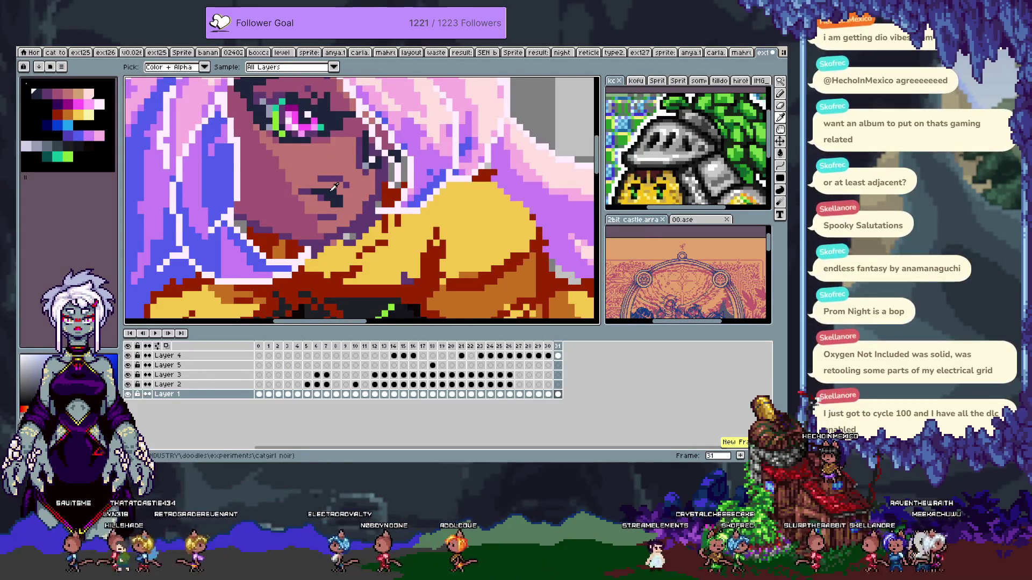
key("Tab")
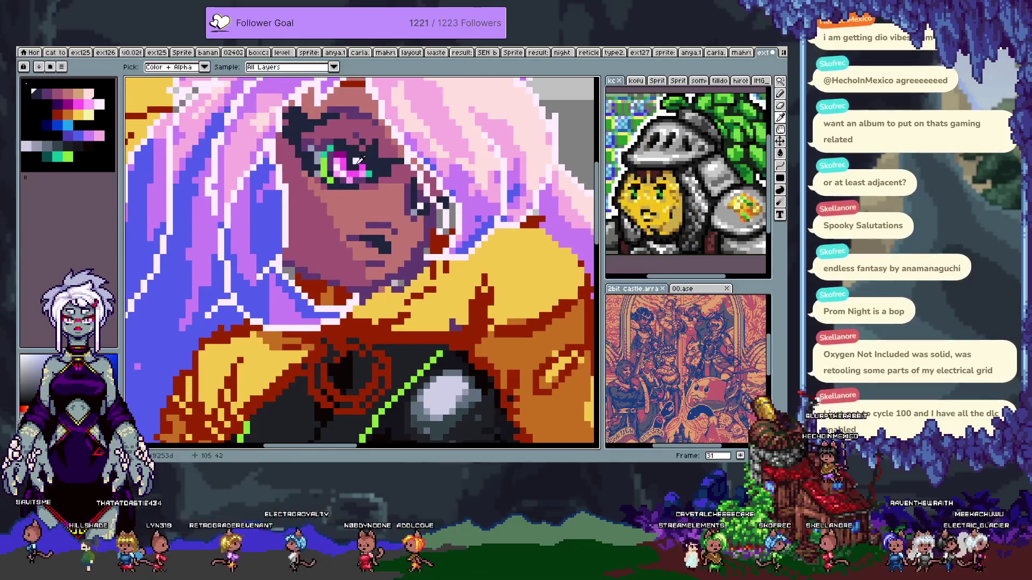
key("b")
- Redraw grey lip pixels on the mouth, undoing a misplaced repaint
left_click(36, 145)
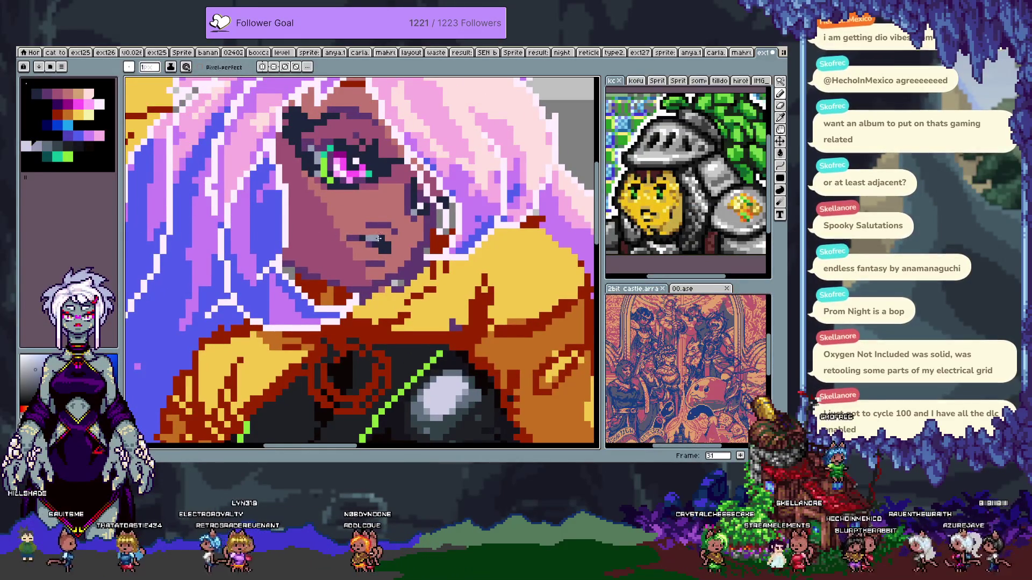
left_click_drag(379, 242, 368, 245)
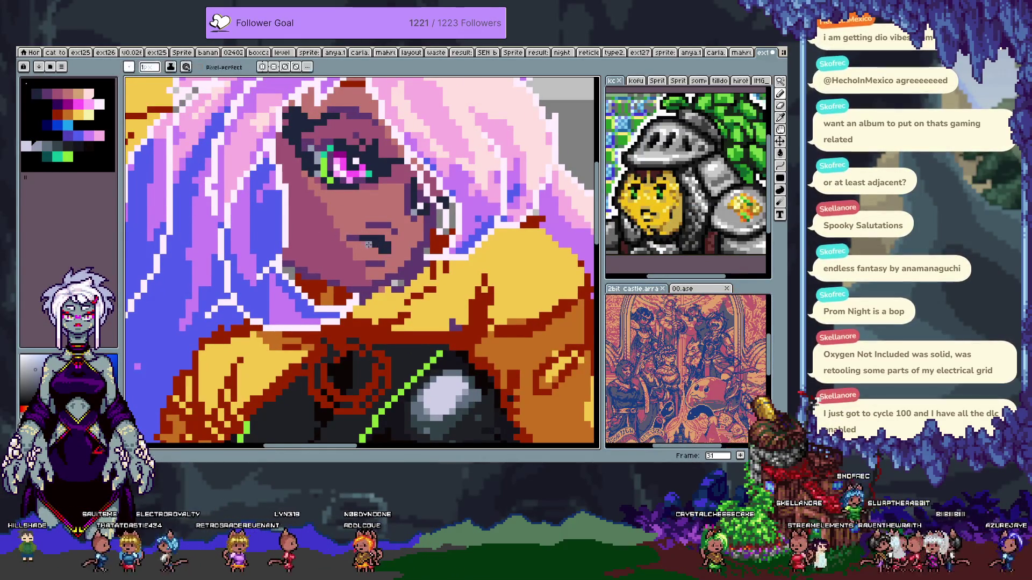
key("ctrl+z")
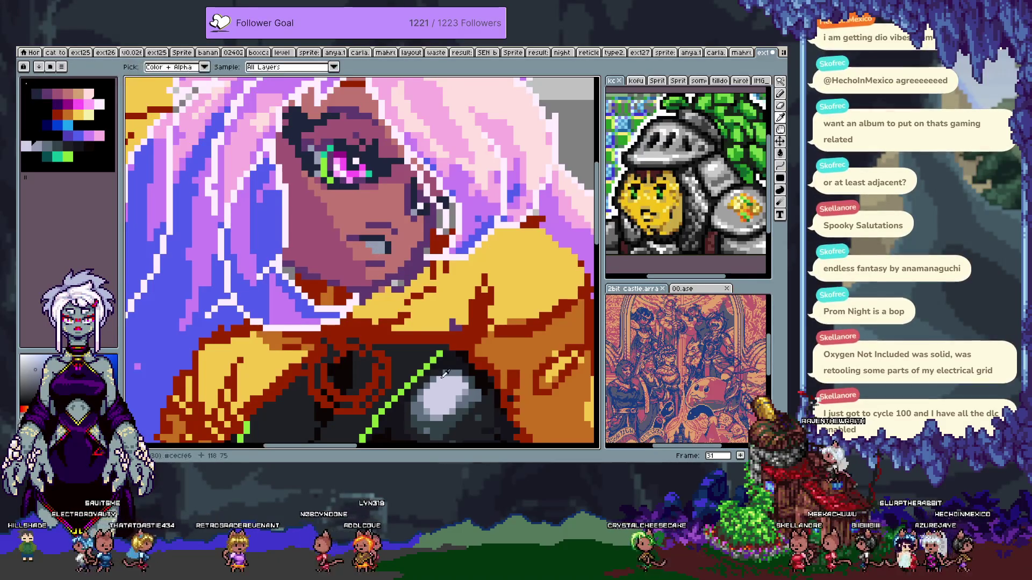
left_click_drag(379, 246, 370, 249)
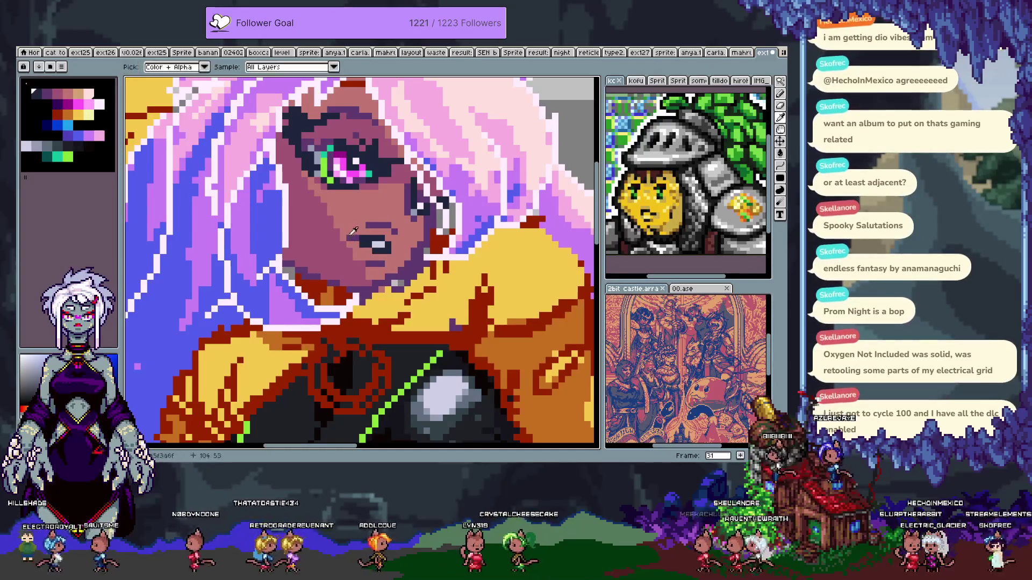
left_click(356, 238, "alt")
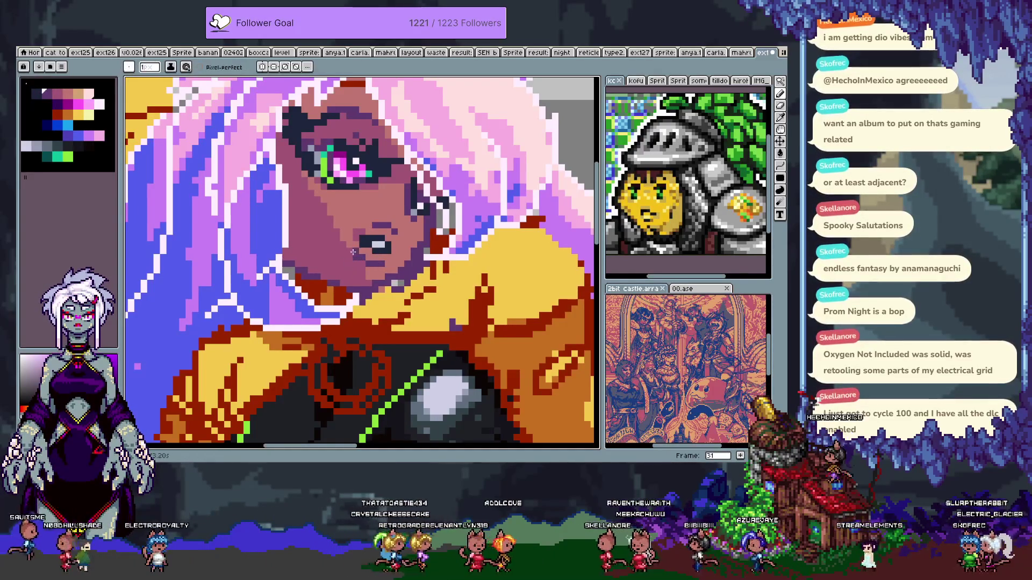
key("ctrl+z")
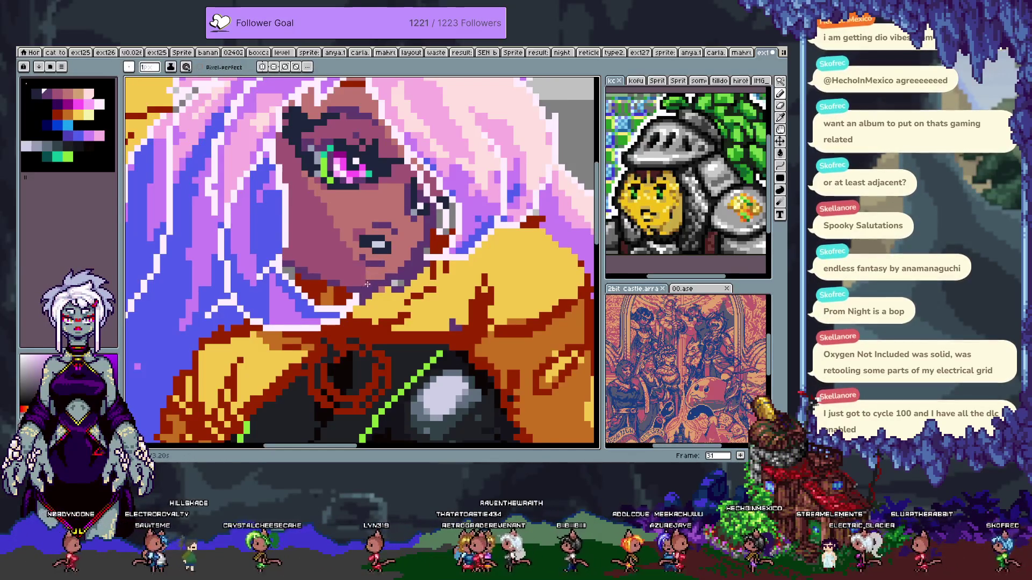
- Centre the face and try a dark pixel at the mouth corner, then undo it
left_click_drag(368, 282, 298, 317)
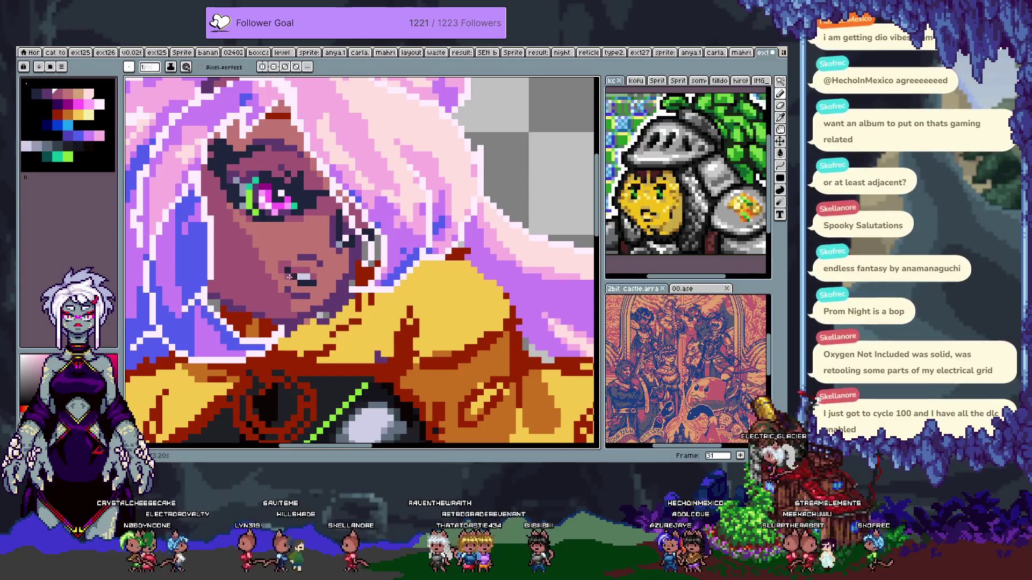
left_click(289, 274)
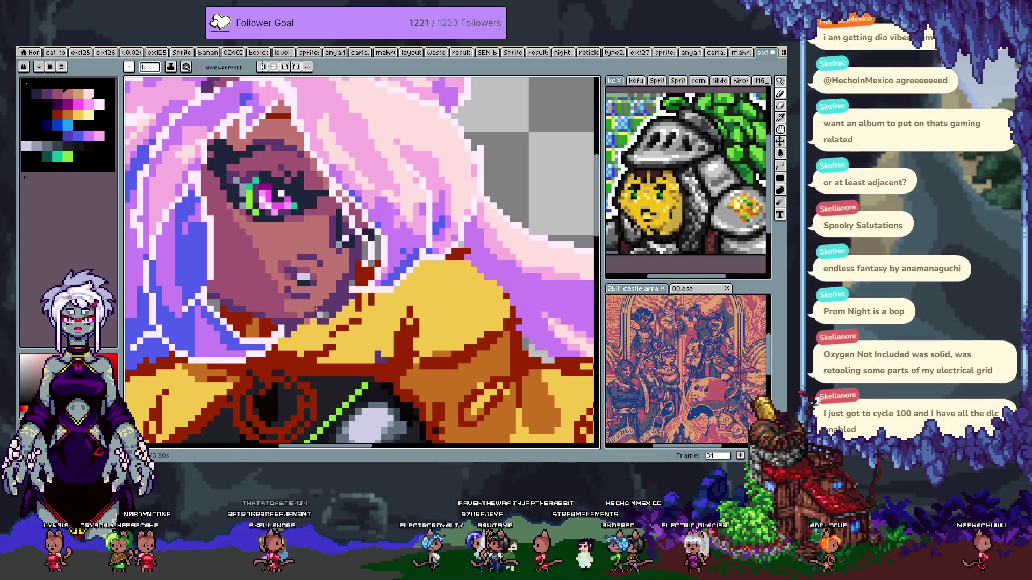
key("ctrl+z")
key("i")
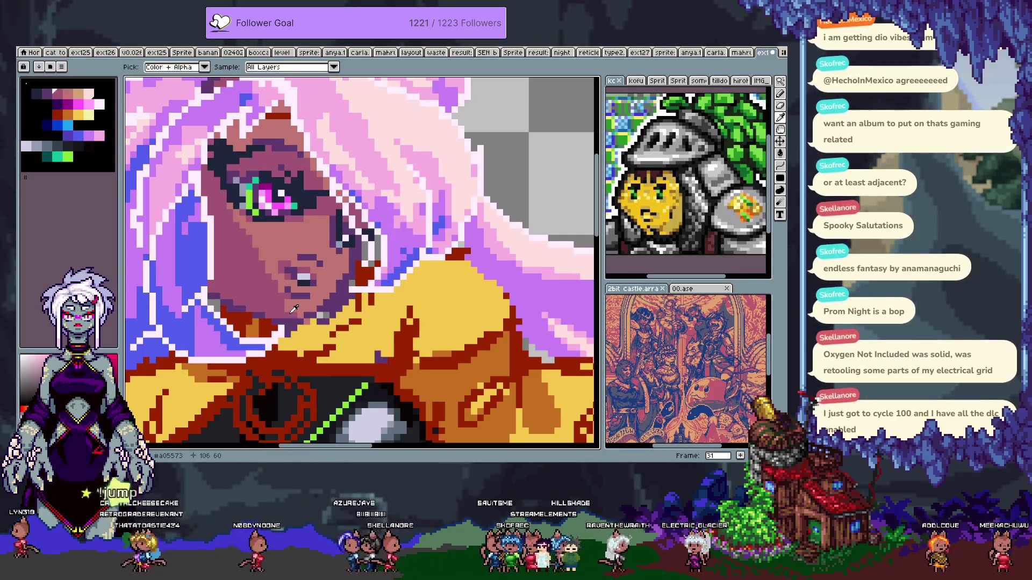
key("b")
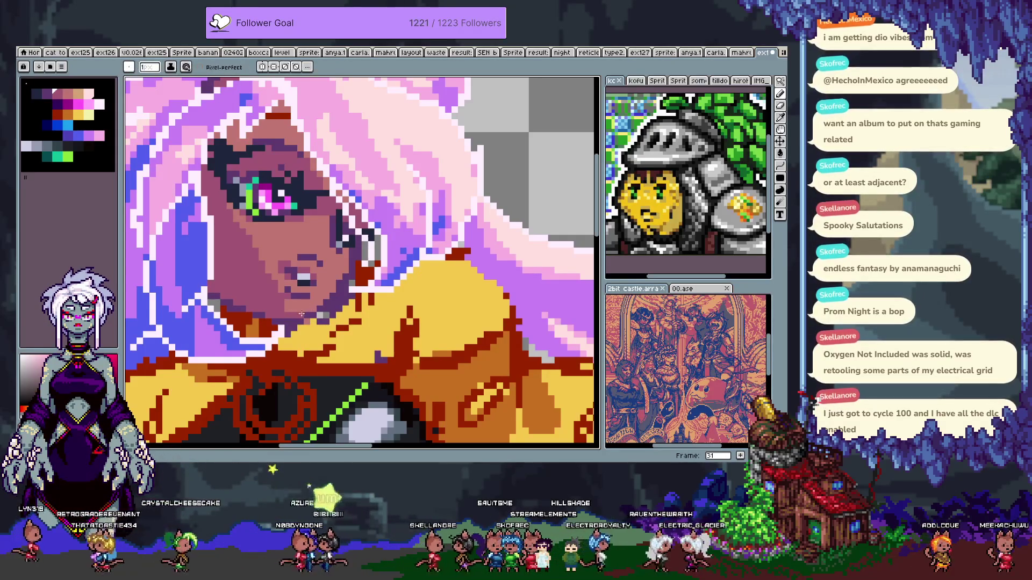
- Alternate the eyedropper and pencil to sample face colours near the lips
key("i")
key("b")
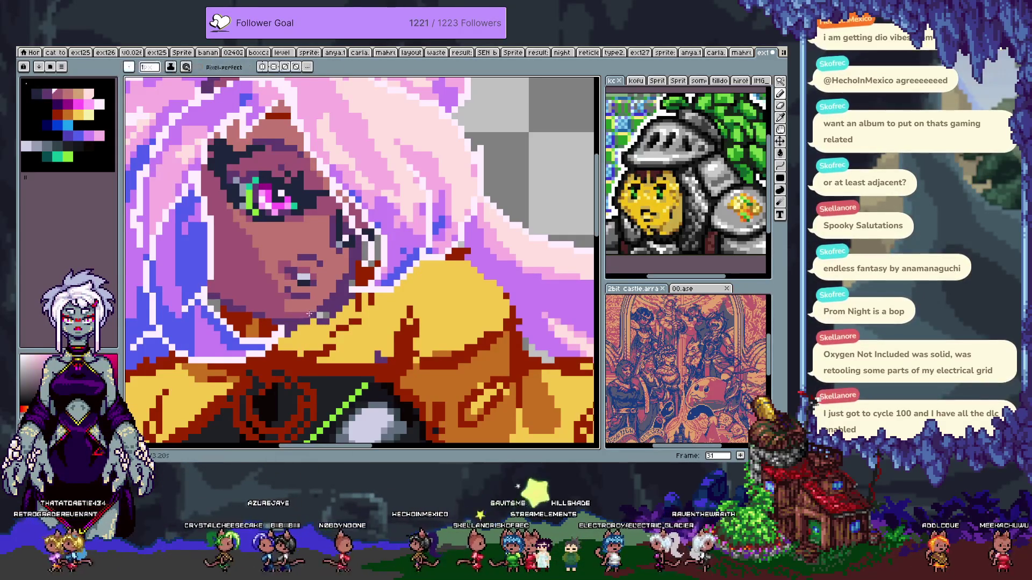
key("i")
key("b")
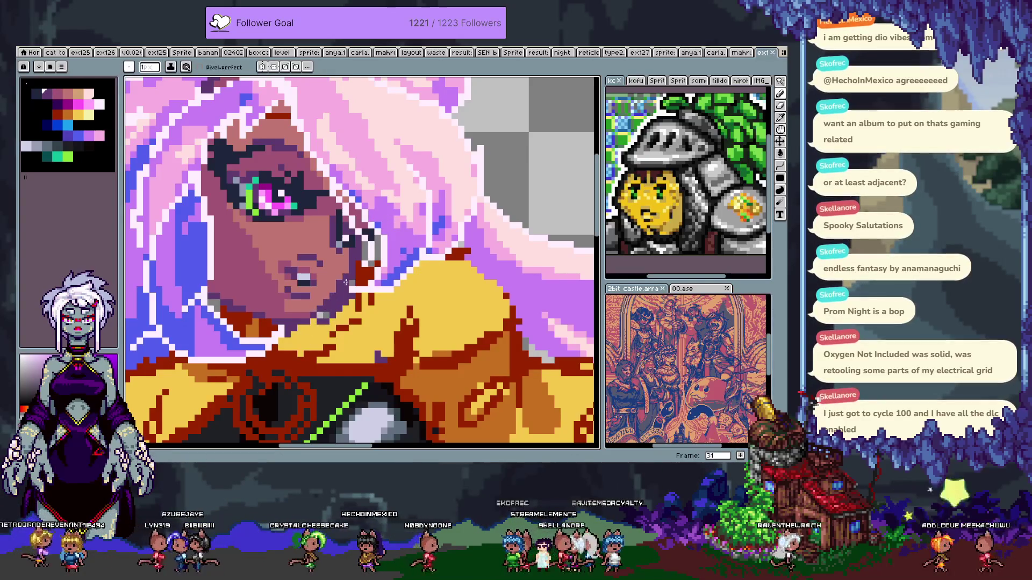
key("i")
key("b")
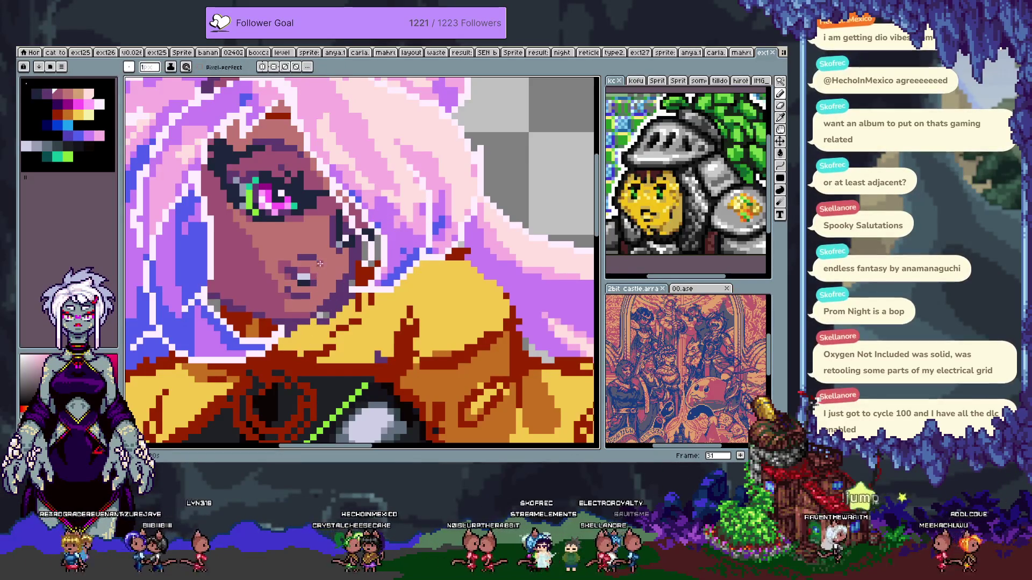
key("i")
key("b")
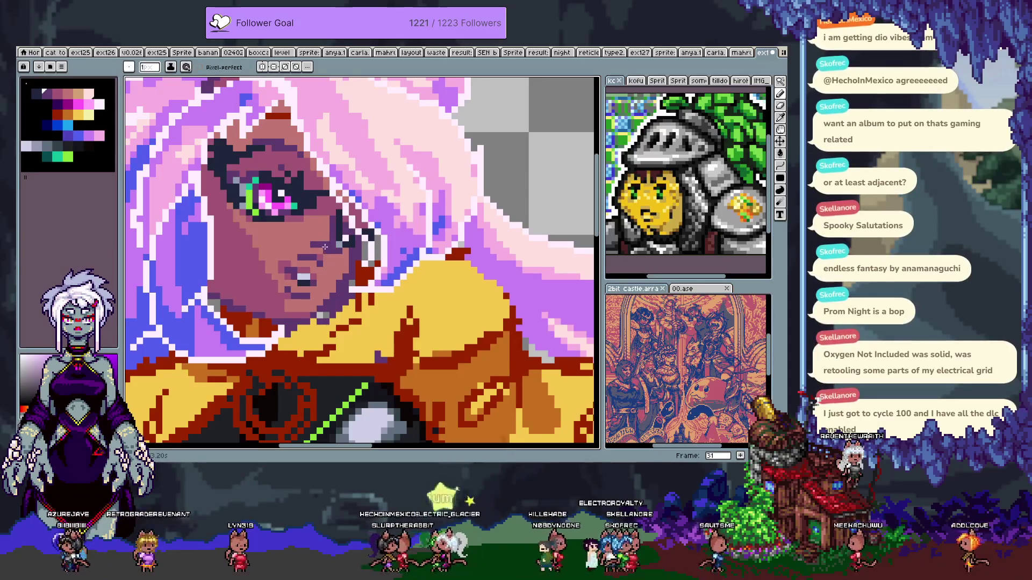
- On frame 32, erase the old dark ear pixels and the yellow hat tip
scroll(317, 230, "down", 4)
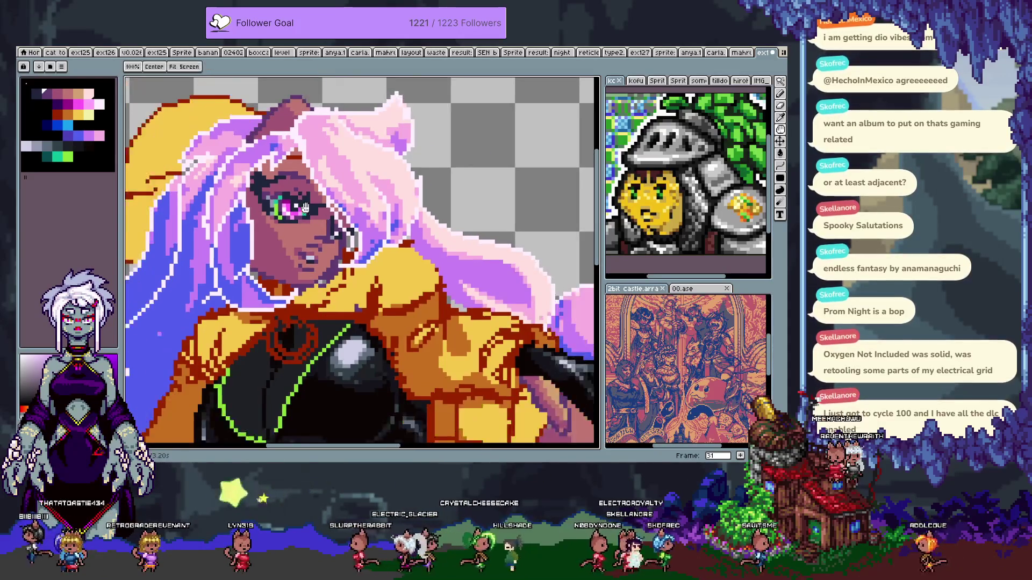
key("Tab")
key("period")
key("Tab")
key("e")
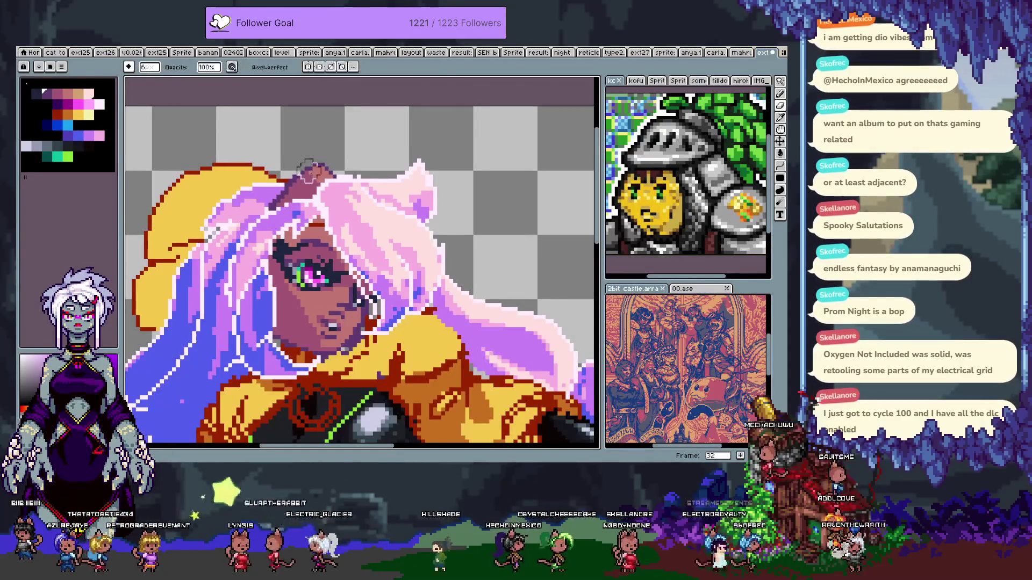
left_click_drag(331, 166, 297, 199)
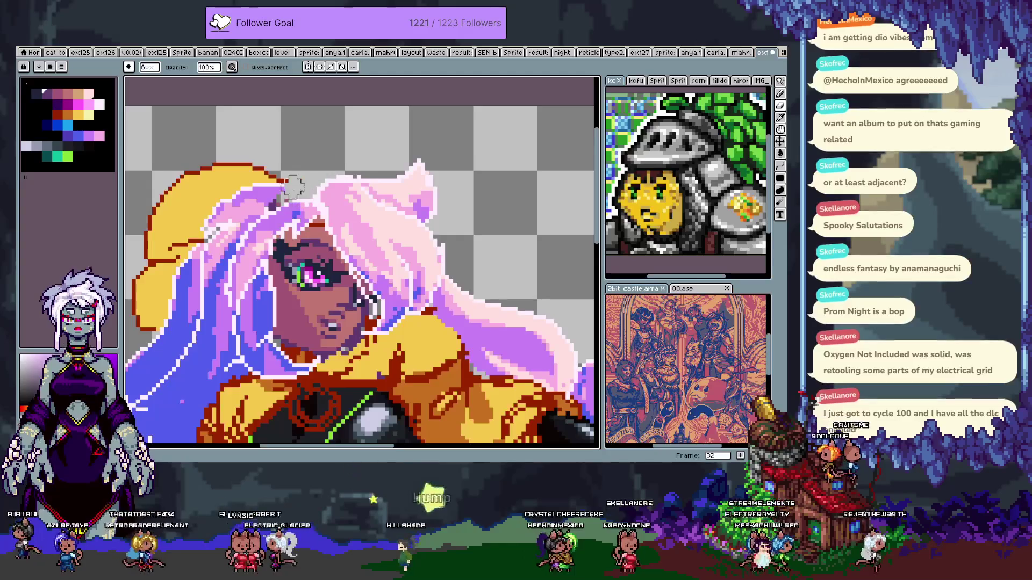
key("b")
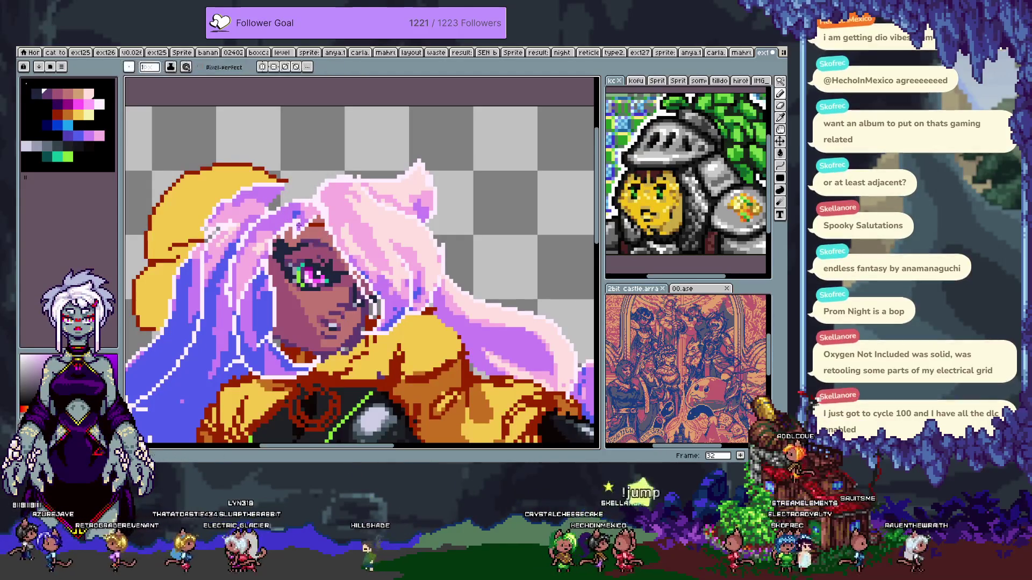
key("e")
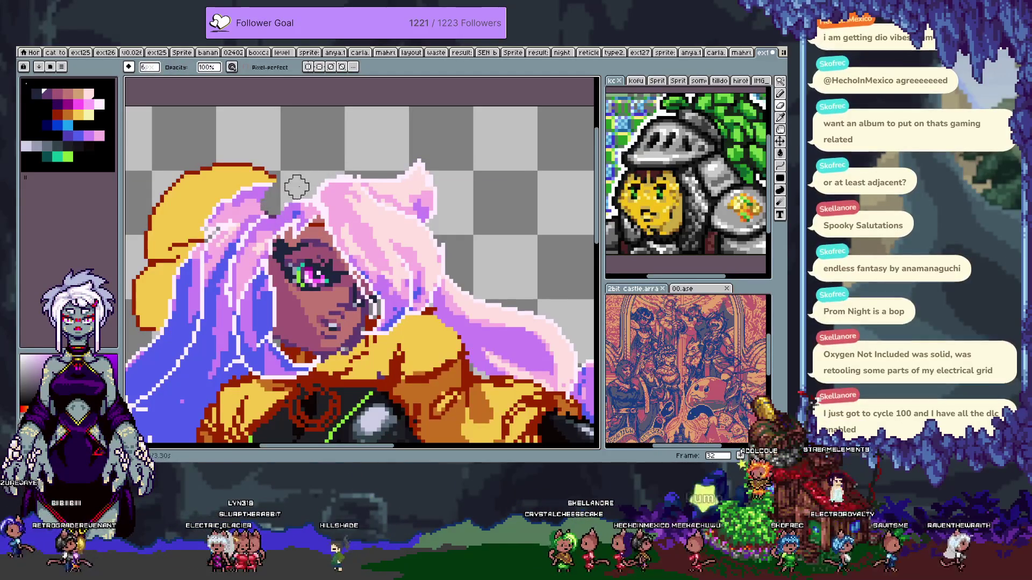
left_click_drag(269, 204, 284, 178)
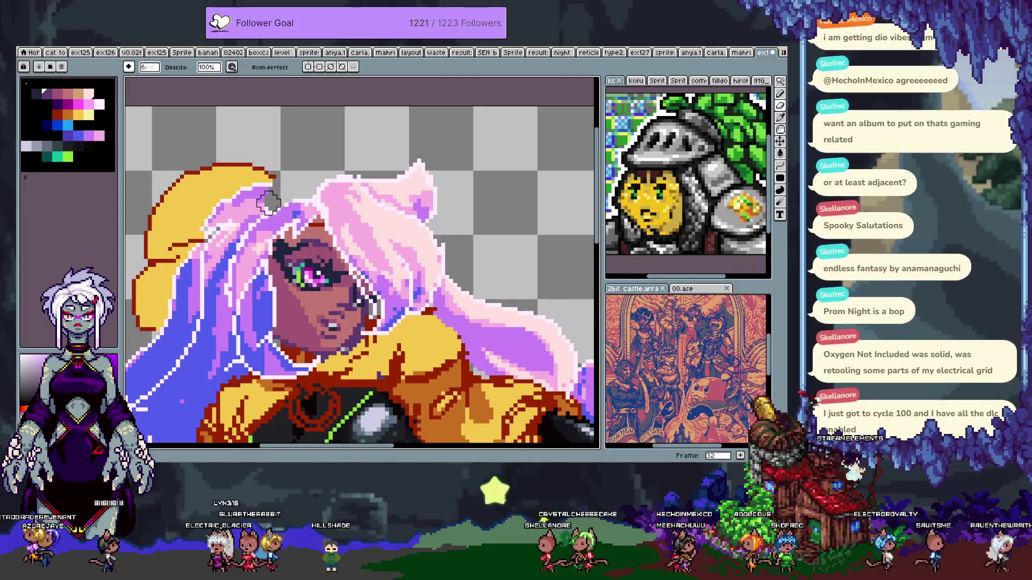
- Draw a 1px cat-ear arc above the head, redoing a stray arc
key("b")
mouse_move(263, 203)
left_mouse_down()
mouse_move(309, 135)
mouse_move(326, 178)
mouse_move(384, 152)
mouse_move(401, 173)
left_mouse_up()
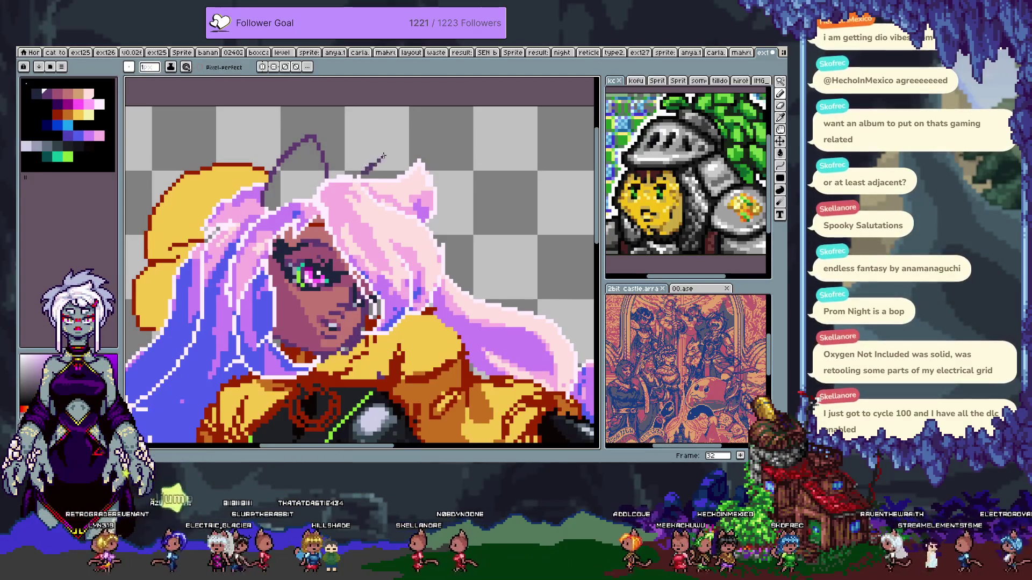
key("ctrl+z")
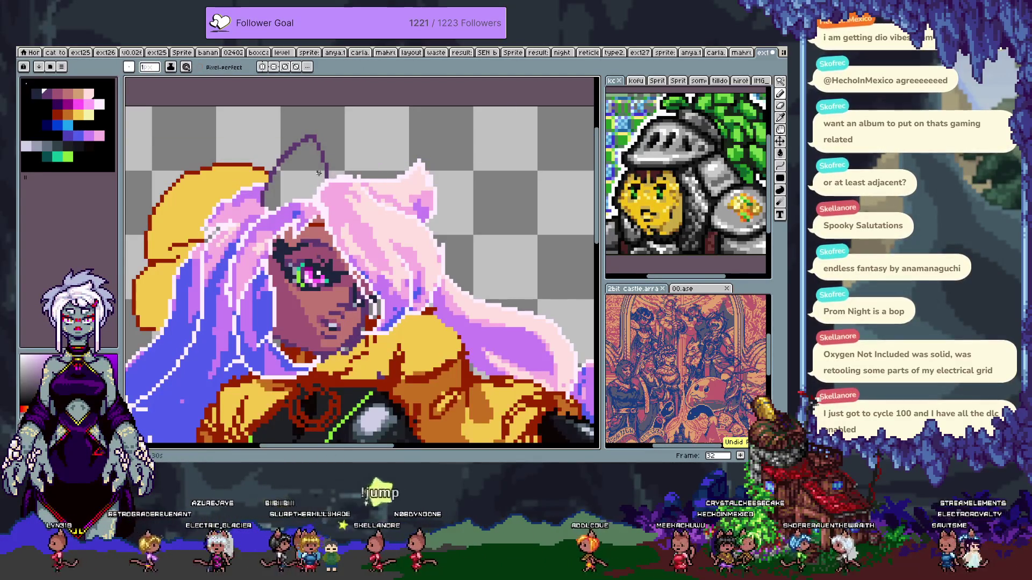
key("ctrl+z")
mouse_move(269, 177)
left_mouse_down()
mouse_move(326, 144)
mouse_move(339, 176)
left_mouse_up()
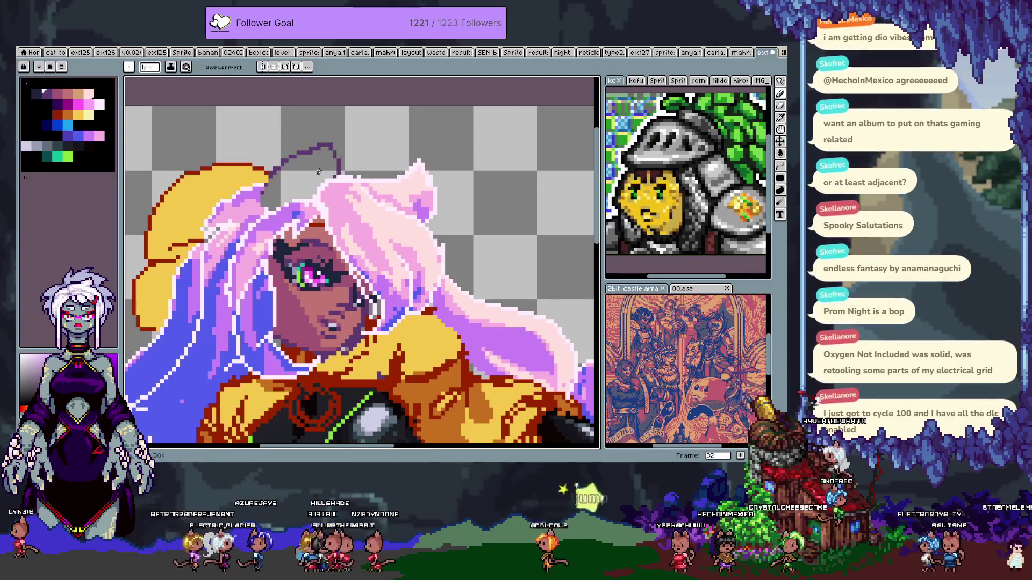
- Fill the ear outline with the Paint Bucket set to Refer visible layers
key("g")
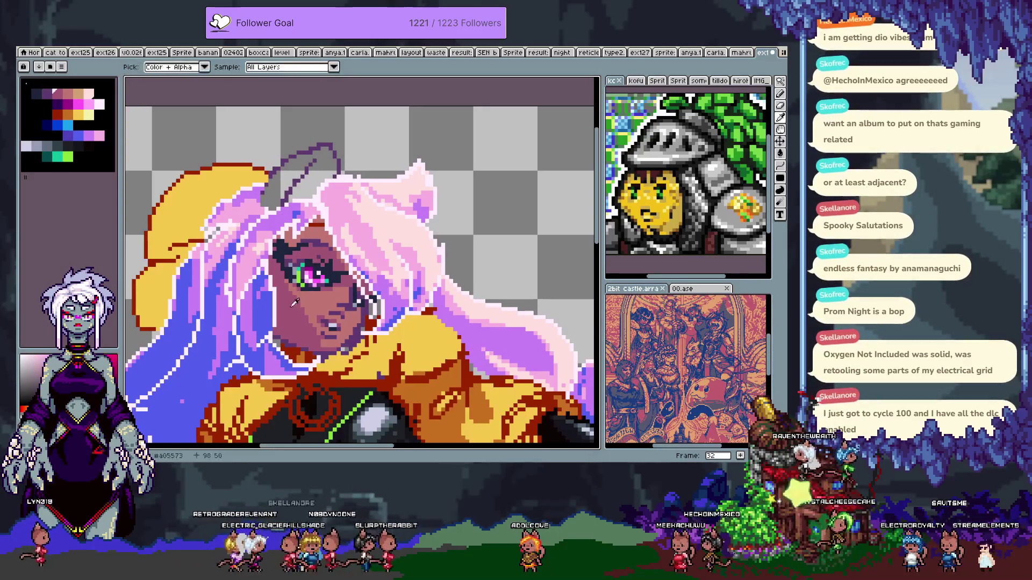
left_click(285, 179)
key("ctrl+z")
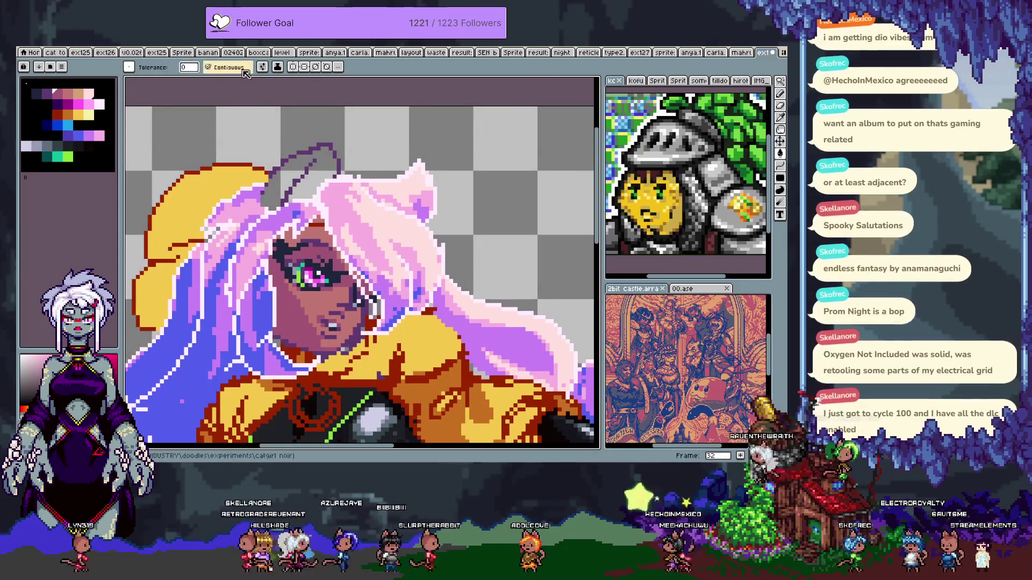
left_click(262, 67)
left_click(273, 101)
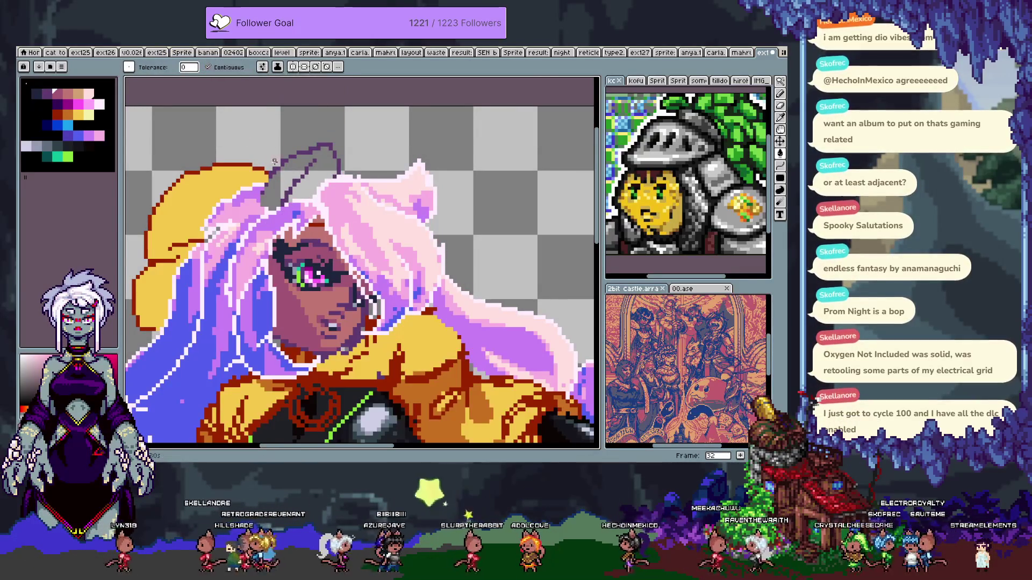
left_click(262, 205)
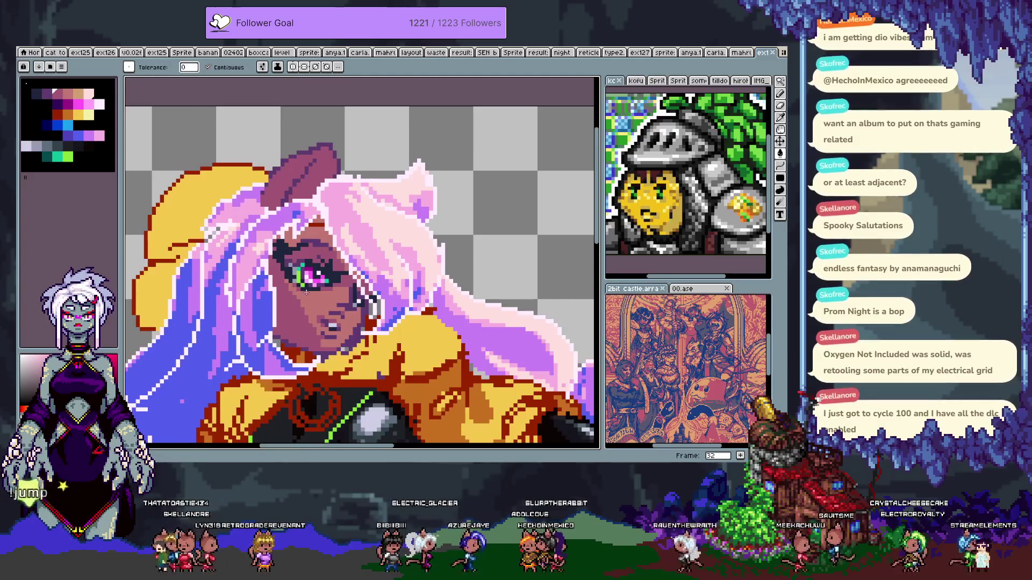
- Compare frames 31 and 32, then bring the whole body into view
key("comma")
key("period")
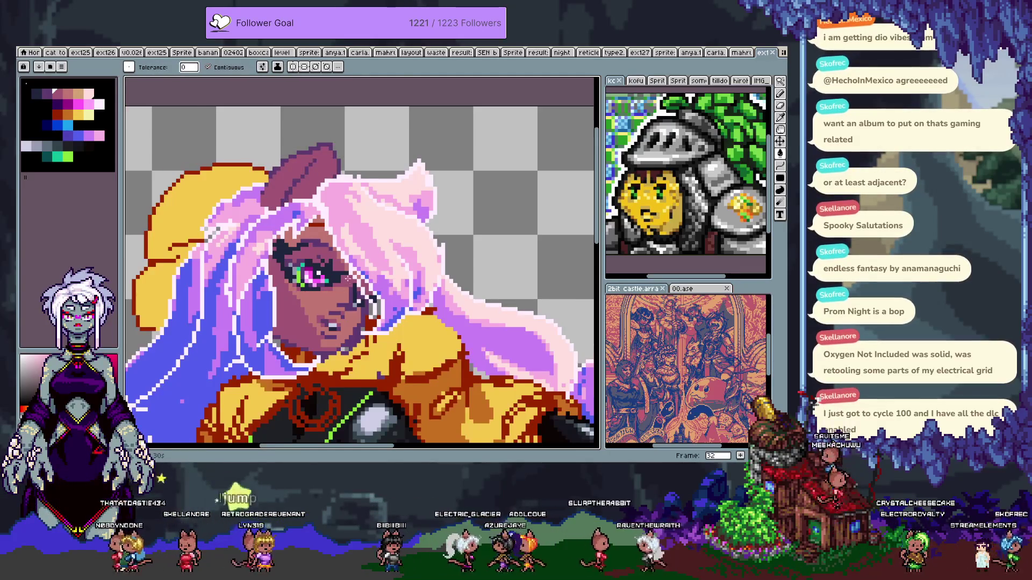
scroll(348, 279, "down", 3)
left_click_drag(349, 278, 361, 230)
key("w")
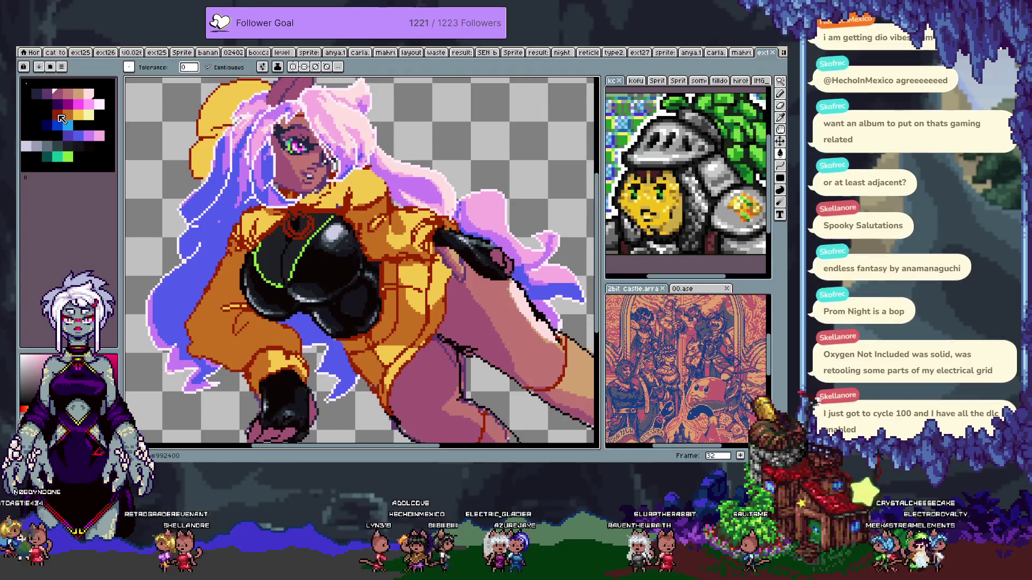
- Zoom in on the torso and draw dark red pixels on the yellow jacket
left_click(59, 115)
key("plus")
key("b")
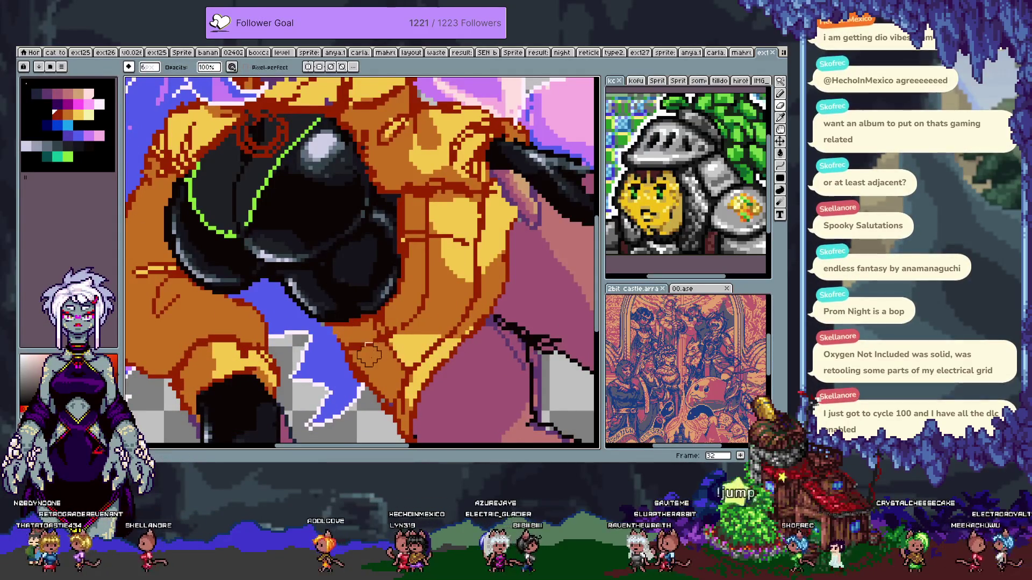
left_click_drag(349, 310, 365, 363)
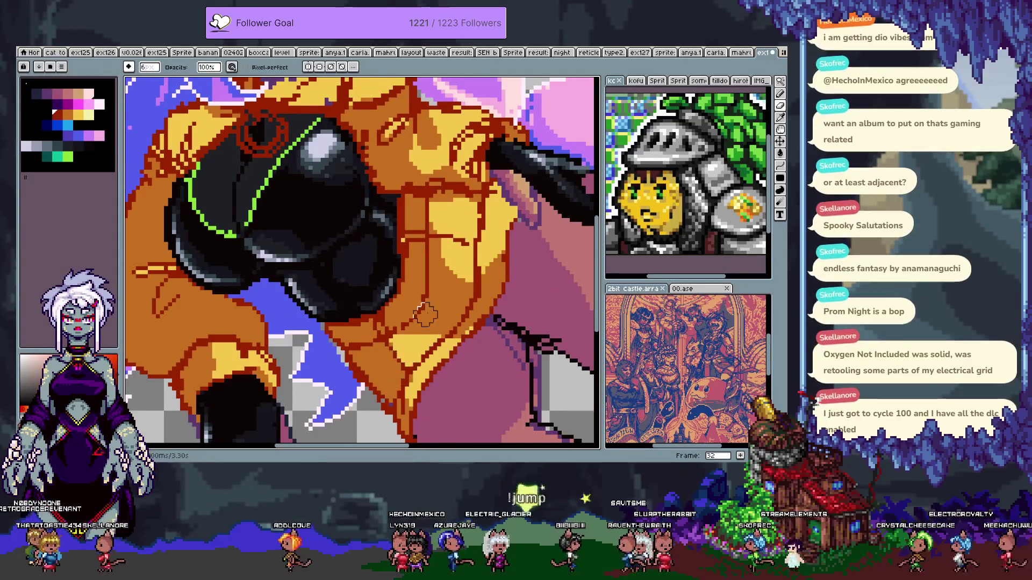